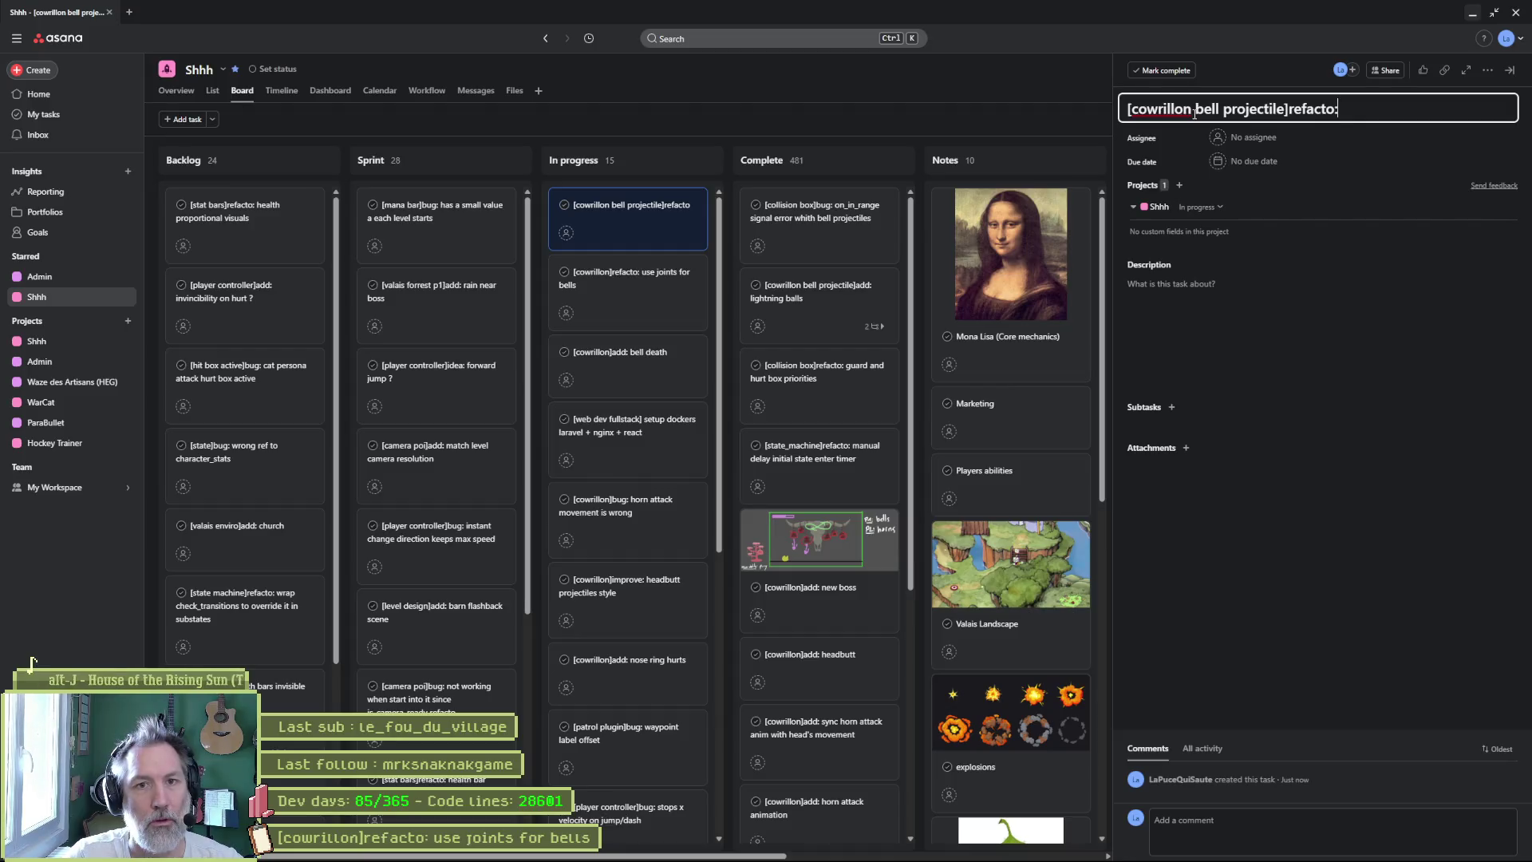
# - Append ': on bounce take bell direction but not update it' to the Asana task title, then return to Godot
pyautogui.write(' on bounce')
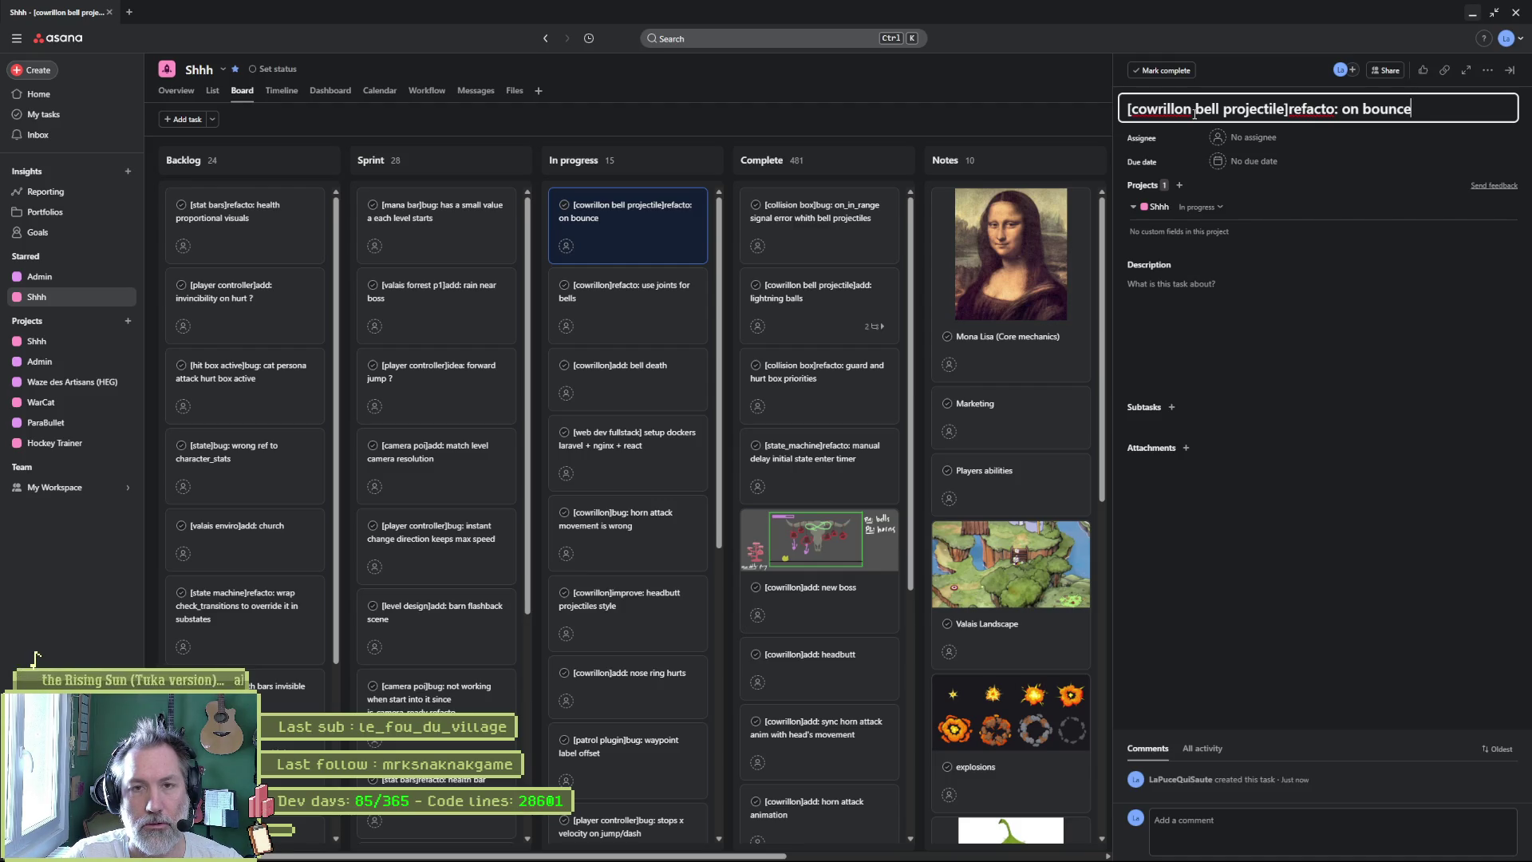
pyautogui.write(' take')
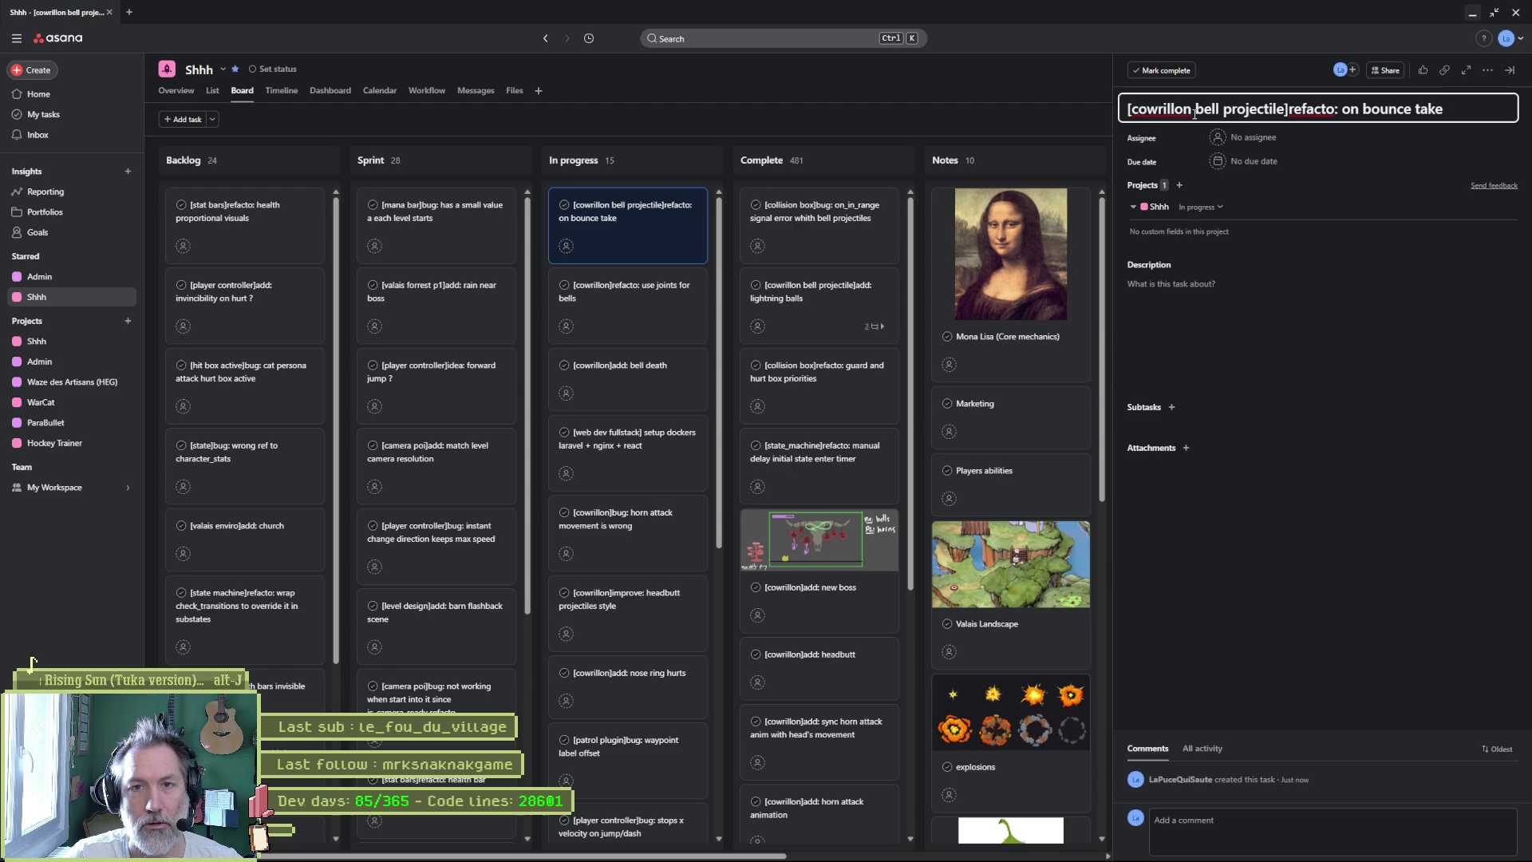
pyautogui.write(' bell idea')
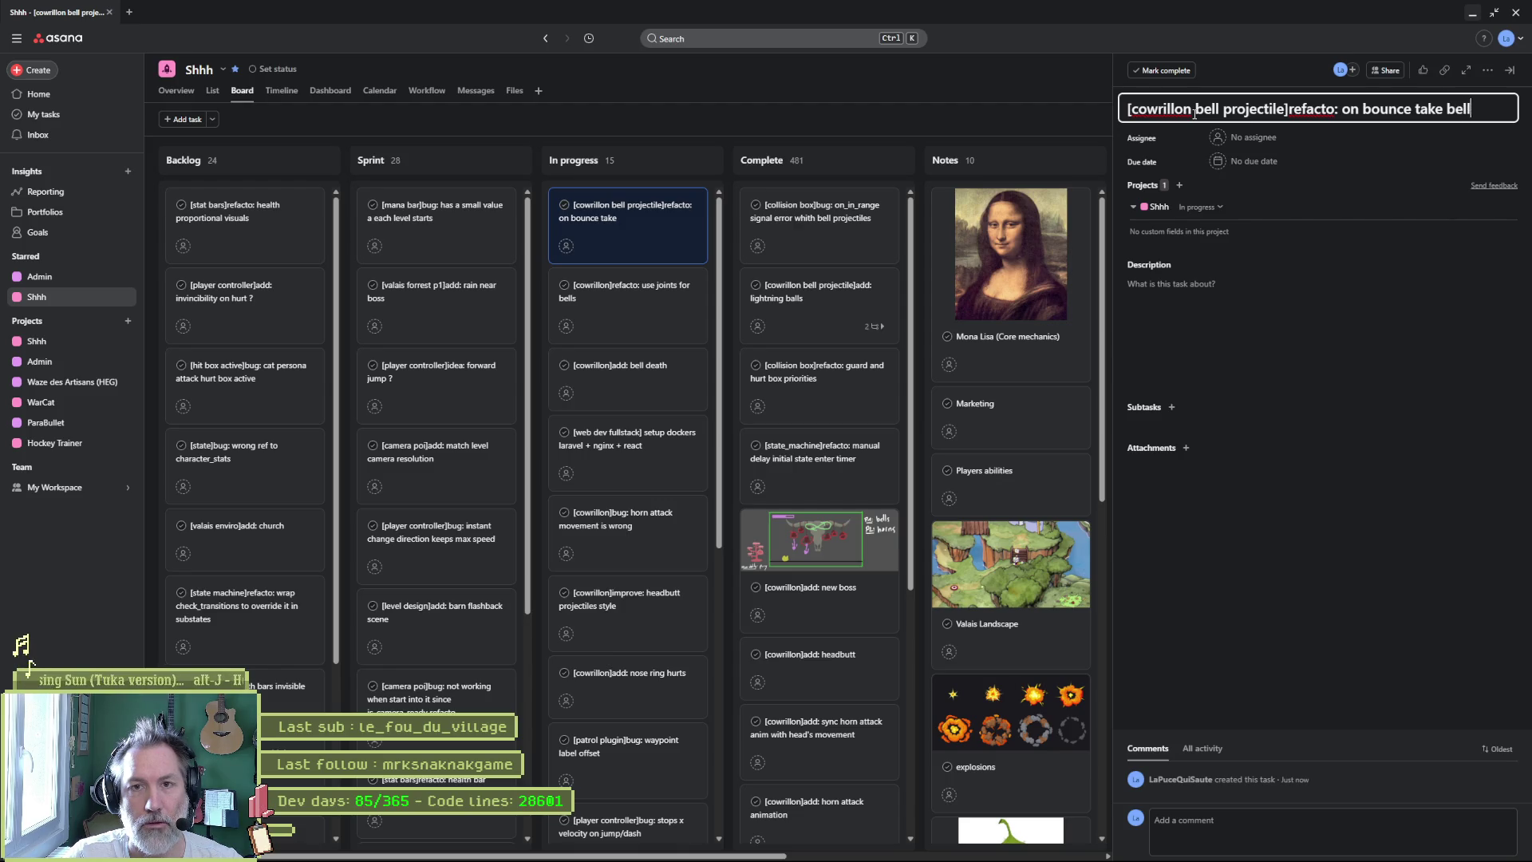
pyautogui.press('BackSpace')
pyautogui.press('BackSpace')
pyautogui.press('BackSpace')
pyautogui.write('re')
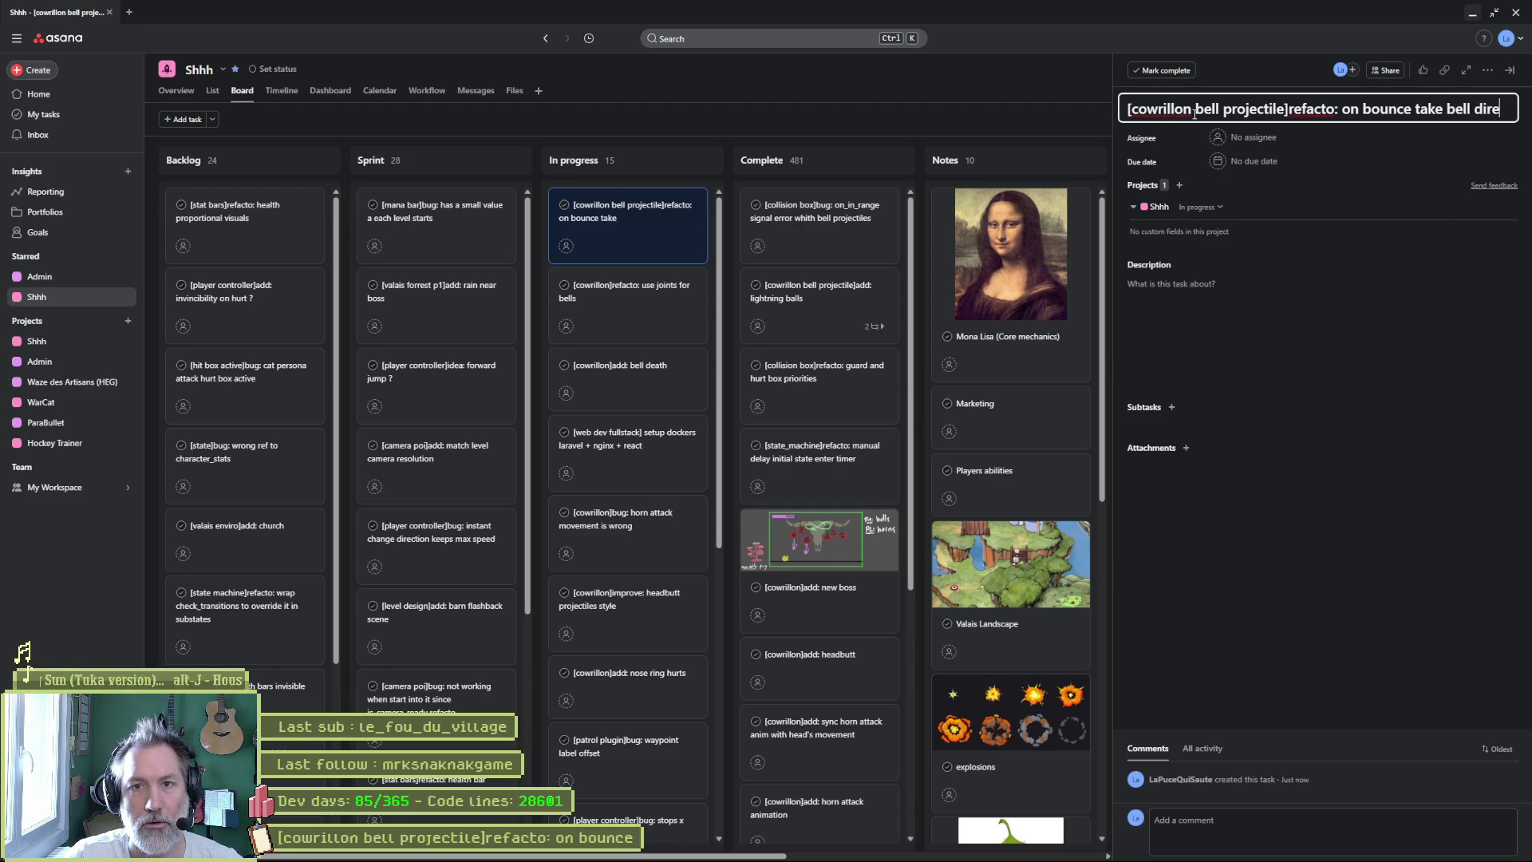
pyautogui.write('ction but not update it')
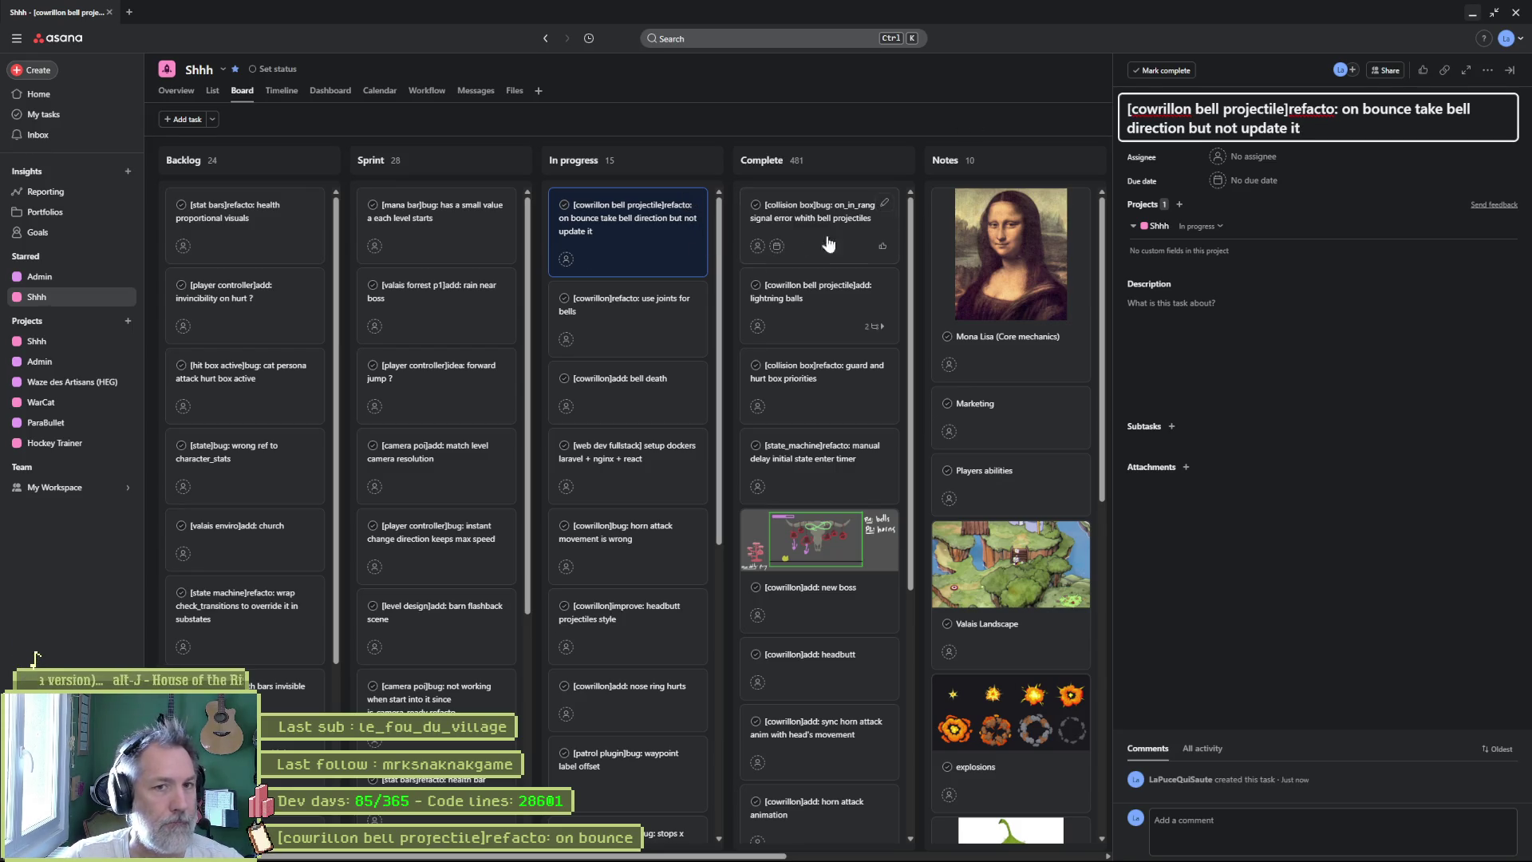
pyautogui.click(650, 289)
pyautogui.click(632, 226)
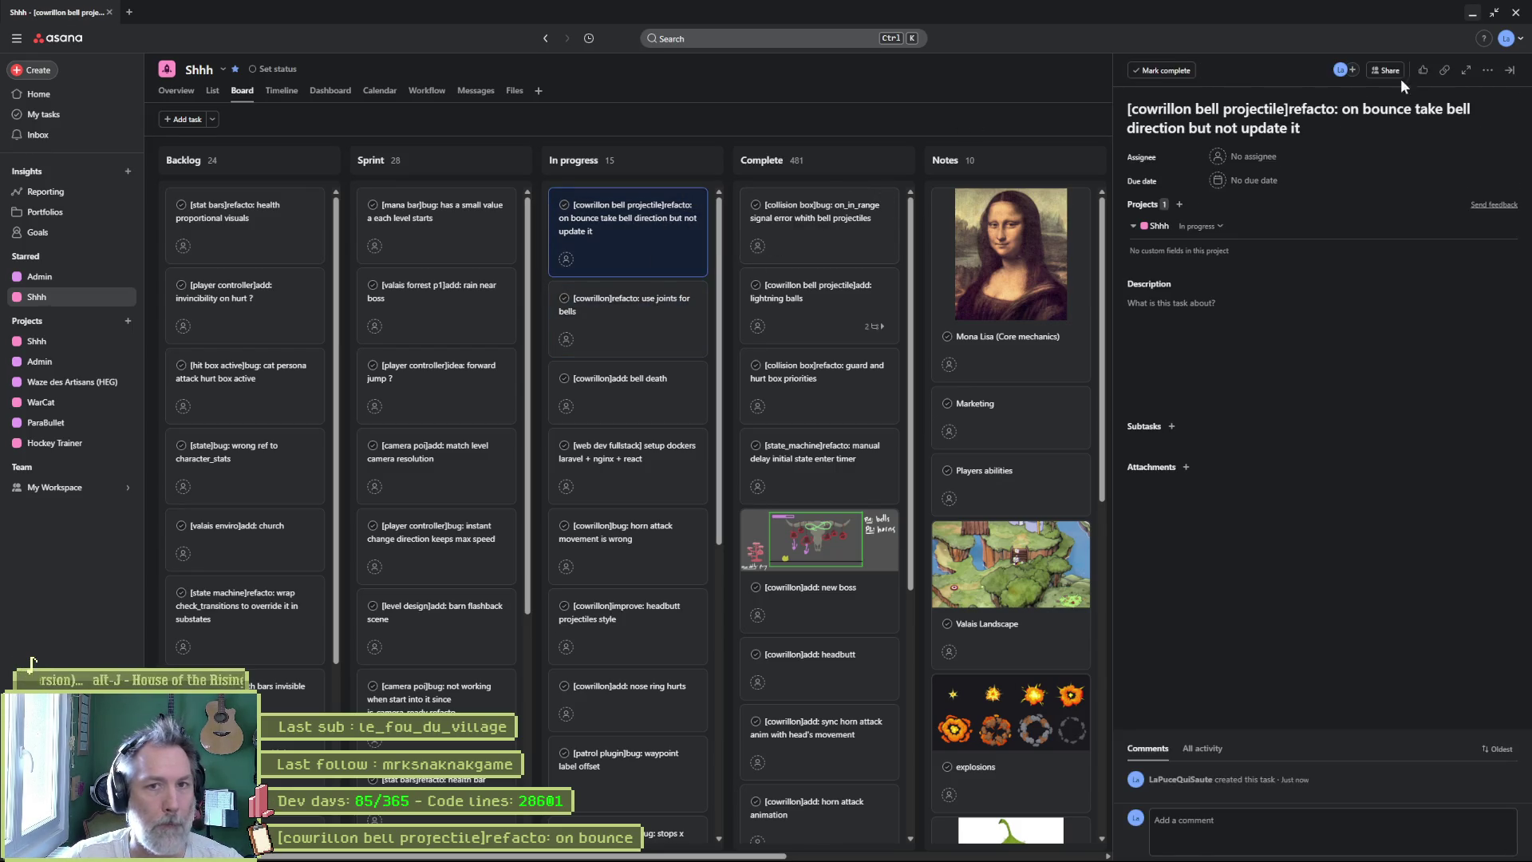
pyautogui.click(1472, 13)
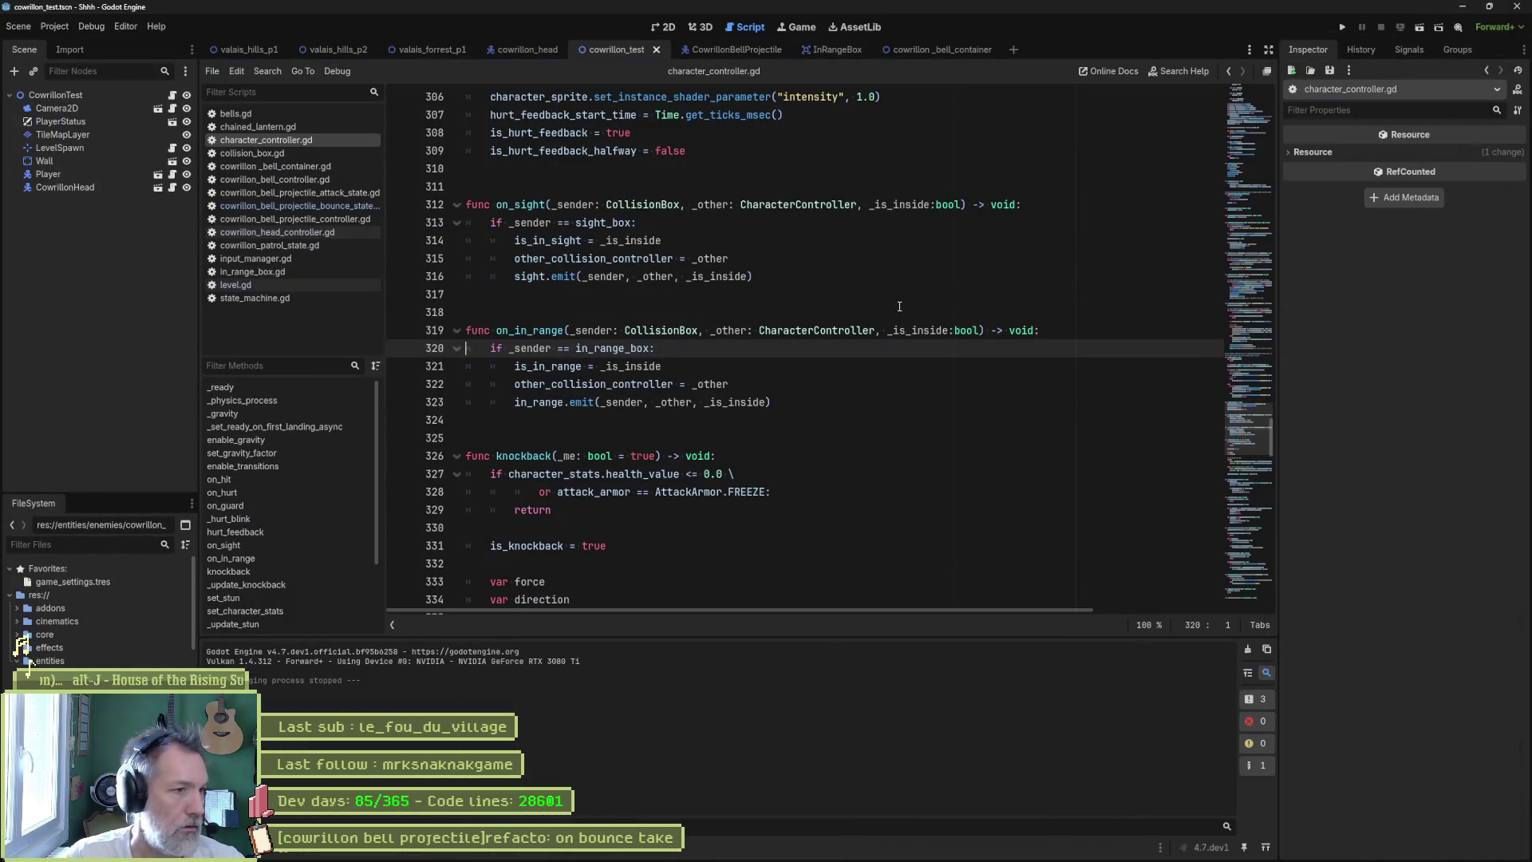
# - Open cowrillon_bell_projectile_bounce_state.gd and inspect the move_toward call on line 20
pyautogui.click(317, 218)
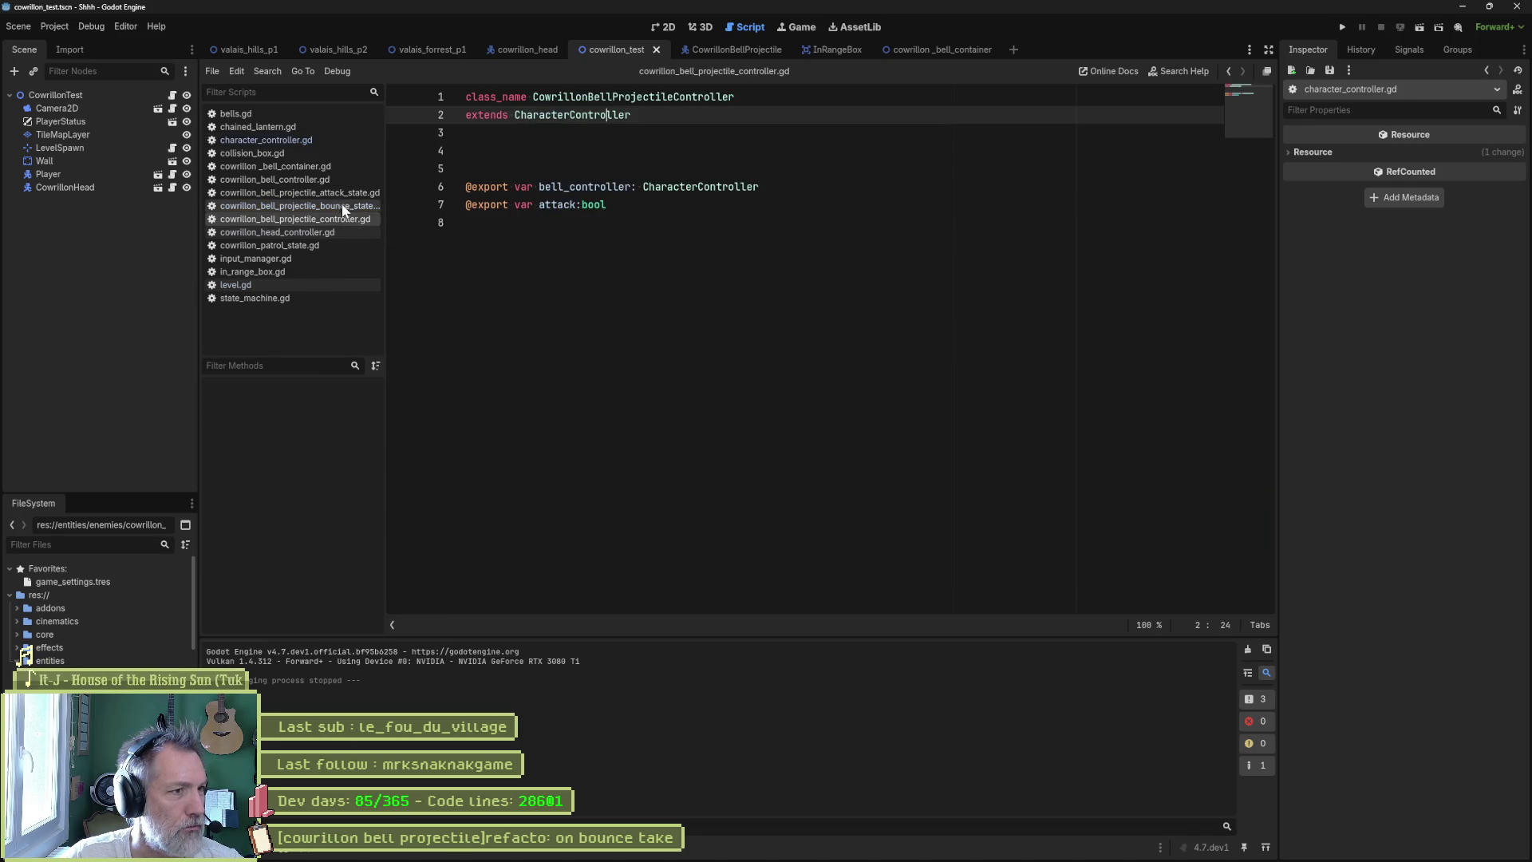
pyautogui.click(368, 206)
pyautogui.moveTo(747, 438); pyautogui.dragTo(991, 438)
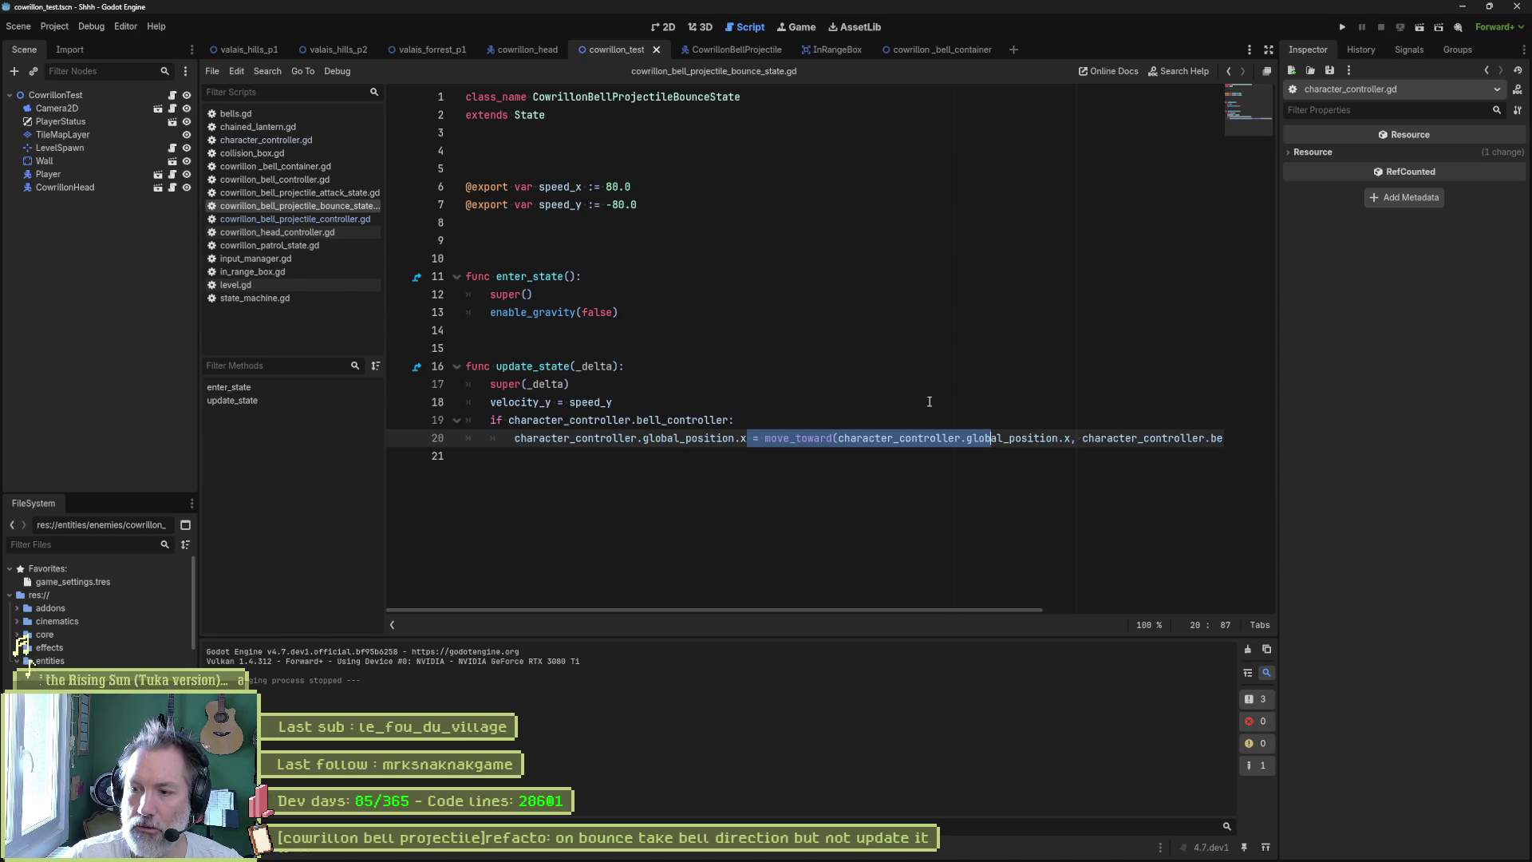
pyautogui.click(782, 440)
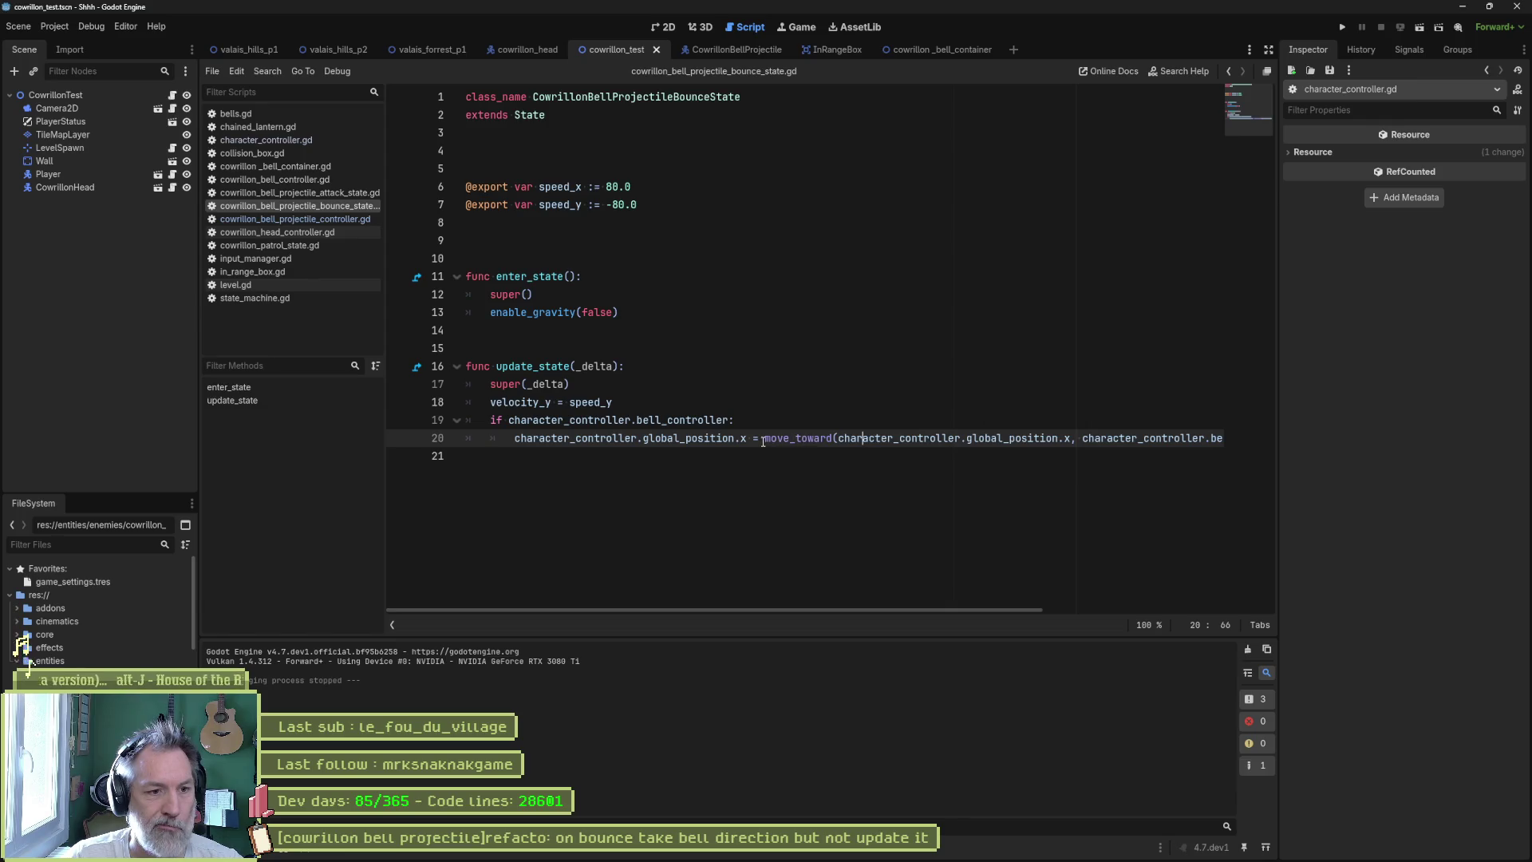
pyautogui.press('Up')
pyautogui.press('Down')
pyautogui.click(800, 438)
# - Select the two position arguments of move_toward and return to the enable_gravity(false) area
pyautogui.click(869, 565)
pyautogui.moveTo(902, 608)
pyautogui.mouseDown()
pyautogui.moveTo(1153, 600)
pyautogui.moveTo(816, 582)
pyautogui.mouseUp()
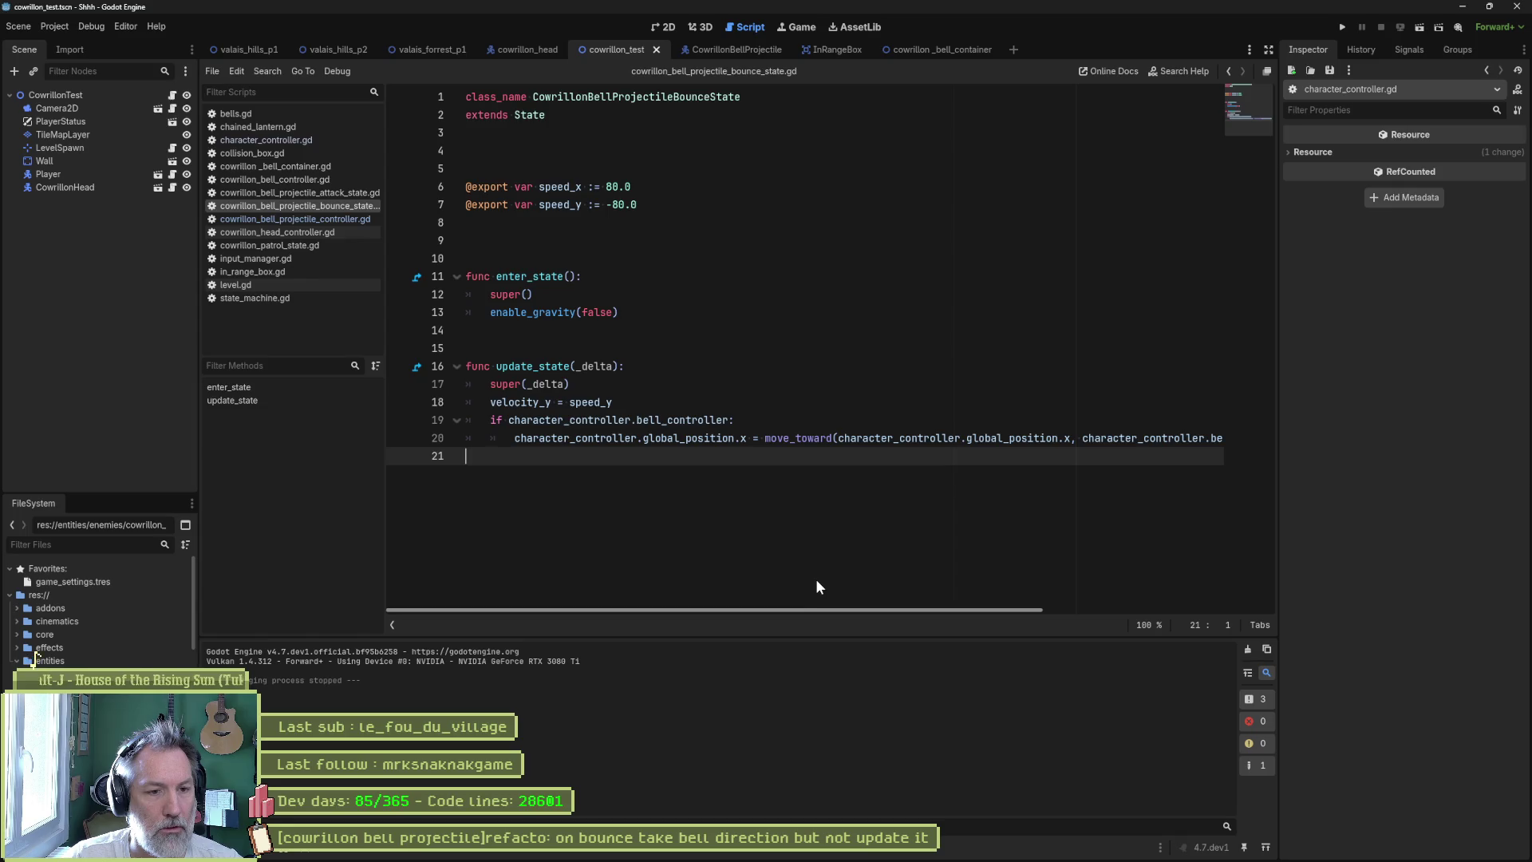
pyautogui.hscroll(5, 994, 567)
pyautogui.moveTo(634, 440); pyautogui.dragTo(1205, 438)
pyautogui.hotkey('ctrl', 'c')
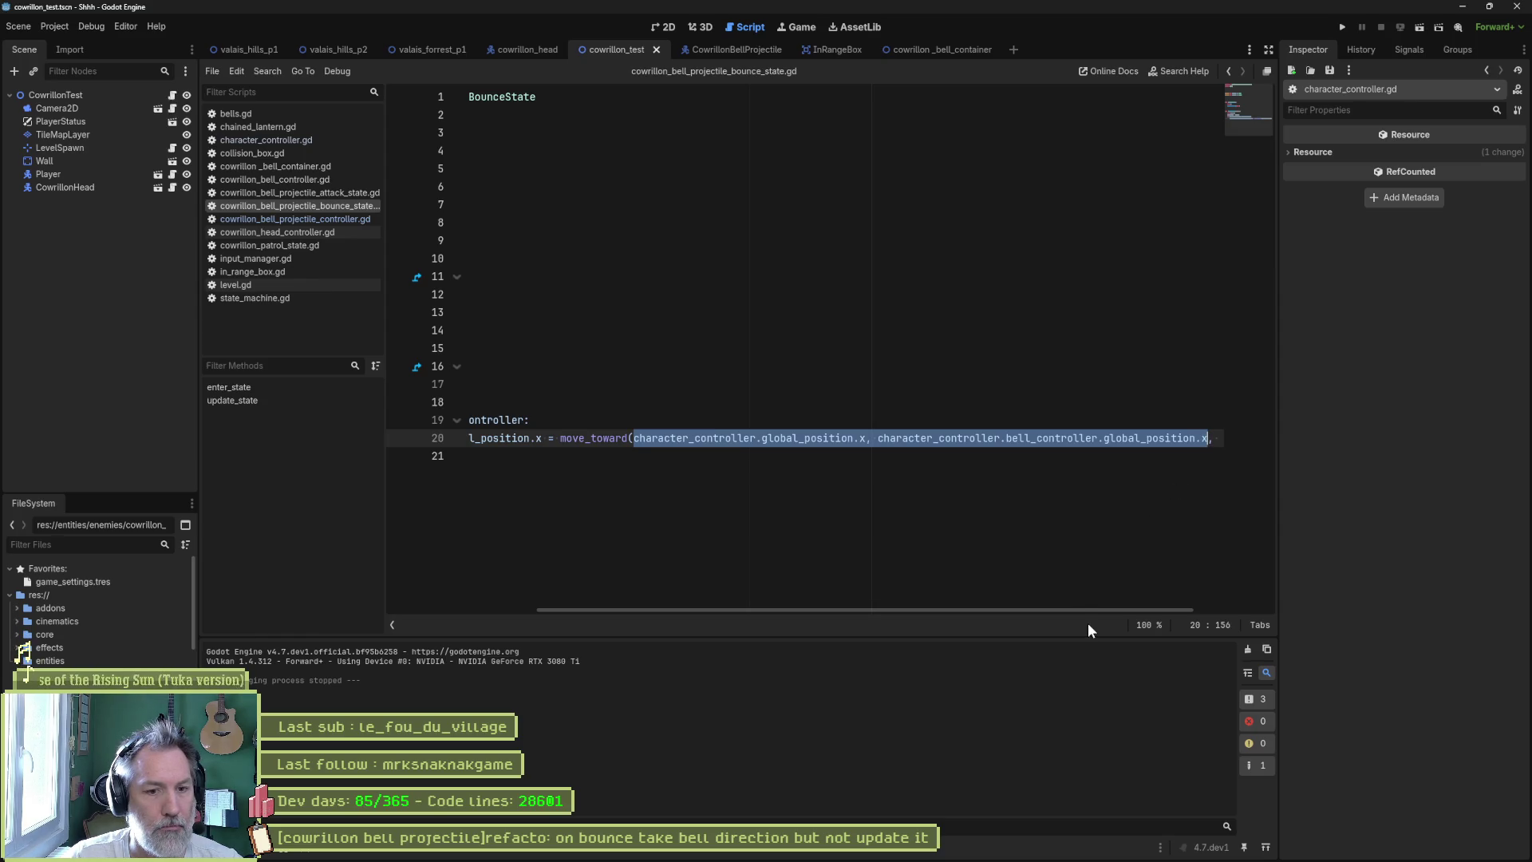
pyautogui.hscroll(-5, 1070, 607)
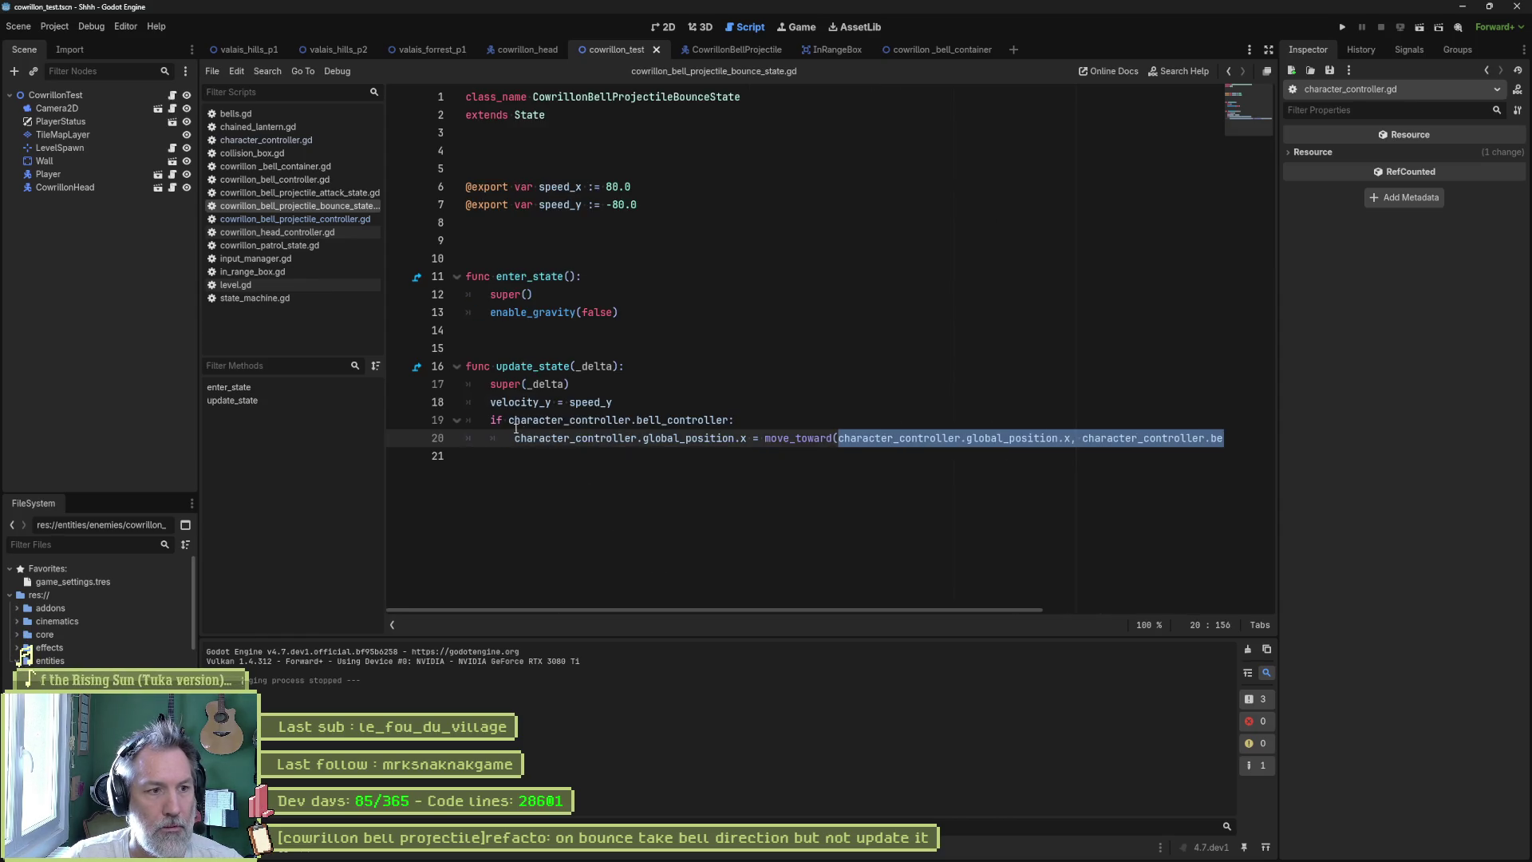
pyautogui.click(648, 315)
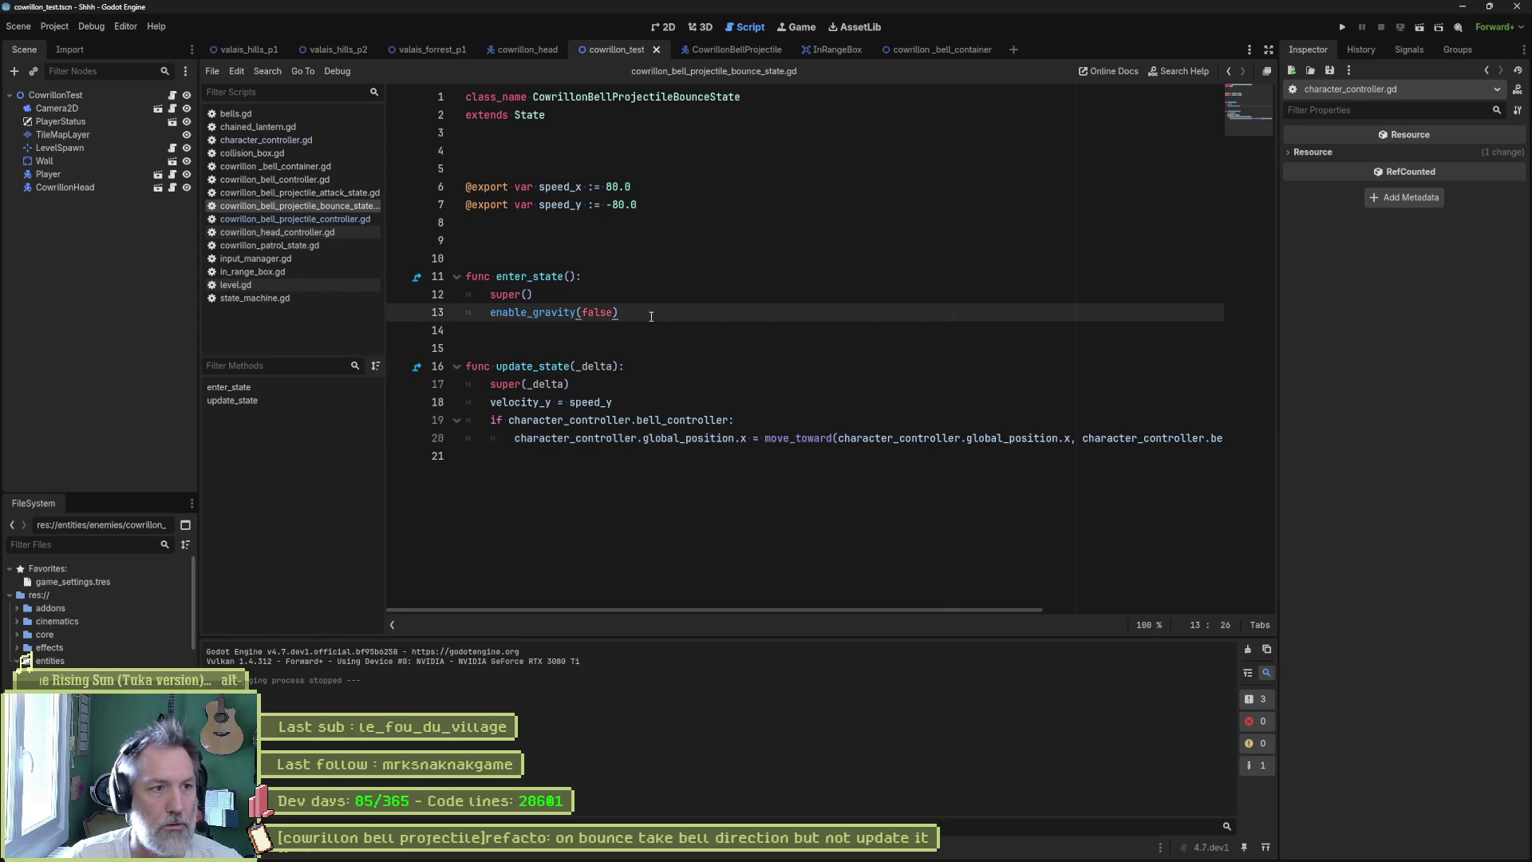
pyautogui.press('Up')
pyautogui.press('Up')
pyautogui.press('Up')
# - Declare a class variable 'var direction: float'
pyautogui.press('Return')
pyautogui.write('var direction :')
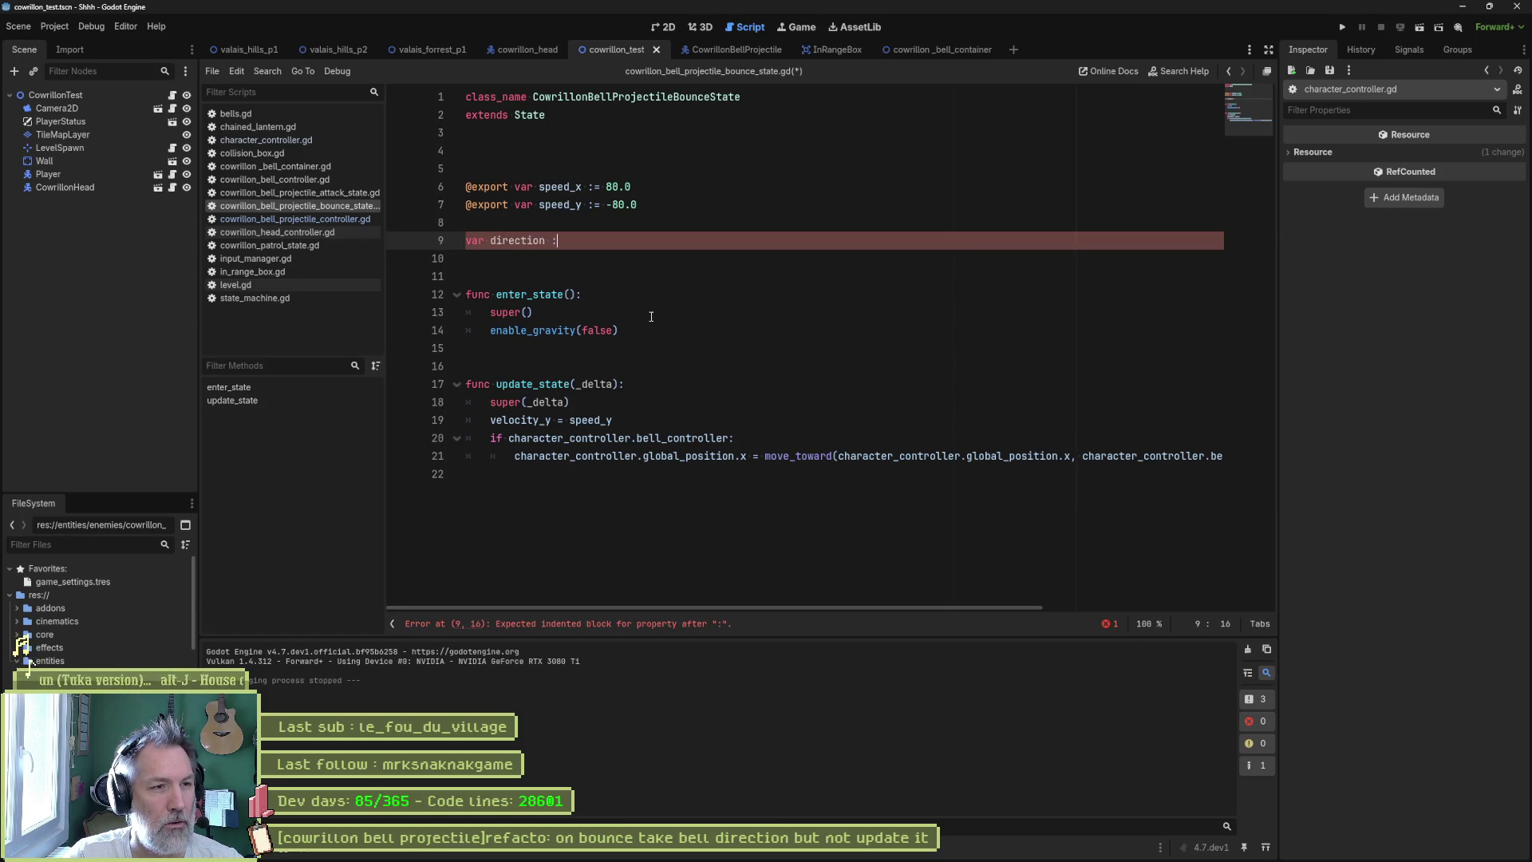
pyautogui.press('BackSpace')
pyautogui.press('BackSpace')
pyautogui.write(': float')
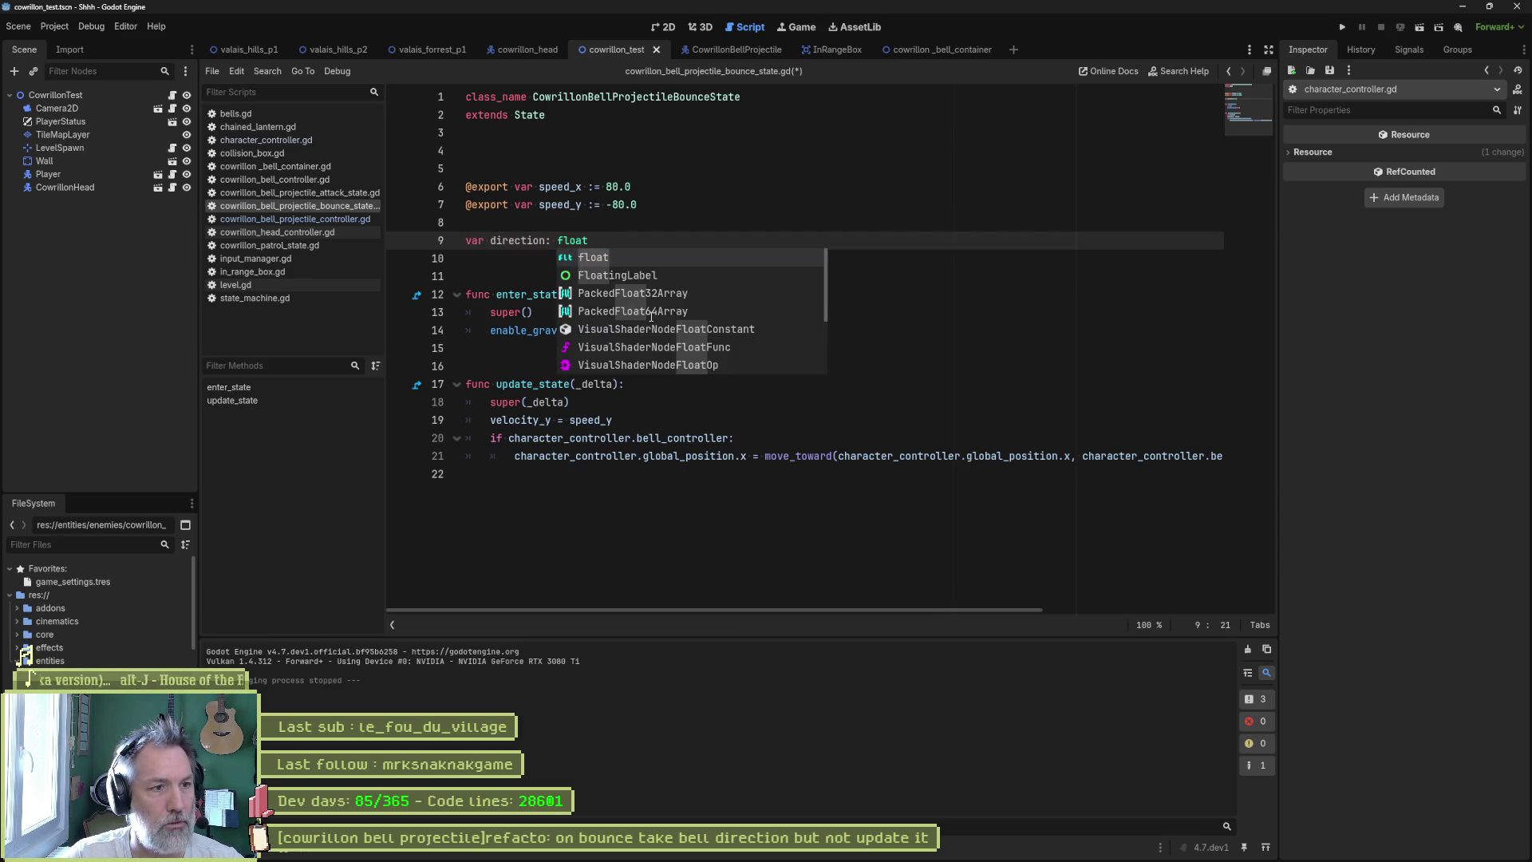
pyautogui.press('Escape')
pyautogui.press('Down')
pyautogui.press('Down')
pyautogui.press('Down')
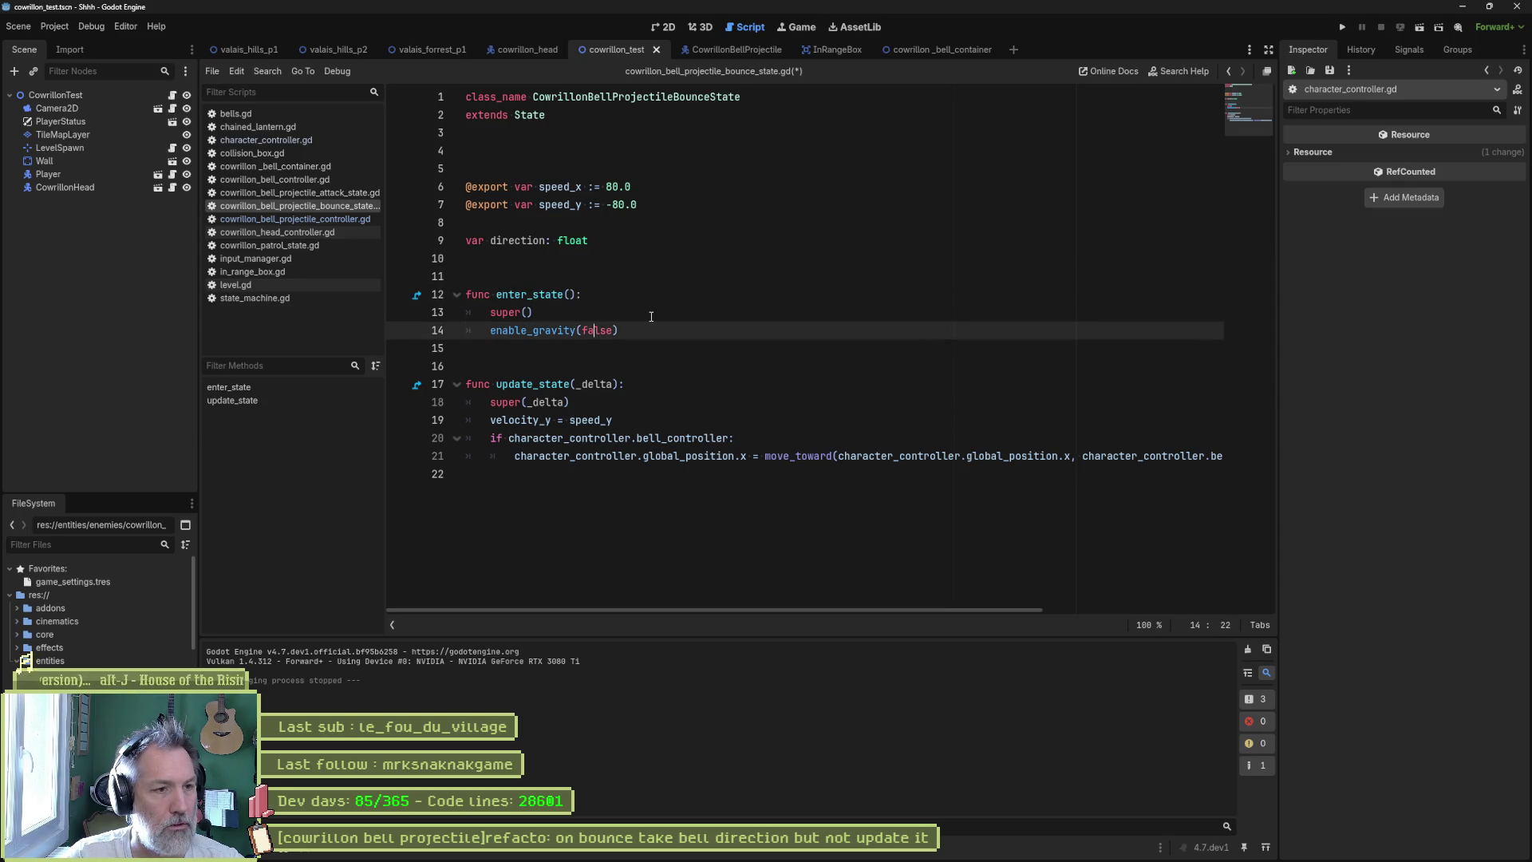
# - In enter_state, add direction = bell_controller.global_position.x - global_position.x
pyautogui.press('Return')
pyautogui.hotkey('ctrl', 'v')
pyautogui.press('Home')
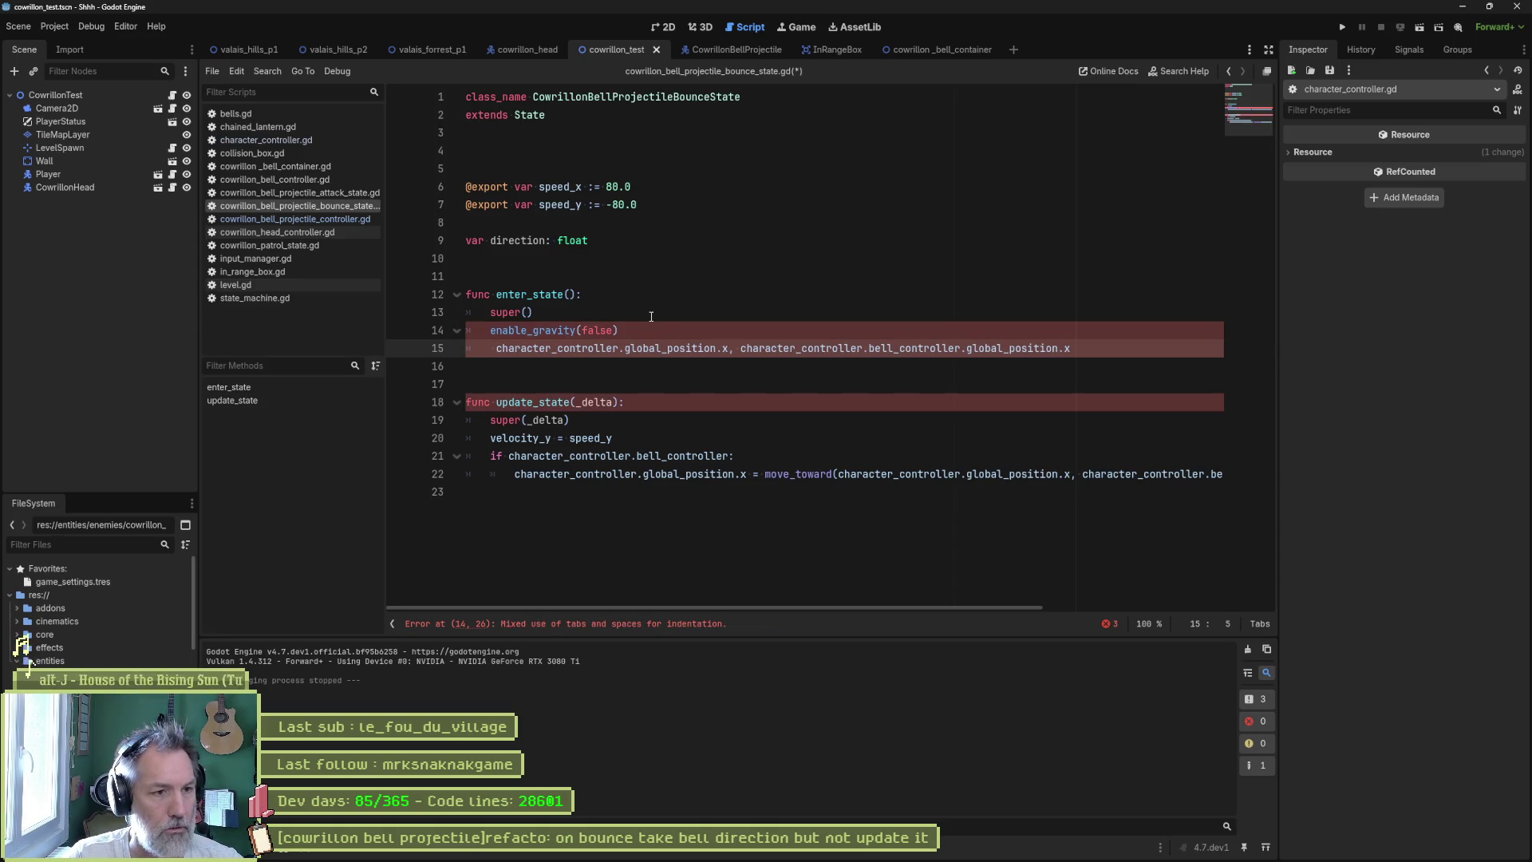
pyautogui.write('direction =')
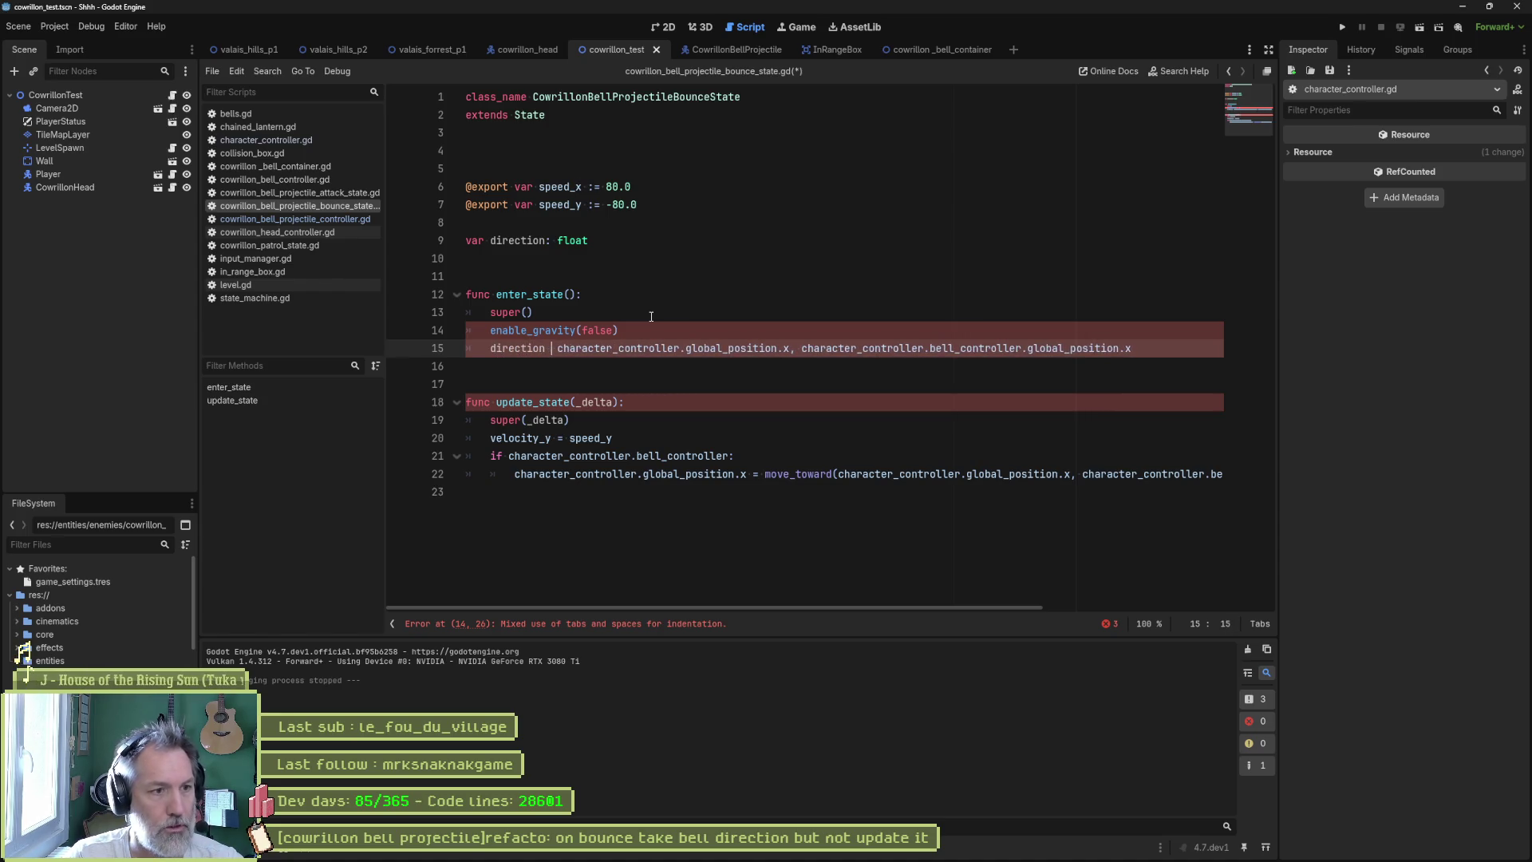
pyautogui.press('BackSpace')
pyautogui.hotkey('ctrl', 'Right')
pyautogui.hotkey('ctrl', 'Right')
pyautogui.hotkey('ctrl', 'Right')
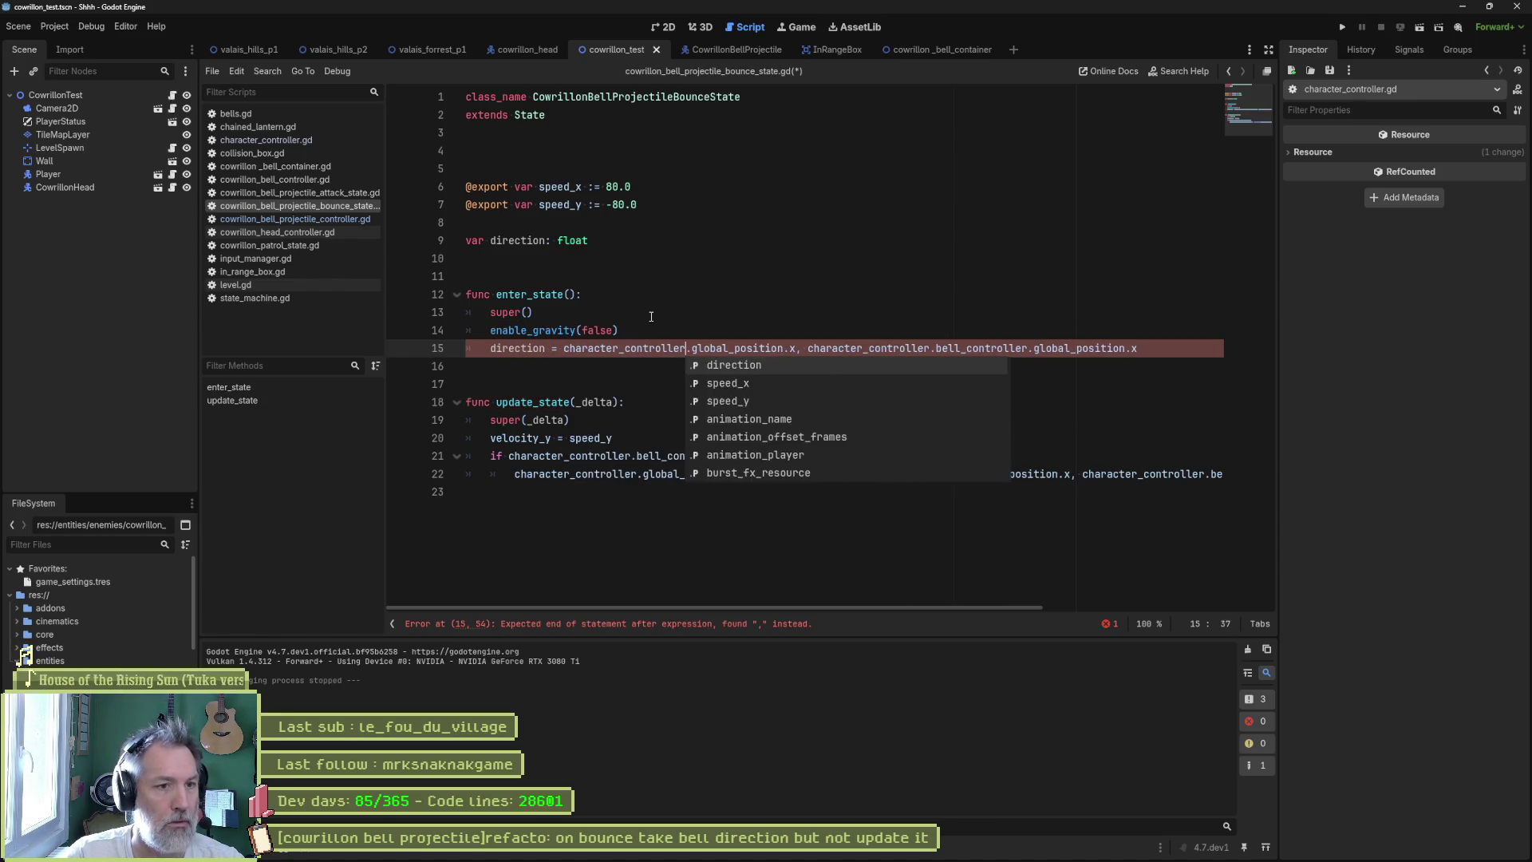
pyautogui.press('Delete')
pyautogui.write('-')
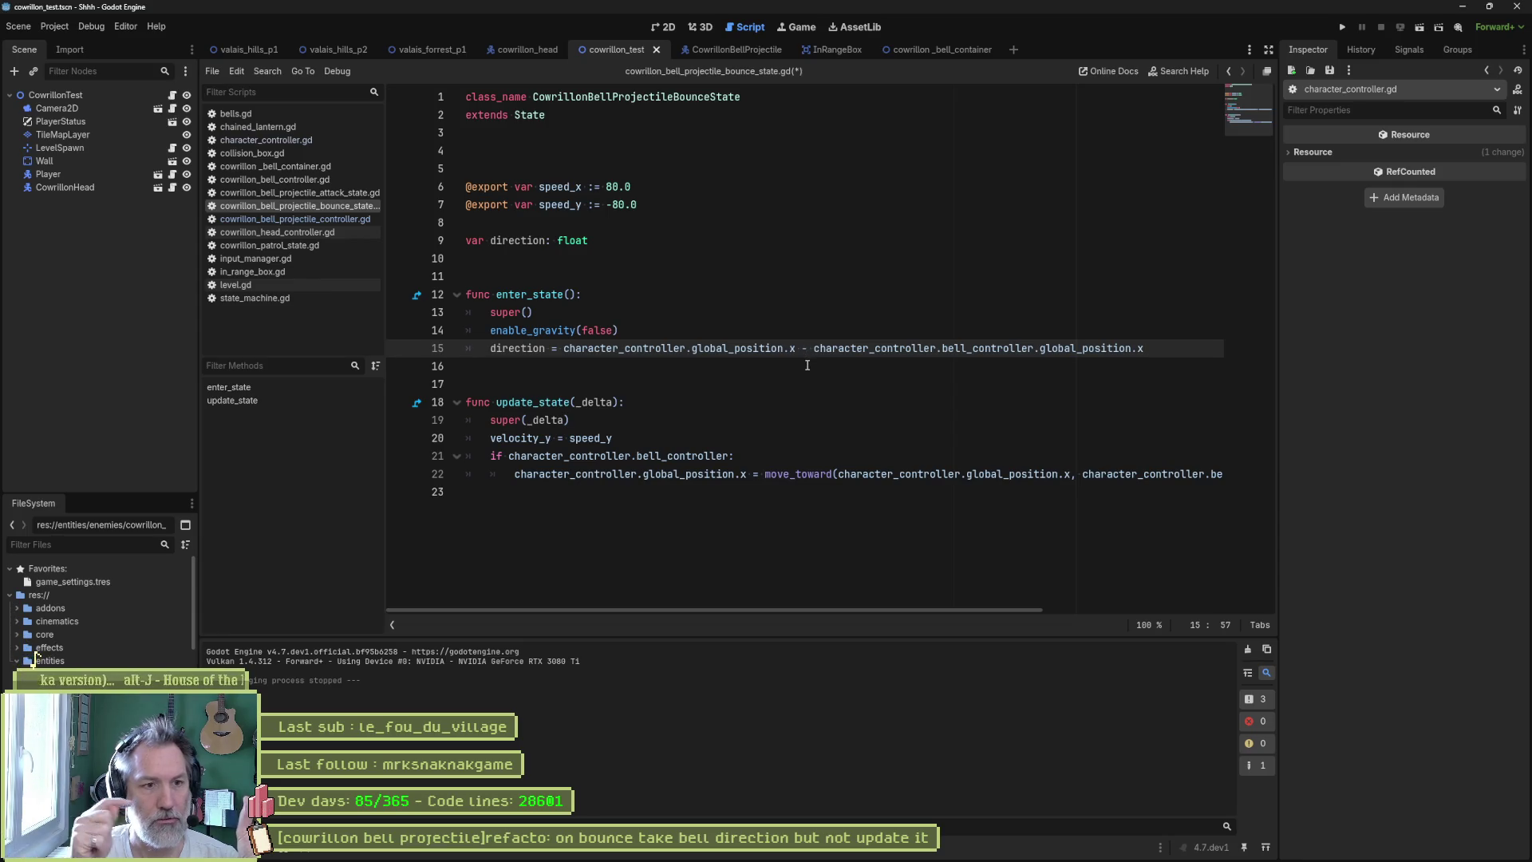
pyautogui.moveTo(797, 350); pyautogui.dragTo(563, 351)
pyautogui.press('BackSpace')
pyautogui.press('Delete')
pyautogui.press('Delete')
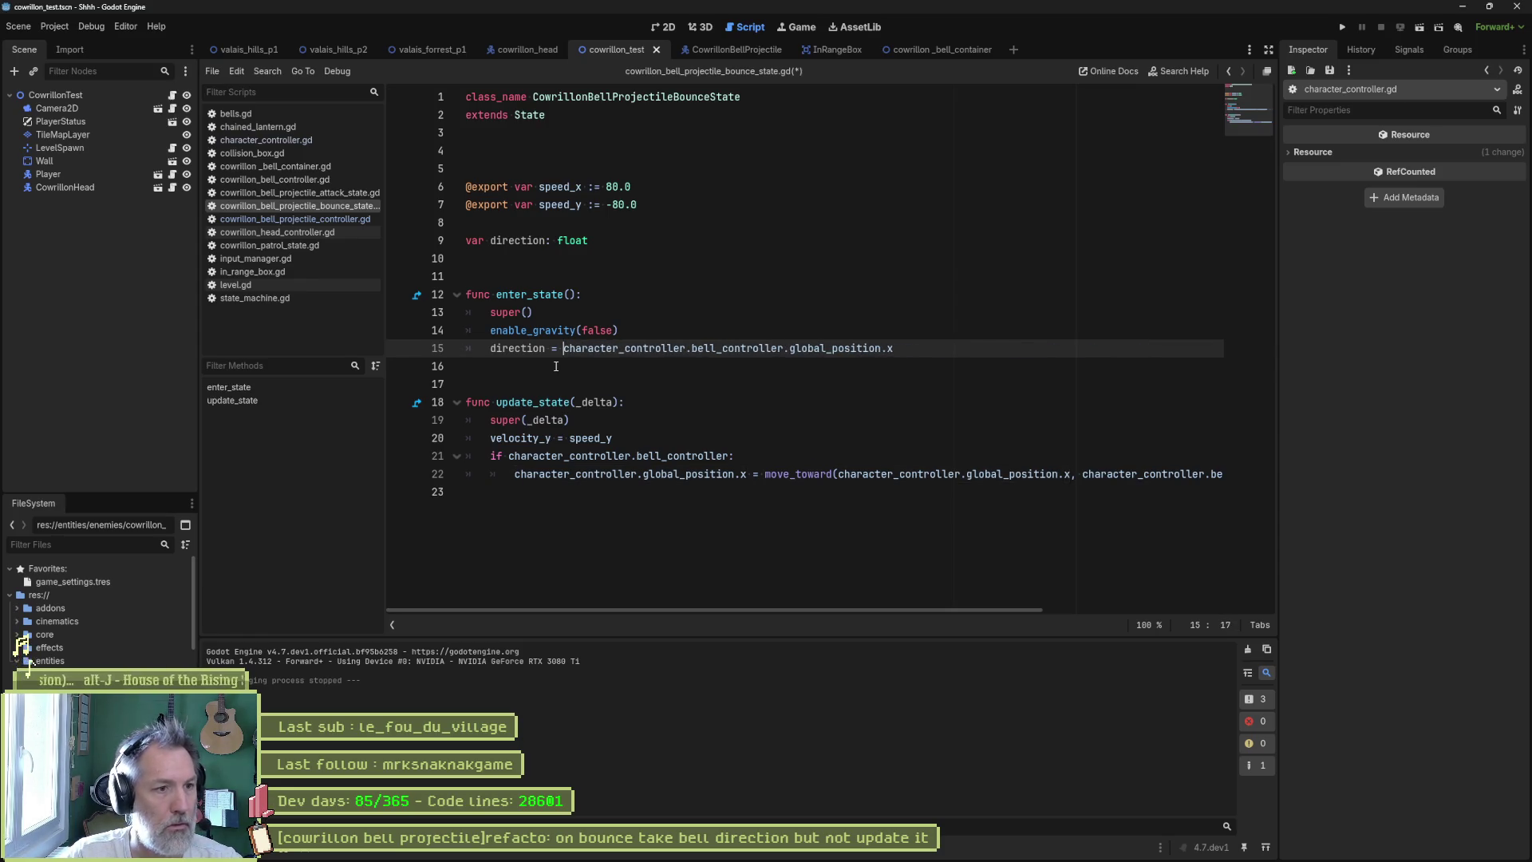
pyautogui.write('-')
pyautogui.write('character_controller.global_position.x')
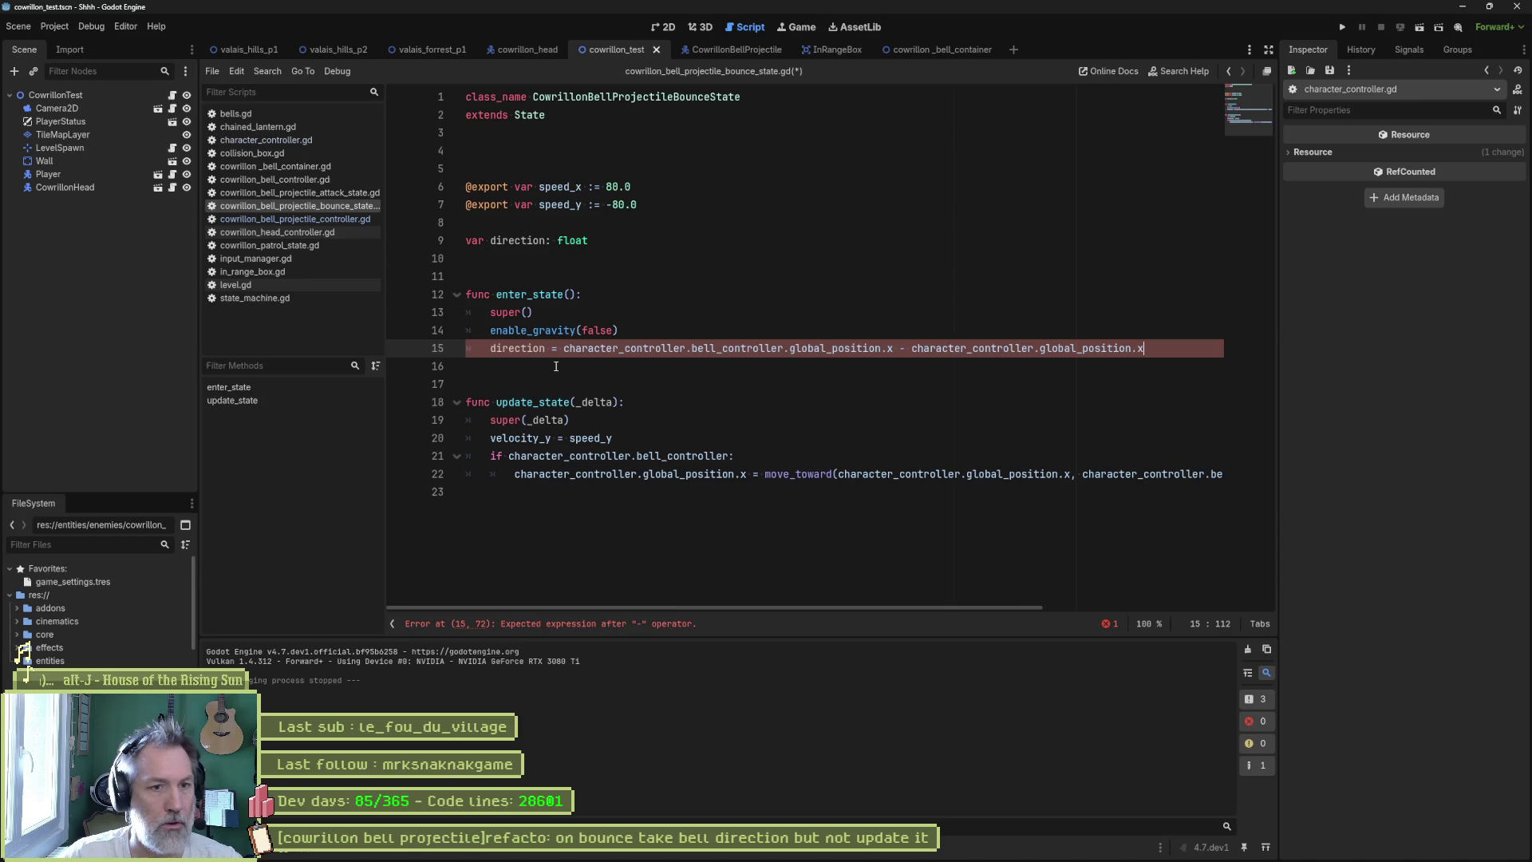
# - Wrap the direction expression in sign(), then select the bell_controller check in update_state
pyautogui.doubleClick(526, 349)
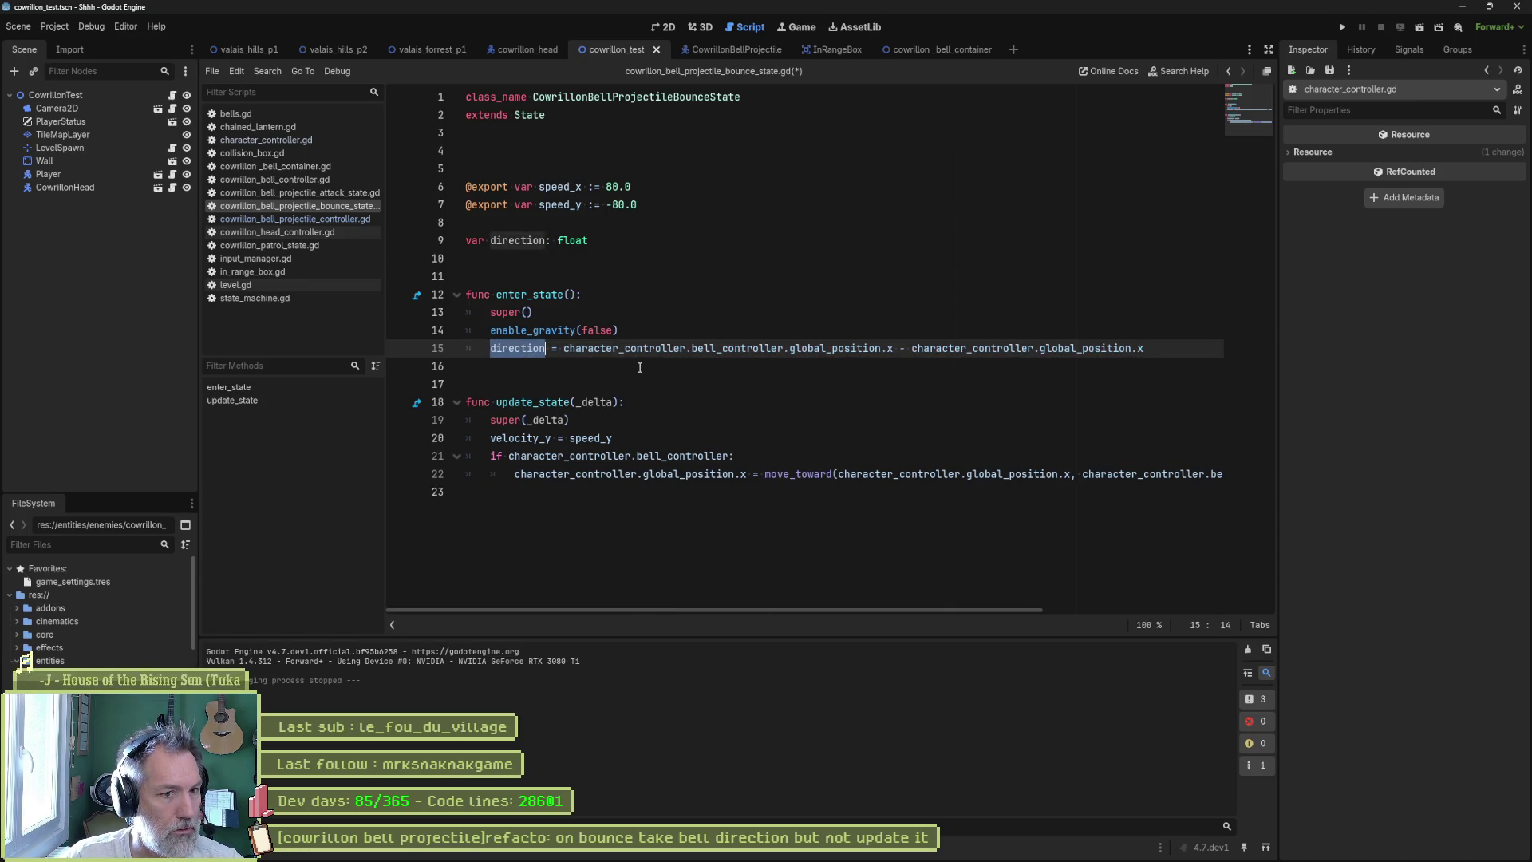
pyautogui.press('Right')
pyautogui.press('Right')
pyautogui.press('Right')
pyautogui.write('sign(')
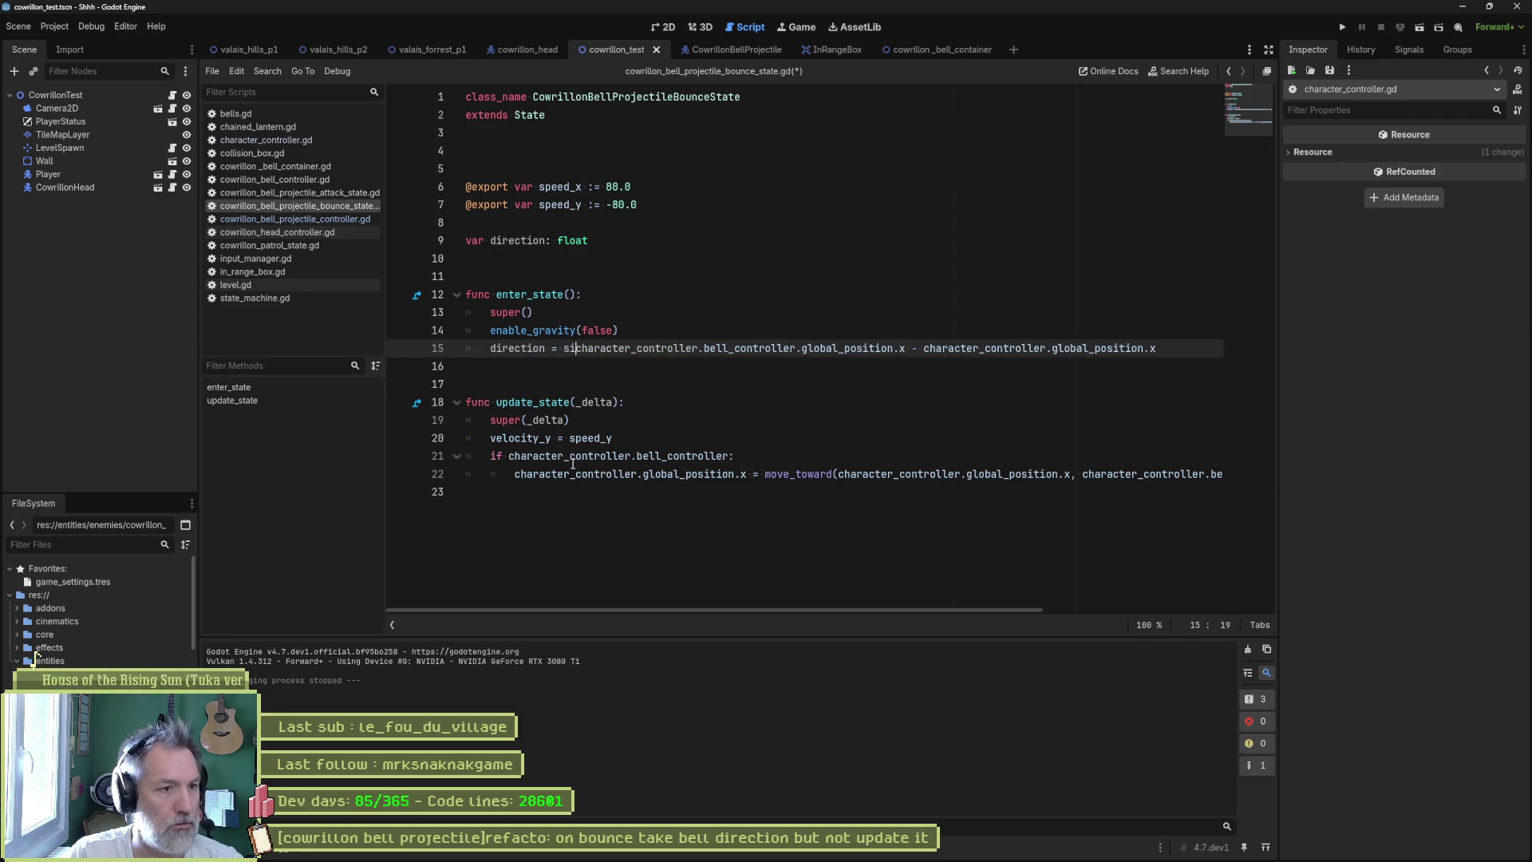
pyautogui.press('End')
pyautogui.write(')')
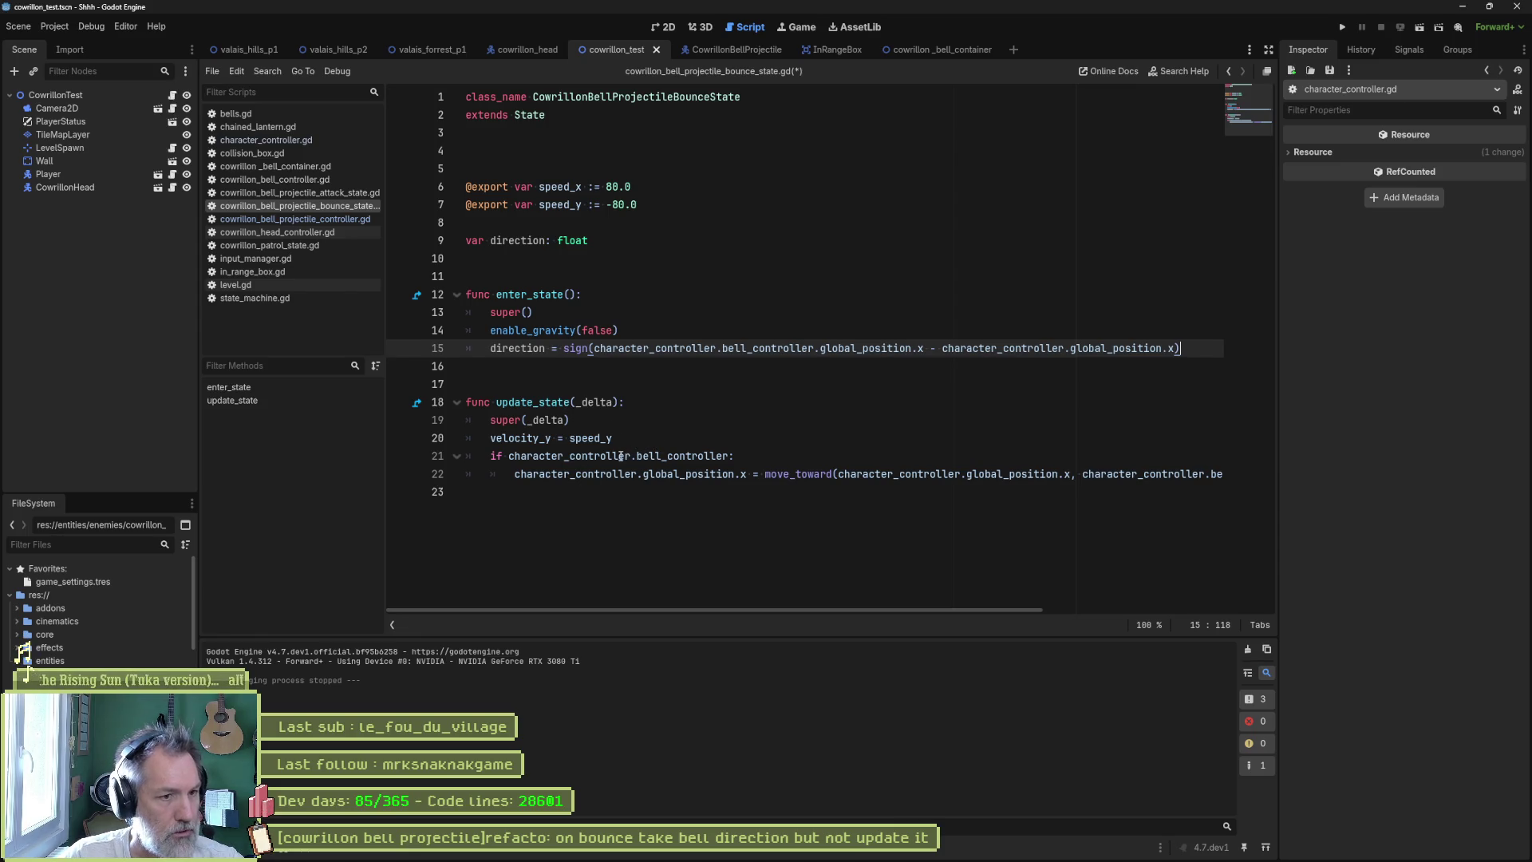
pyautogui.click(621, 456)
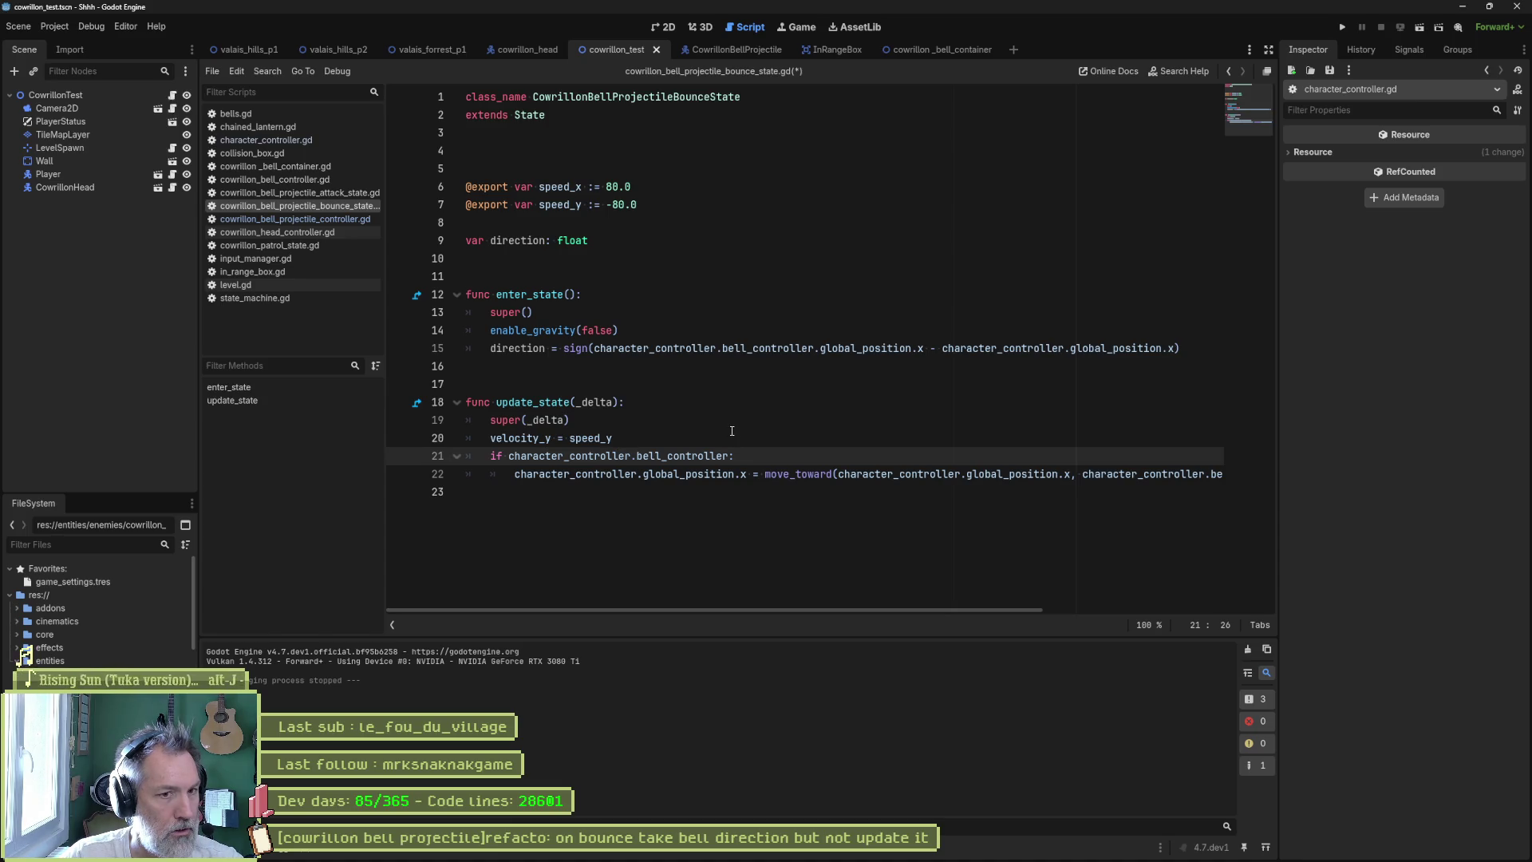
pyautogui.moveTo(740, 456); pyautogui.dragTo(739, 445)
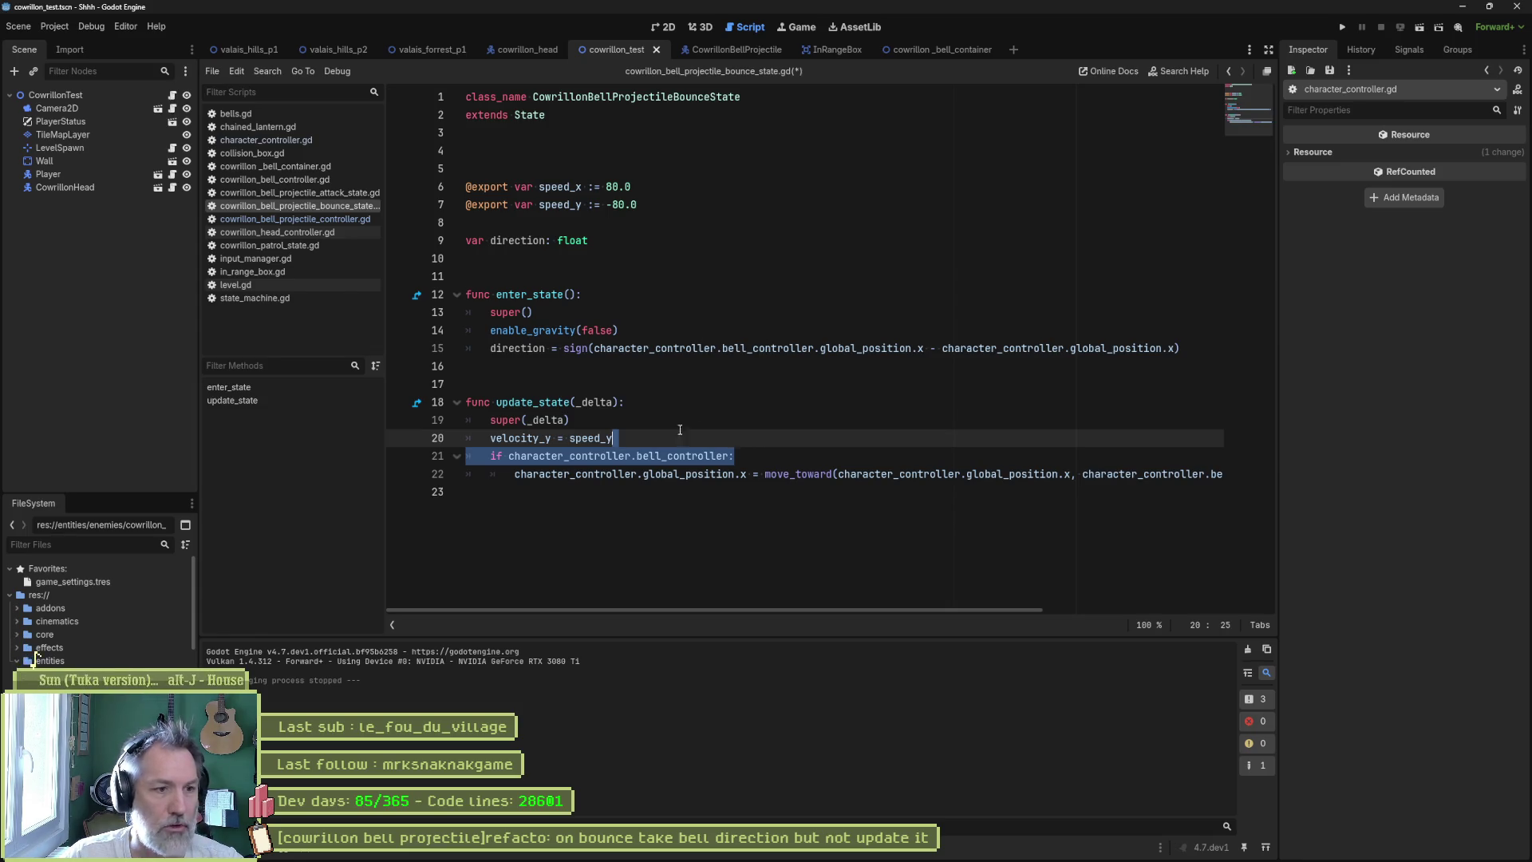
# - Cut the move_toward block from update_state and duplicate the velocity_y line
pyautogui.click(642, 455)
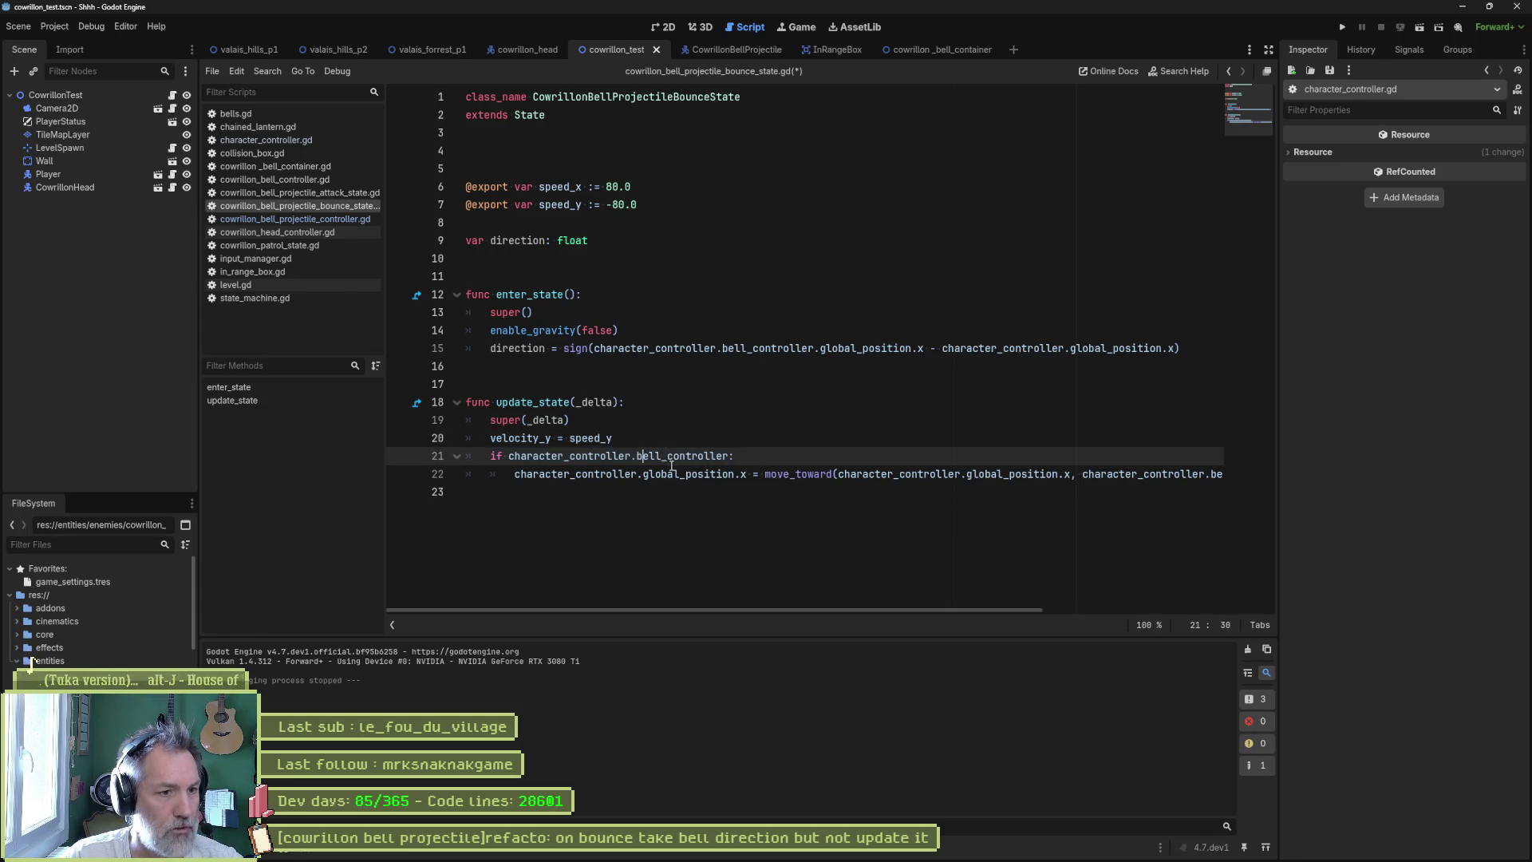
pyautogui.hotkey('ctrl', 'x')
pyautogui.hotkey('ctrl', 'x')
pyautogui.press('Up')
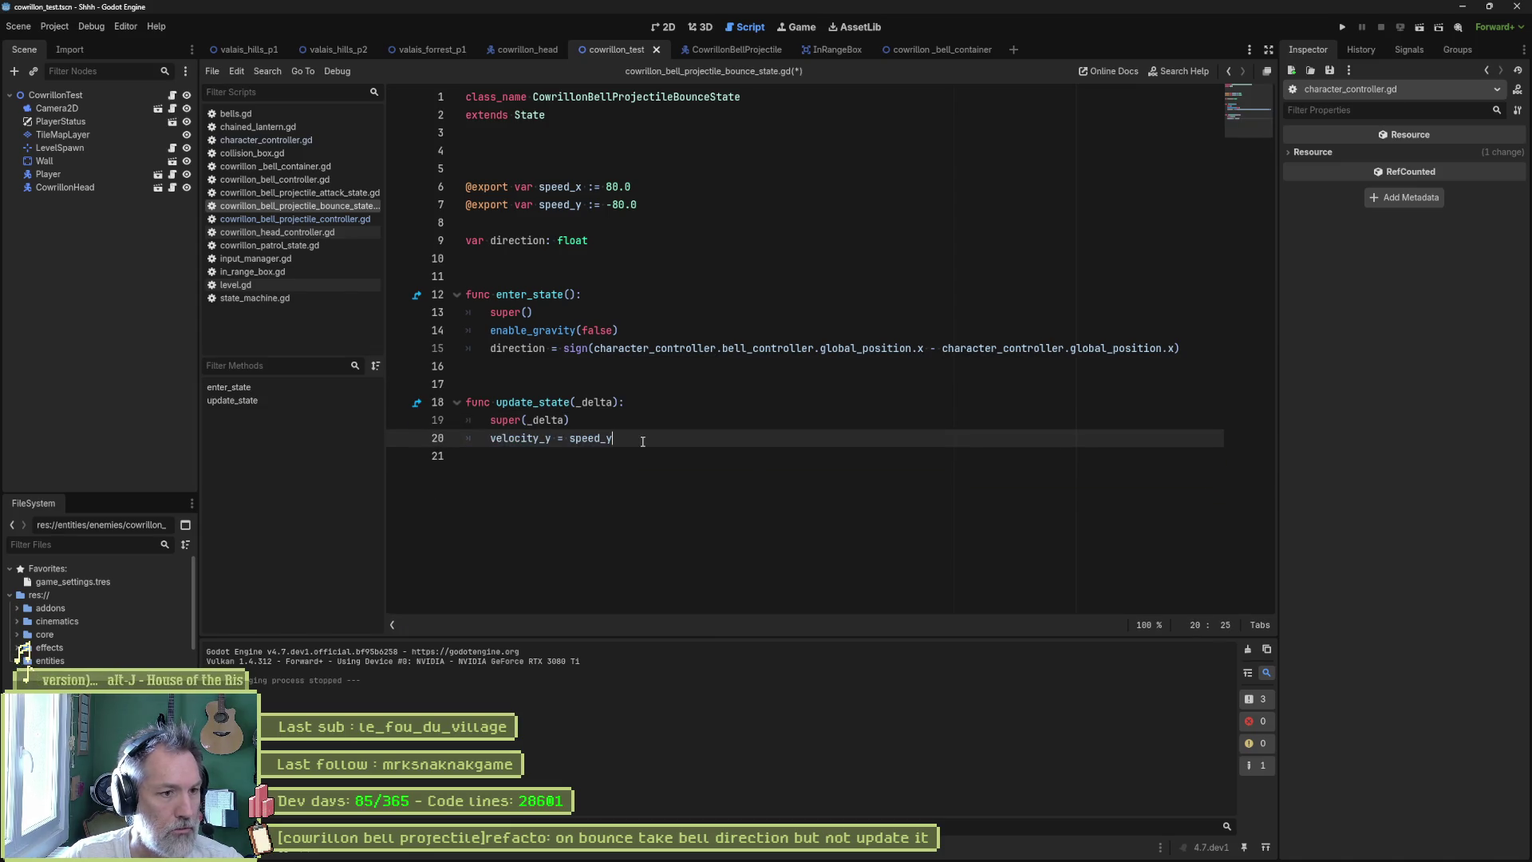
pyautogui.hotkey('ctrl', 'shift', 'd')
# - Edit the duplicated line into velocity_x = speed_x * _direction
pyautogui.click(551, 456)
pyautogui.press('BackSpace')
pyautogui.write('x')
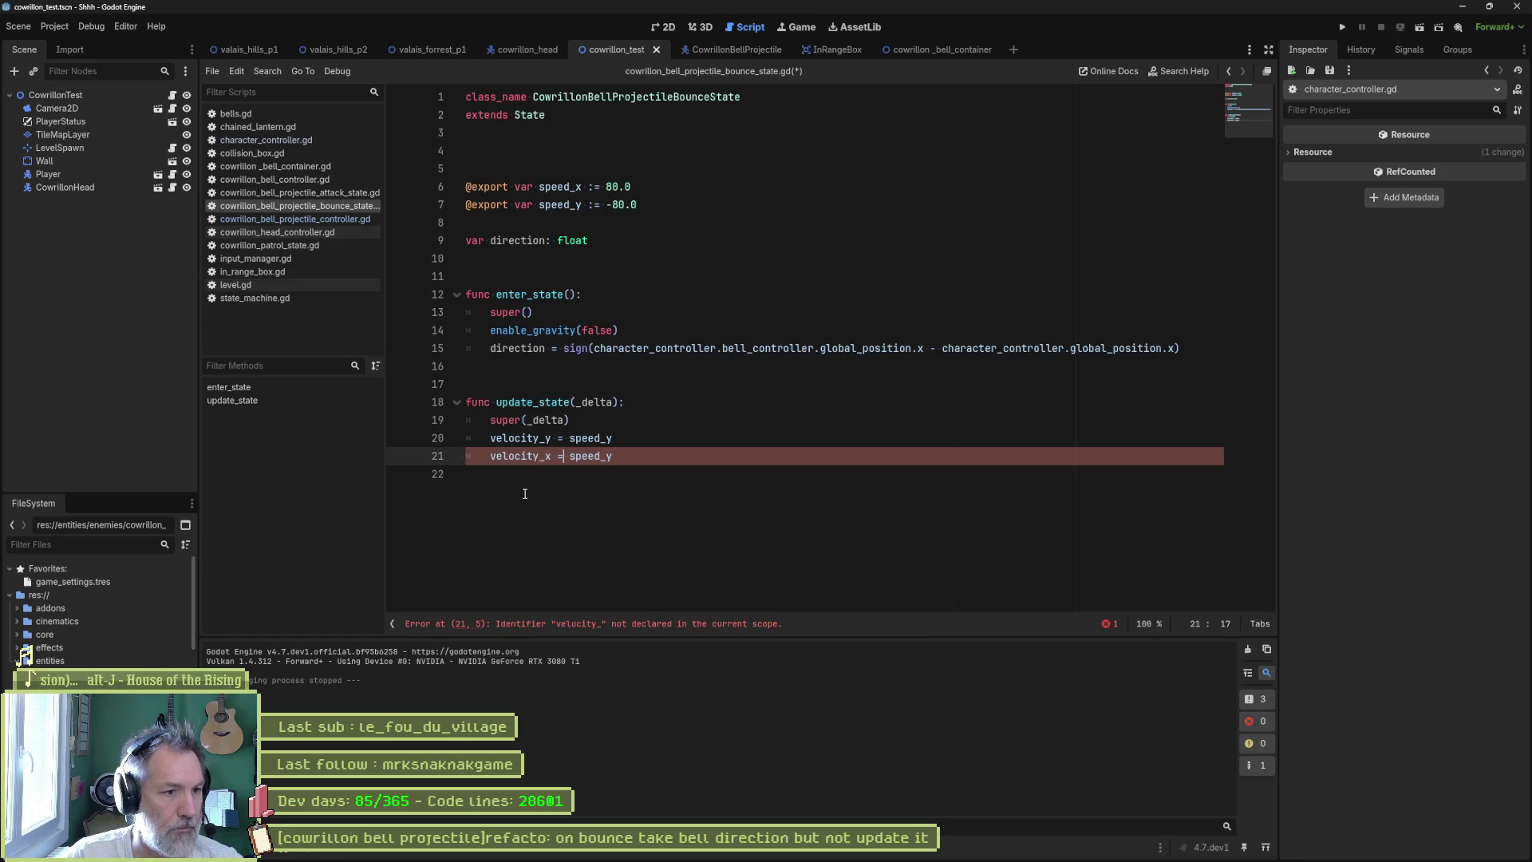
pyautogui.press('Right')
pyautogui.press('BackSpace')
pyautogui.write('x')
pyautogui.write(' * direction')
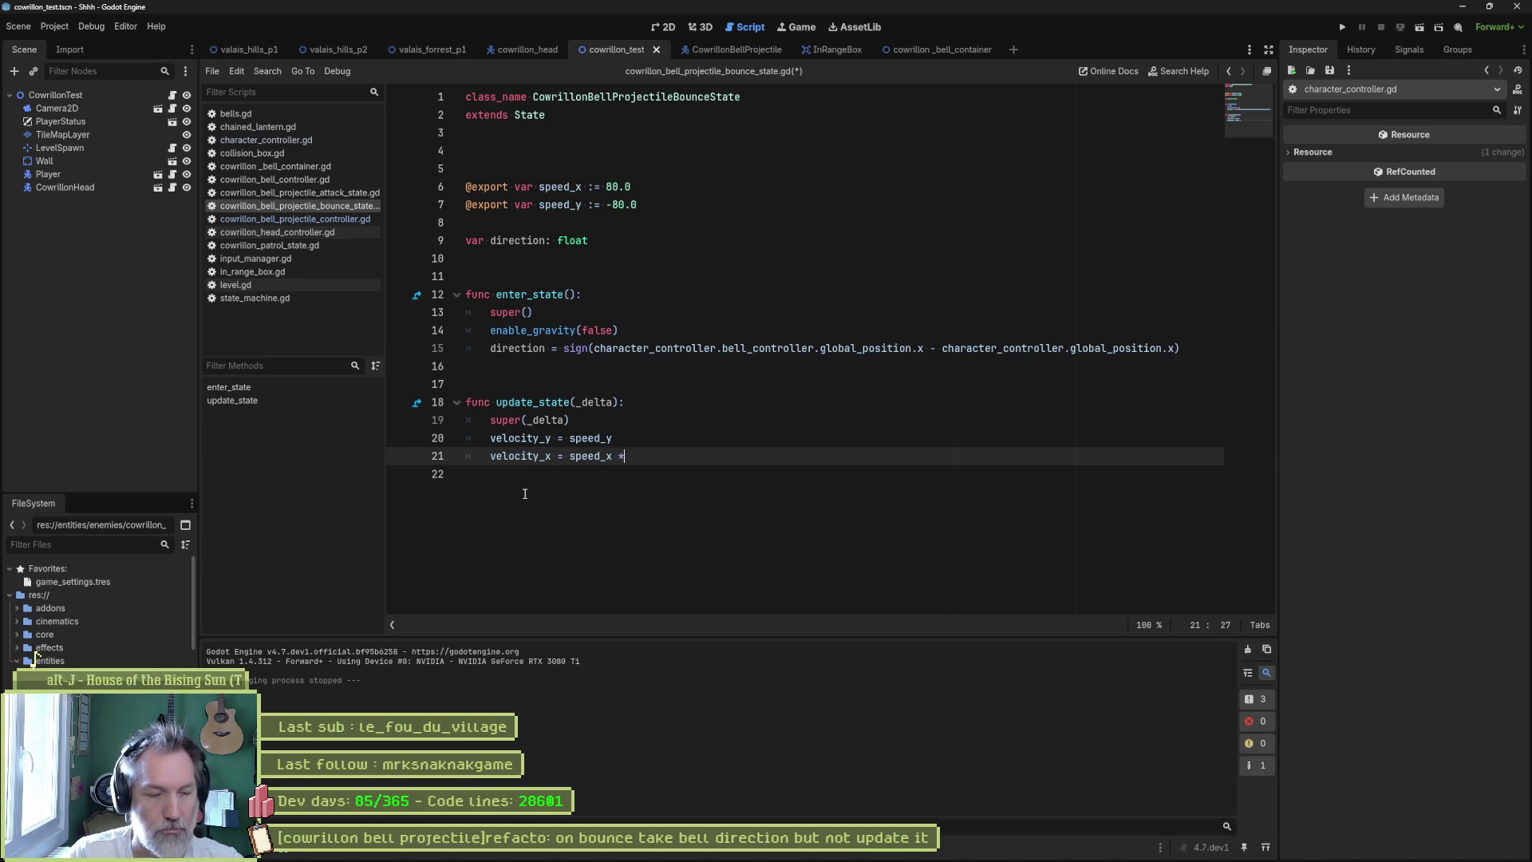
pyautogui.hotkey('ctrl', 'Left')
pyautogui.write('_+')
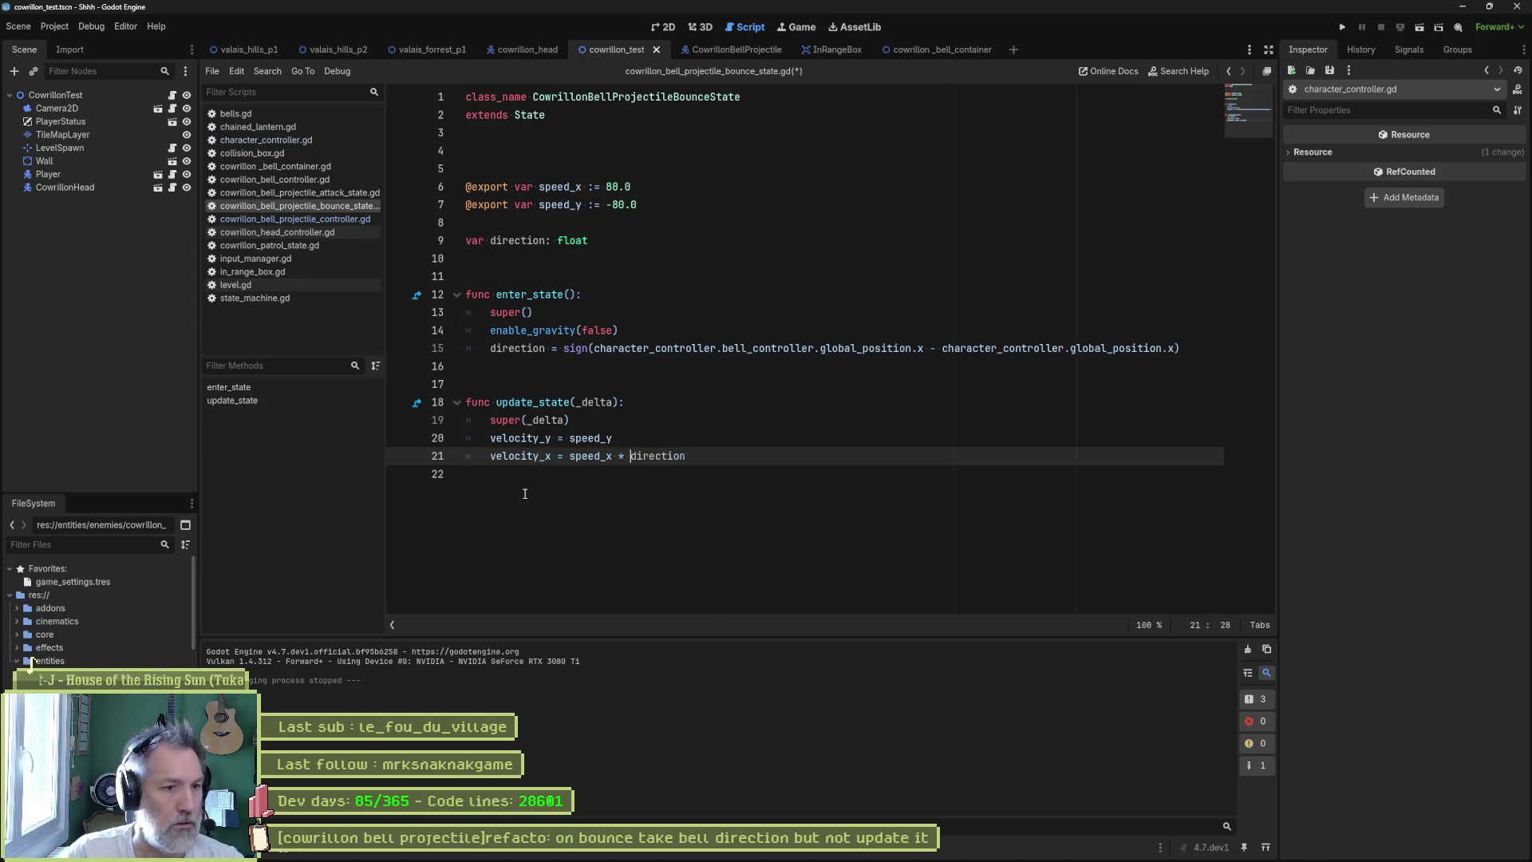
pyautogui.press('BackSpace')
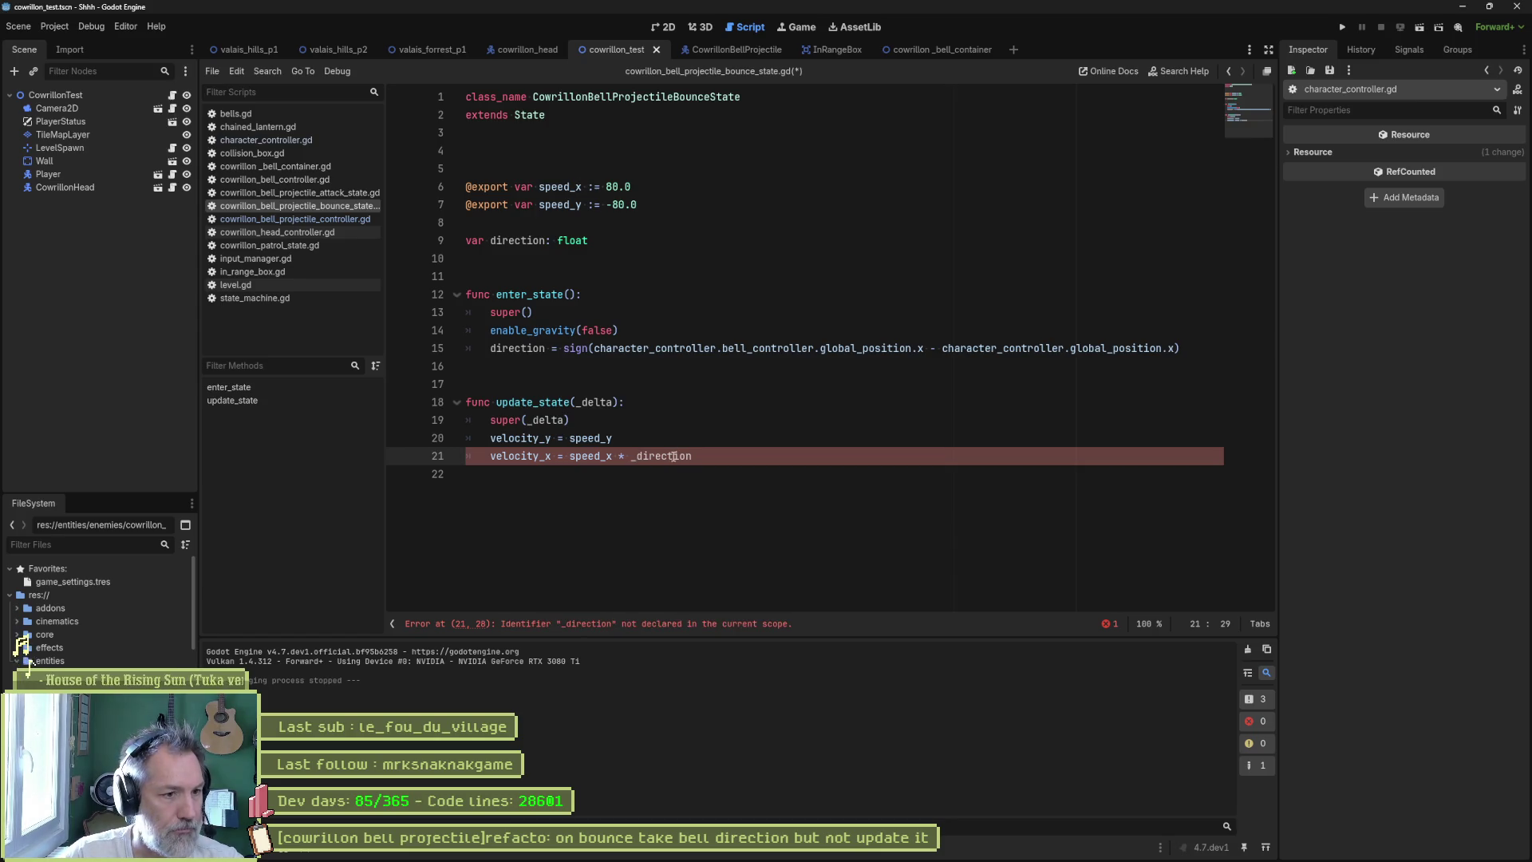
# - Rename direction to _direction, save, move velocity_x above velocity_y, and run the scene
pyautogui.doubleClick(517, 353)
pyautogui.hotkey('ctrl', 'v')
pyautogui.doubleClick(517, 240)
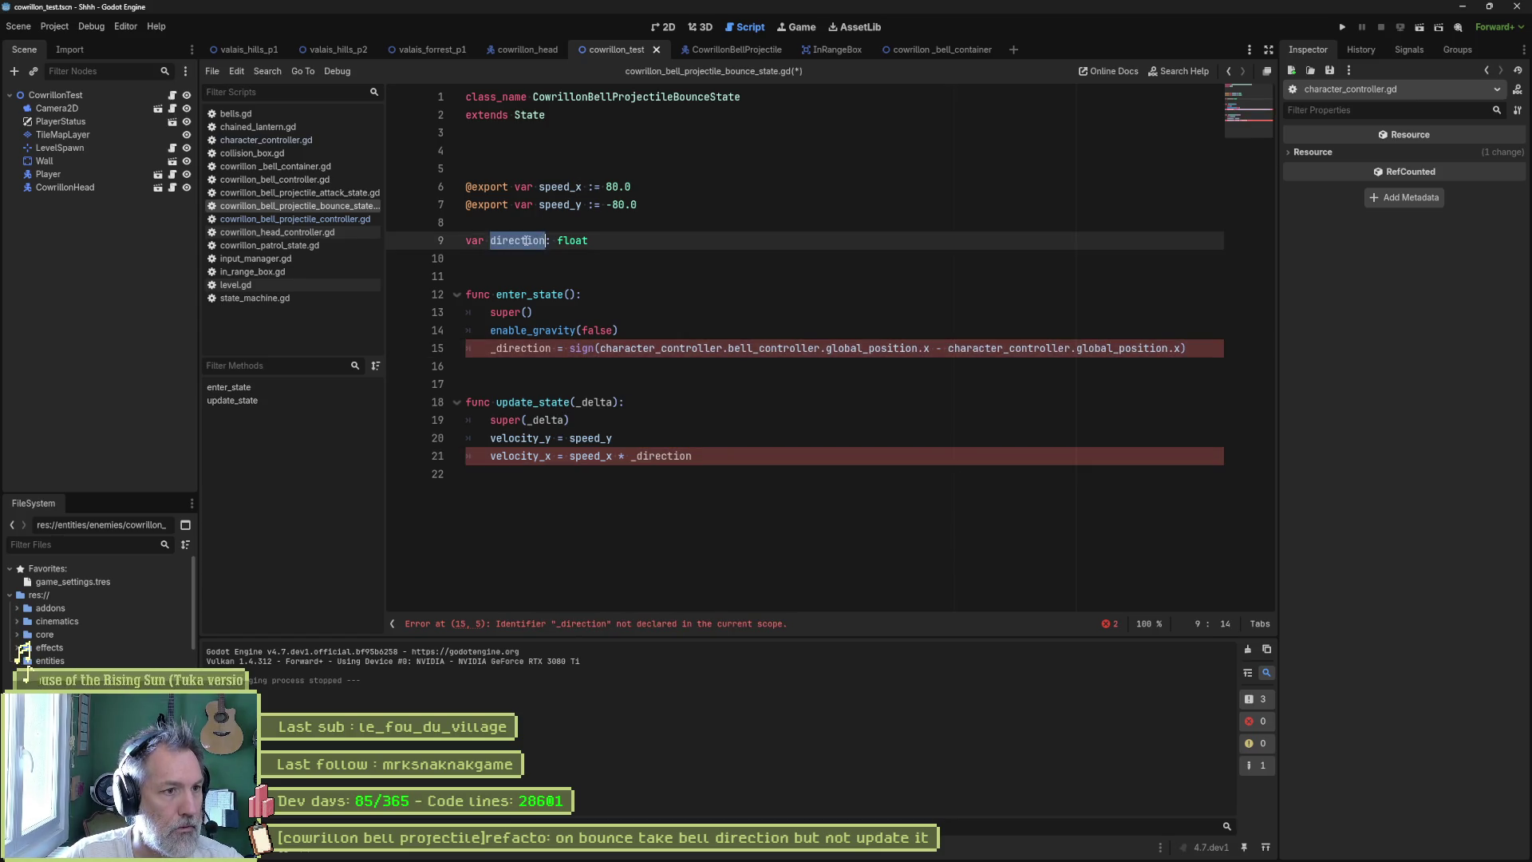
pyautogui.hotkey('ctrl', 'v')
pyautogui.hotkey('ctrl', 's')
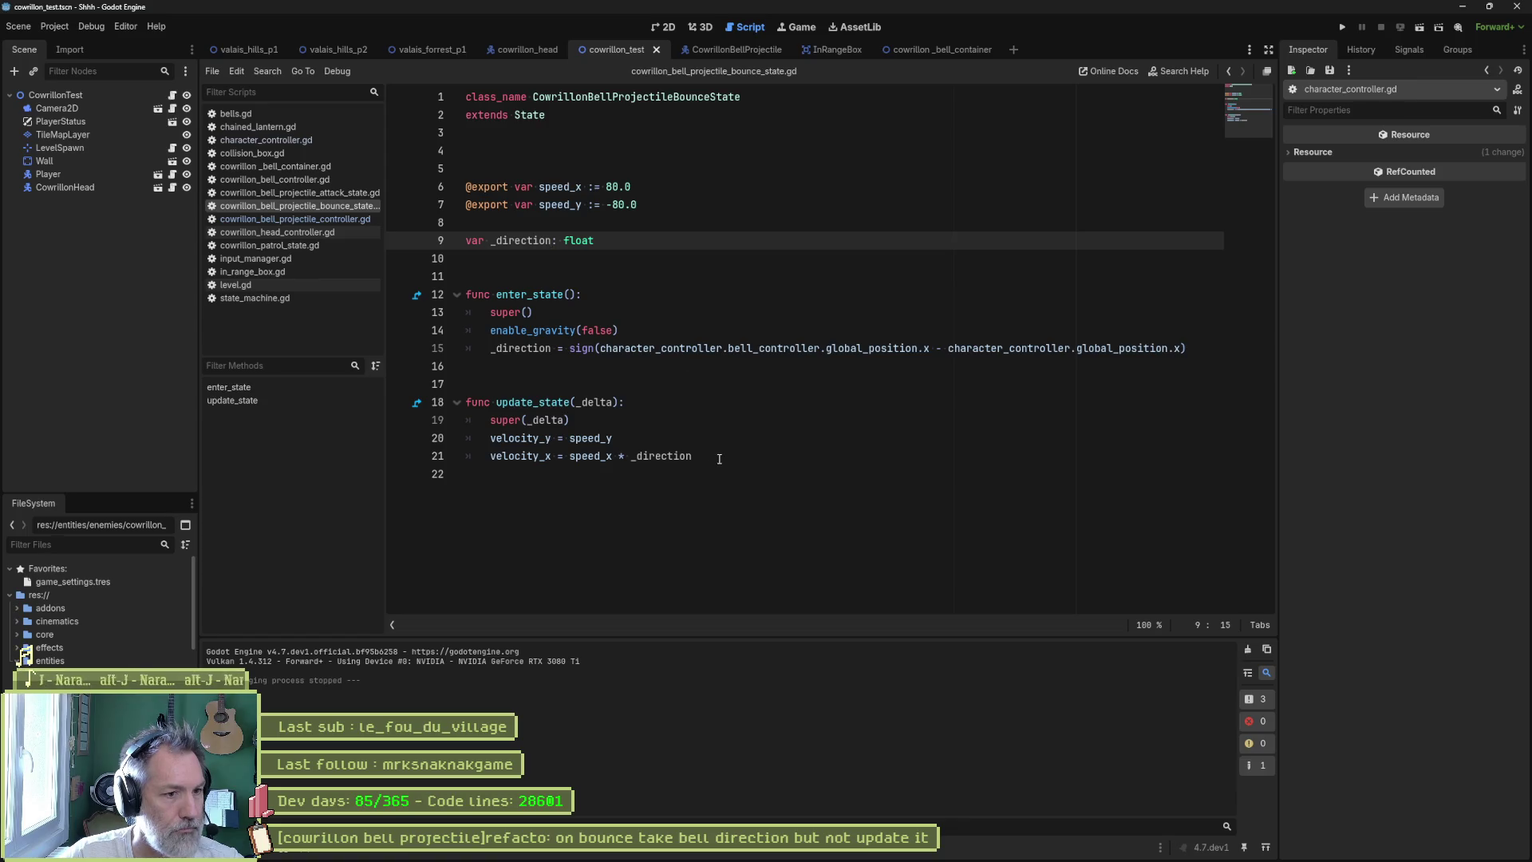
pyautogui.click(719, 459)
pyautogui.hotkey('alt', 'Up')
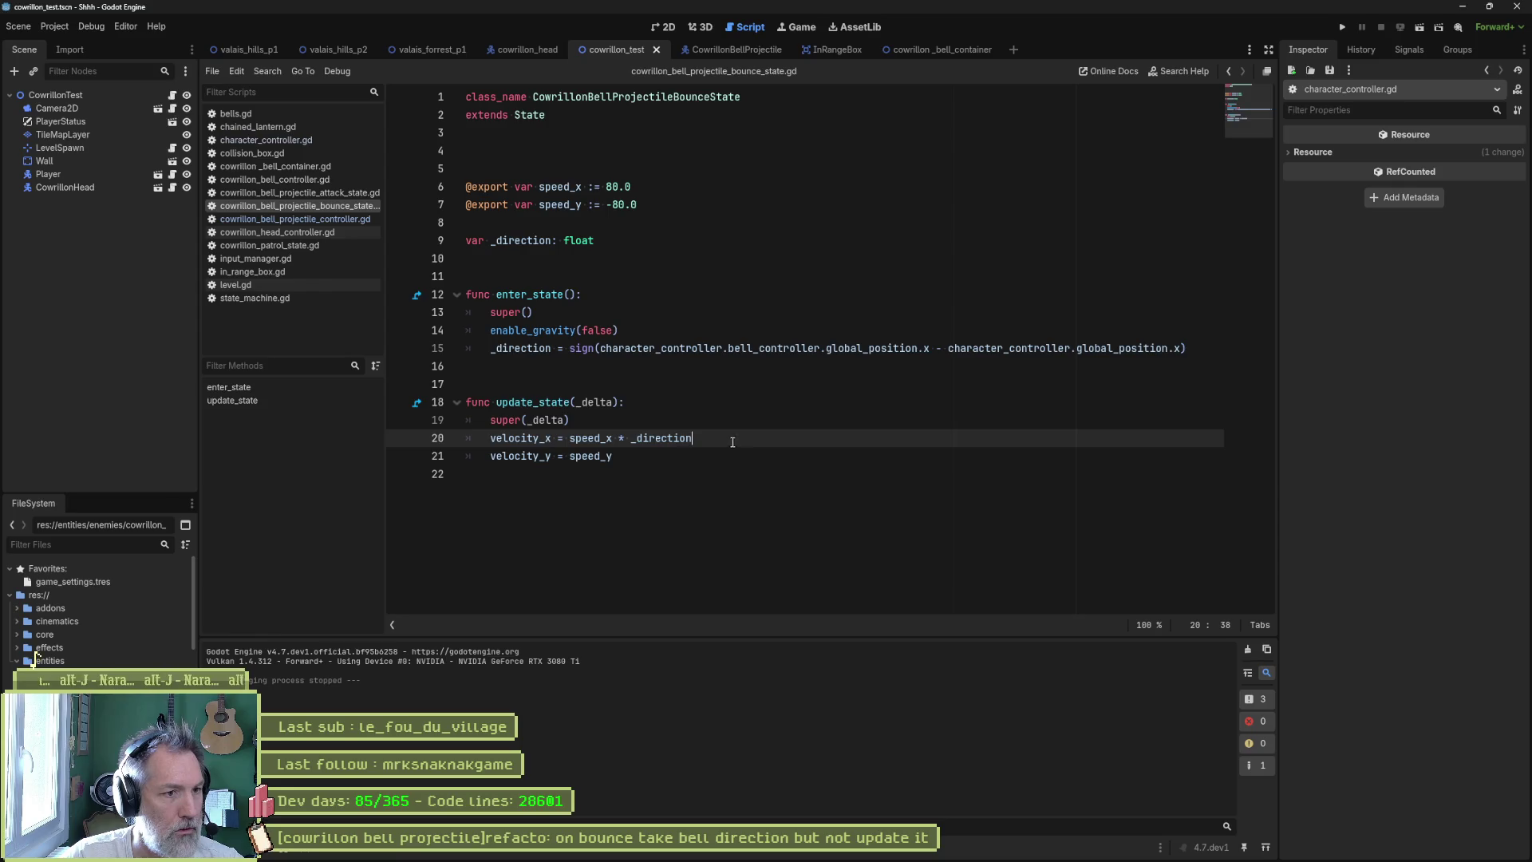
pyautogui.press('F6')
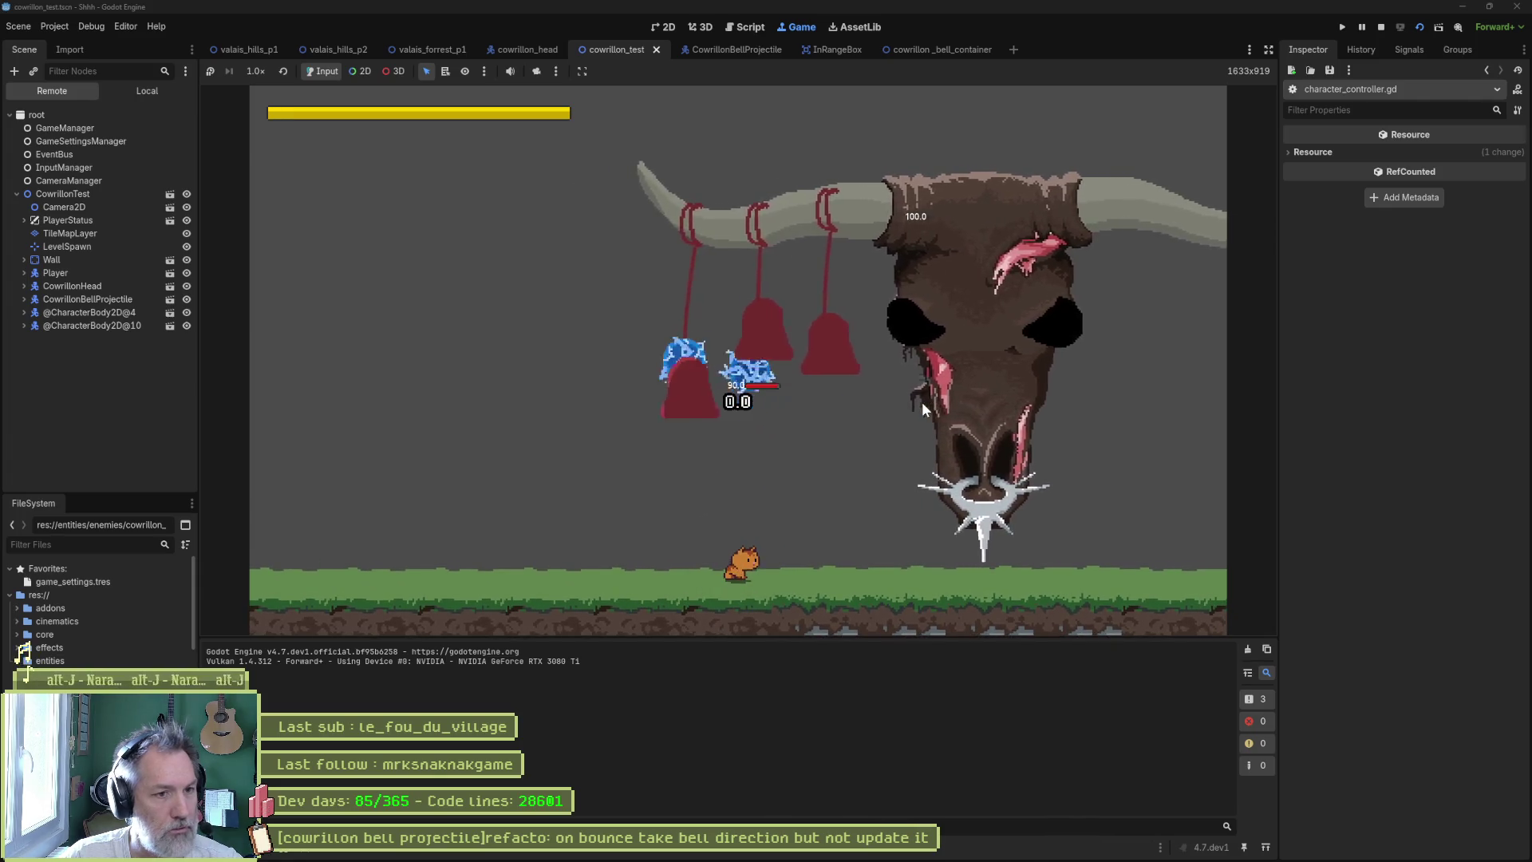
# - Stop the game and set the CowrillonBellProjectile Bounce state's State Max Speed to 100
pyautogui.press('F8')
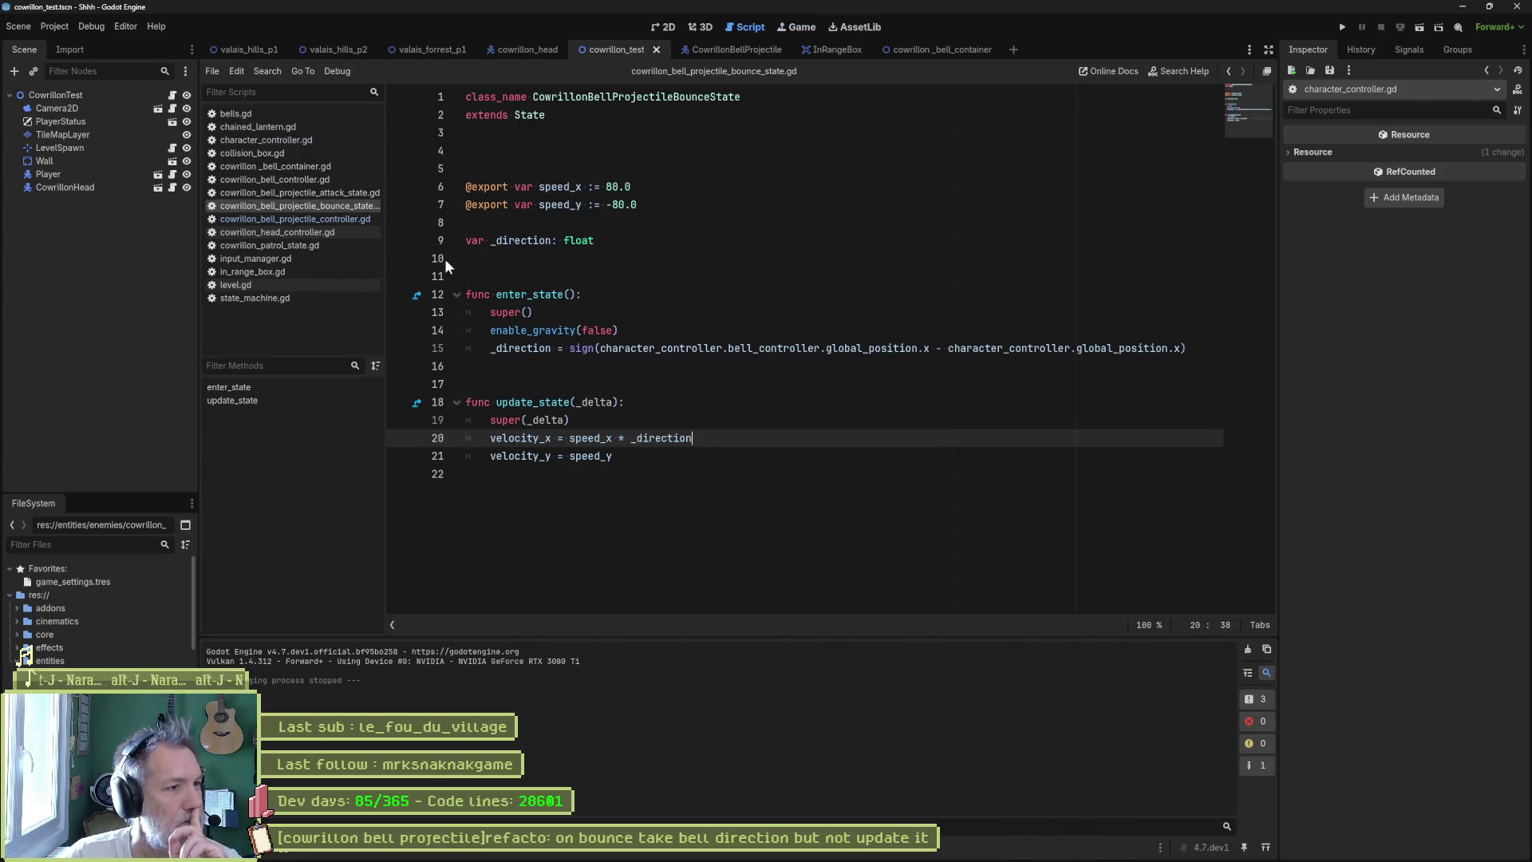
pyautogui.click(720, 49)
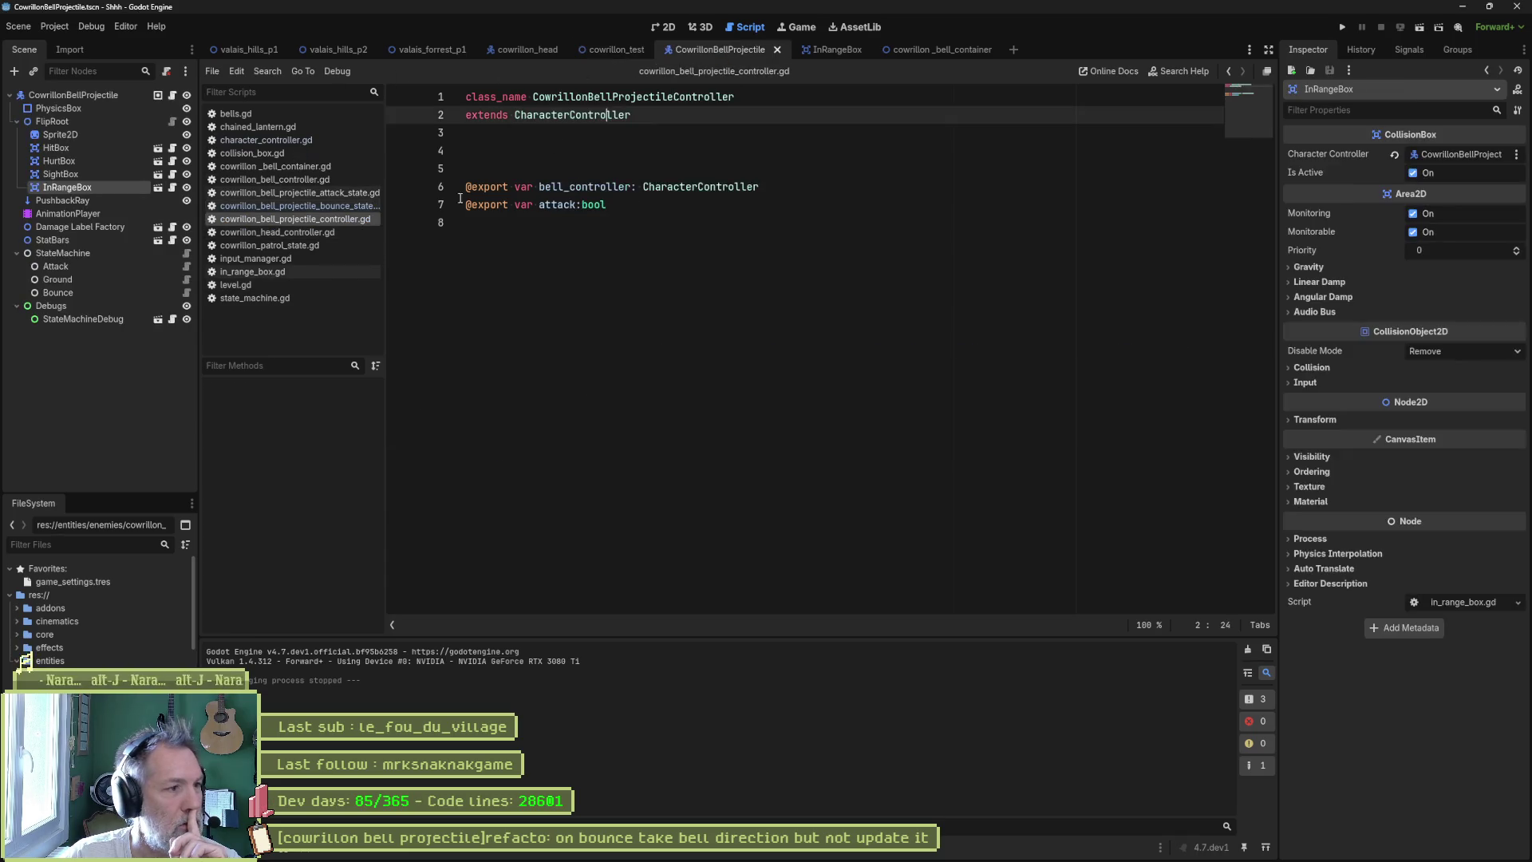
pyautogui.click(74, 292)
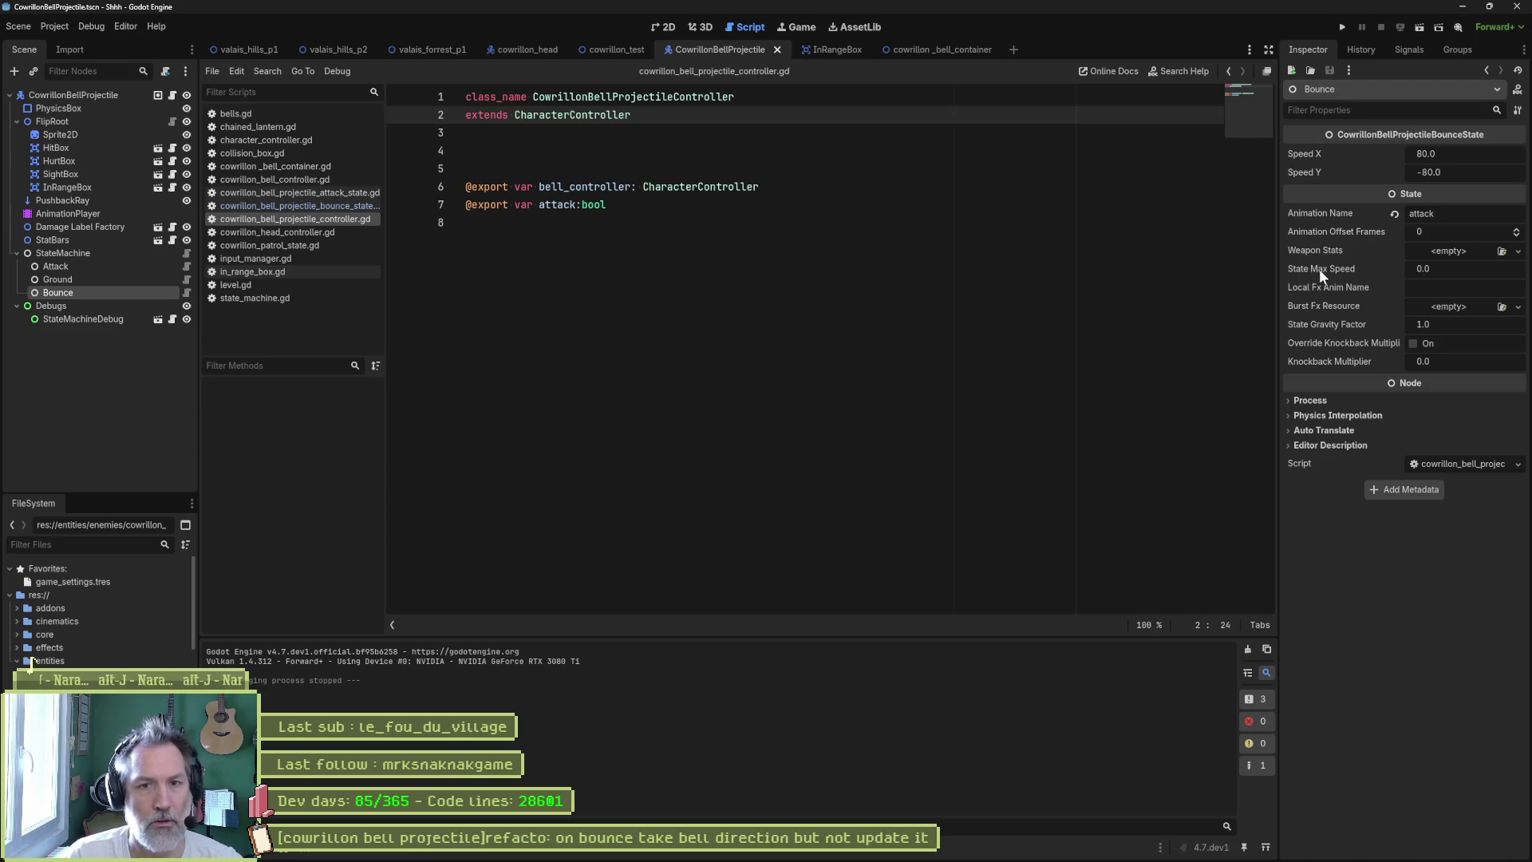
pyautogui.click(1452, 269)
pyautogui.click(1453, 273)
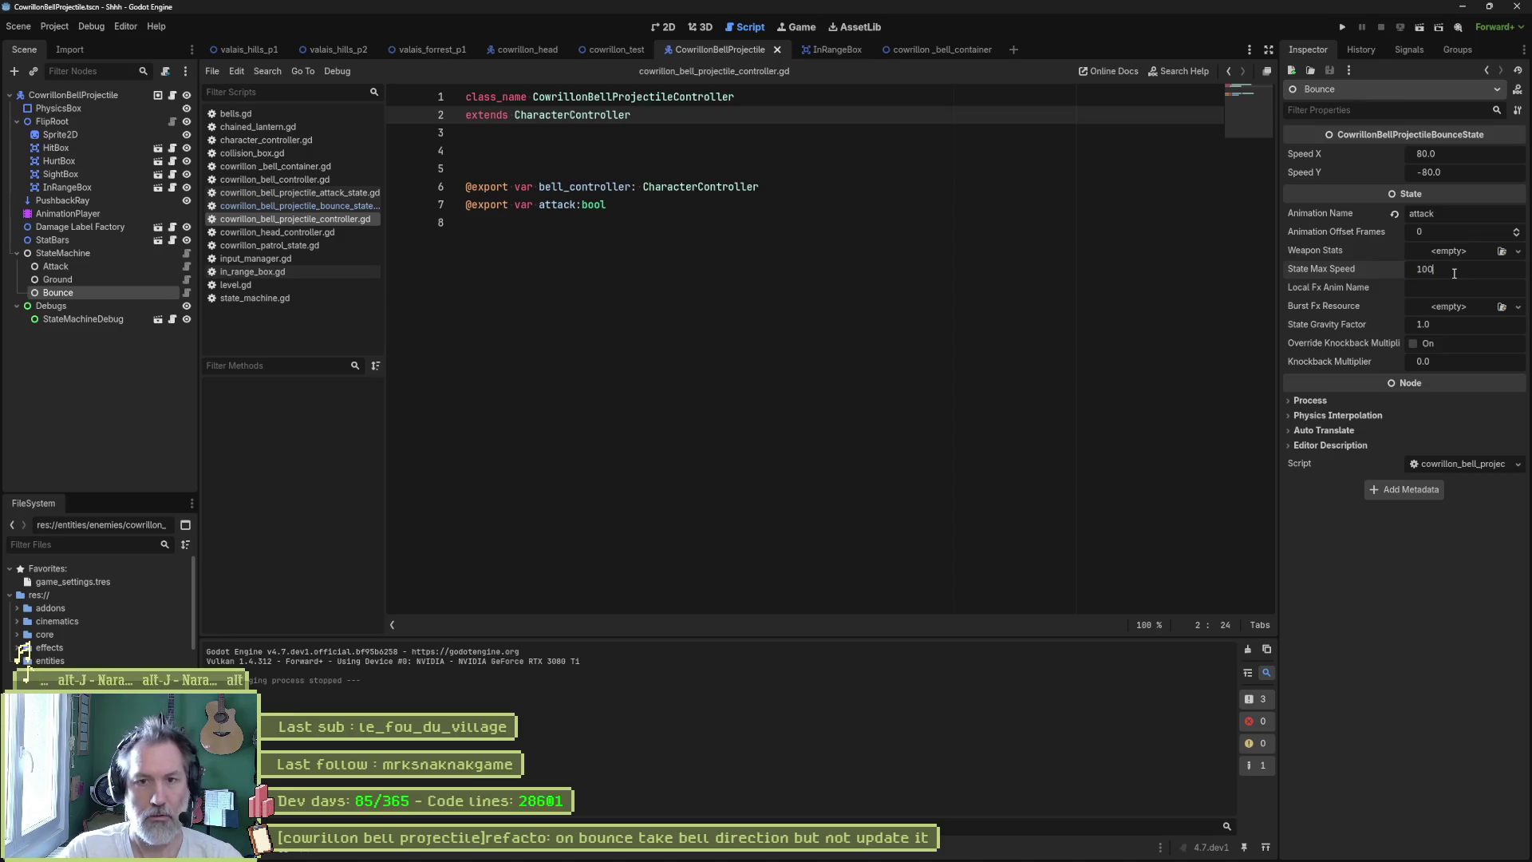
pyautogui.hotkey('ctrl', 'a')
pyautogui.write('100')
pyautogui.press('Return')
pyautogui.click(860, 337)
pyautogui.click(601, 50)
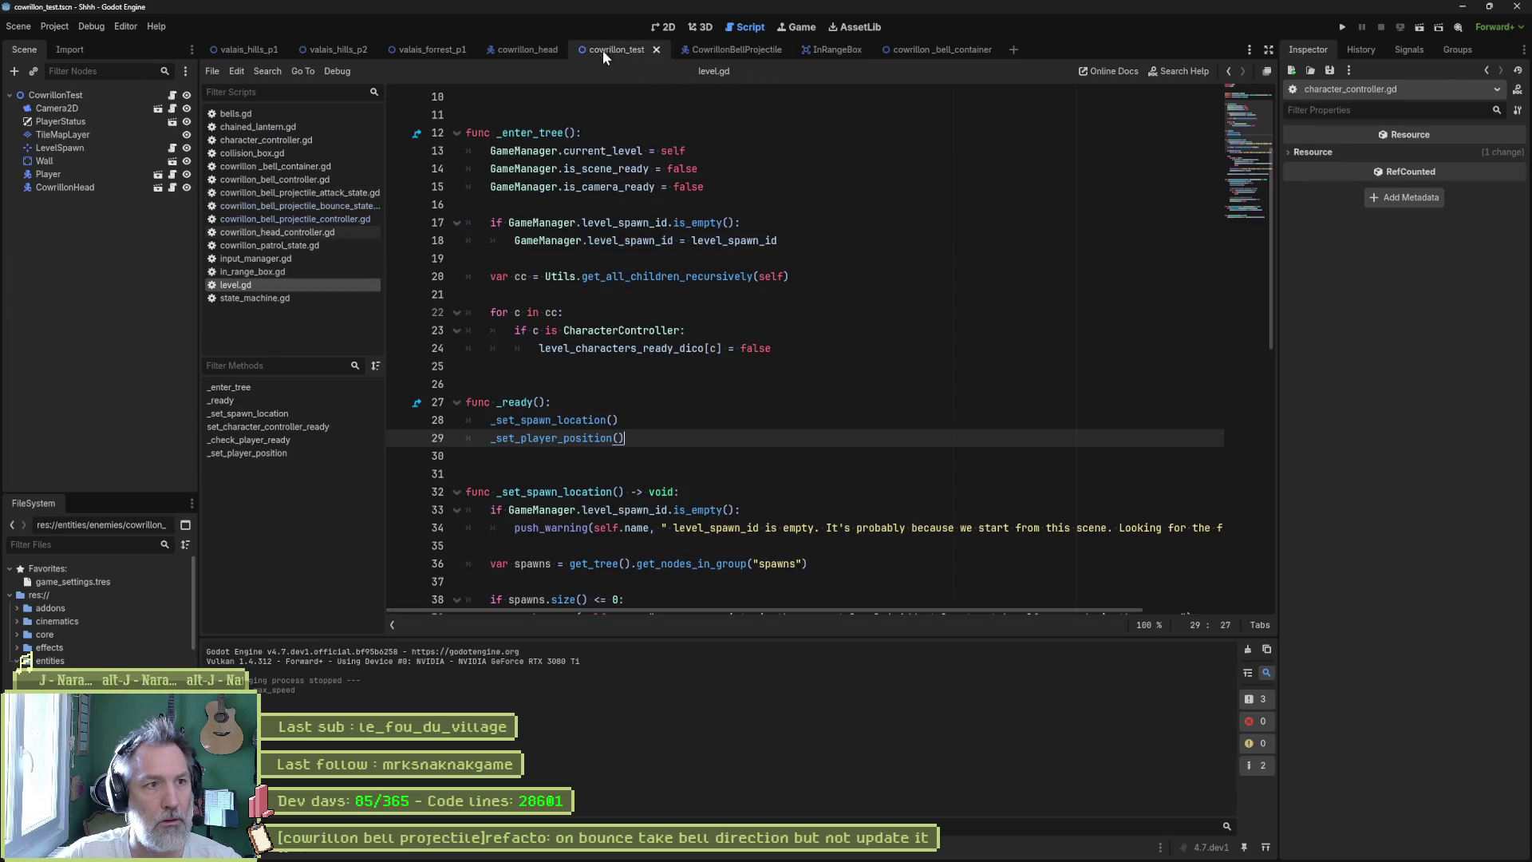
# - Run cowrillon_test with F6 and pause it while a bell projectile is mid-air
pyautogui.press('F6')
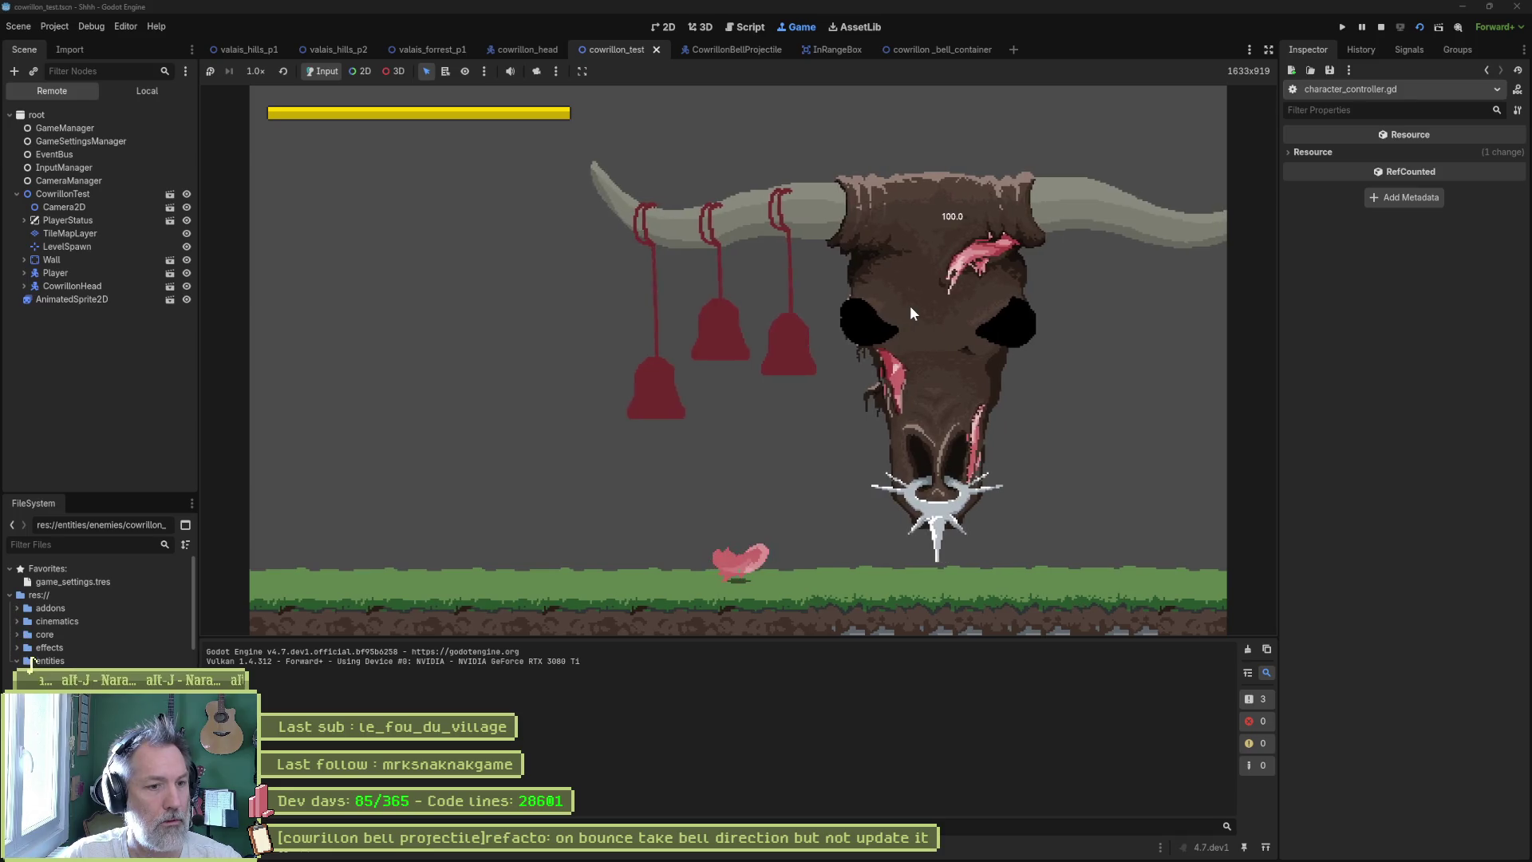
pyautogui.click(1358, 28)
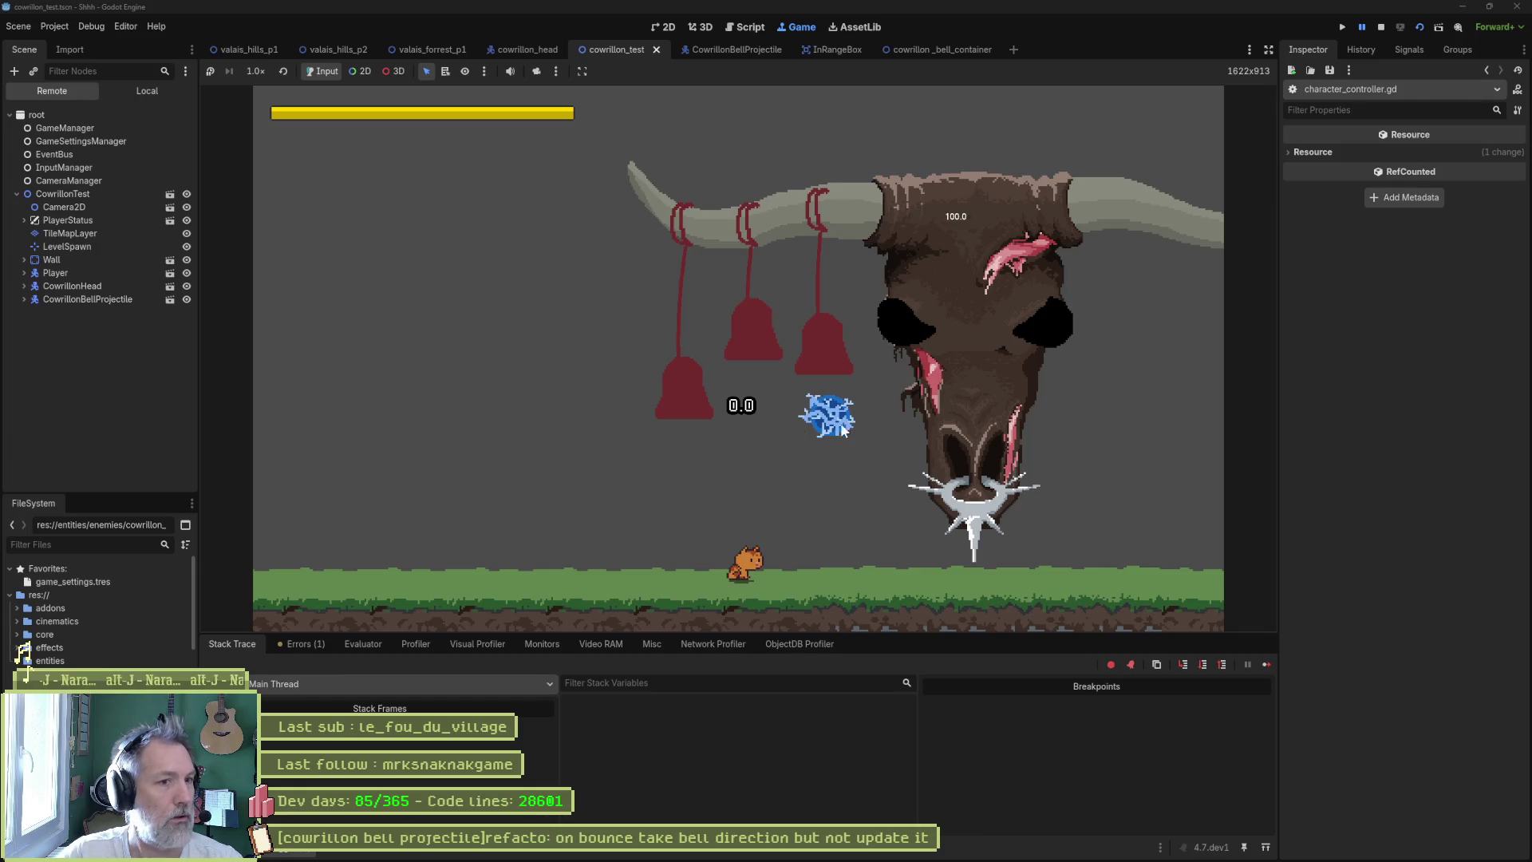
# - Stop the game and instance the velocity debug scene under the projectile's Debugs node
pyautogui.click(1381, 29)
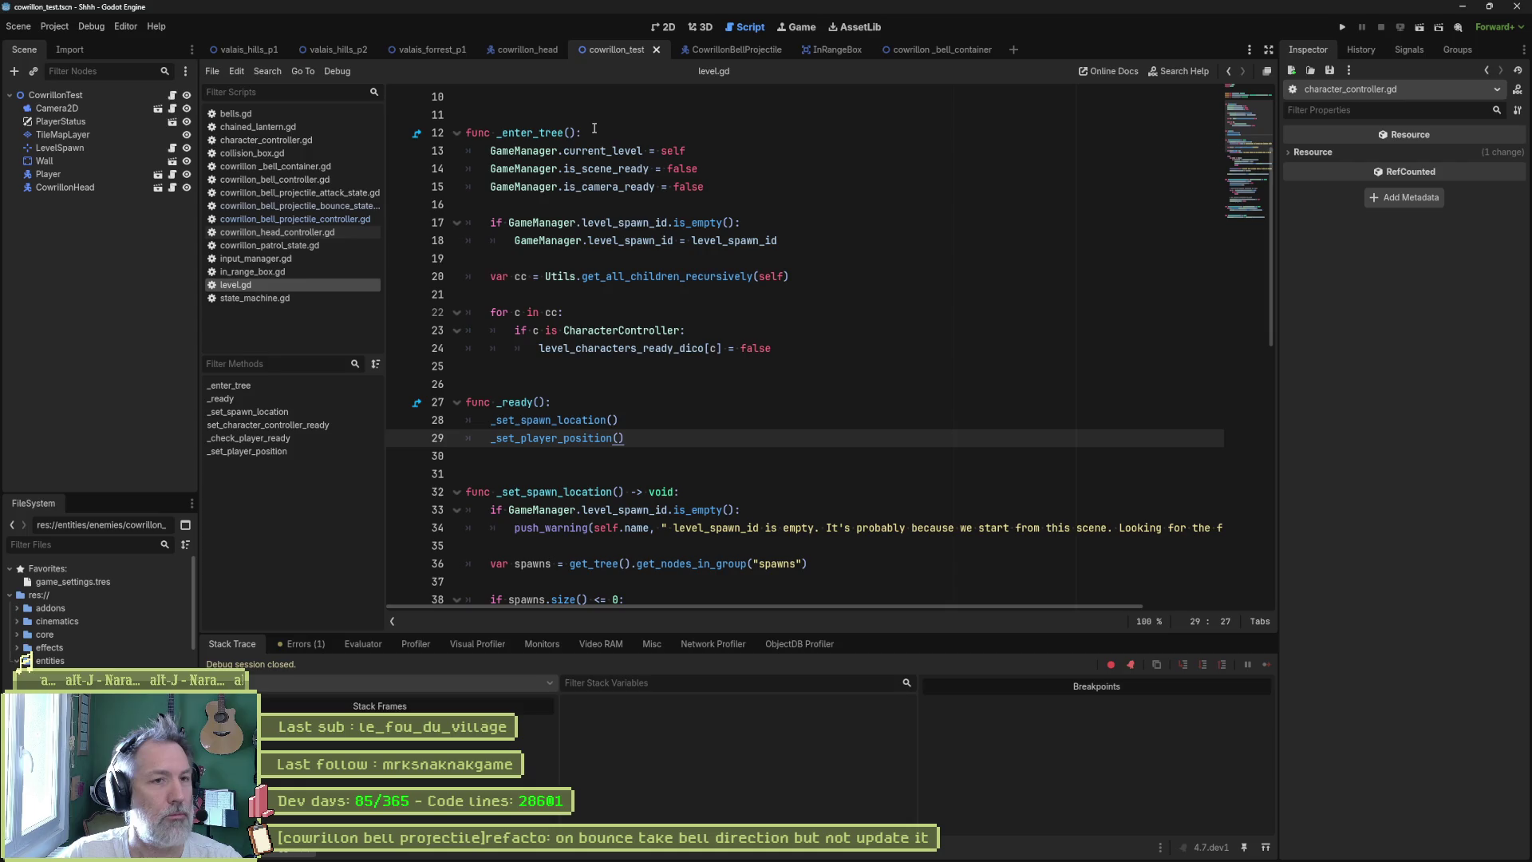
pyautogui.click(737, 50)
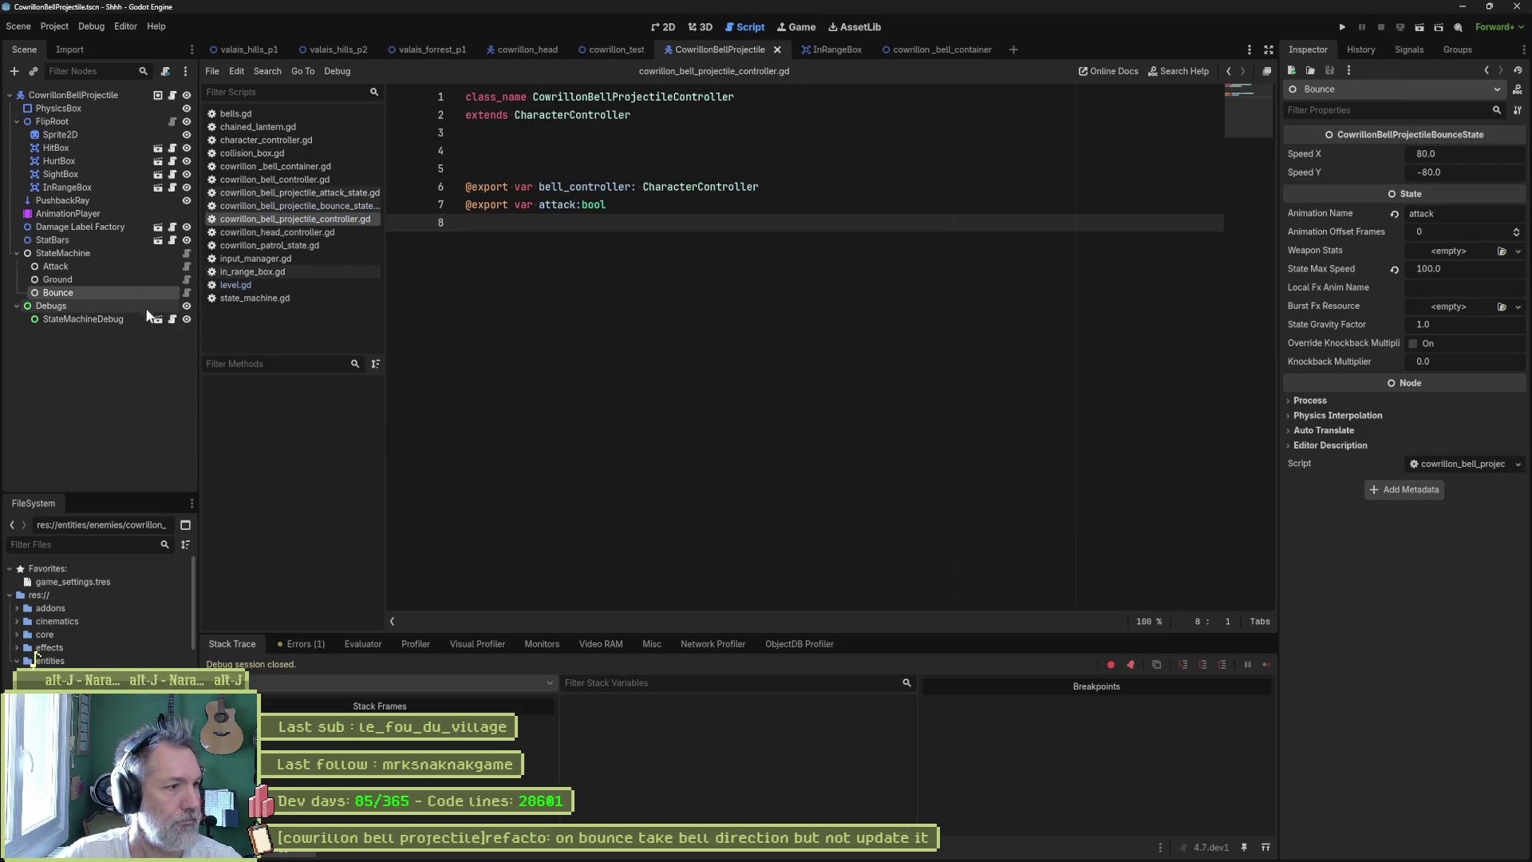
pyautogui.click(90, 307)
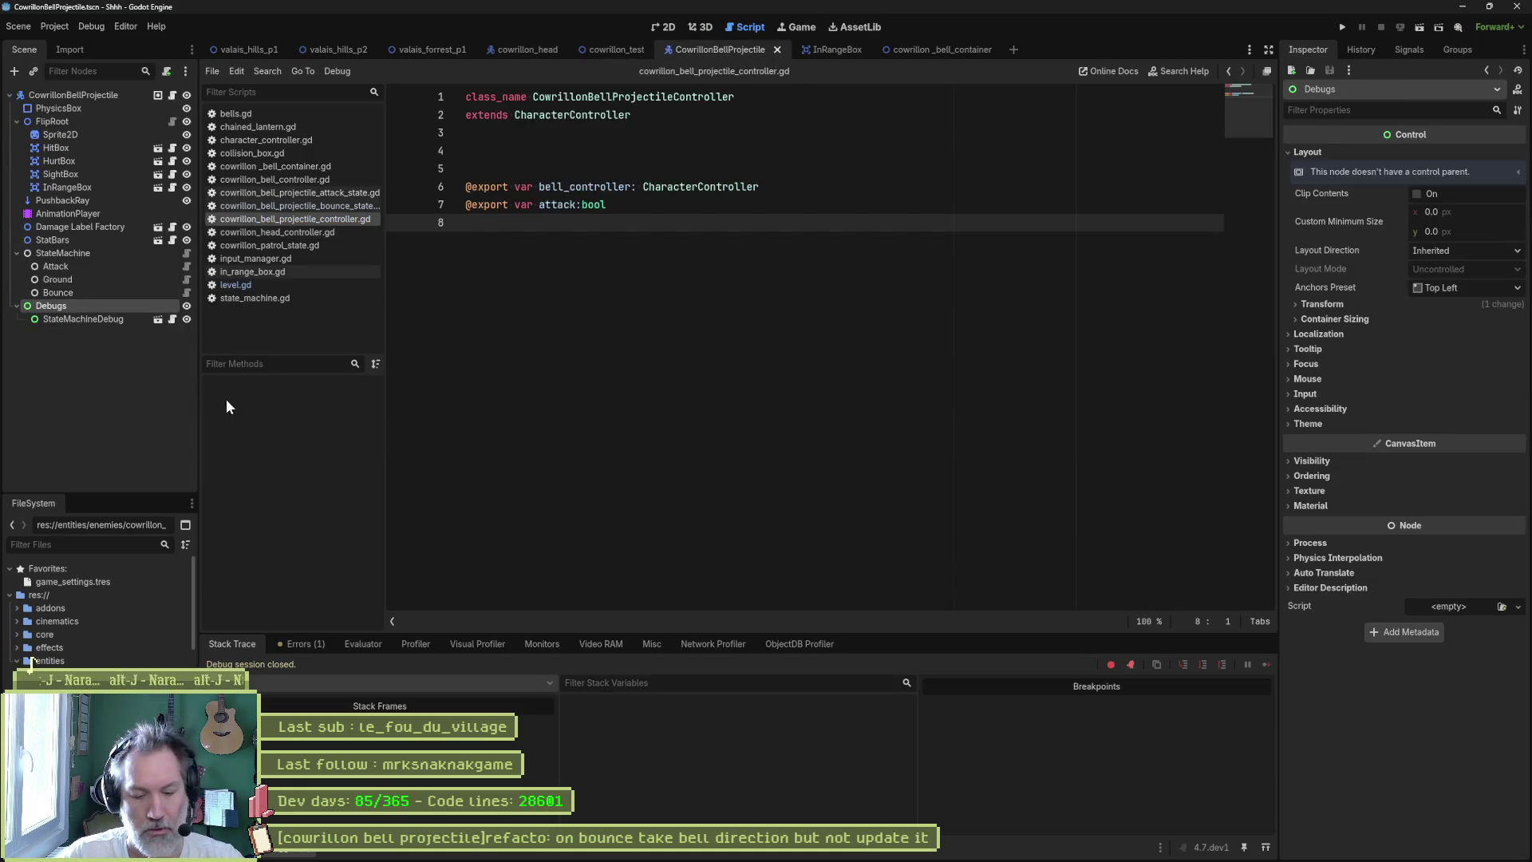
pyautogui.hotkey('ctrl', 'shift', 'o')
pyautogui.write('velo')
pyautogui.press('Return')
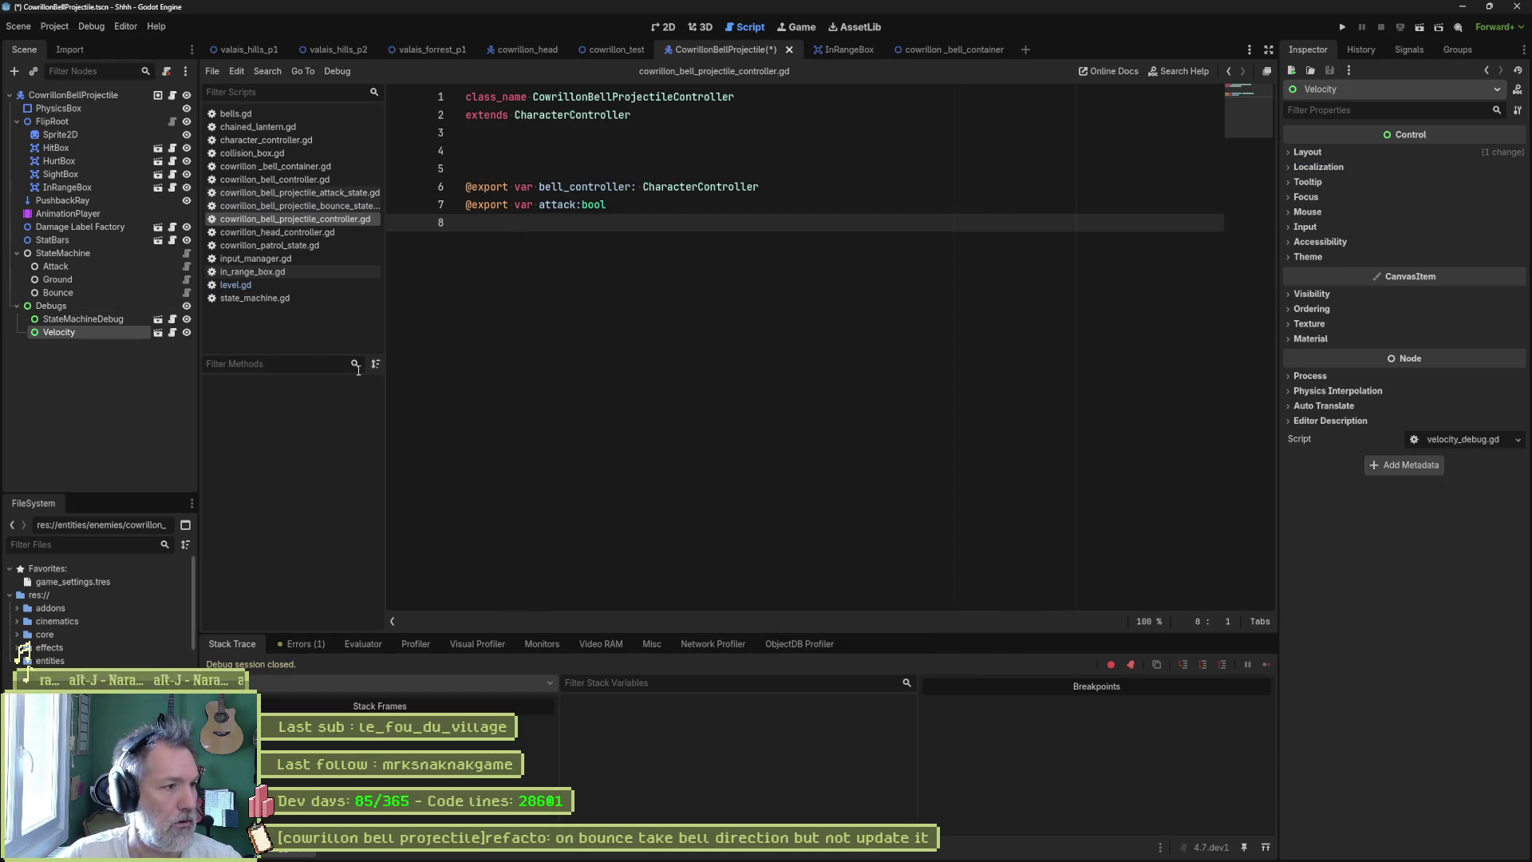
# - Position the Velocity label above STATES, save, and enable Show Debuggers on the projectile root
pyautogui.click(668, 27)
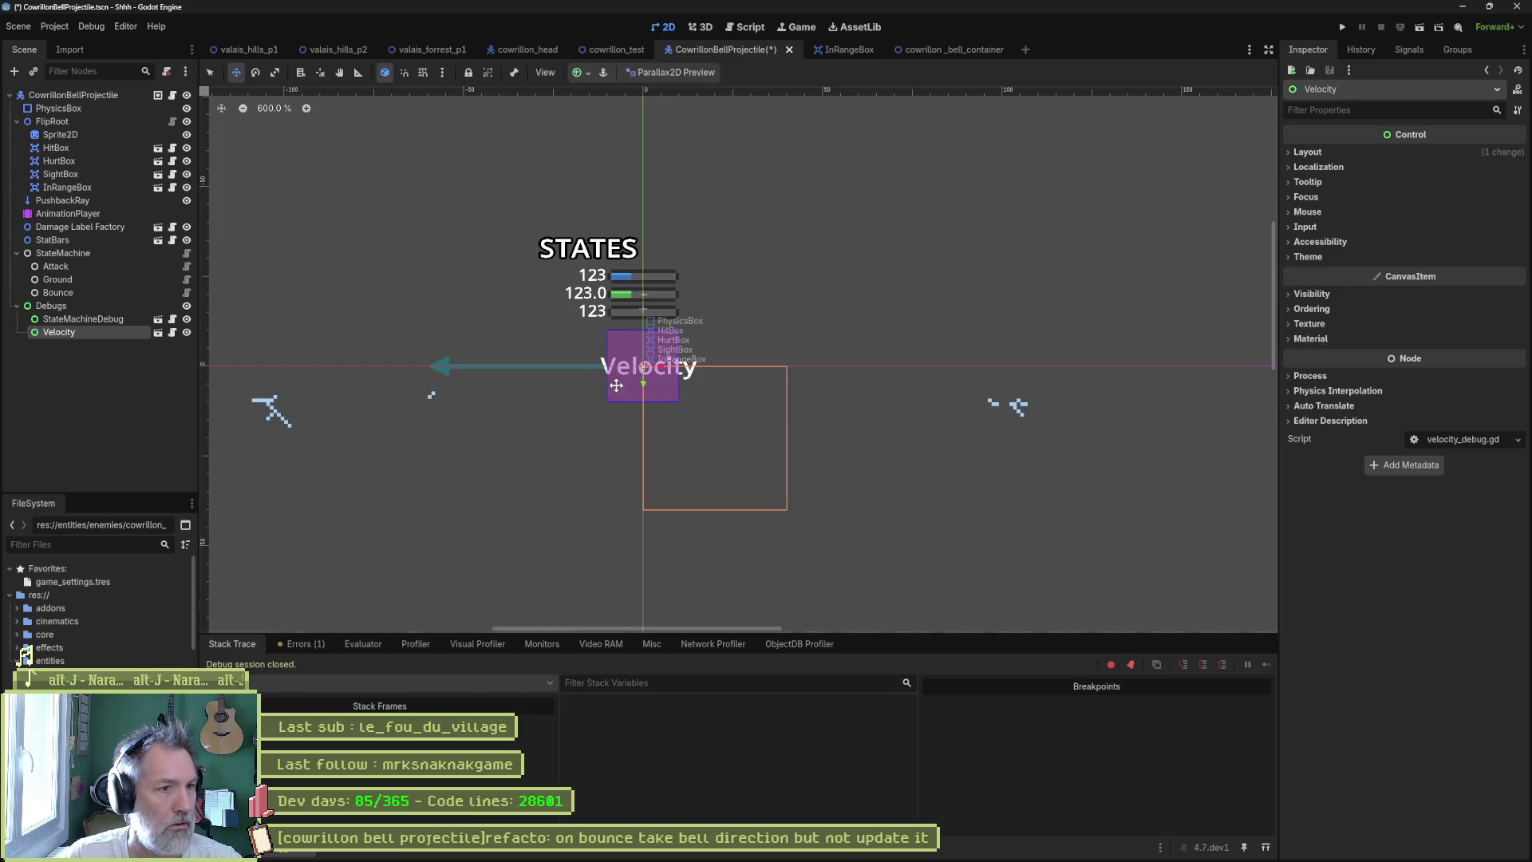
pyautogui.moveTo(638, 386); pyautogui.dragTo(643, 236)
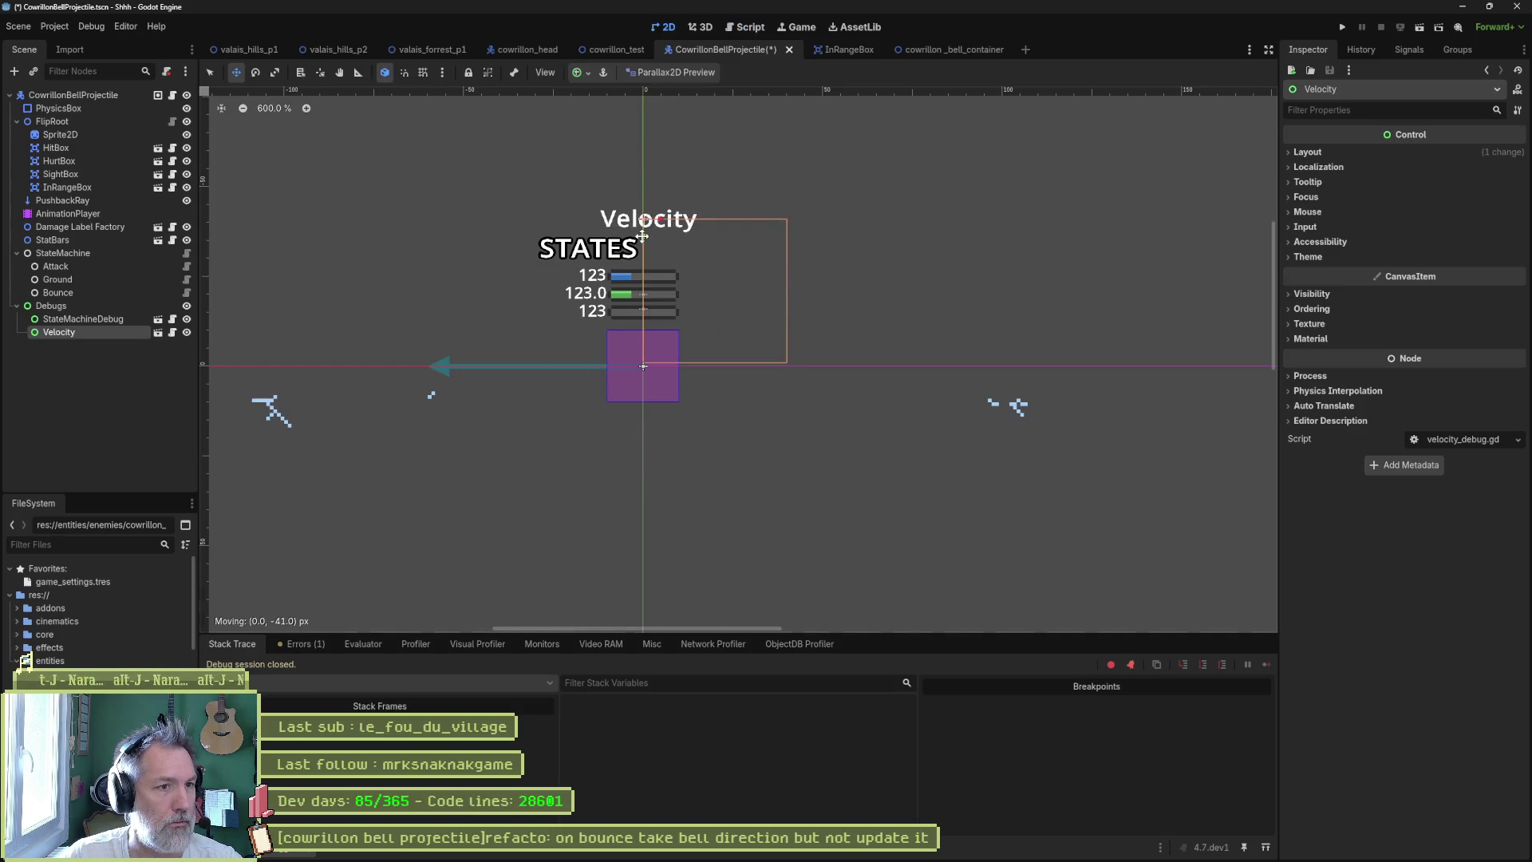
pyautogui.press('Up')
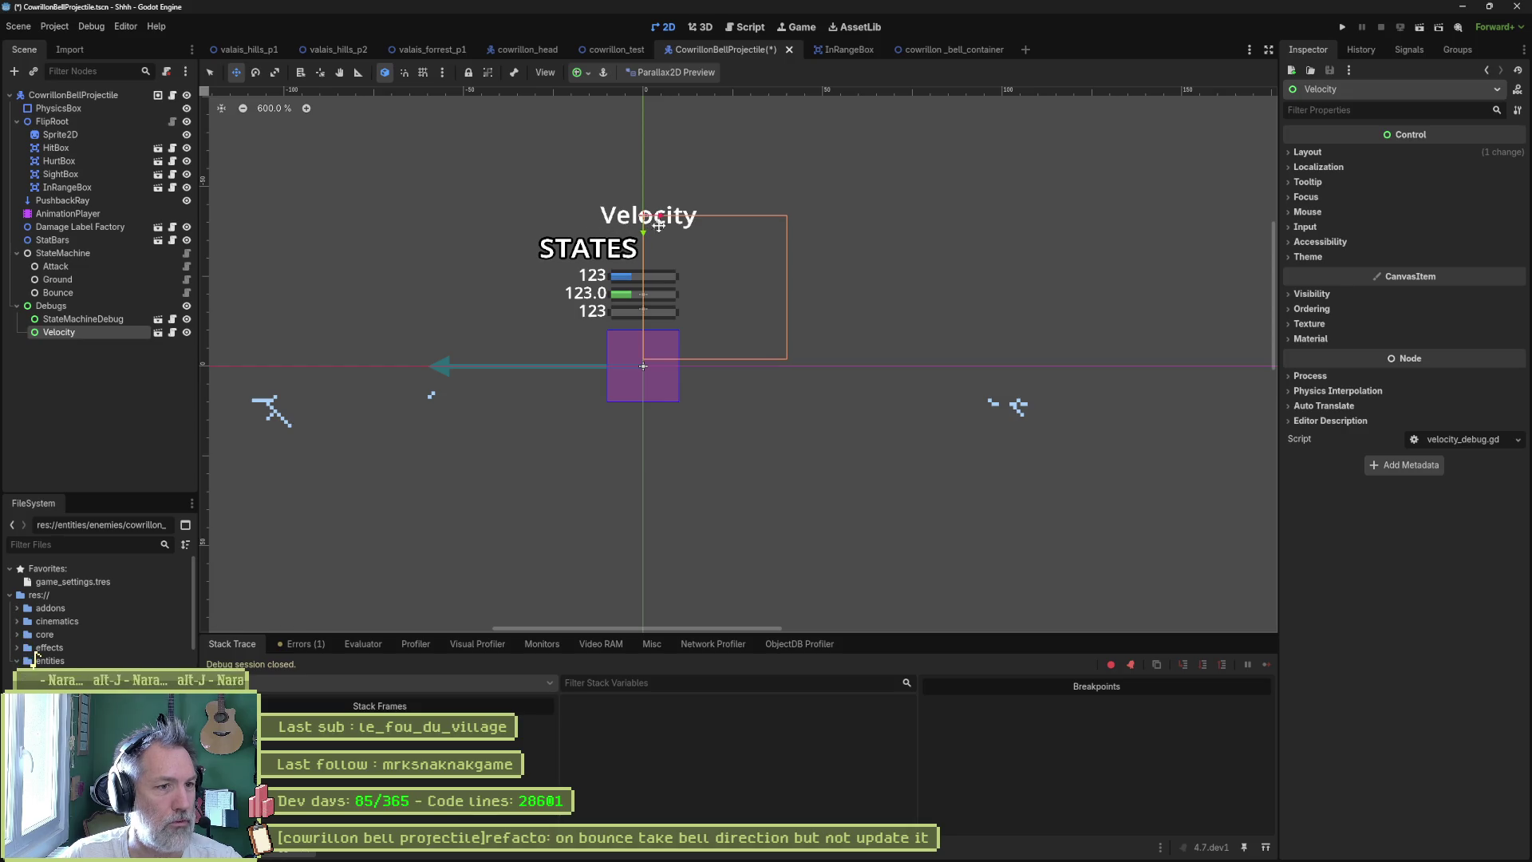
pyautogui.moveTo(660, 215); pyautogui.dragTo(598, 216)
pyautogui.hotkey('ctrl', 's')
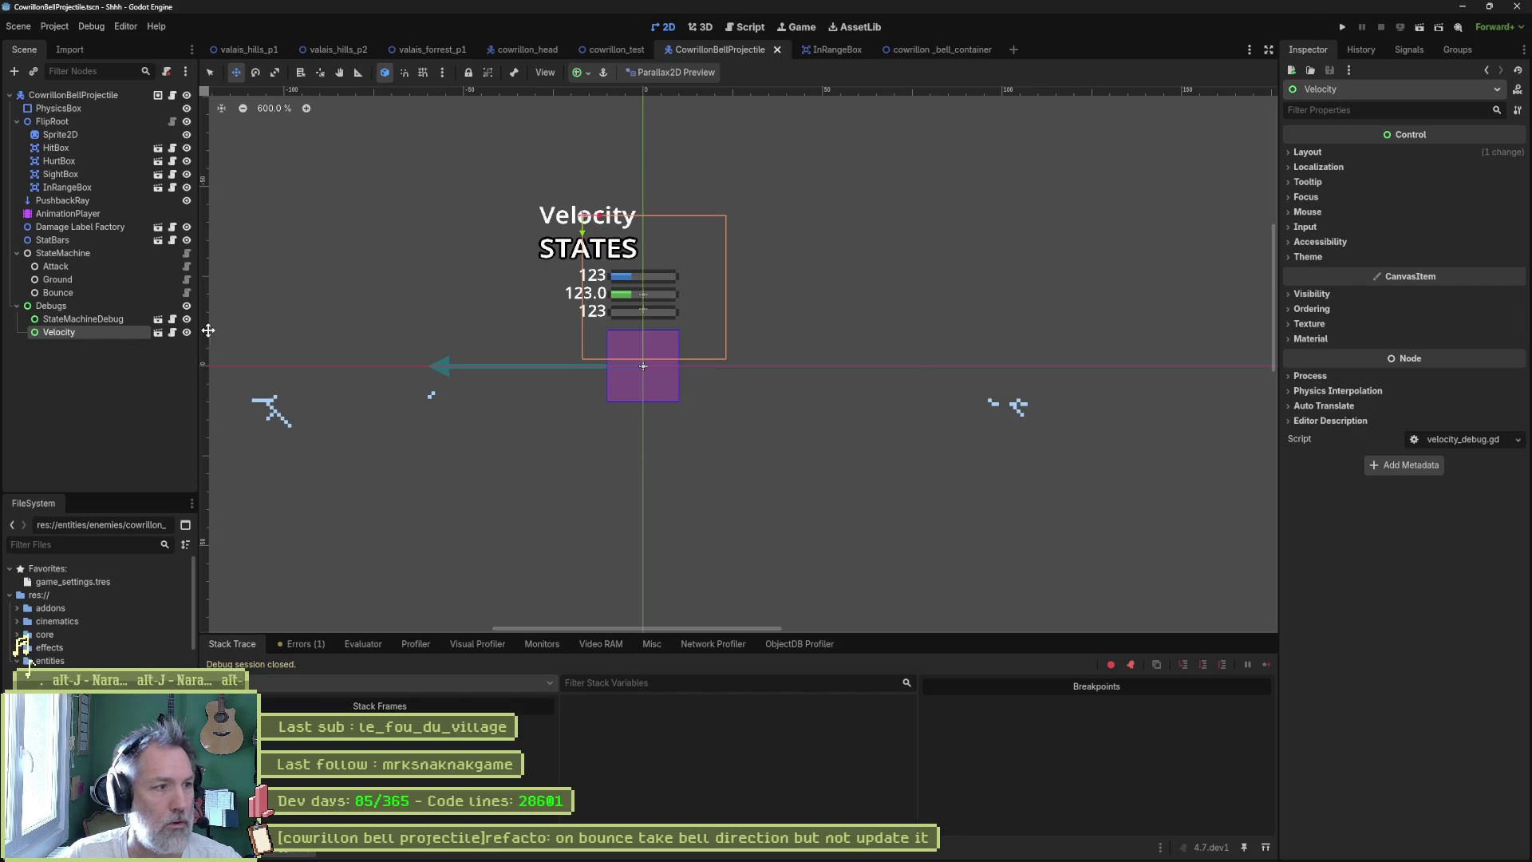
pyautogui.click(73, 95)
pyautogui.click(1406, 657)
pyautogui.click(615, 49)
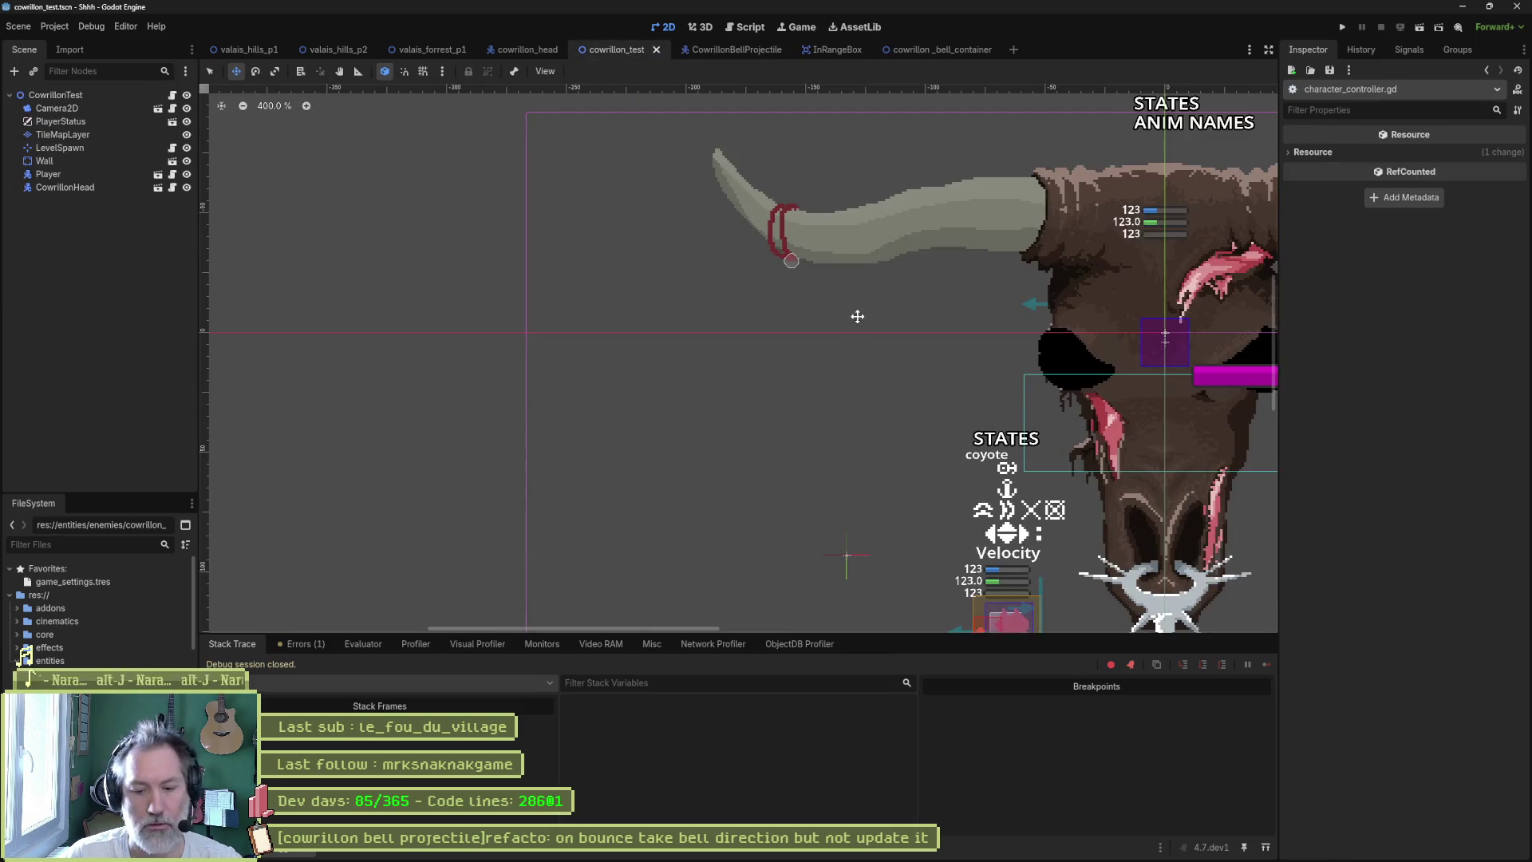
pyautogui.press('F6')
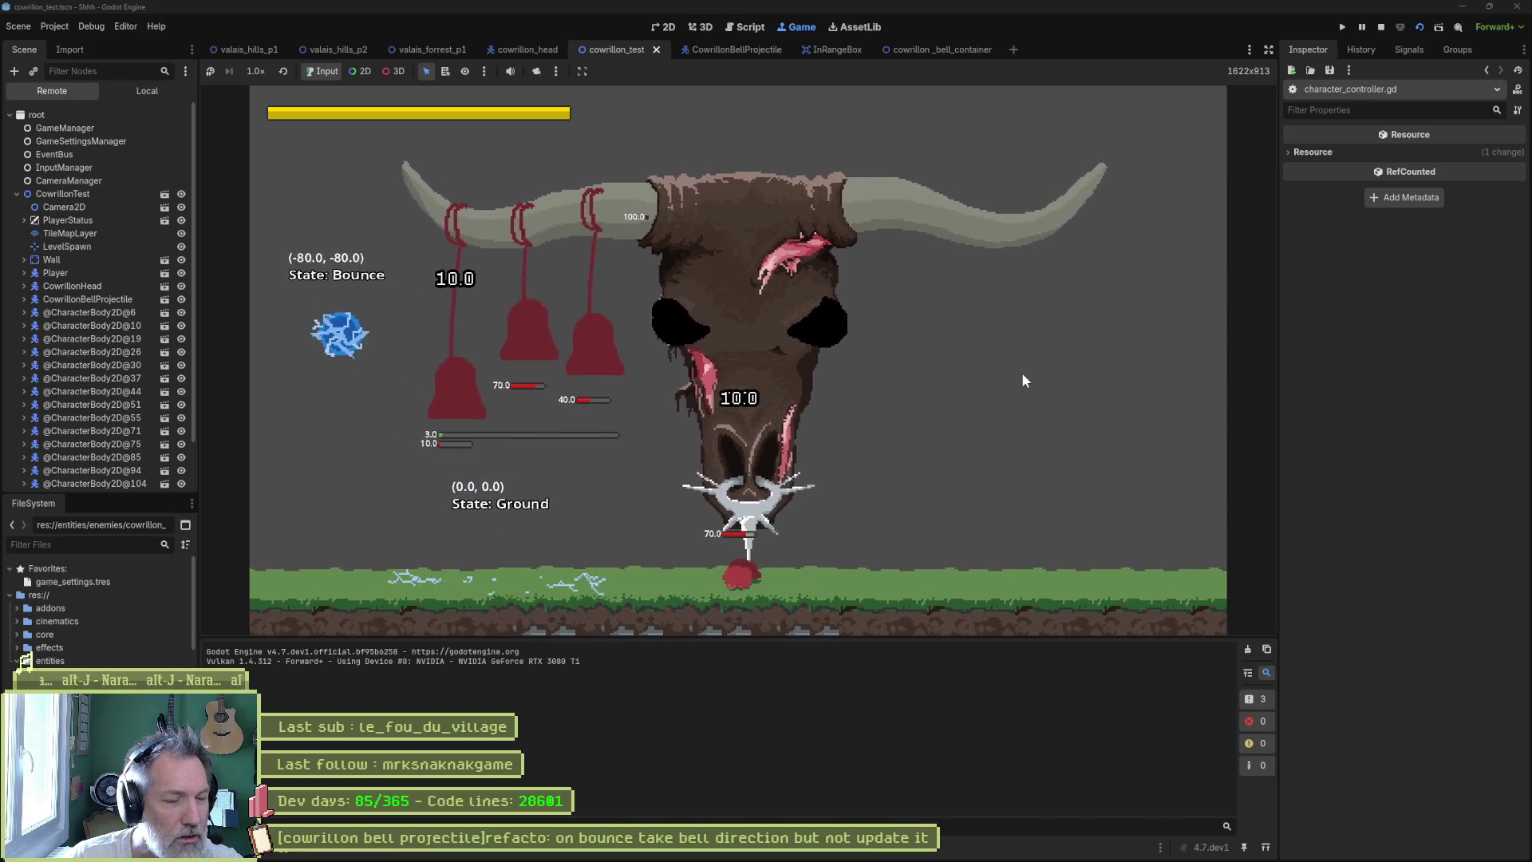
pyautogui.press('F8')
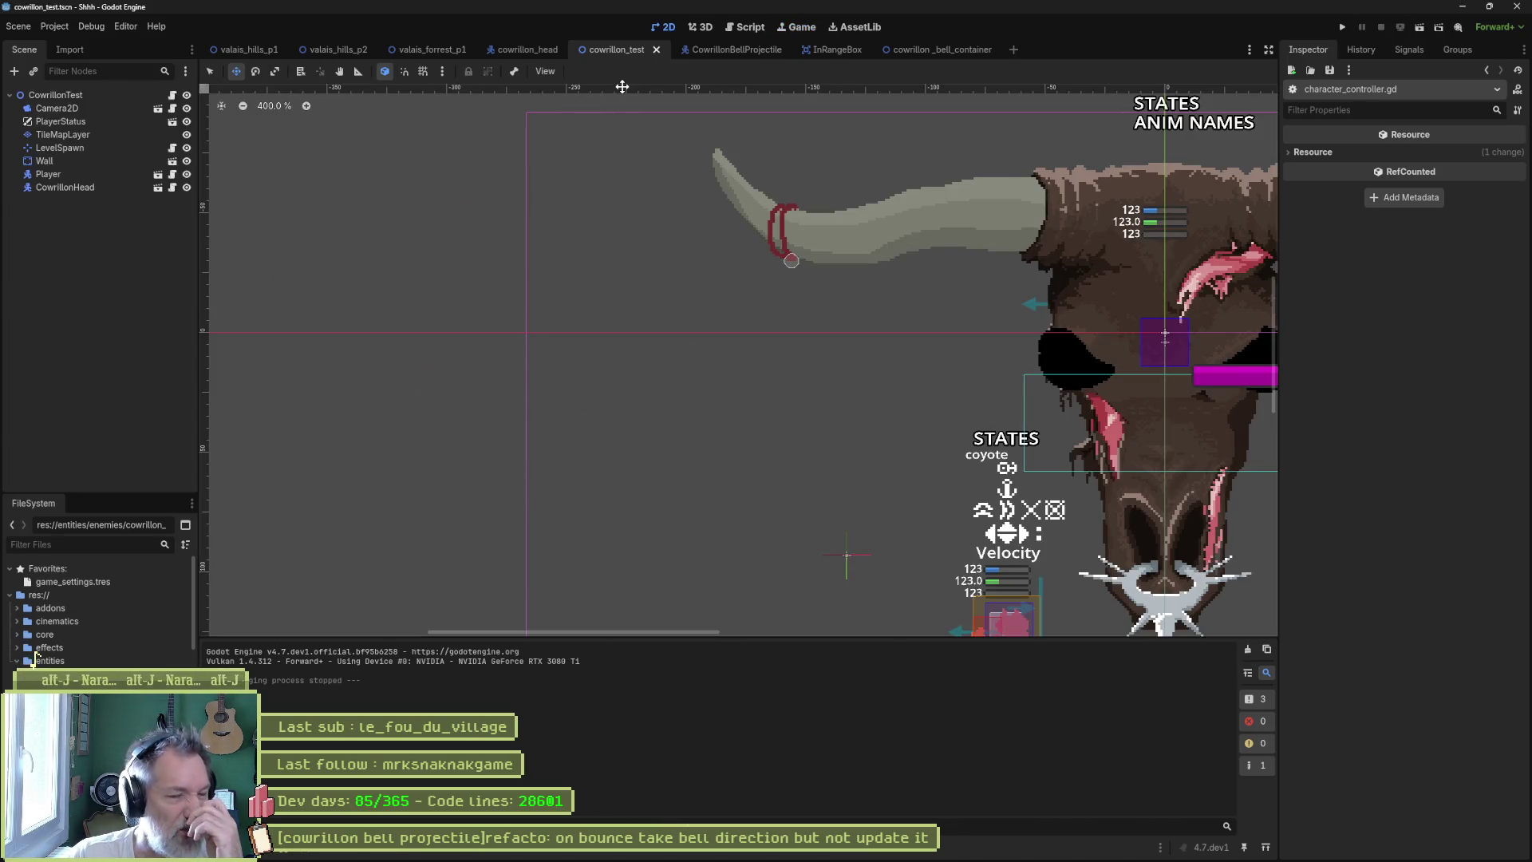
# - Check character_controller on line 15 of the bounce state script, then open cowrillon_bell_container
pyautogui.click(742, 27)
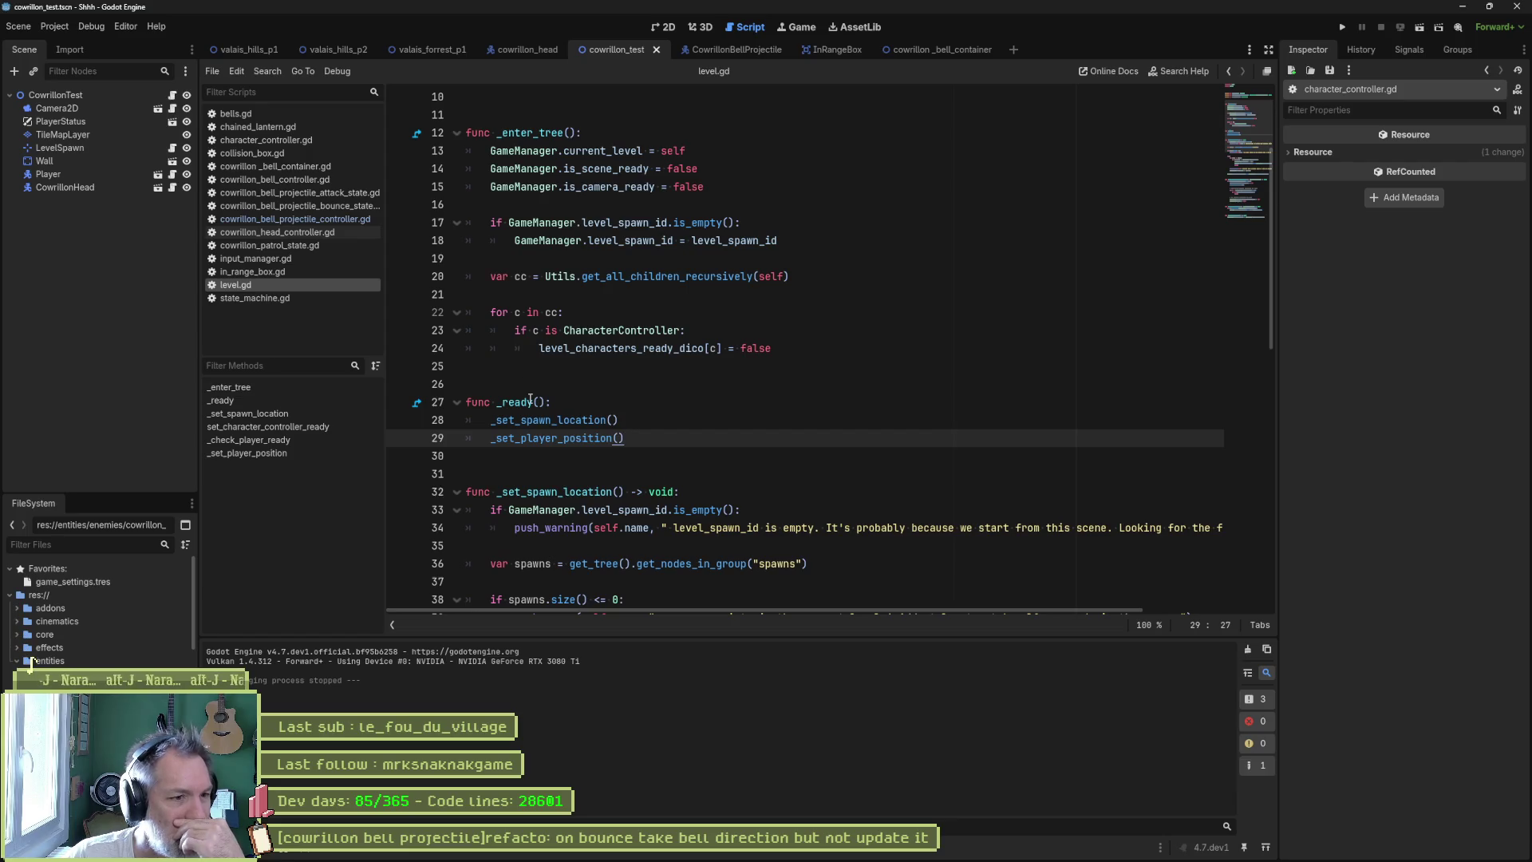
pyautogui.click(295, 206)
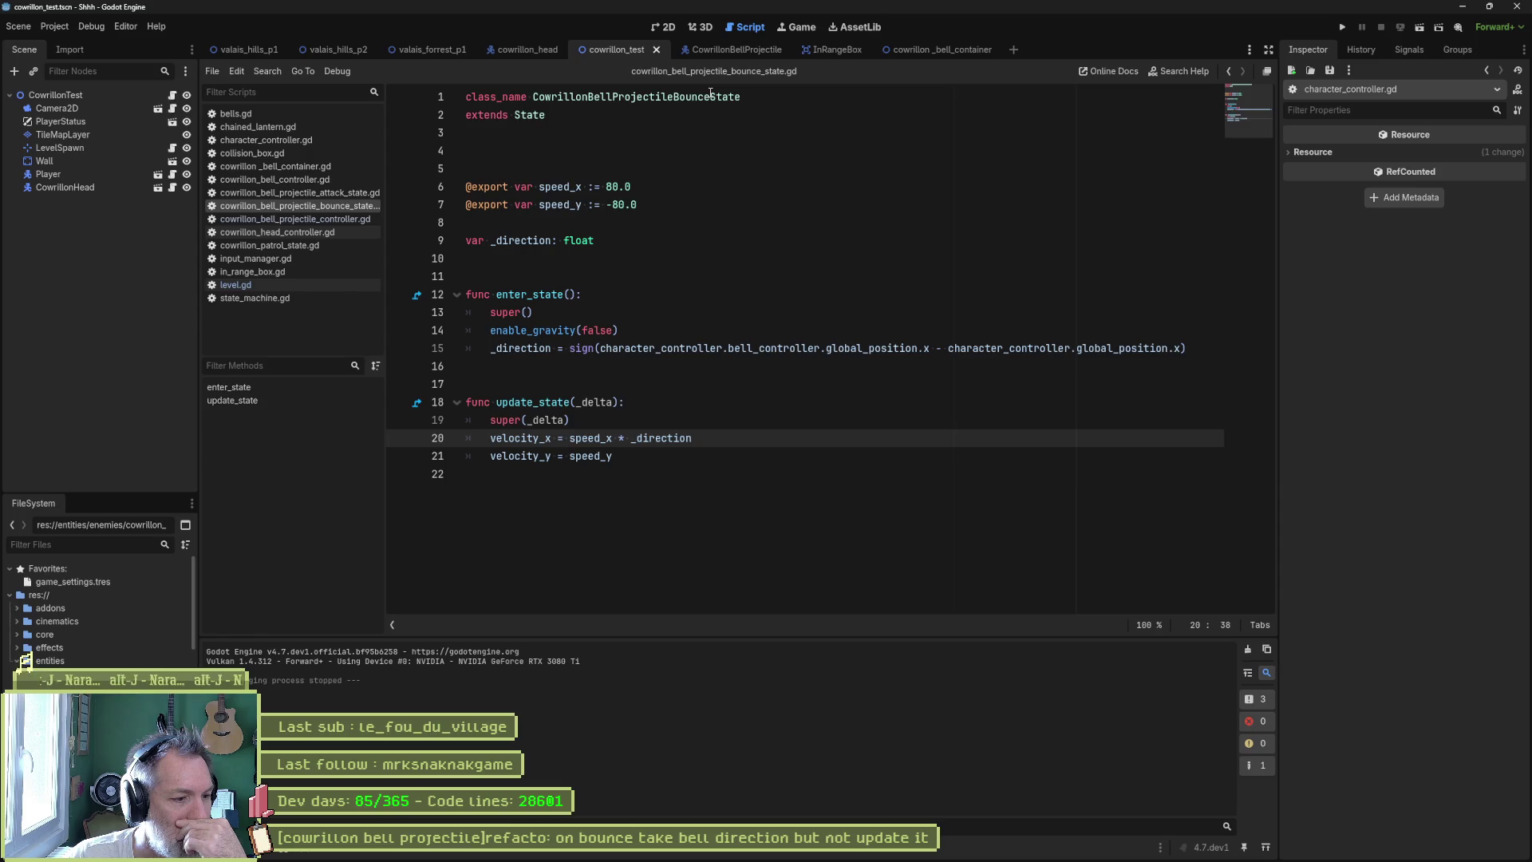
pyautogui.doubleClick(725, 348)
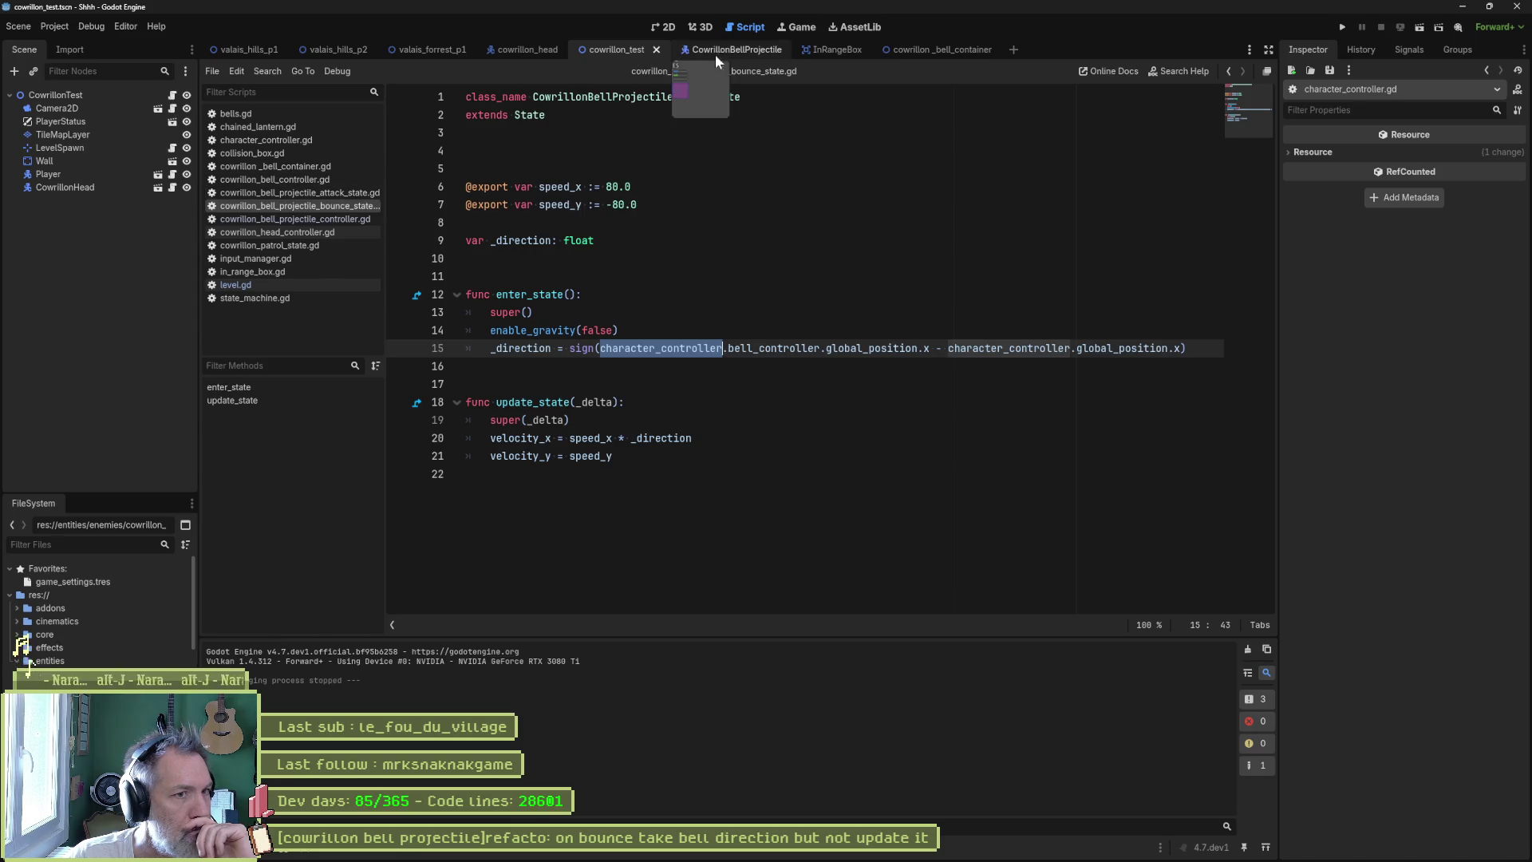
pyautogui.click(912, 50)
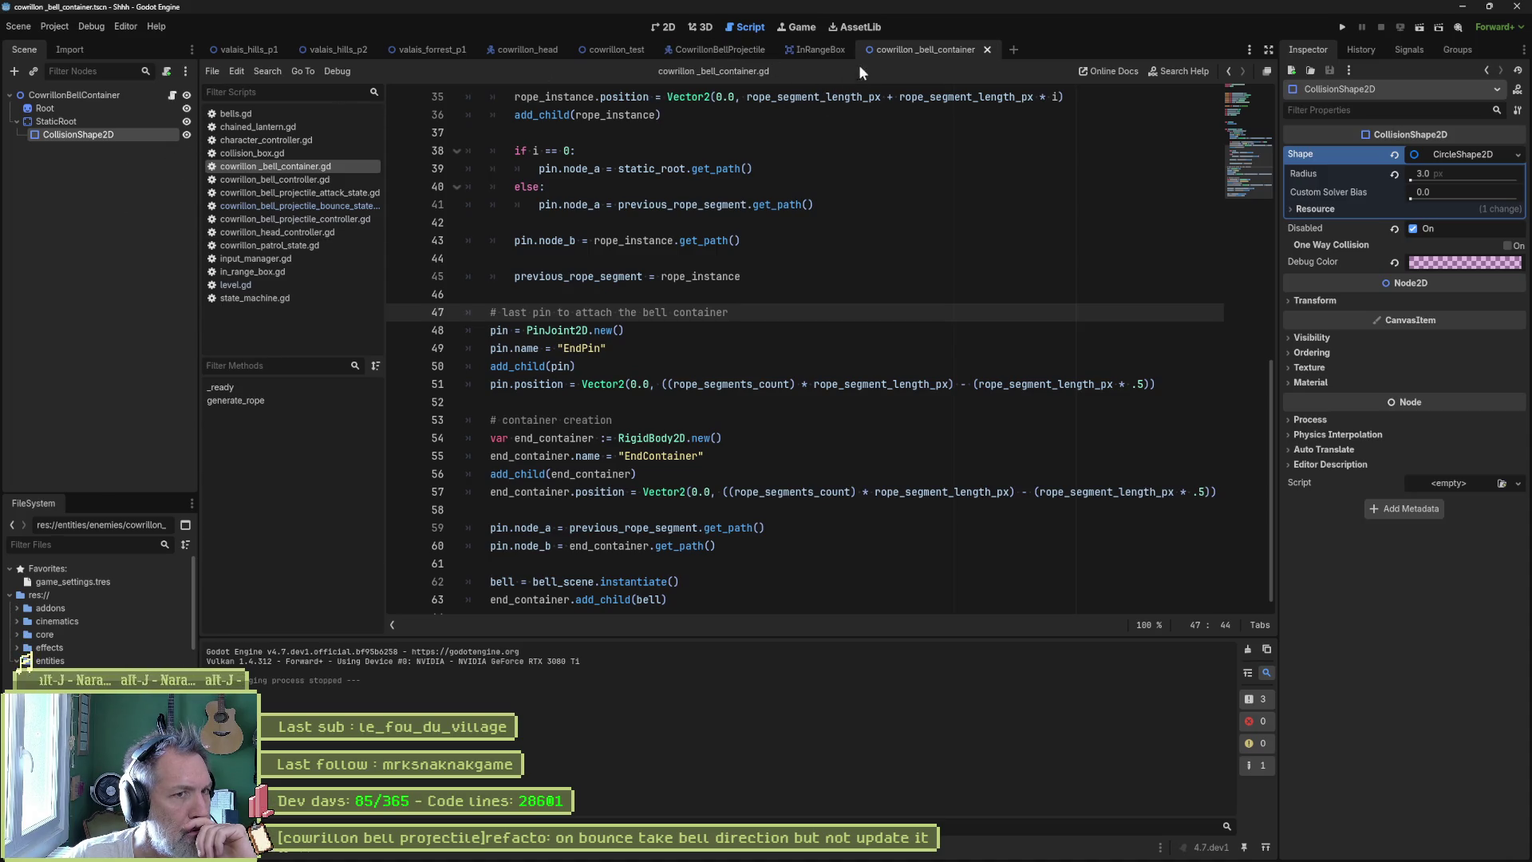
# - Close the bell container and InRangeBox tabs and open the third bell container from cowrillon_head
pyautogui.middleClick(912, 46)
pyautogui.middleClick(825, 43)
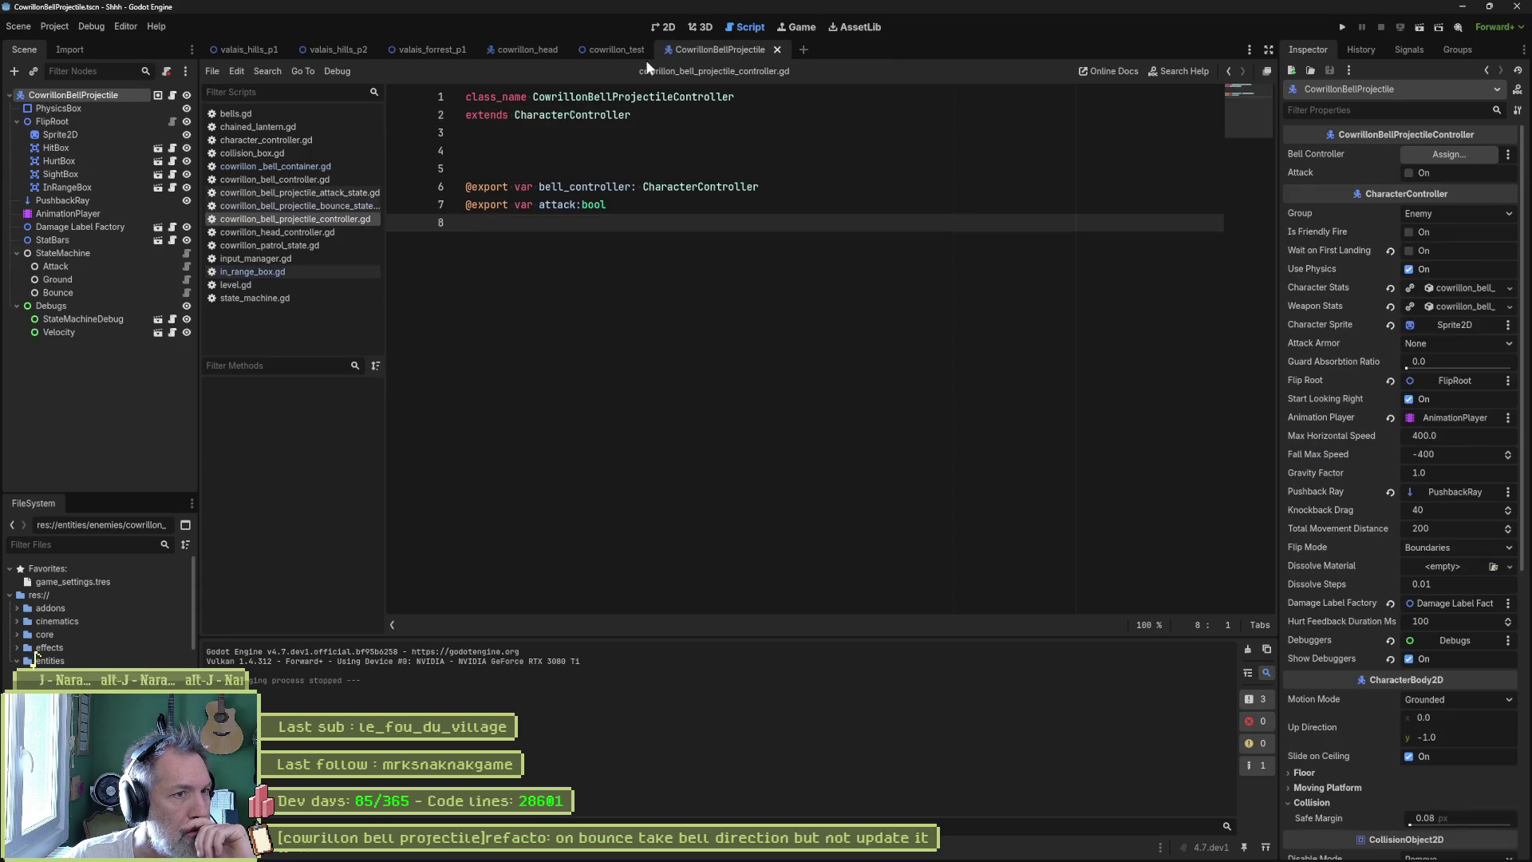
pyautogui.click(525, 52)
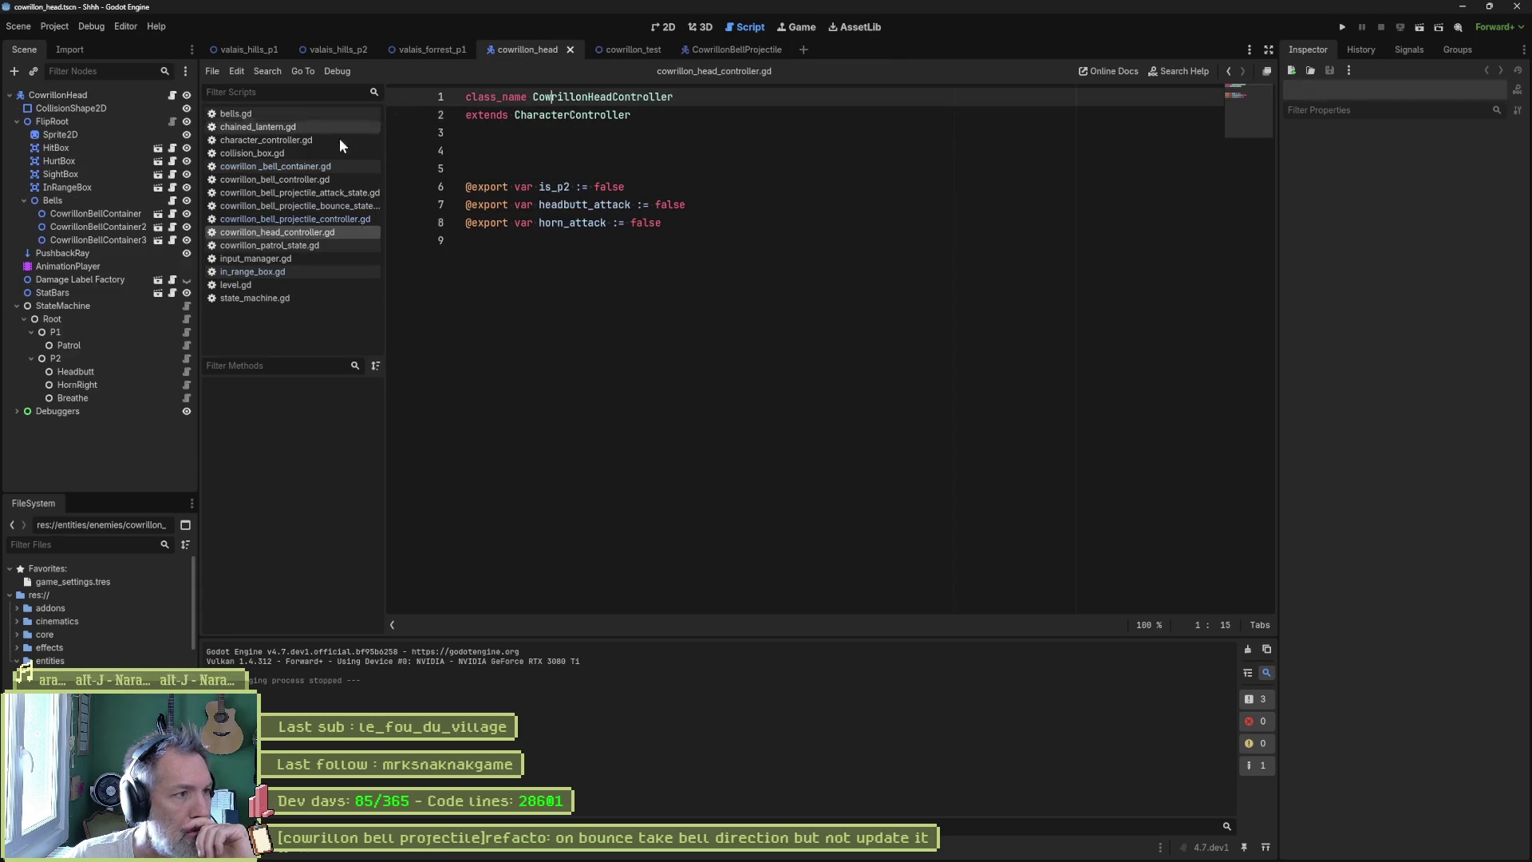
pyautogui.click(157, 238)
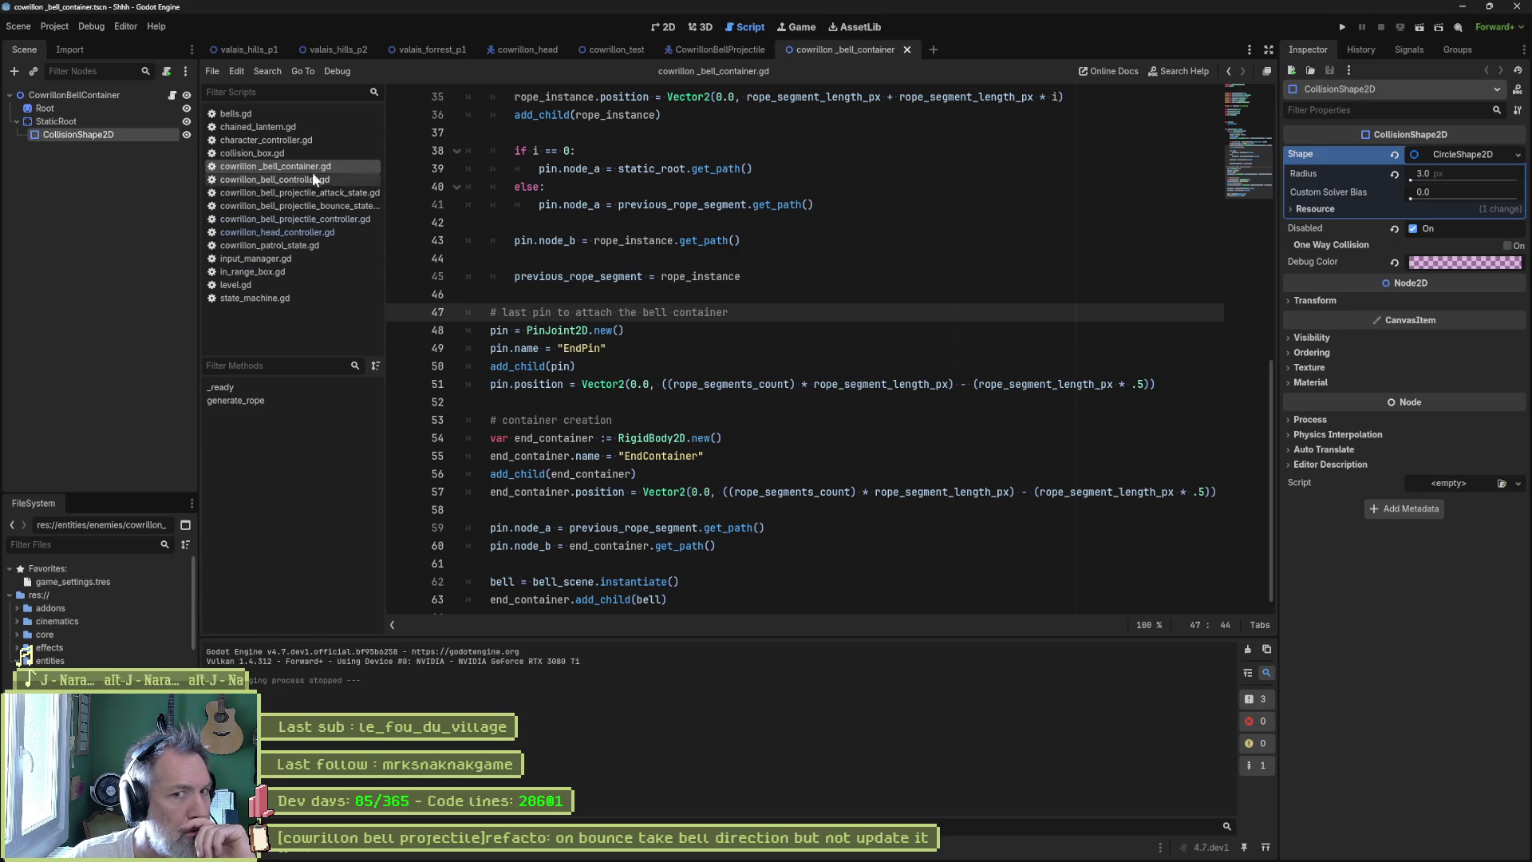
pyautogui.click(108, 104)
# - Open the cowrillon_bell scene and its Attack state script
pyautogui.click(112, 98)
pyautogui.click(1443, 228)
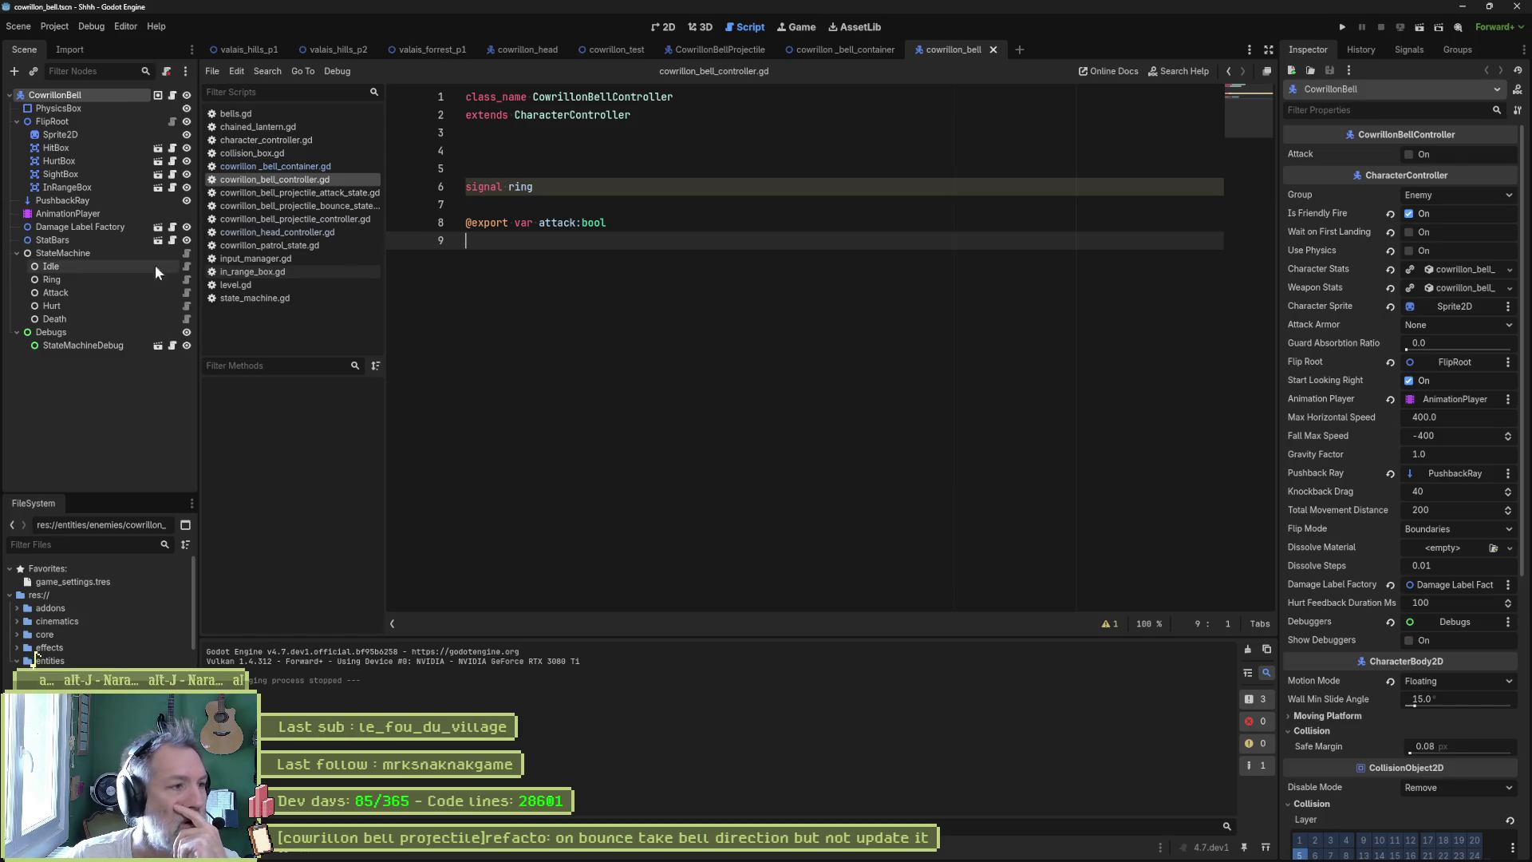
pyautogui.click(89, 291)
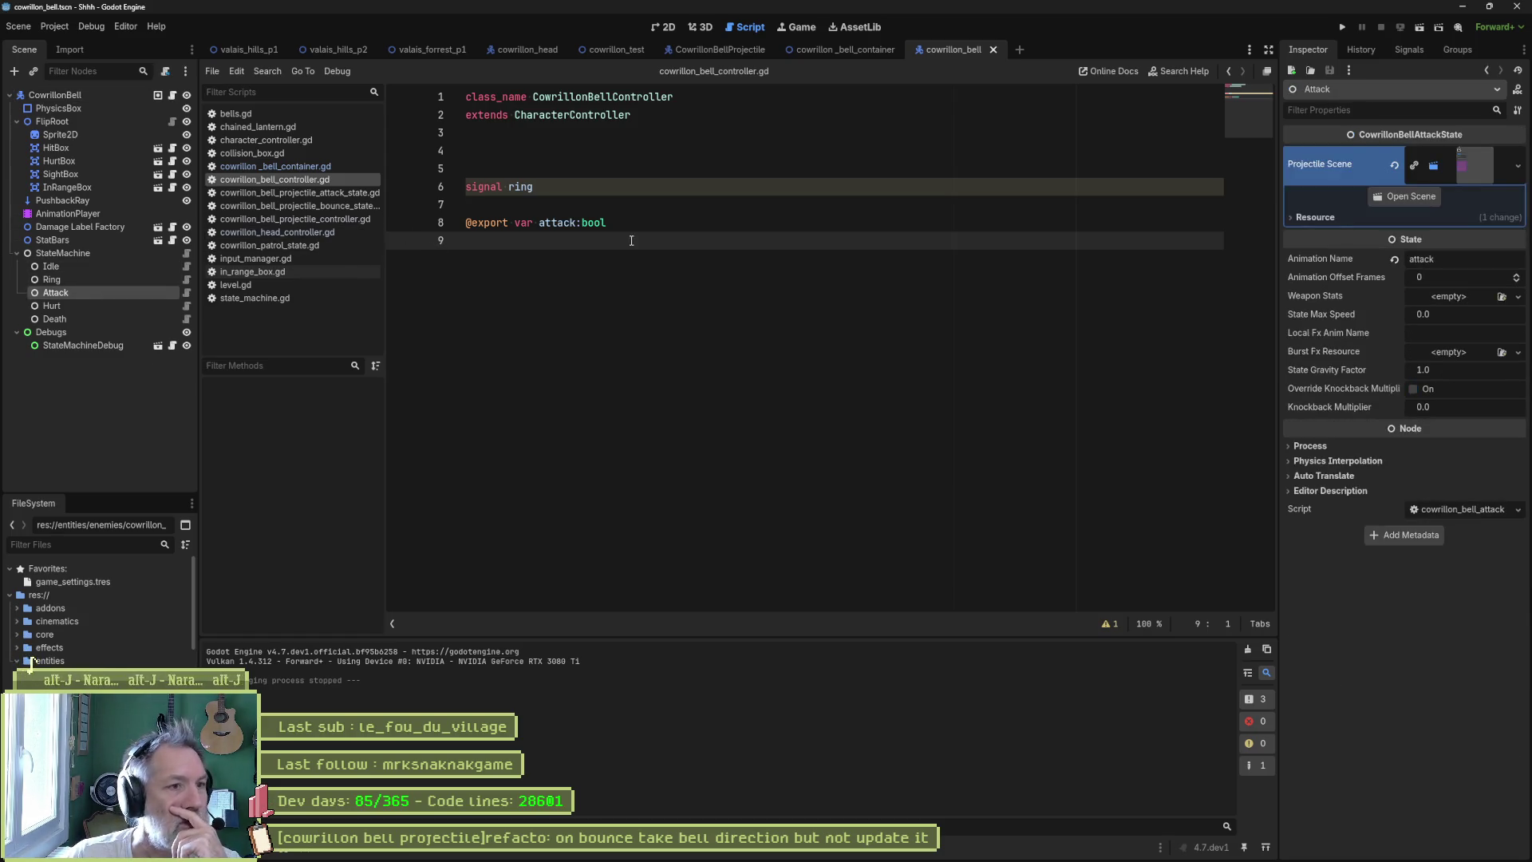
pyautogui.click(189, 289)
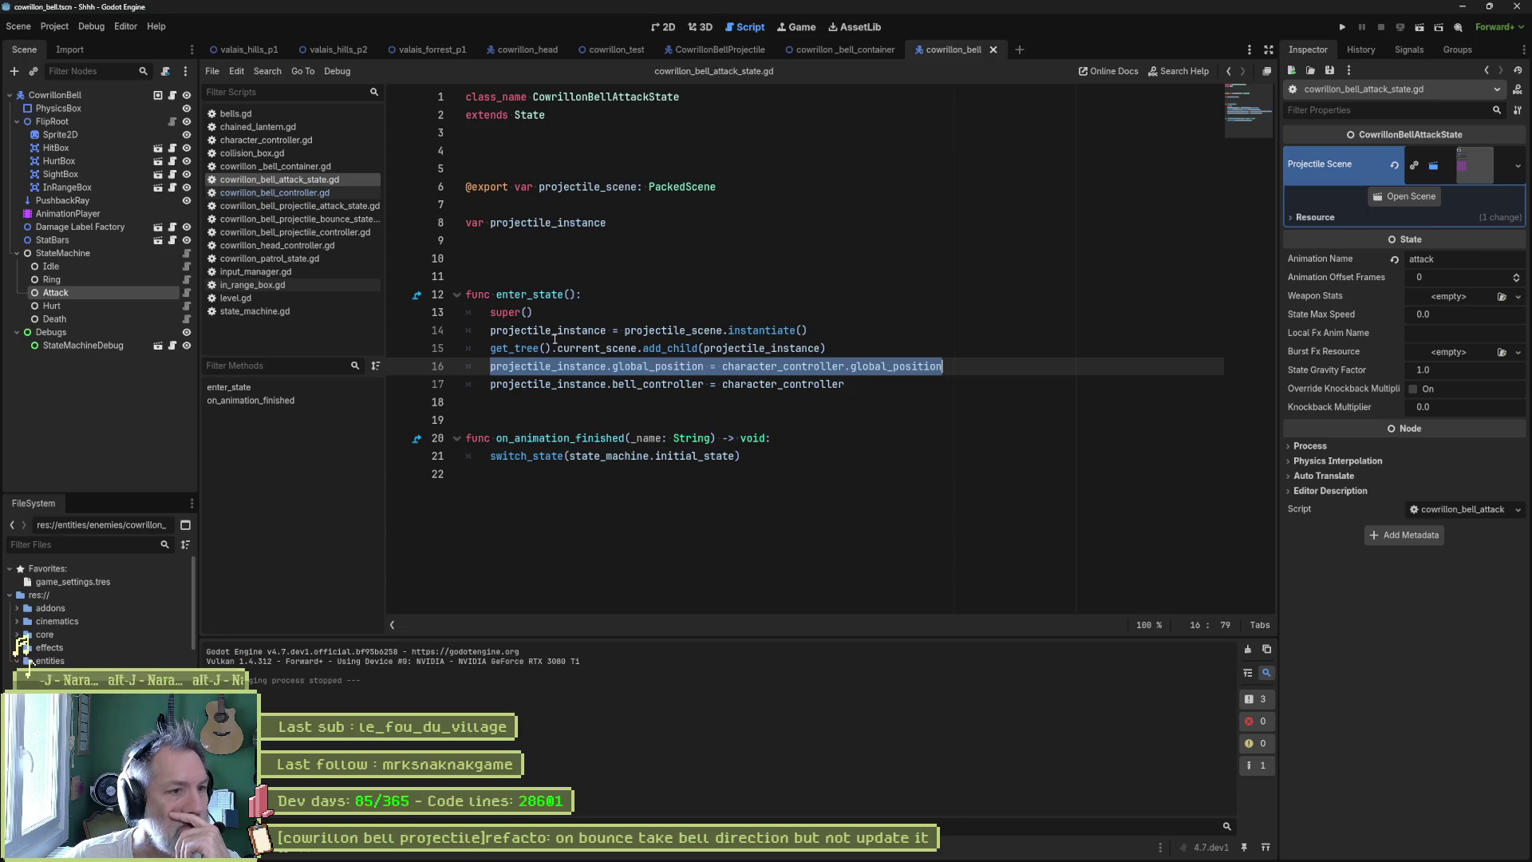
# - Examine lines 15–17 where projectile_instance gets character_controller as its bell_controller
pyautogui.click(734, 384)
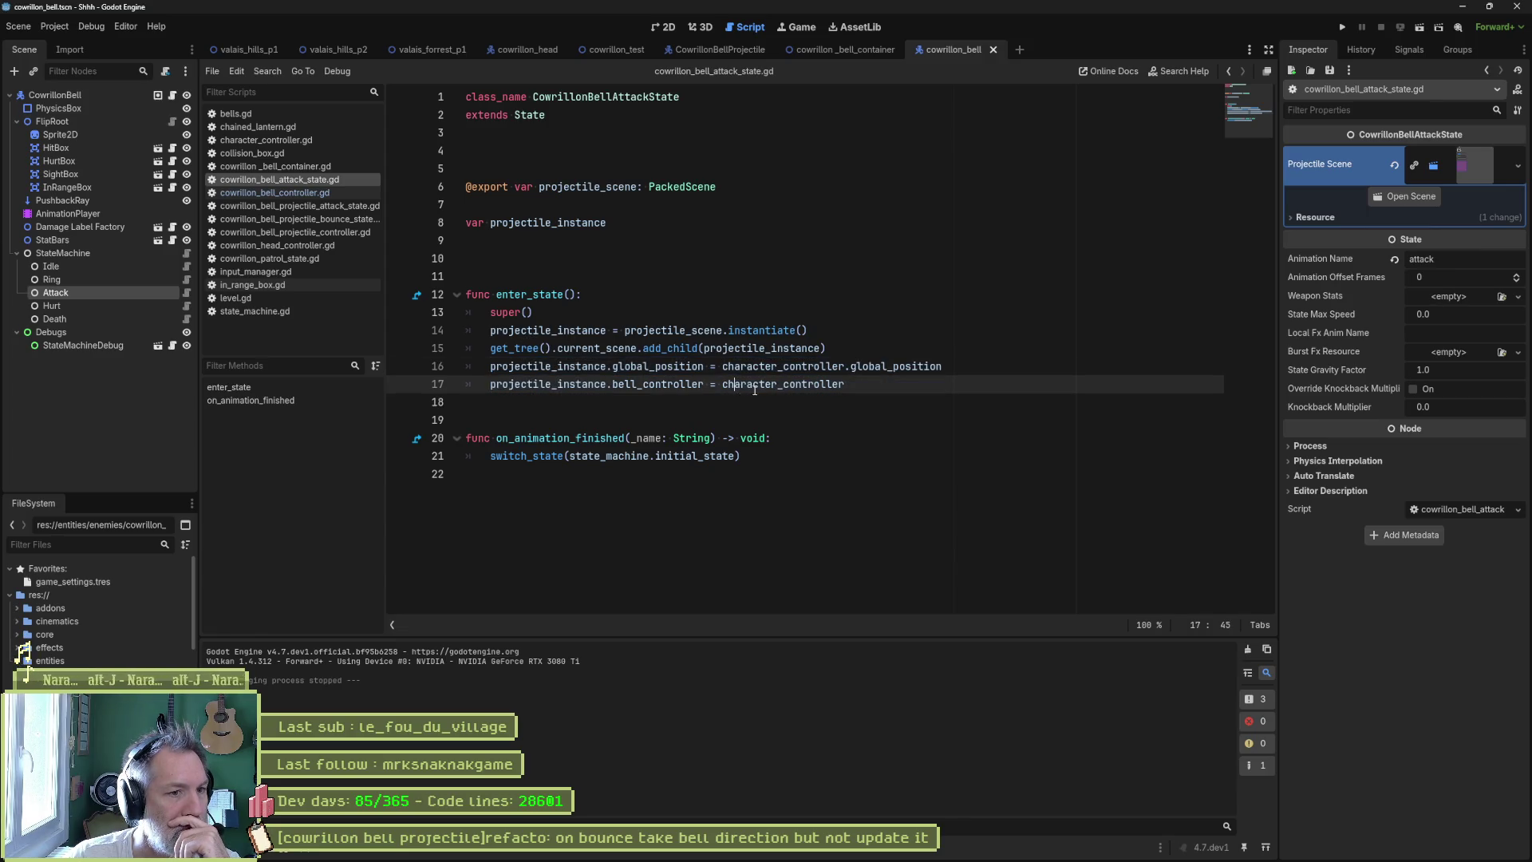
pyautogui.moveTo(489, 384); pyautogui.dragTo(620, 383)
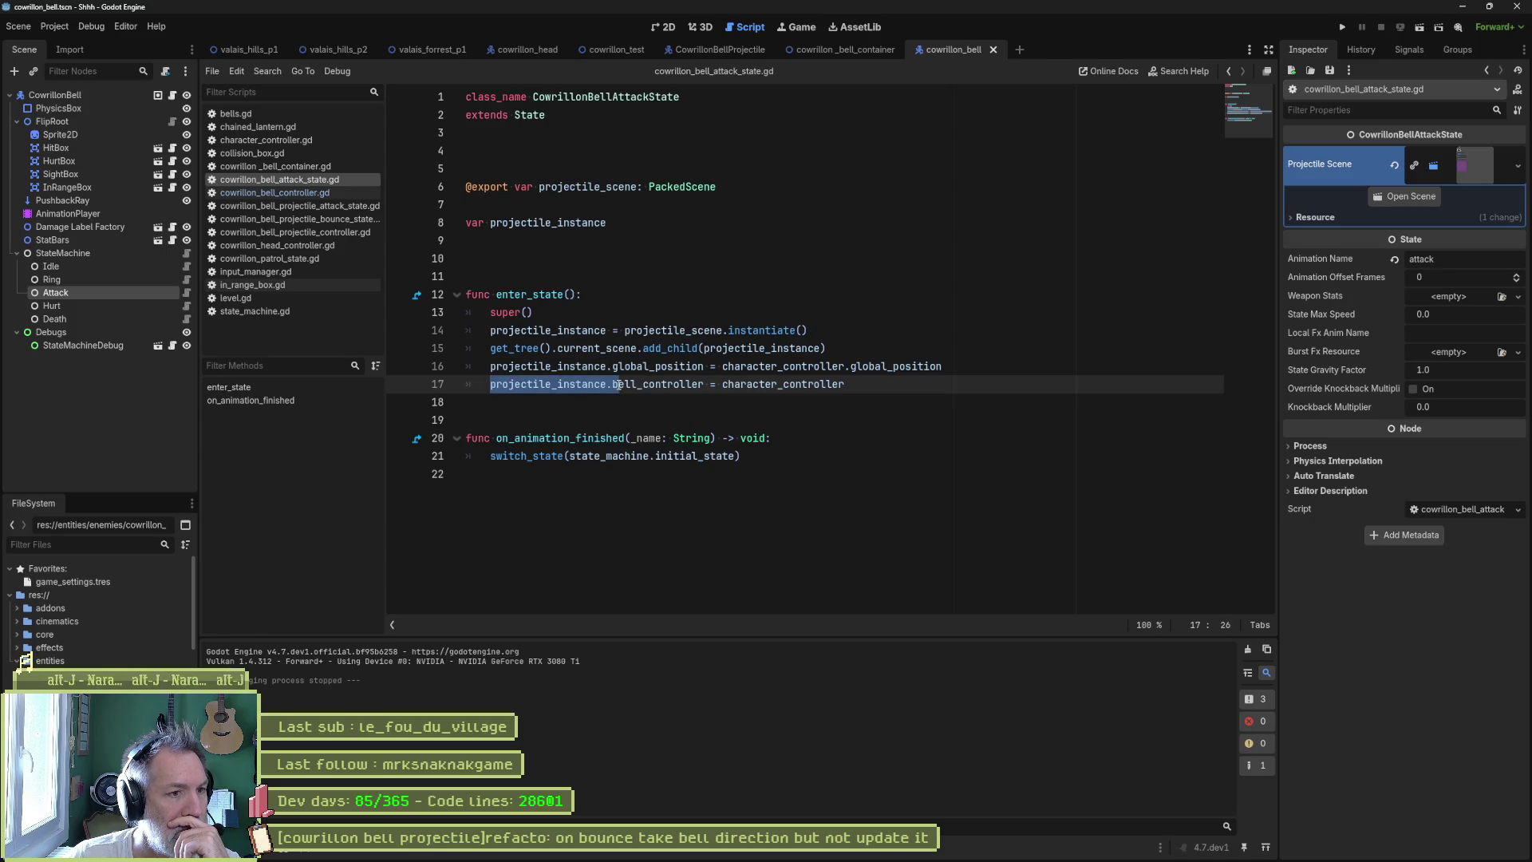
pyautogui.moveTo(619, 384); pyautogui.dragTo(849, 386)
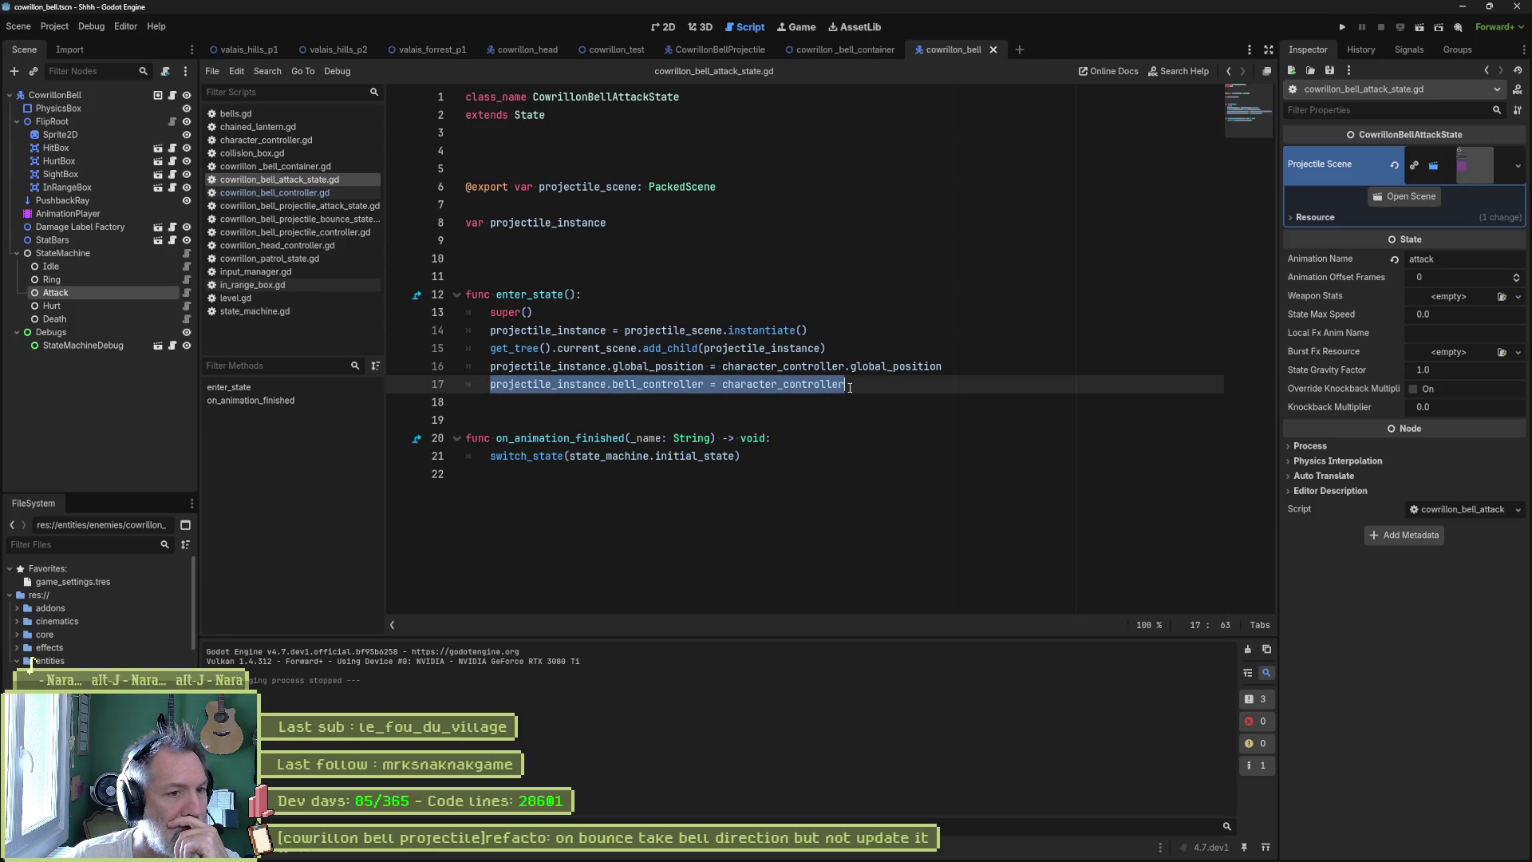
pyautogui.doubleClick(817, 383)
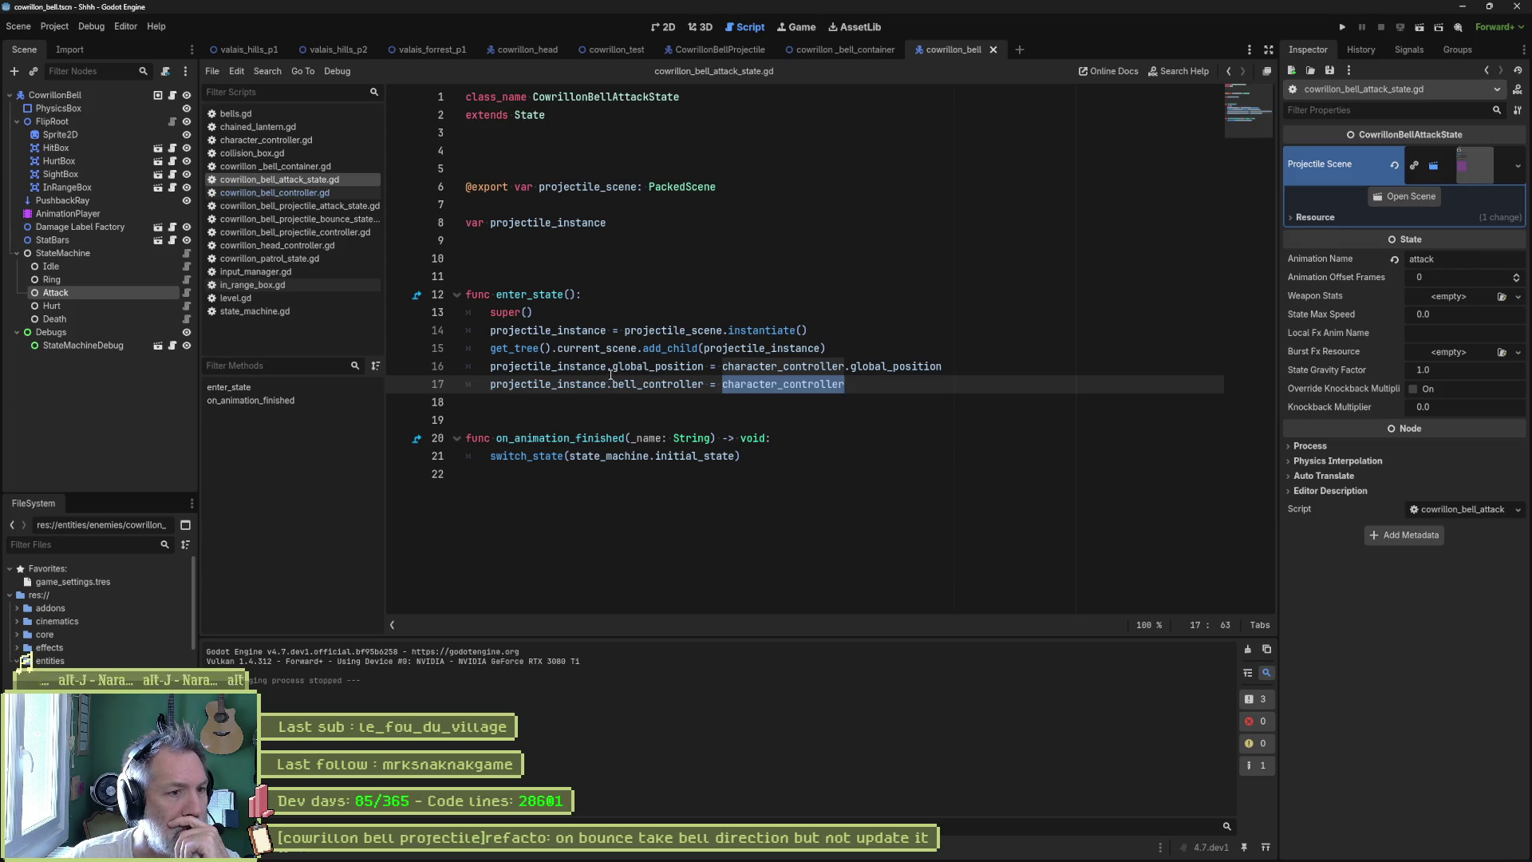
pyautogui.doubleClick(766, 366)
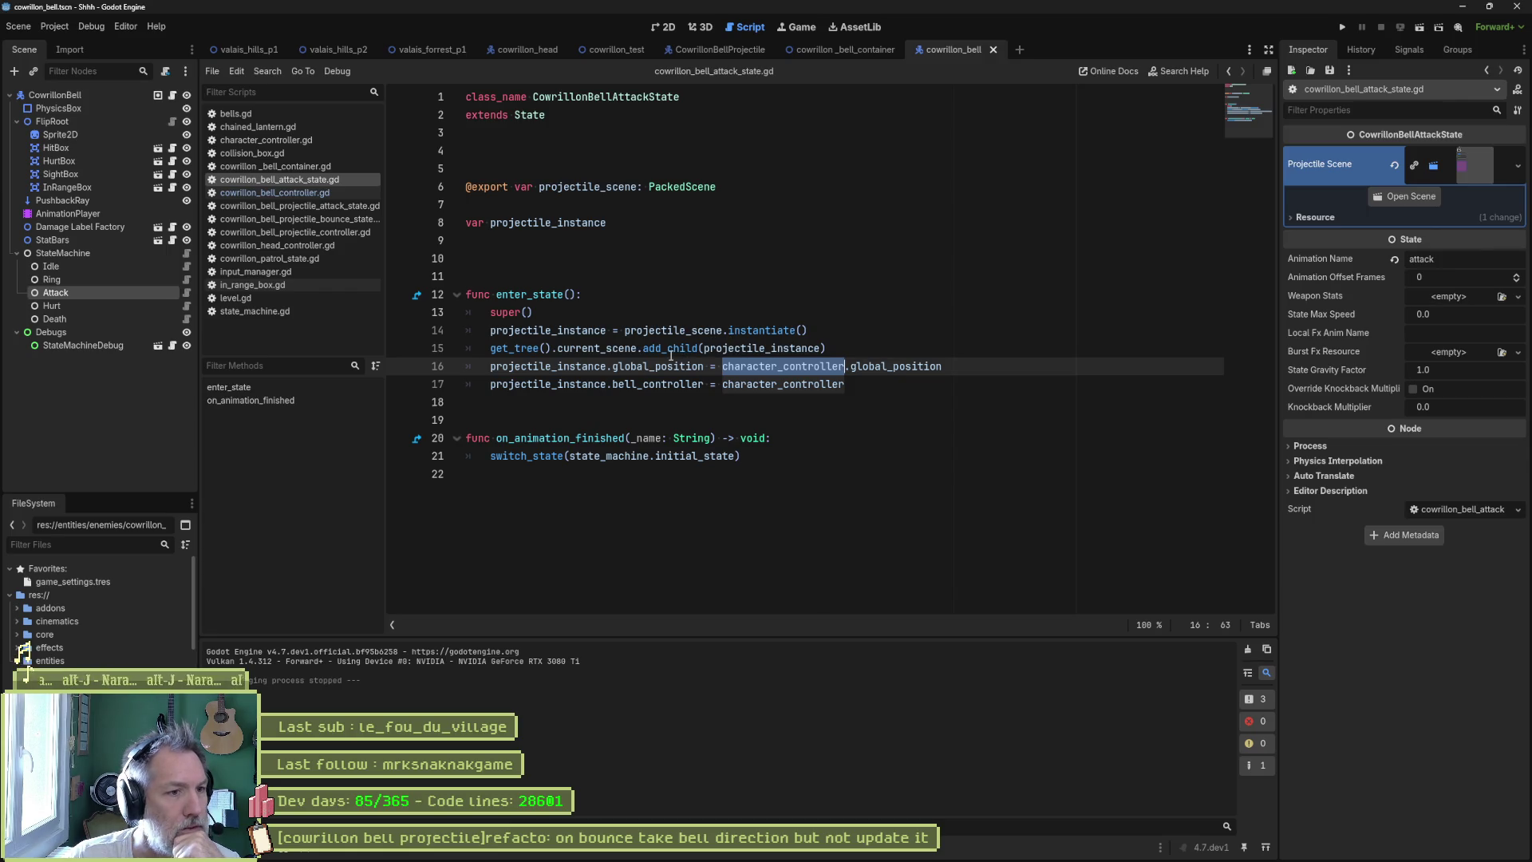
pyautogui.doubleClick(758, 349)
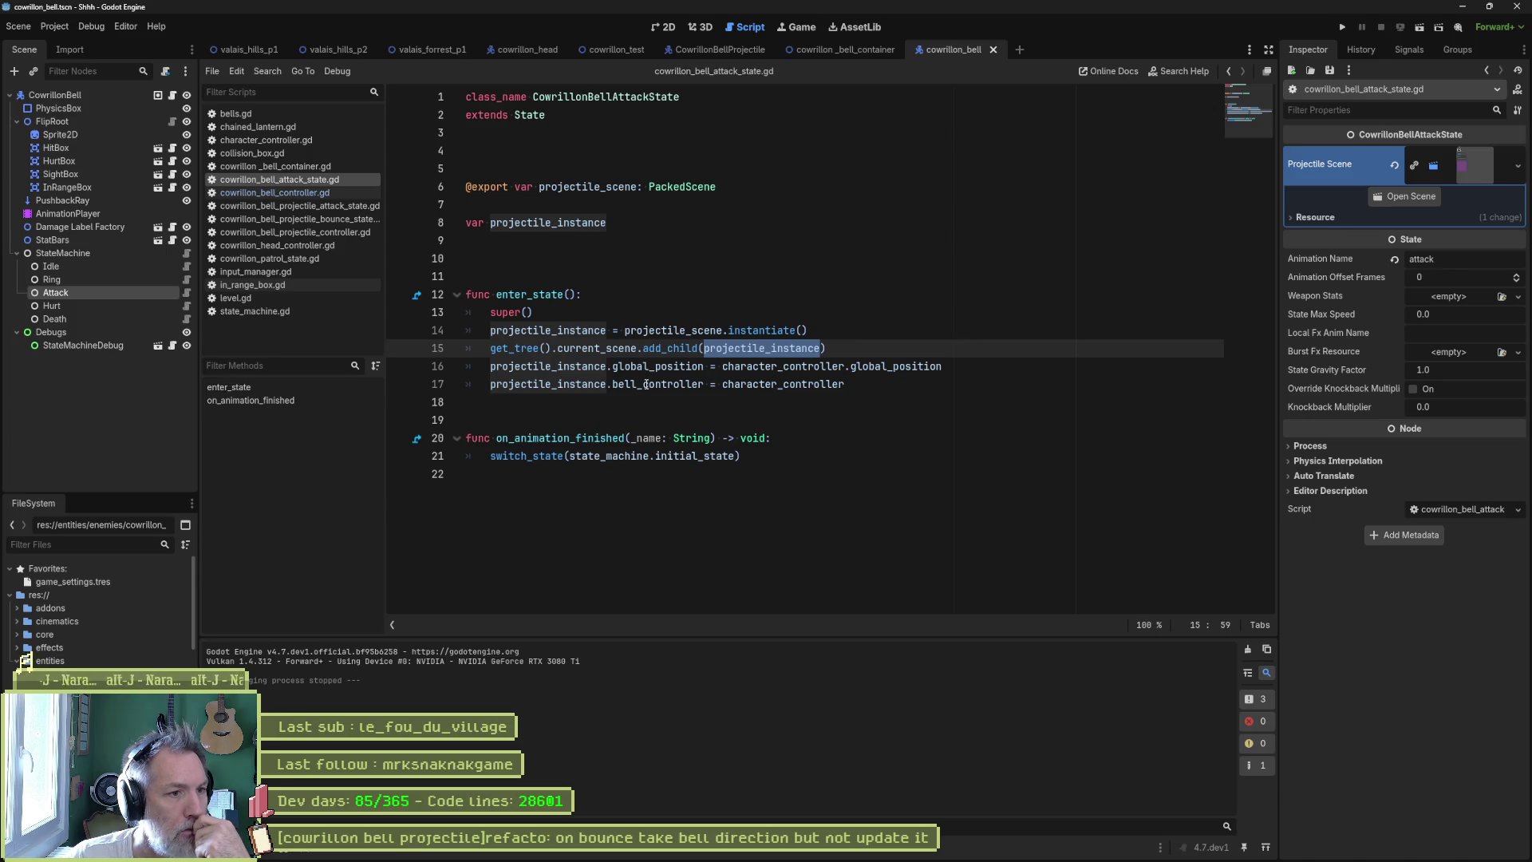
# - Recheck global_position and bell_controller on lines 16–17, then reopen the projectile bounce state script
pyautogui.click(588, 372)
pyautogui.doubleClick(649, 372)
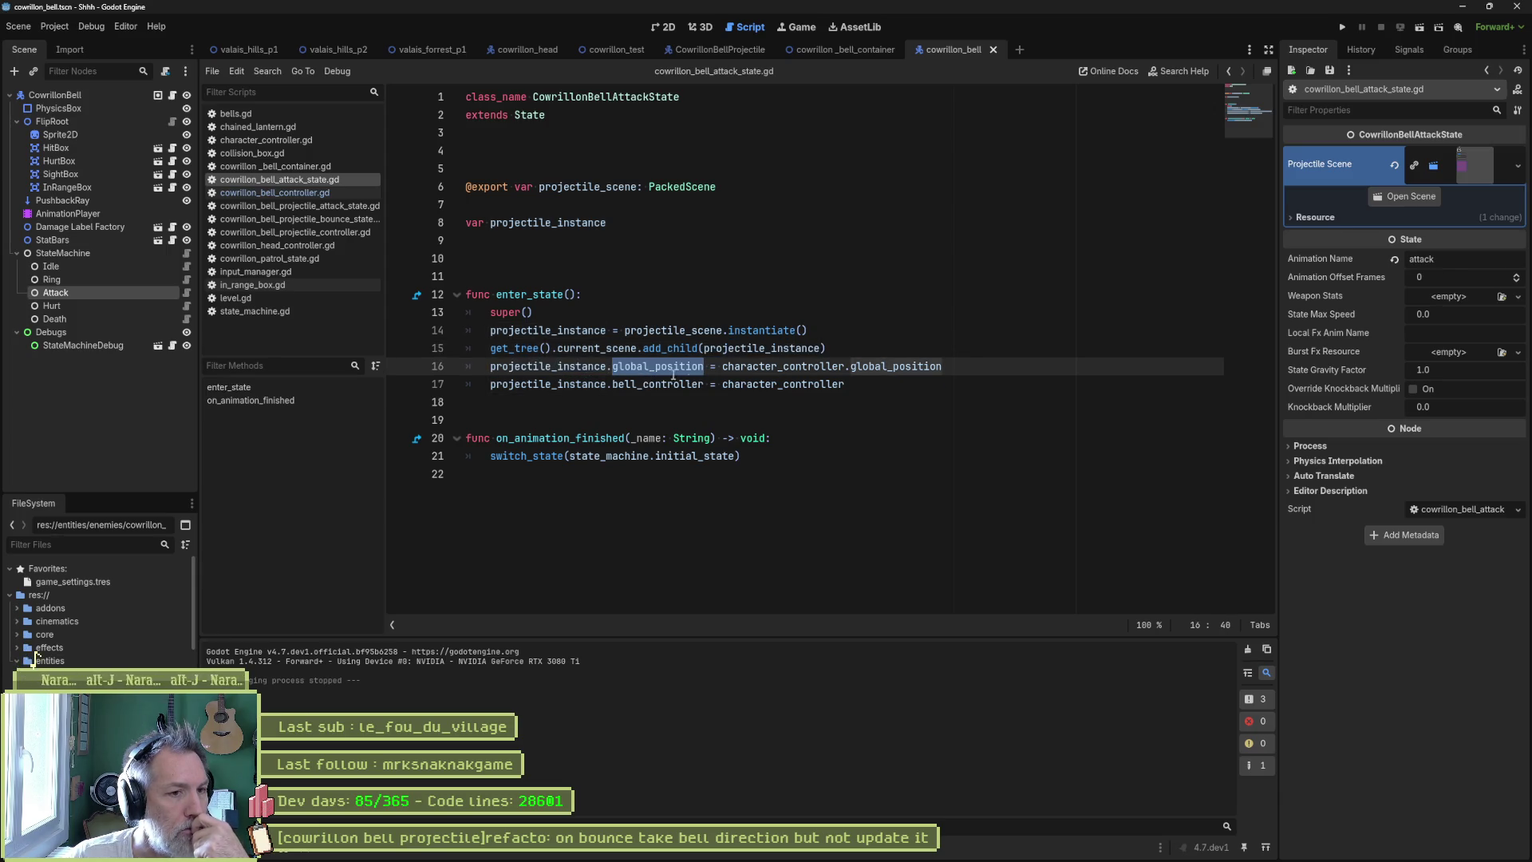
pyautogui.doubleClick(756, 365)
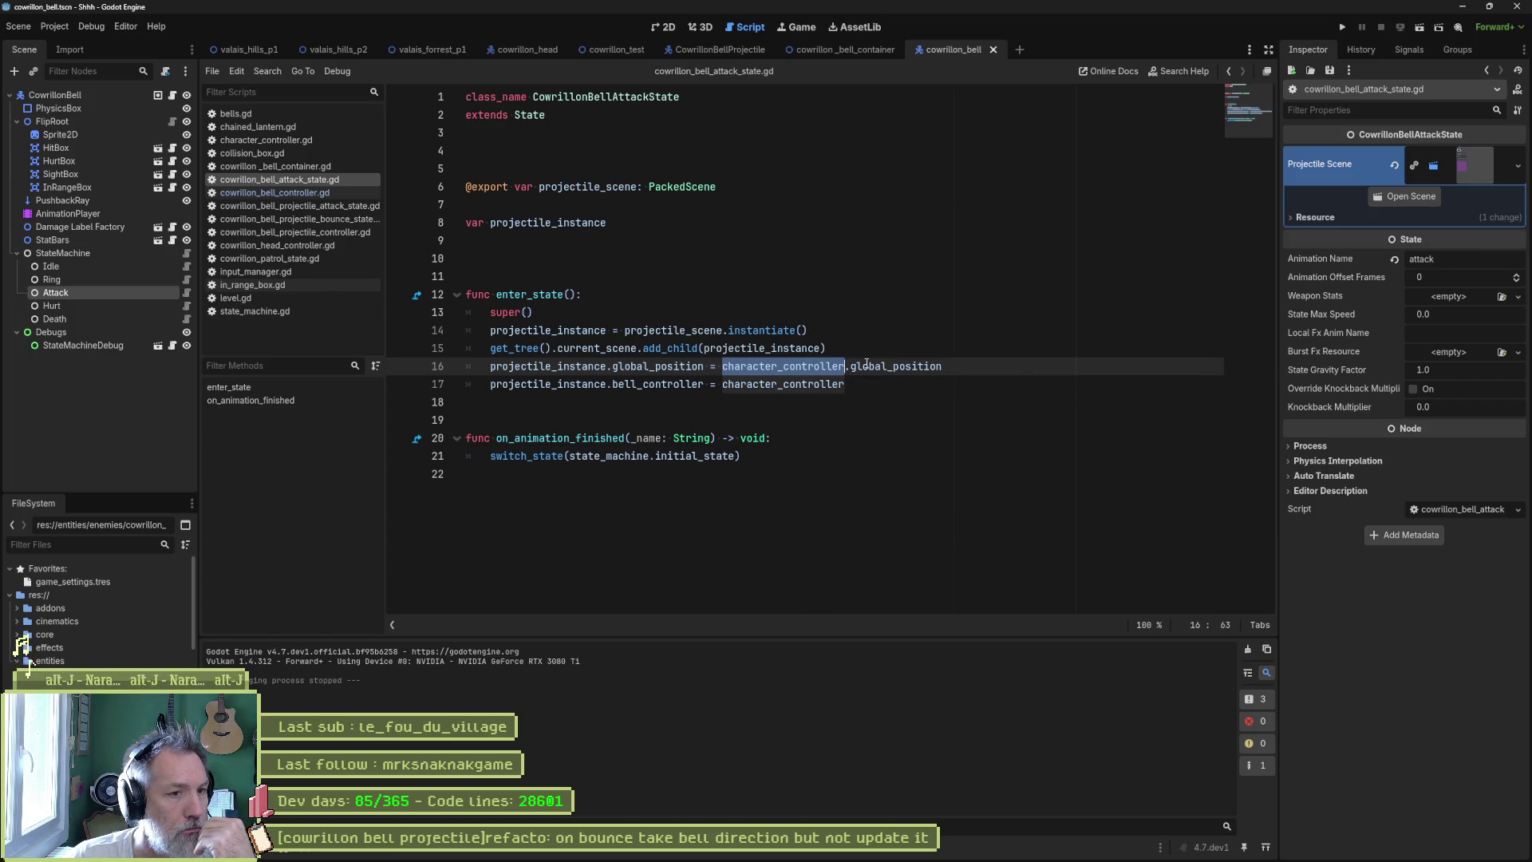
pyautogui.doubleClick(666, 385)
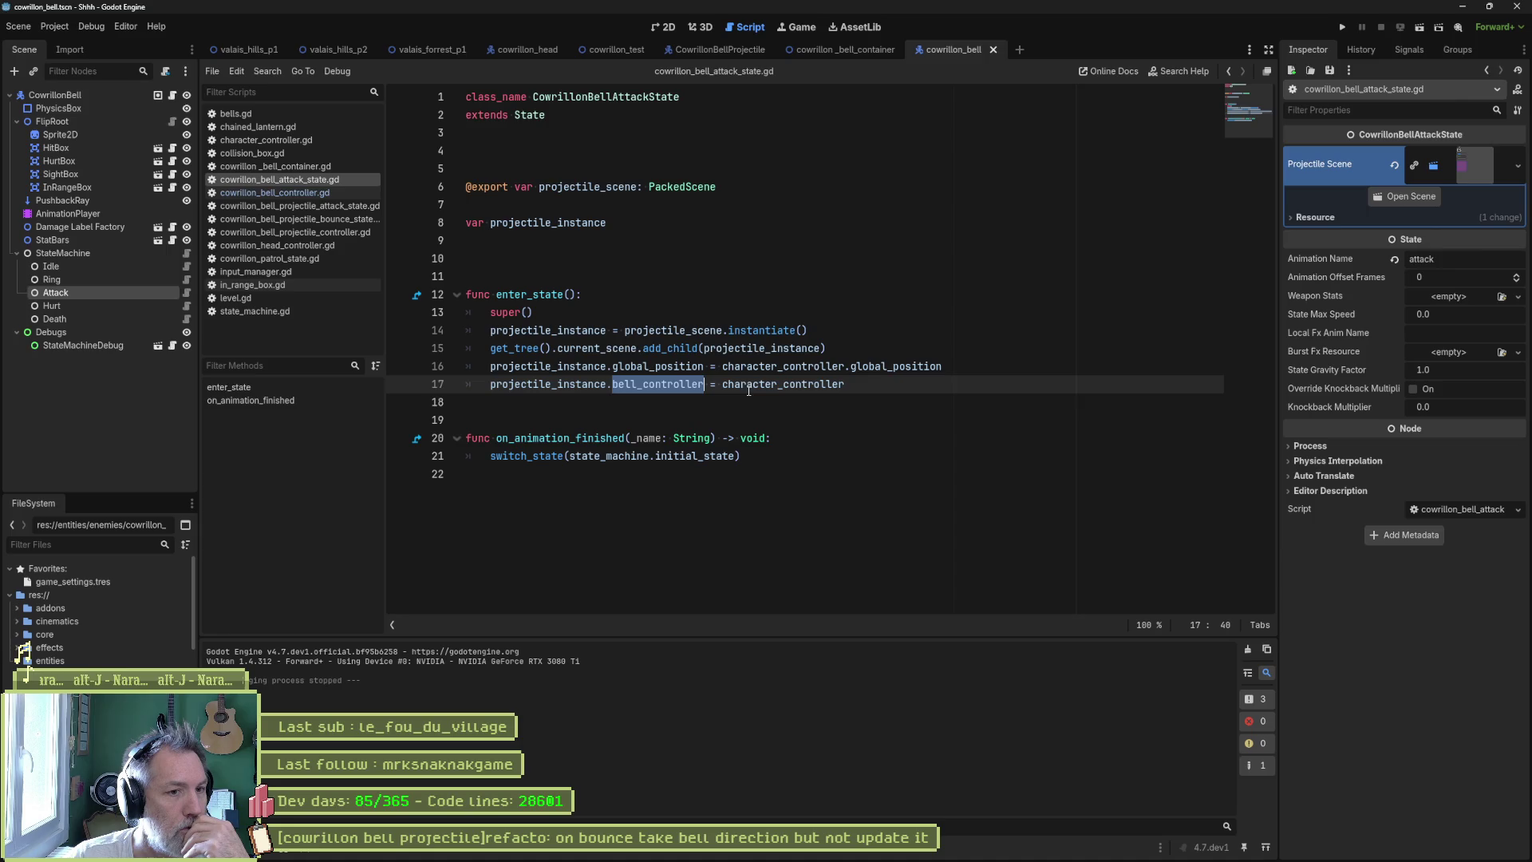
pyautogui.doubleClick(889, 367)
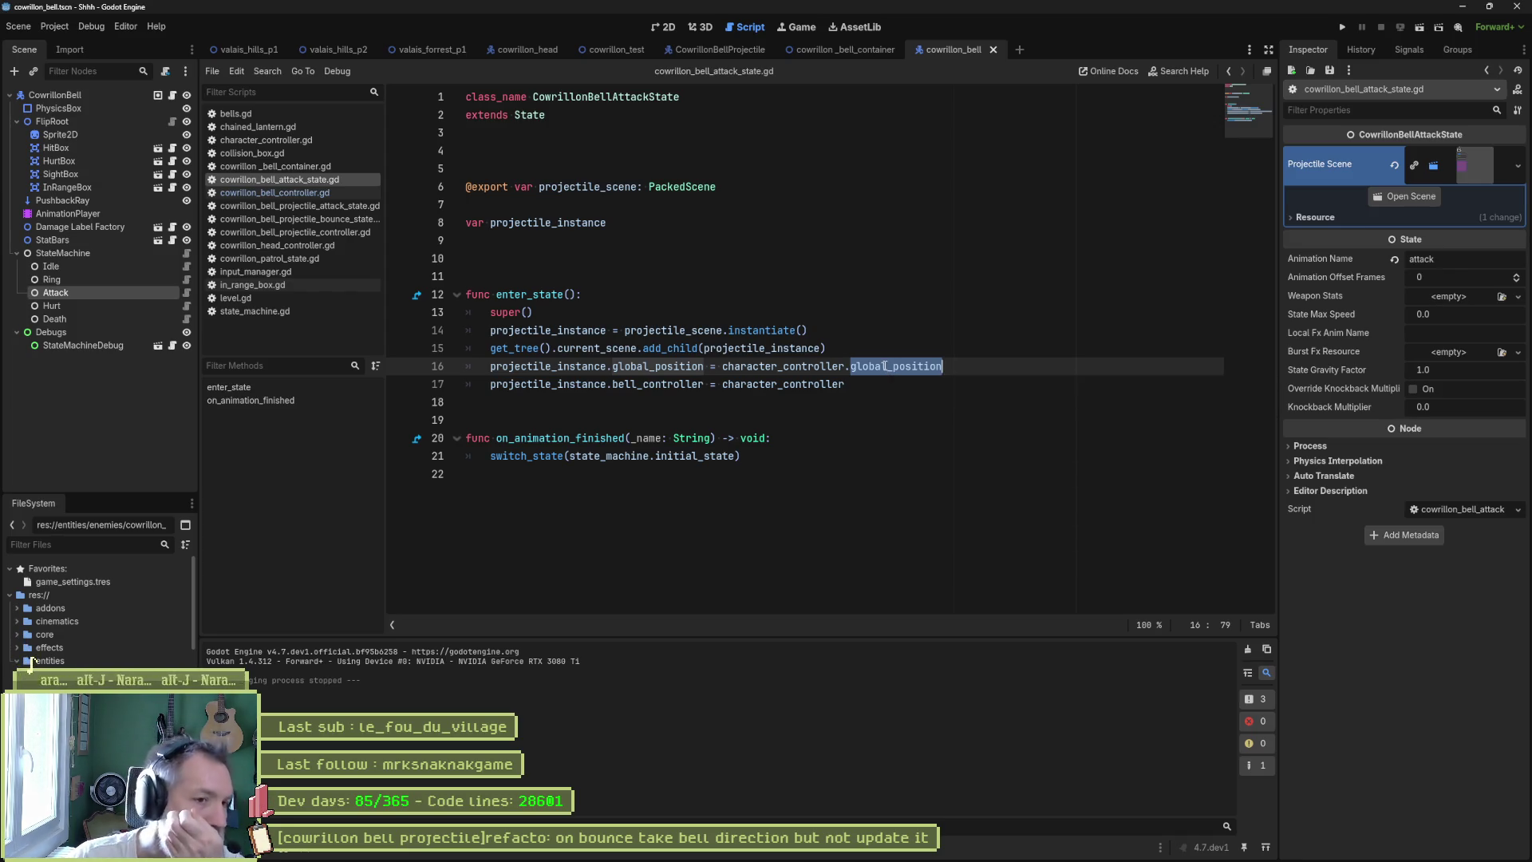
pyautogui.doubleClick(735, 383)
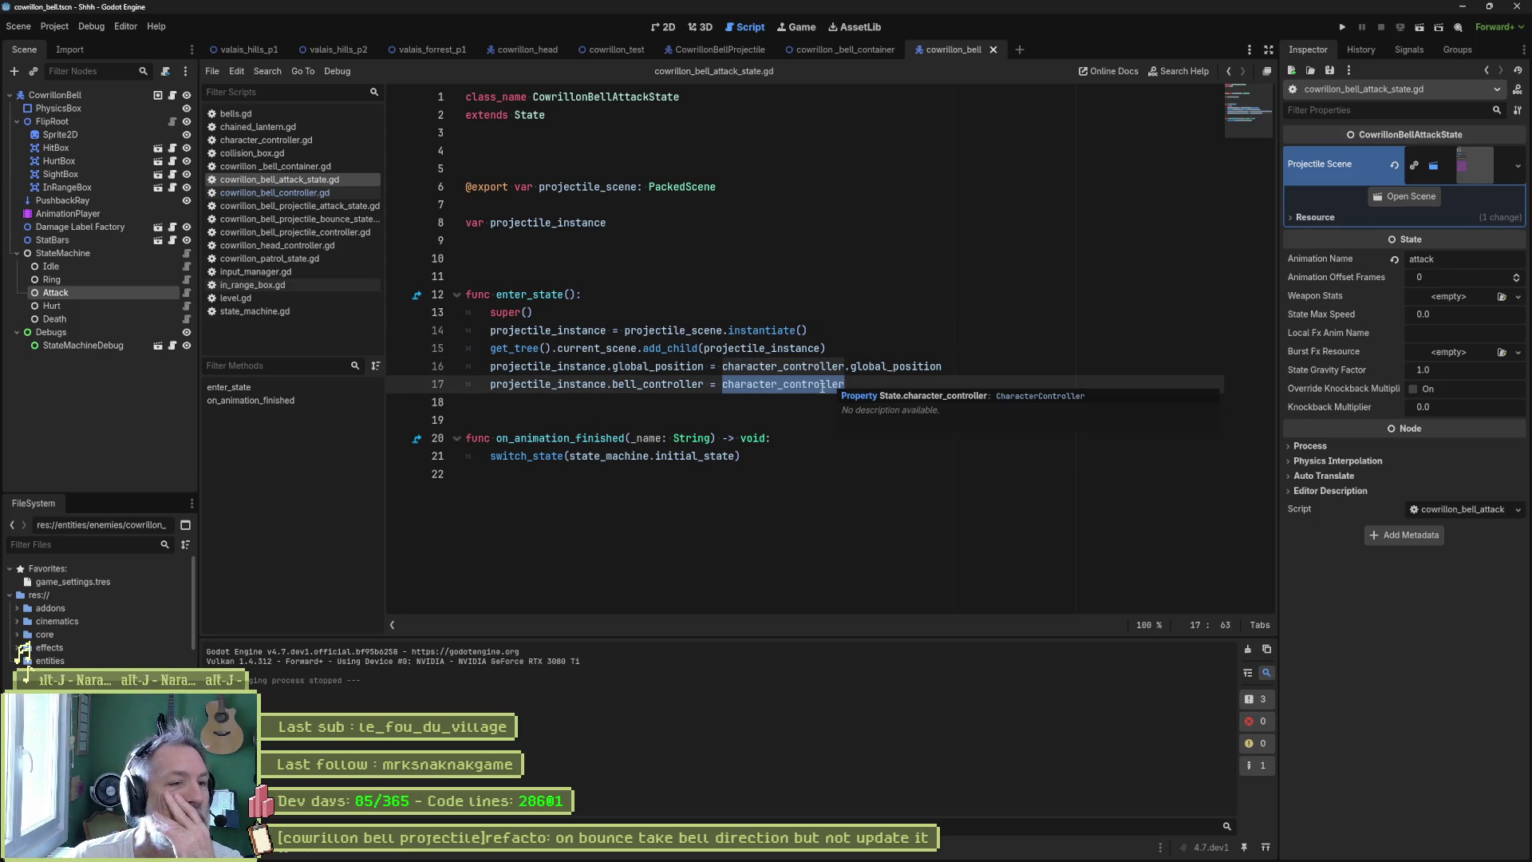
pyautogui.doubleClick(677, 384)
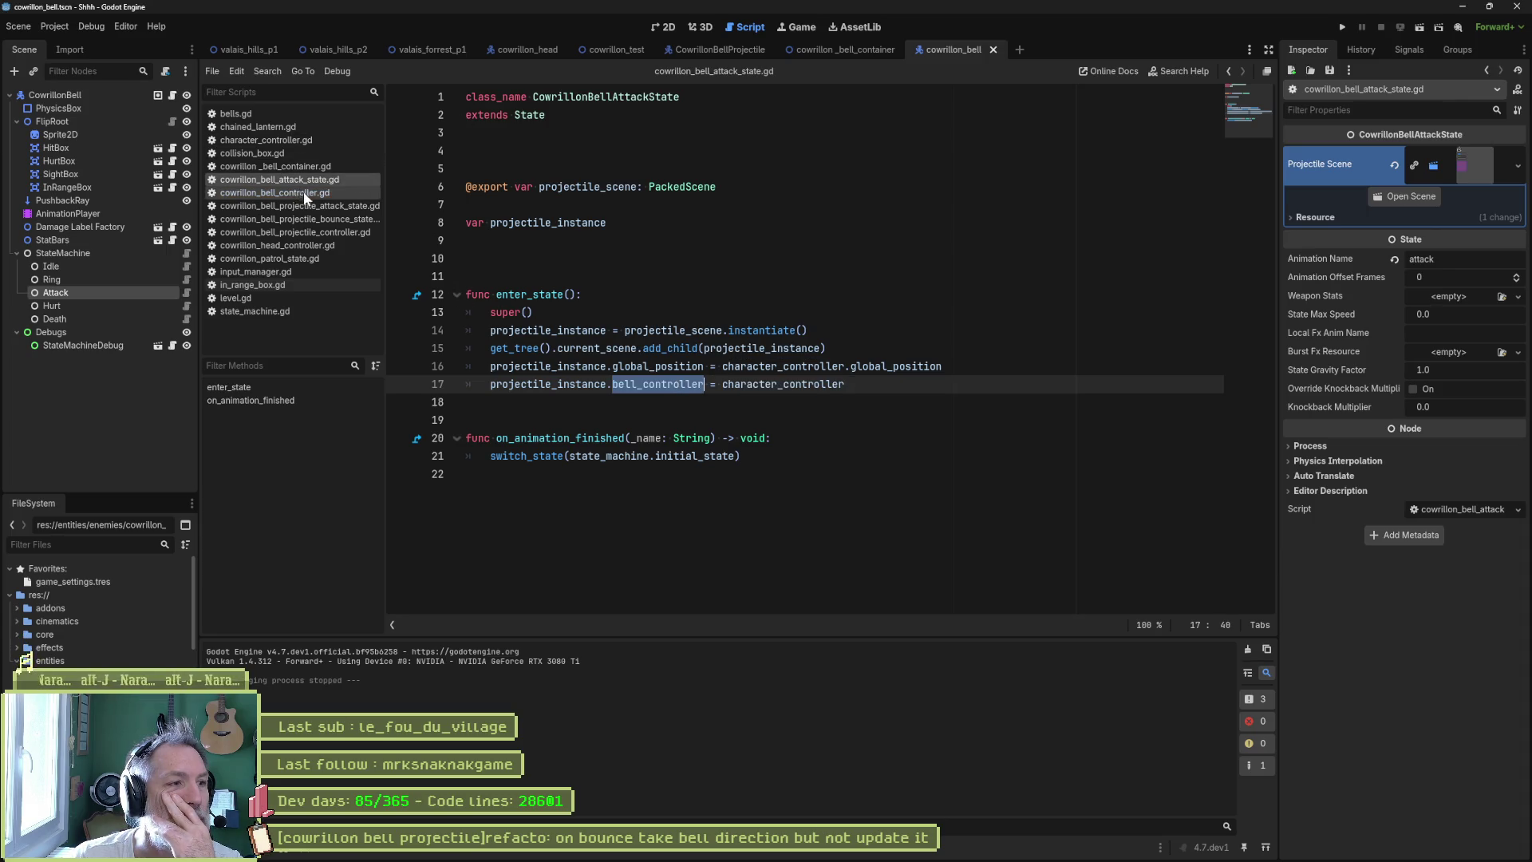
pyautogui.click(323, 222)
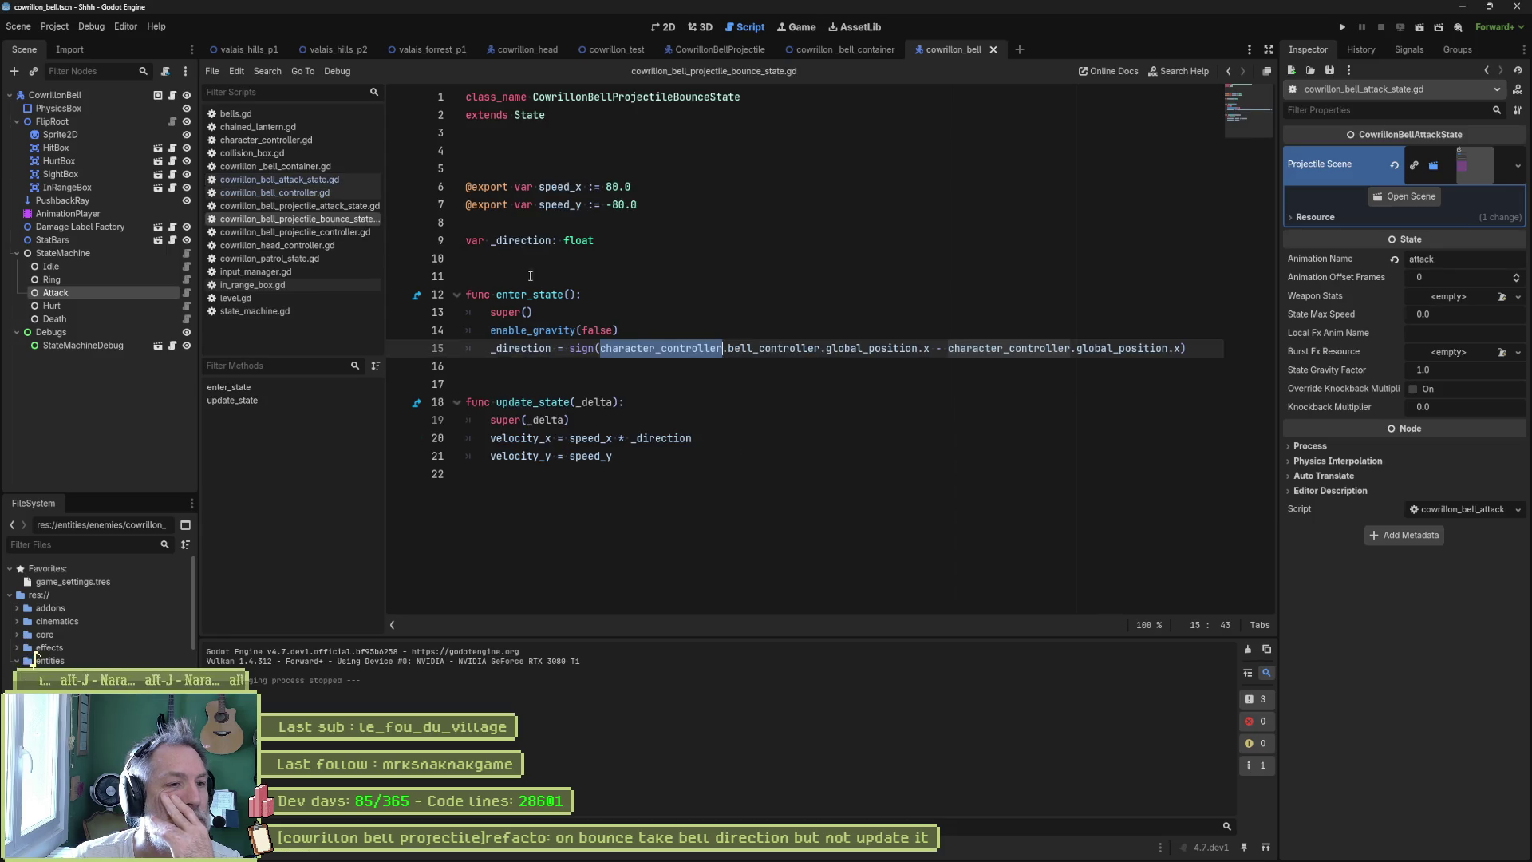
# - Highlight bell_controller and global_position on line 15, then switch back to cowrillon_test
pyautogui.moveTo(723, 349); pyautogui.dragTo(819, 345)
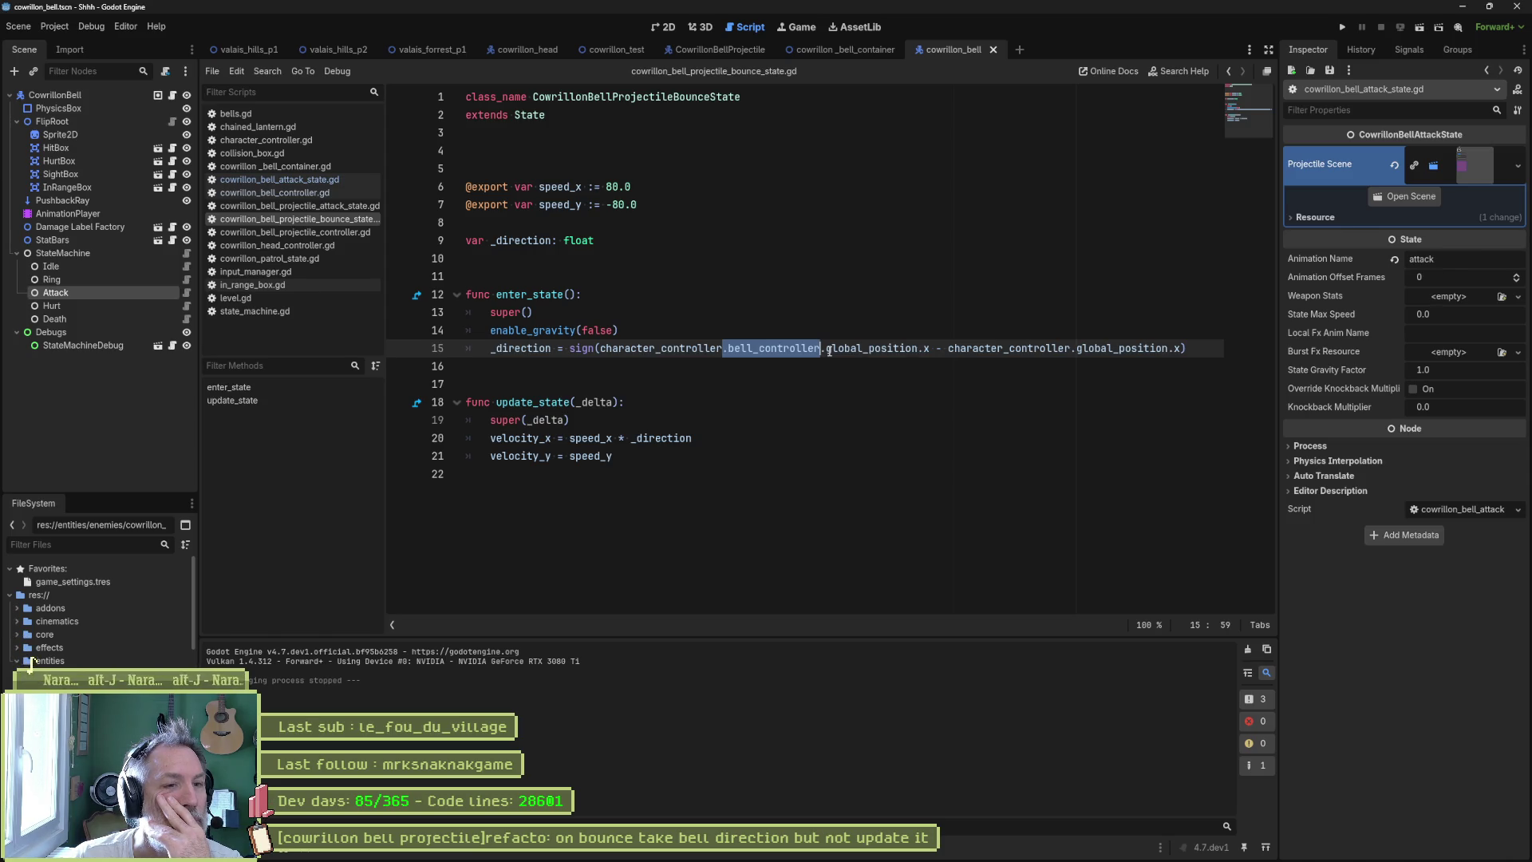
pyautogui.moveTo(826, 349); pyautogui.dragTo(918, 349)
pyautogui.doubleClick(798, 351)
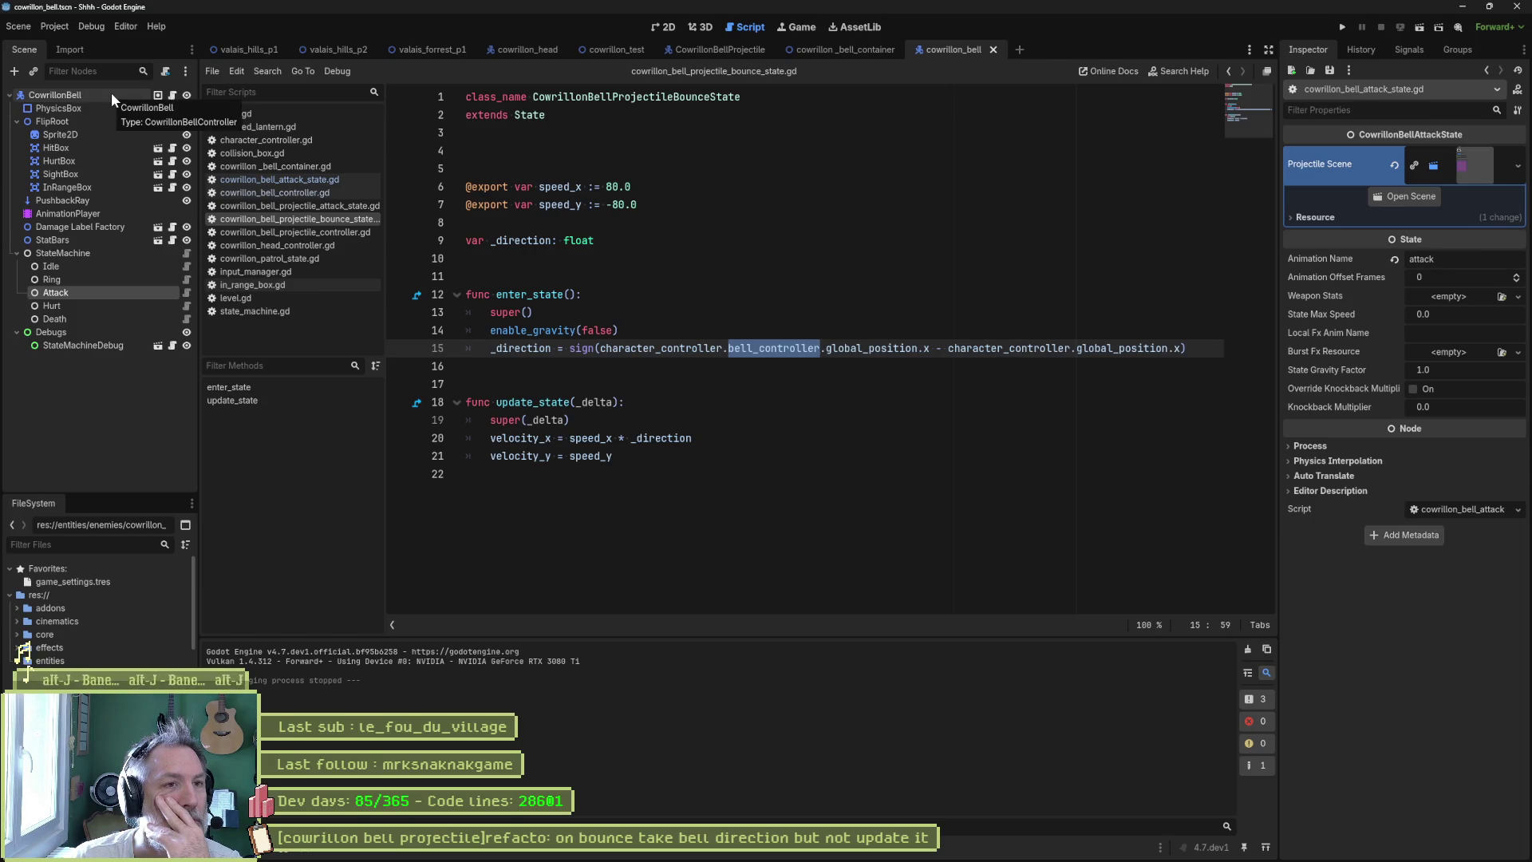
pyautogui.click(616, 50)
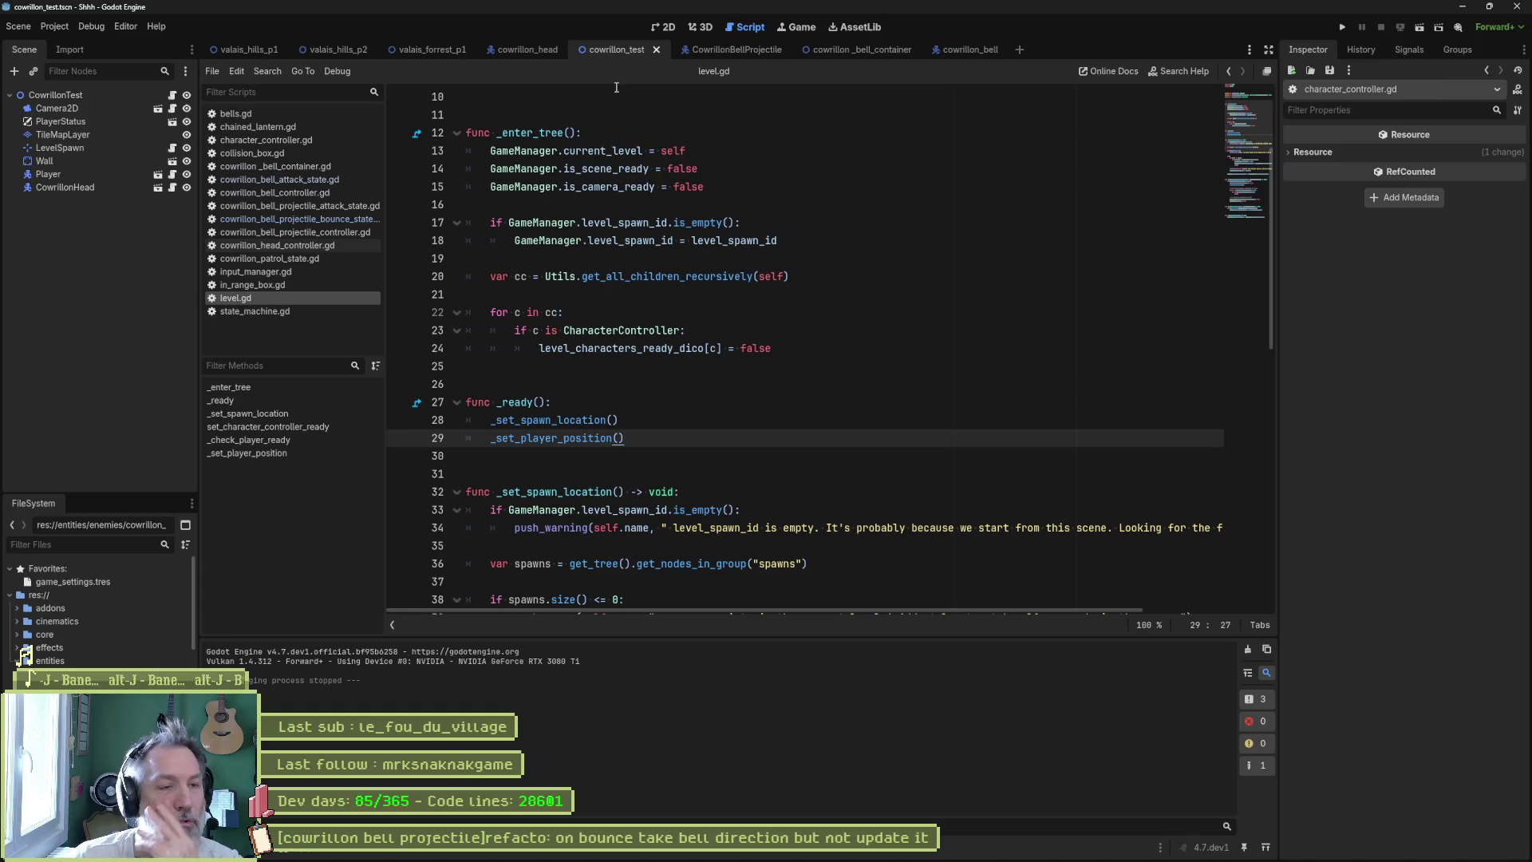
pyautogui.press('F6')
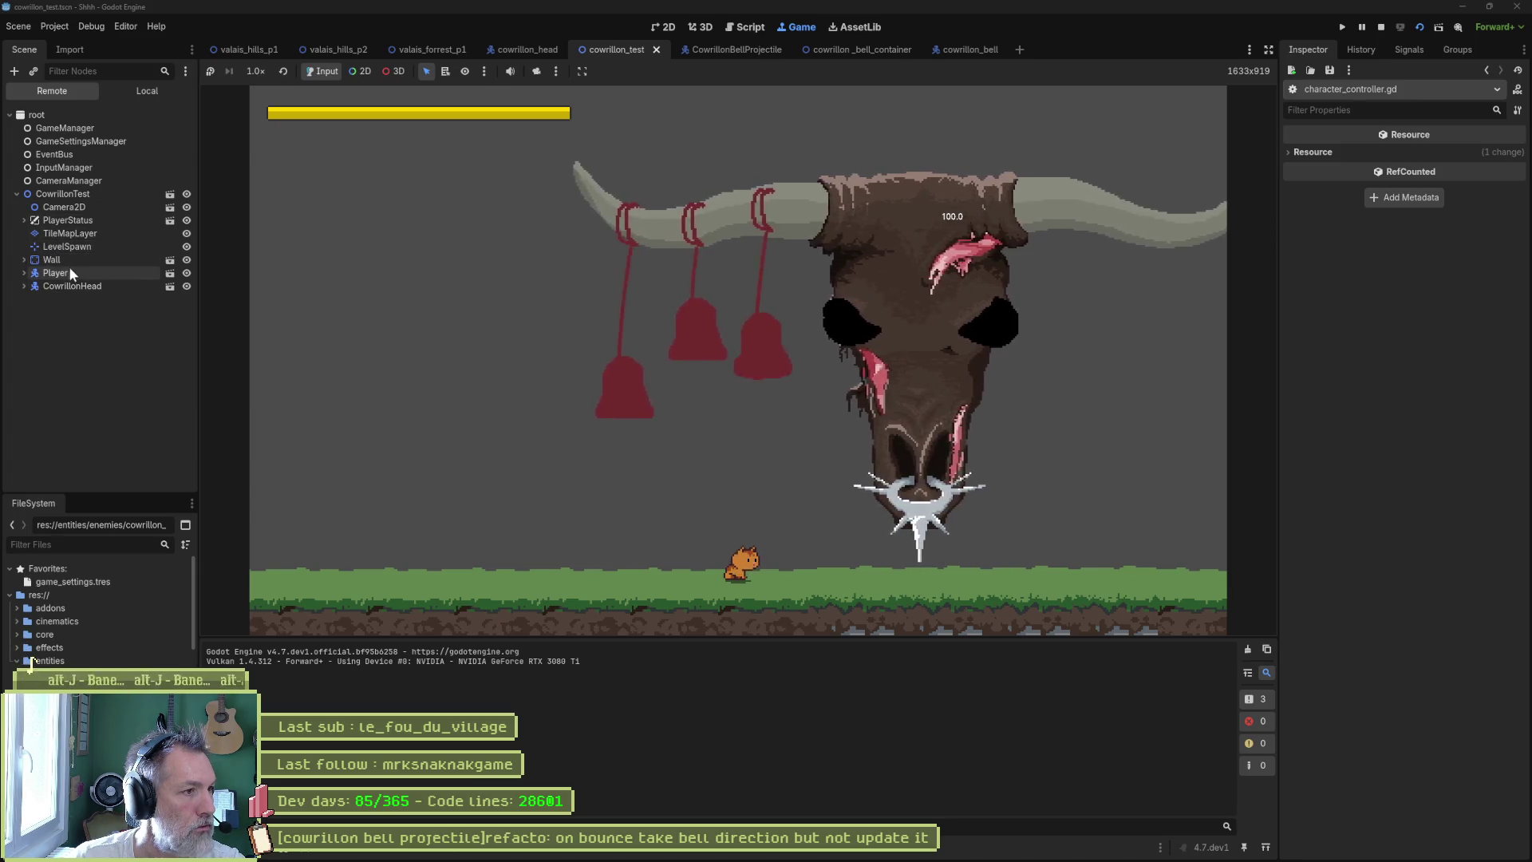
pyautogui.click(25, 286)
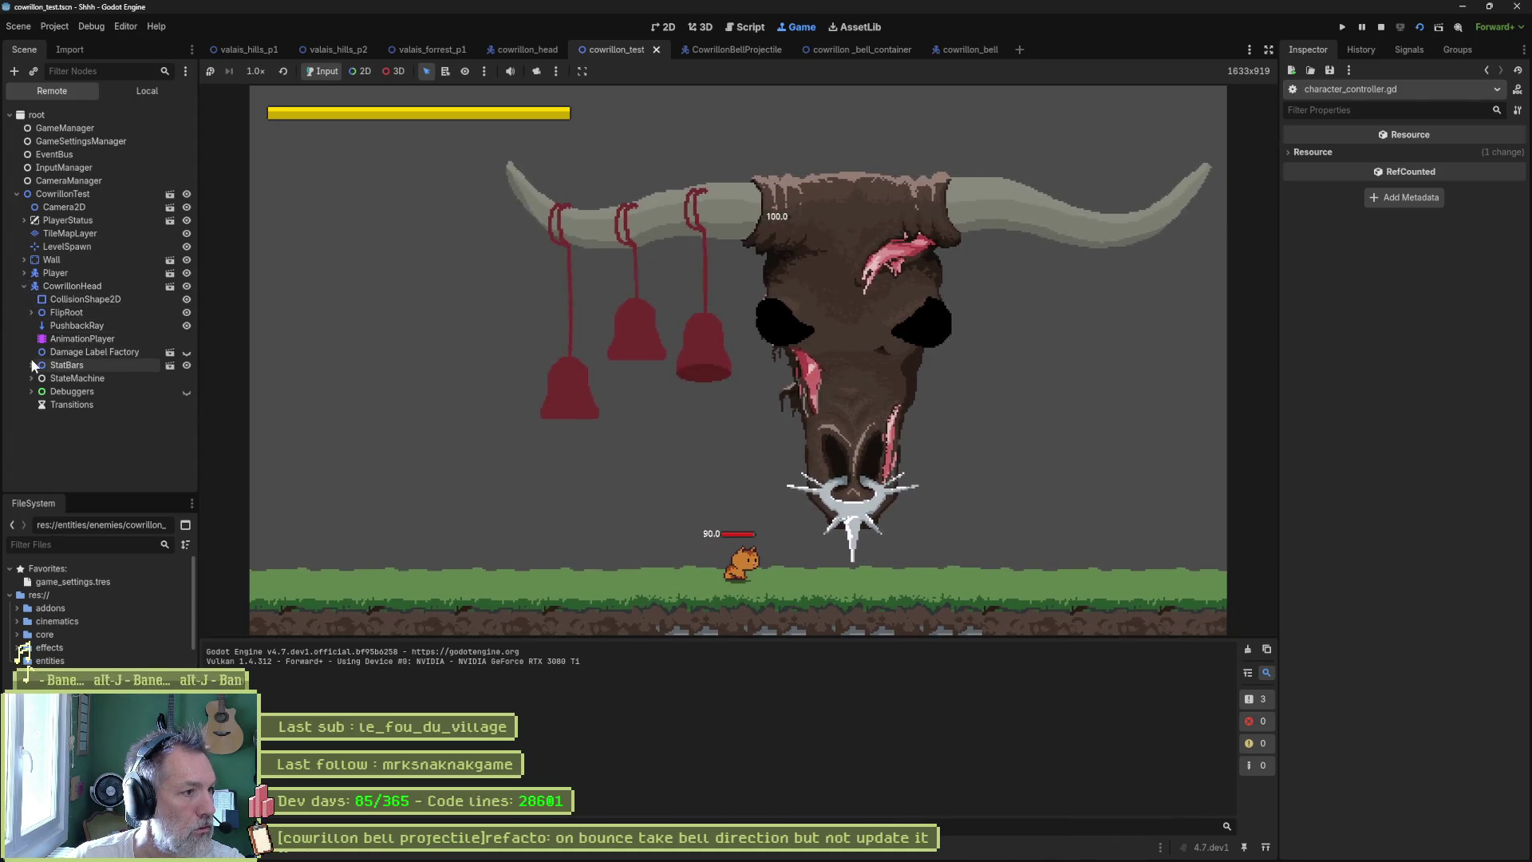
pyautogui.click(31, 312)
pyautogui.click(38, 391)
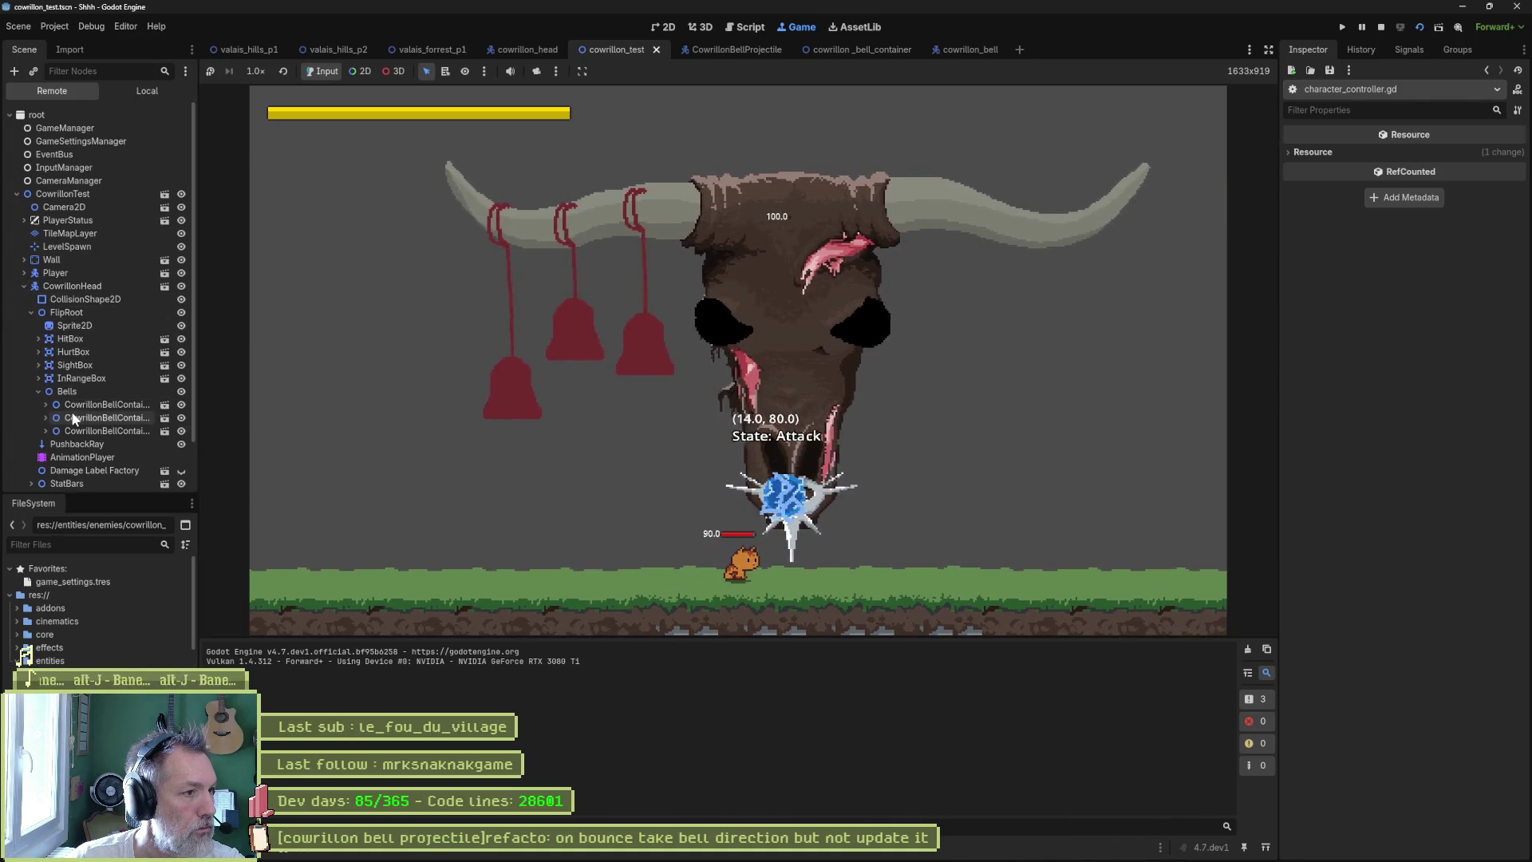
pyautogui.doubleClick(85, 405)
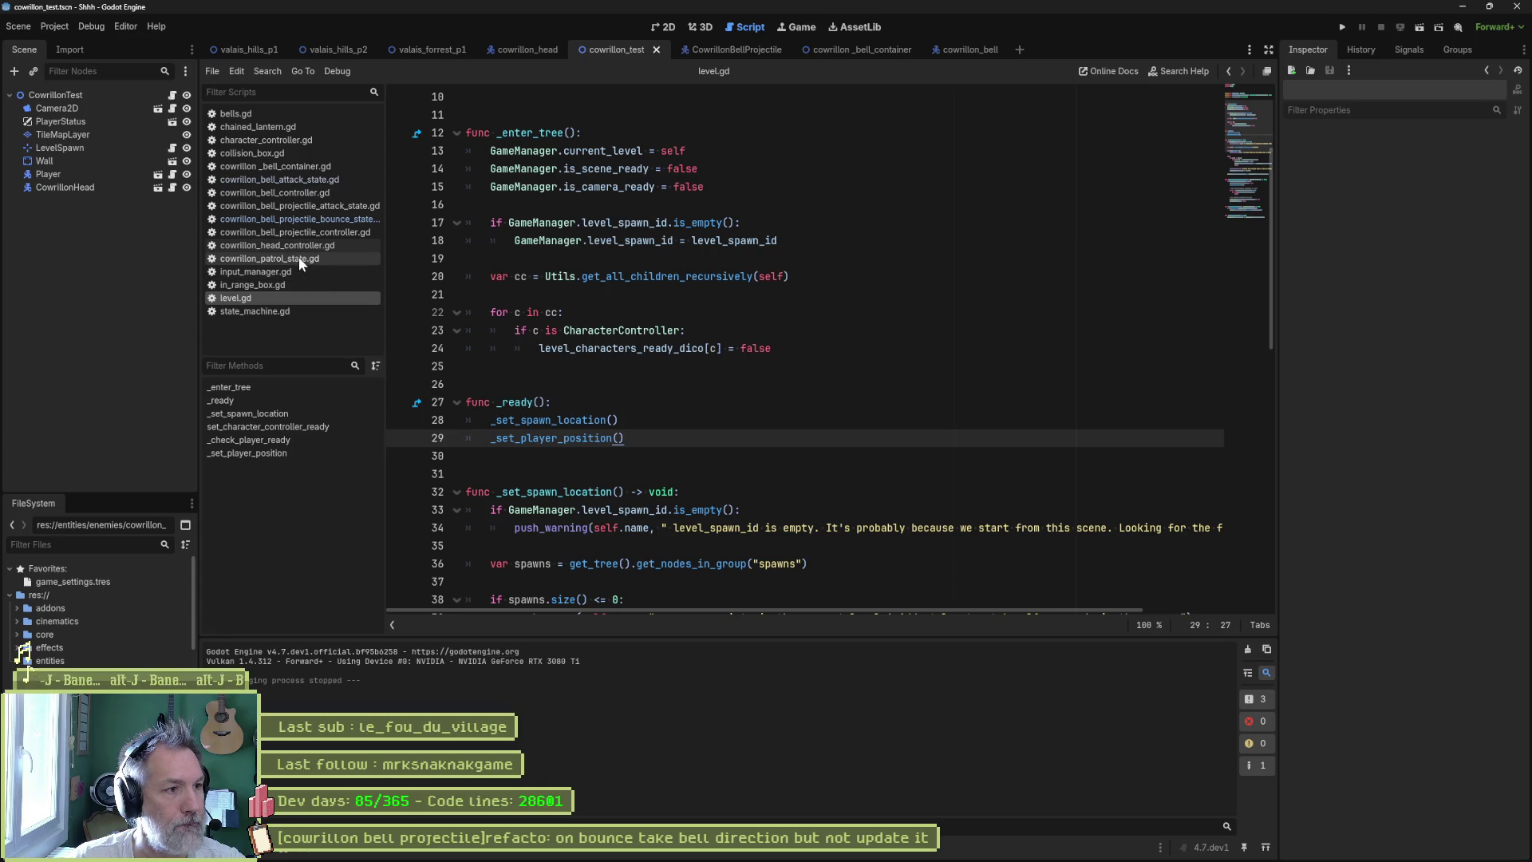
# - Close input_manager, patrol state, head controller and bell projectile controller scripts from the list
pyautogui.middleClick(268, 271)
pyautogui.middleClick(257, 271)
pyautogui.middleClick(253, 281)
pyautogui.middleClick(257, 270)
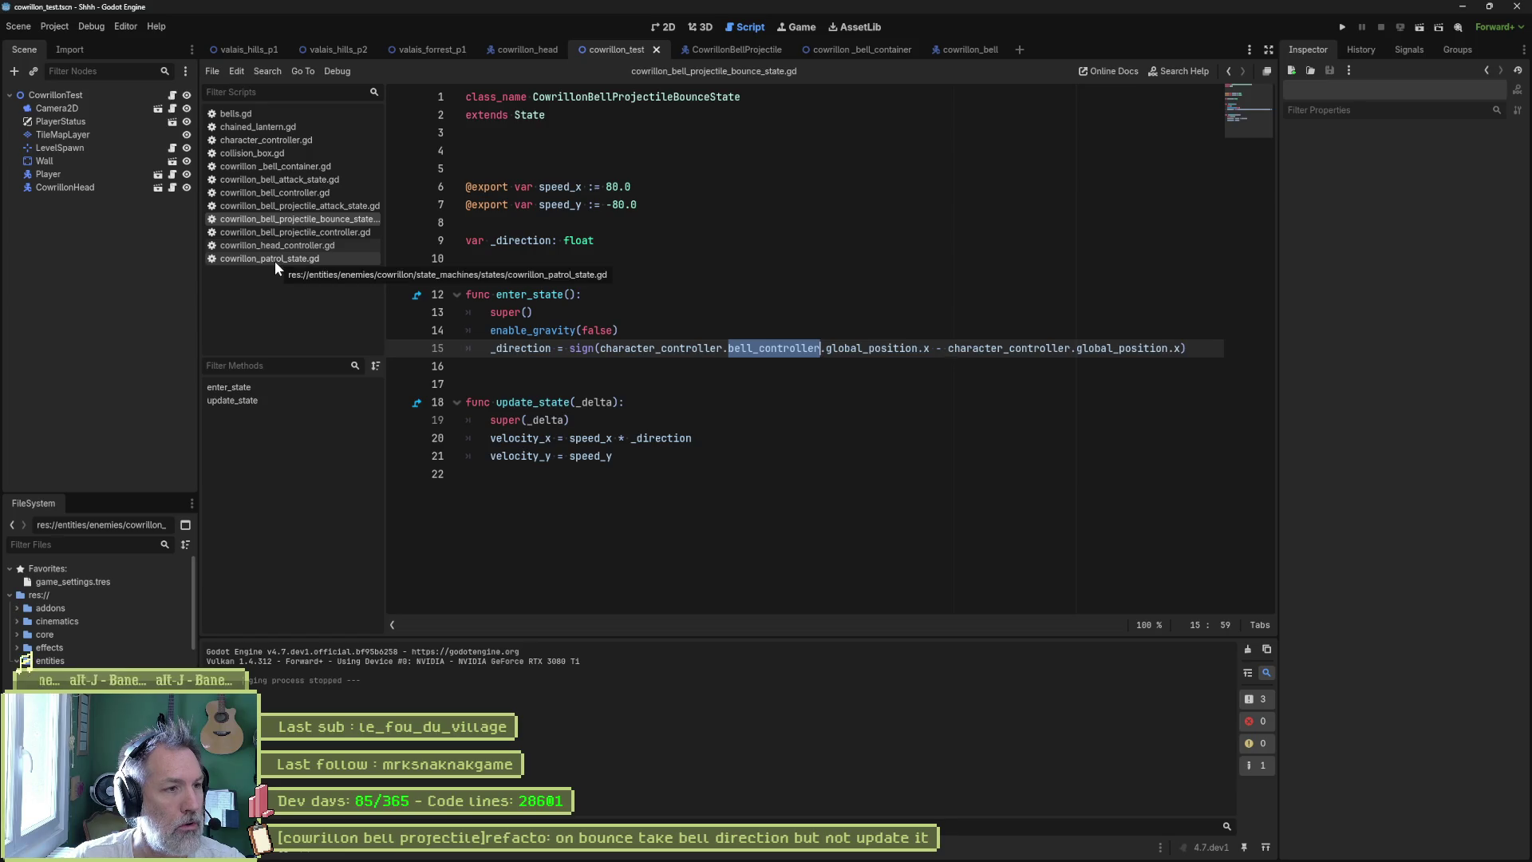
pyautogui.click(272, 258)
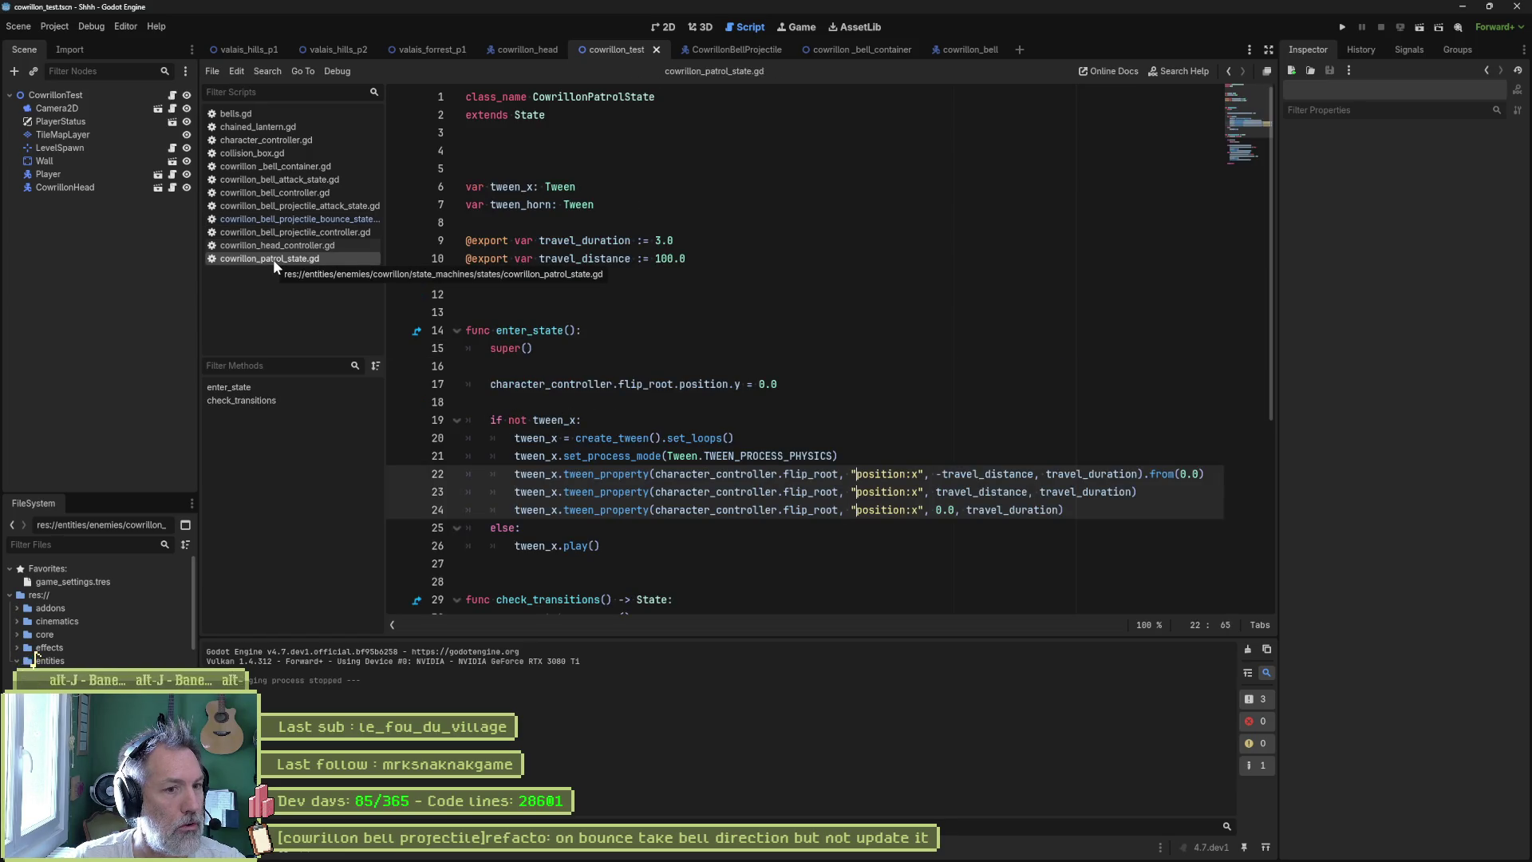
pyautogui.middleClick(273, 259)
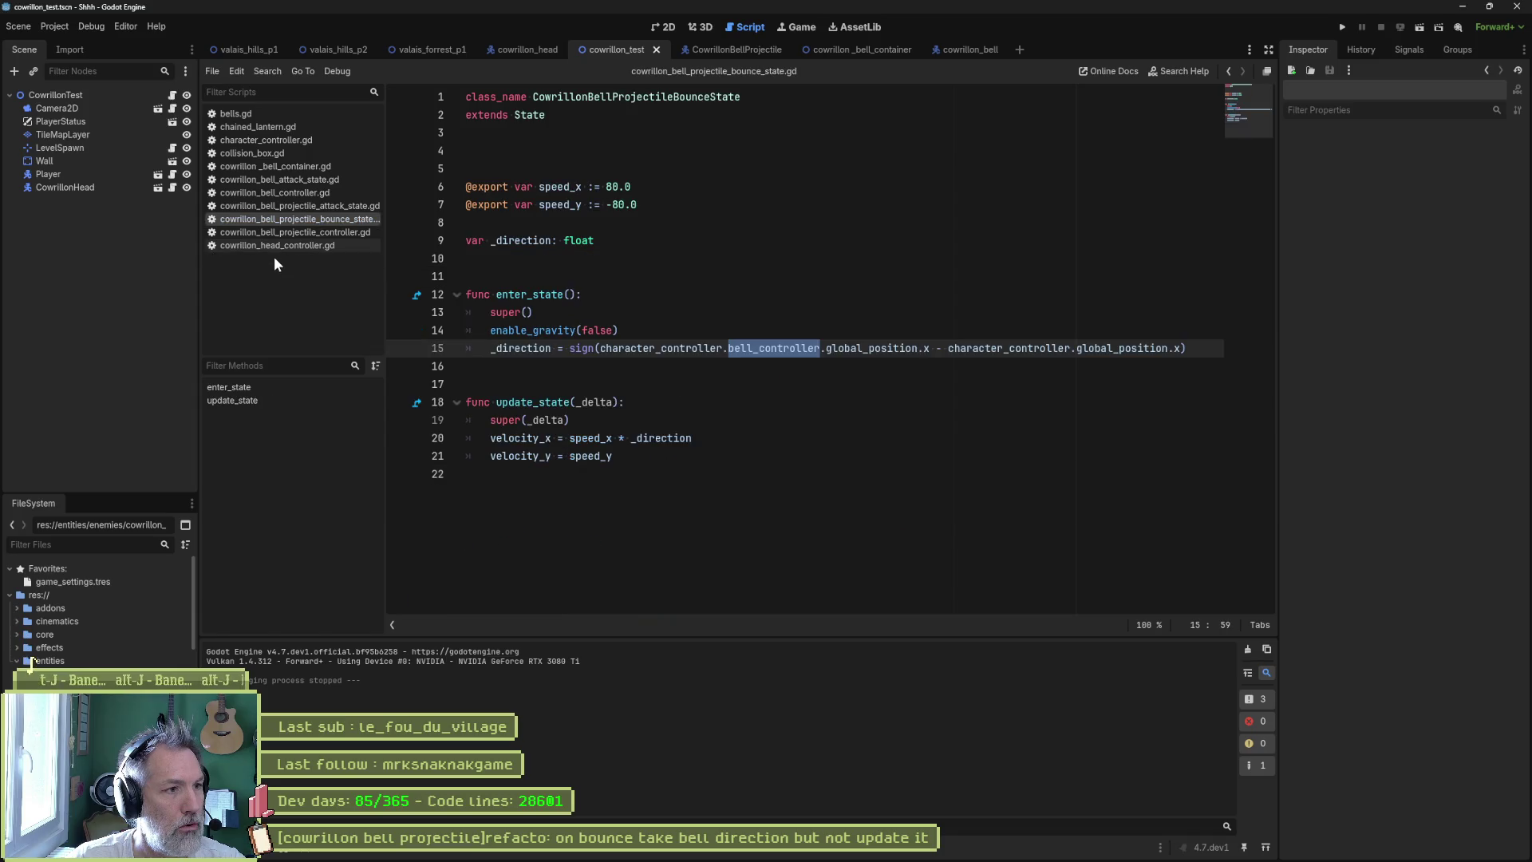
pyautogui.click(276, 247)
pyautogui.middleClick(276, 245)
pyautogui.click(280, 232)
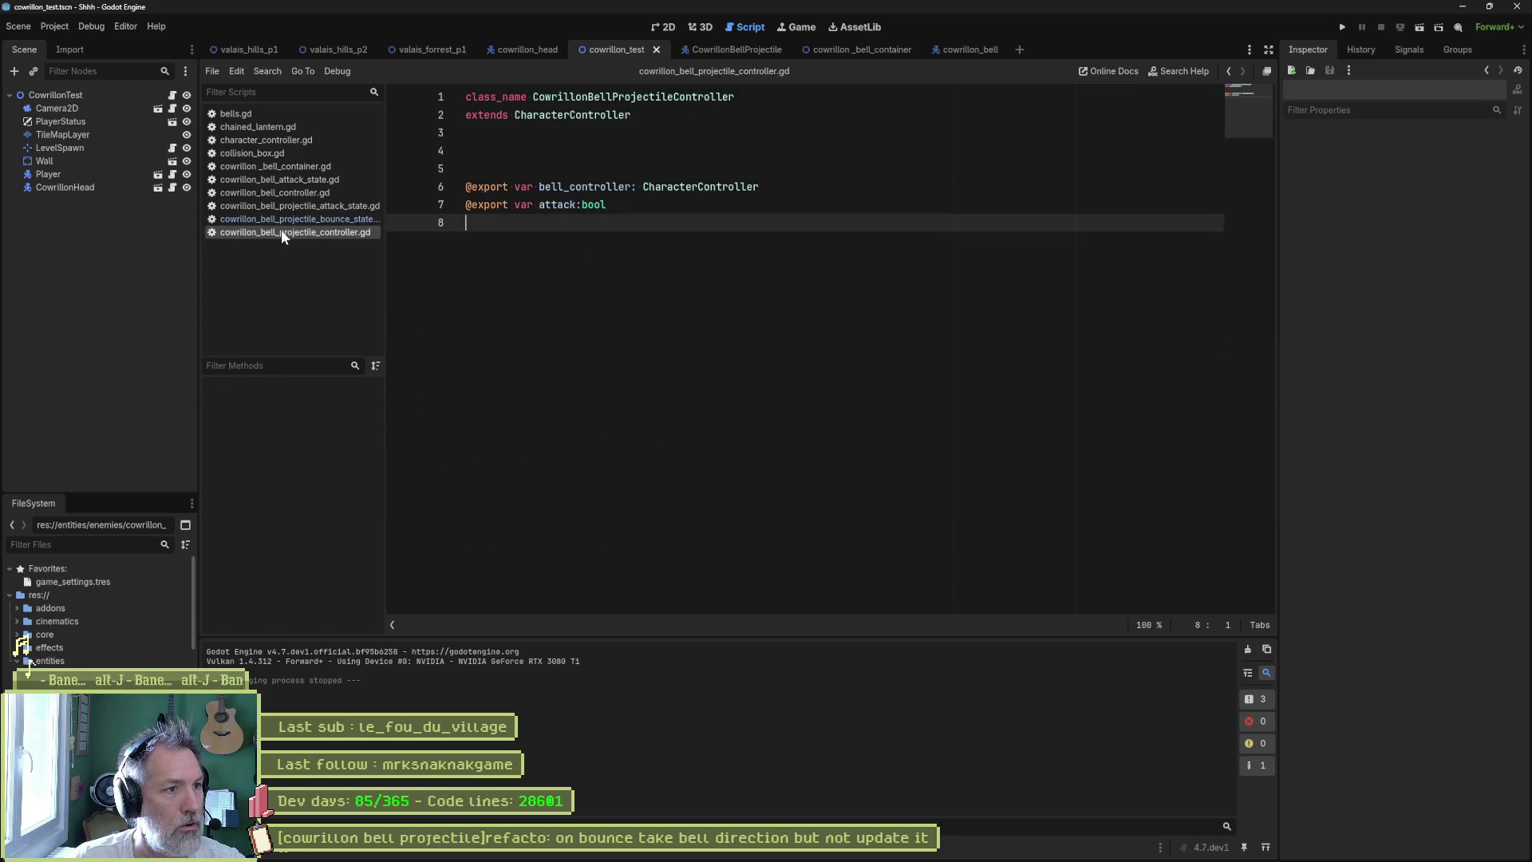
pyautogui.middleClick(281, 229)
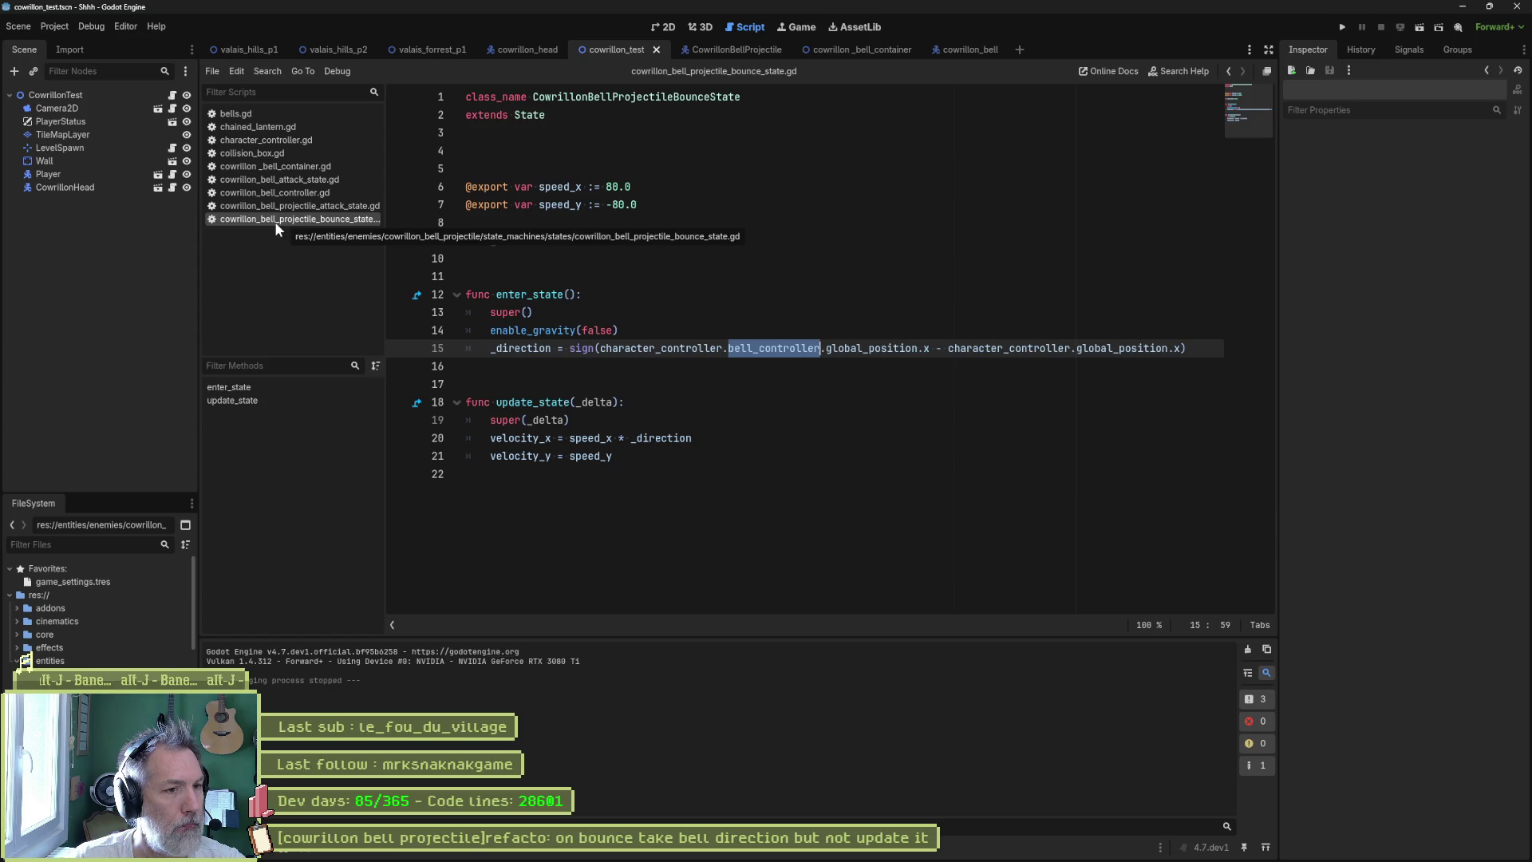
# - Check character_controller.bell_controller on line 15, then view the bell attack state and bell controller scripts
pyautogui.moveTo(600, 348); pyautogui.dragTo(821, 349)
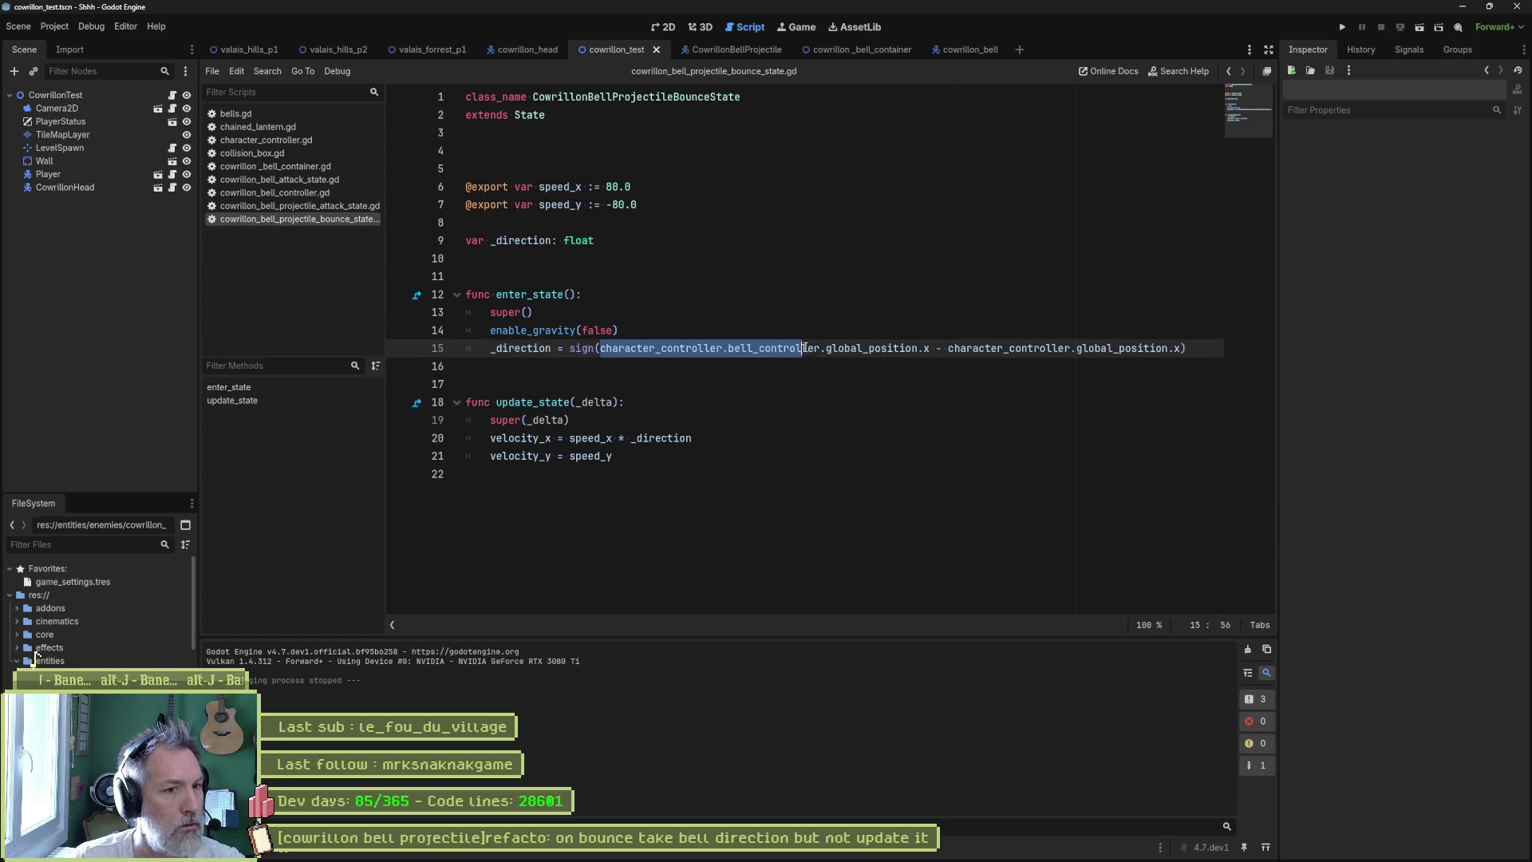
pyautogui.click(803, 334)
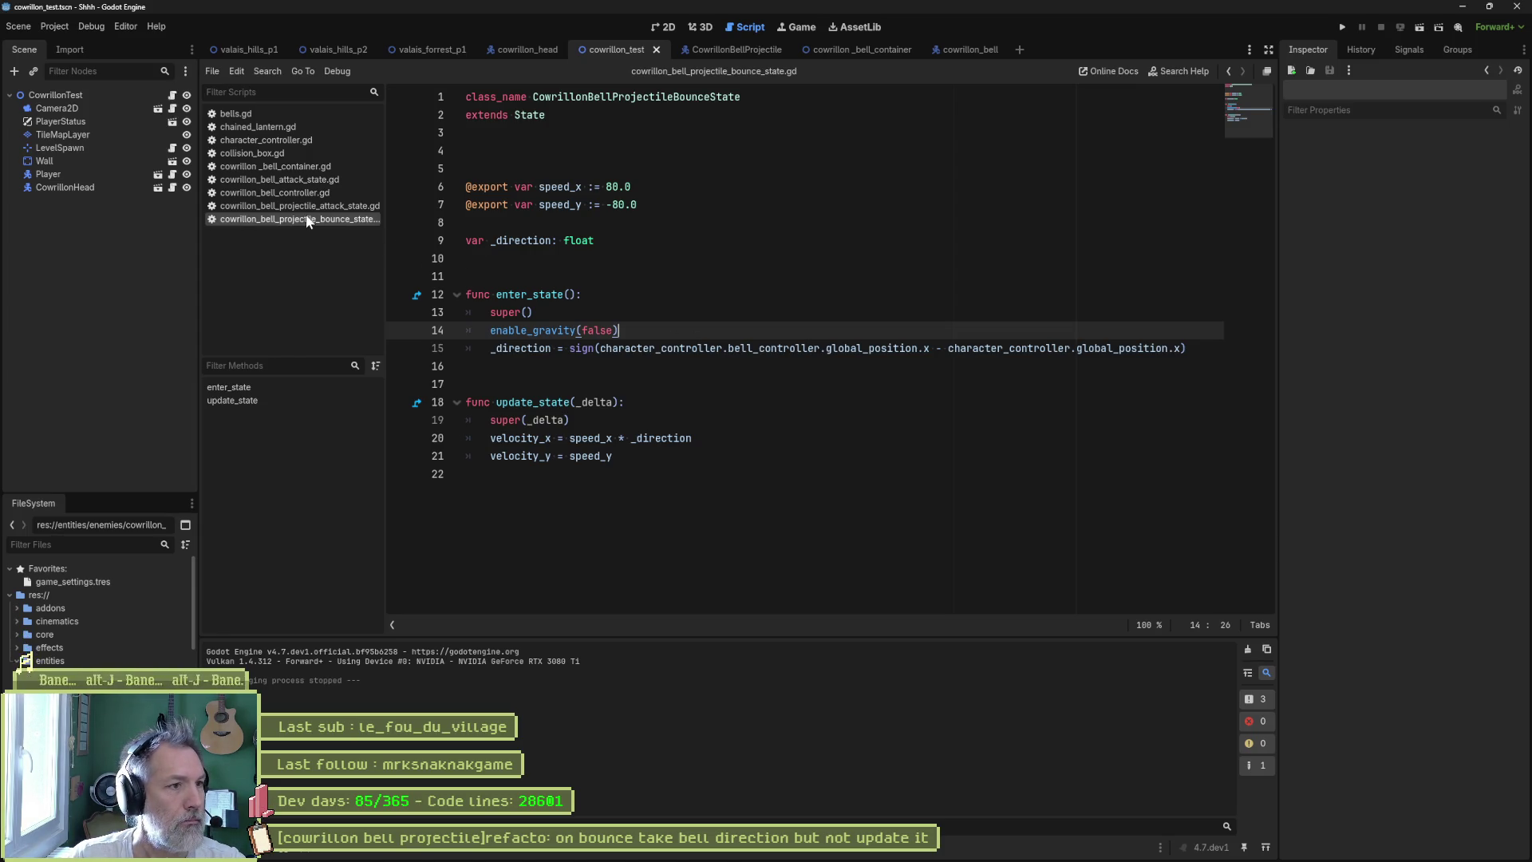
pyautogui.click(295, 180)
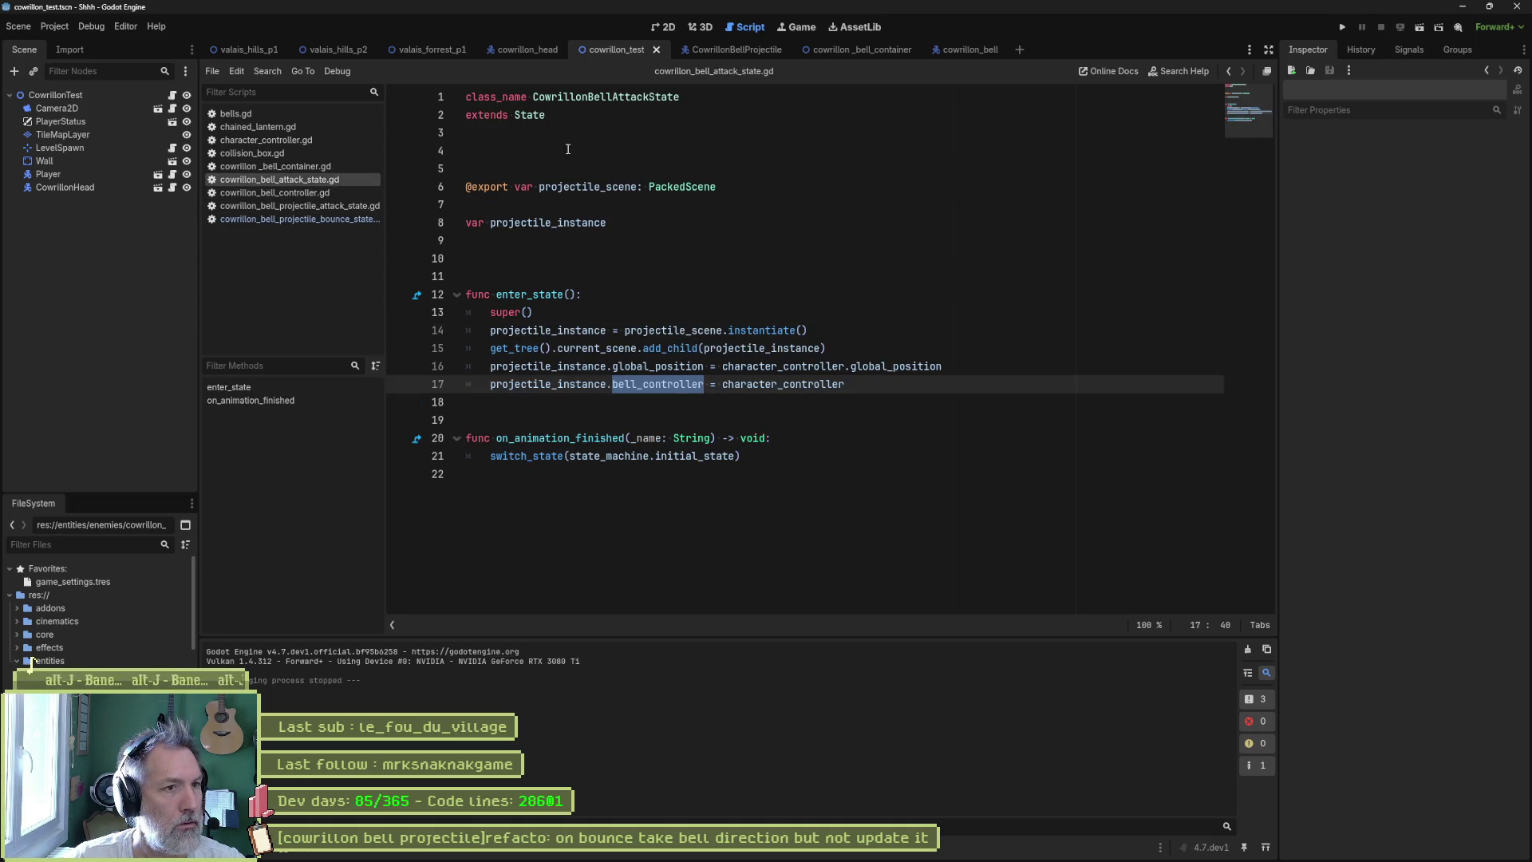
pyautogui.click(303, 193)
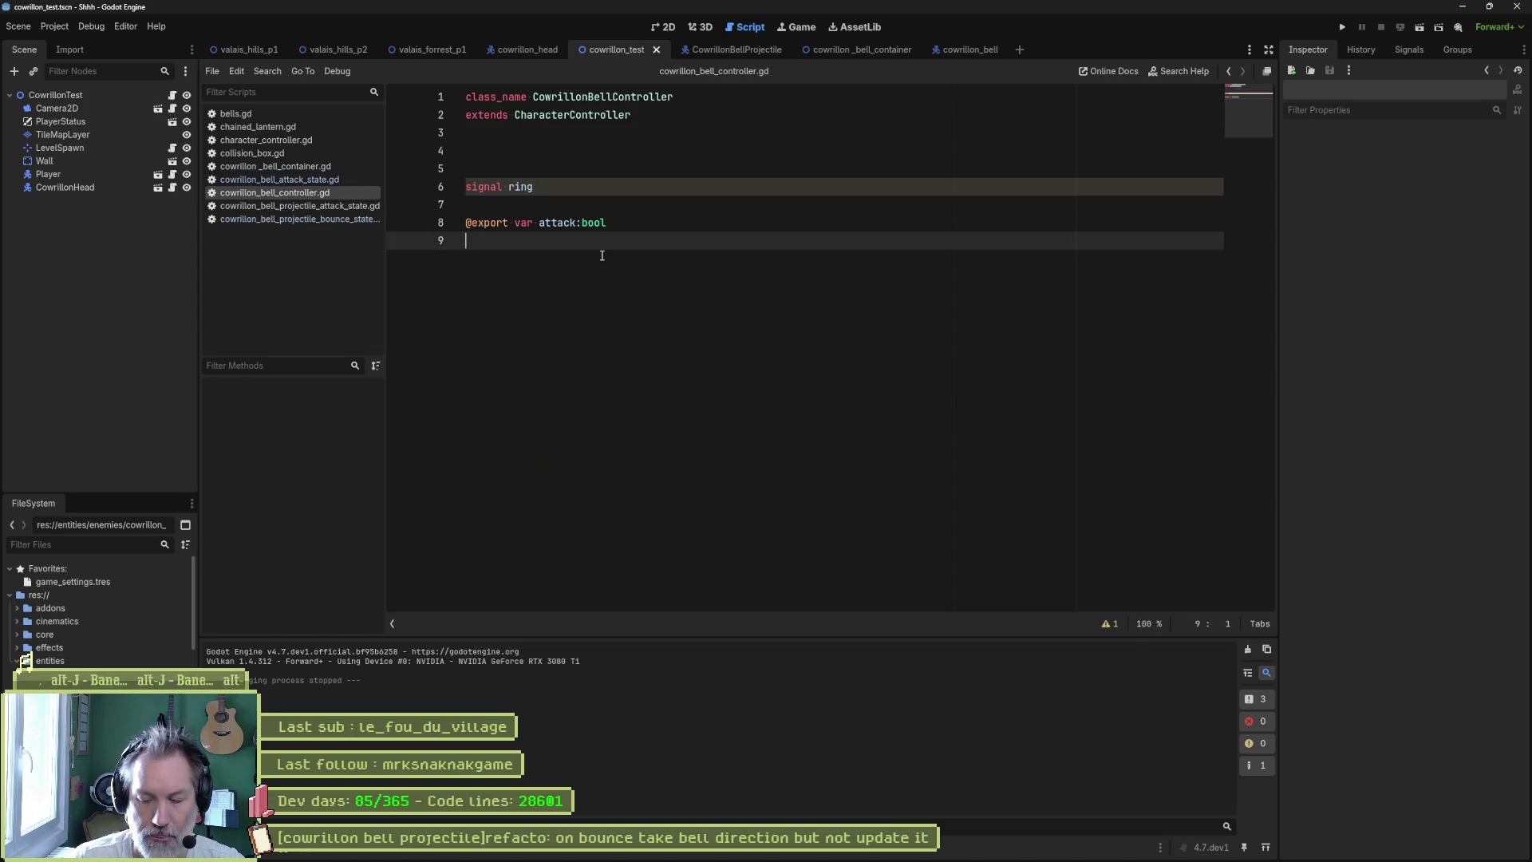
# - Add a new func _process(_delta) below the attack export
pyautogui.press('Return')
pyautogui.press('Return')
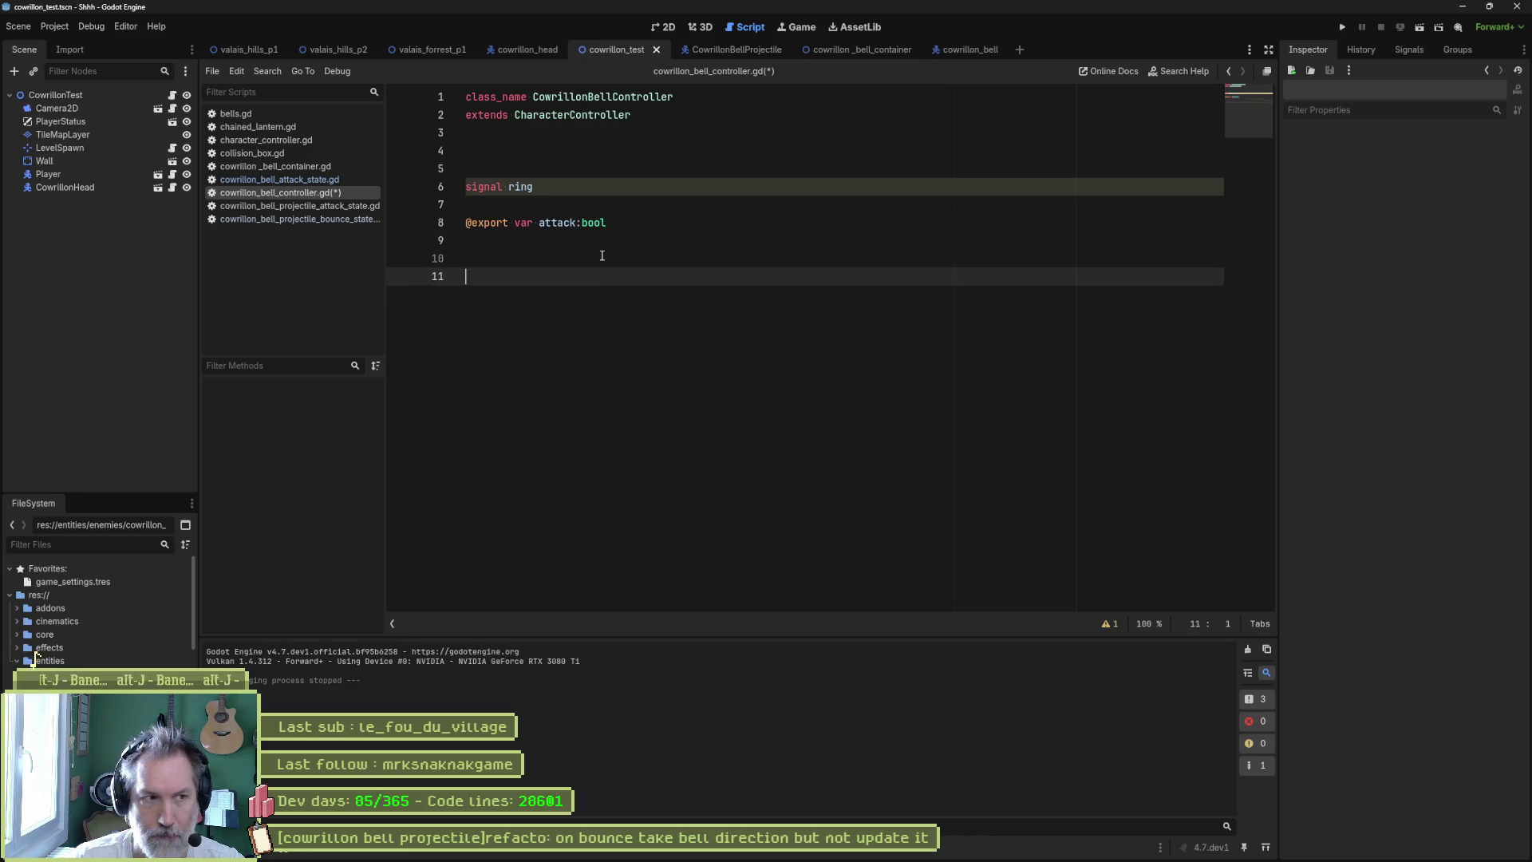
pyautogui.write('func _up')
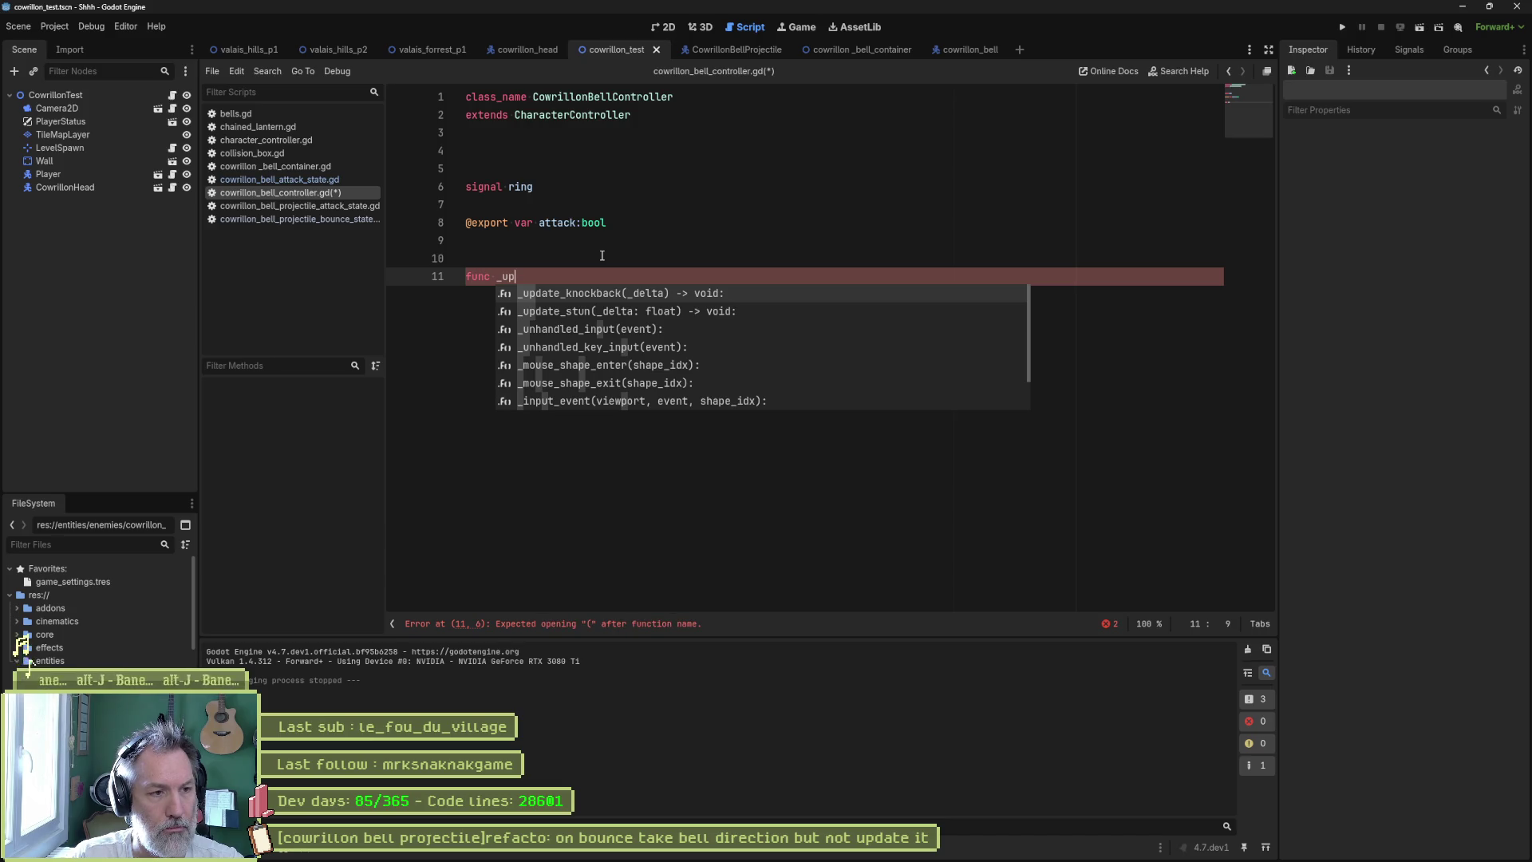
pyautogui.press('BackSpace')
pyautogui.press('BackSpace')
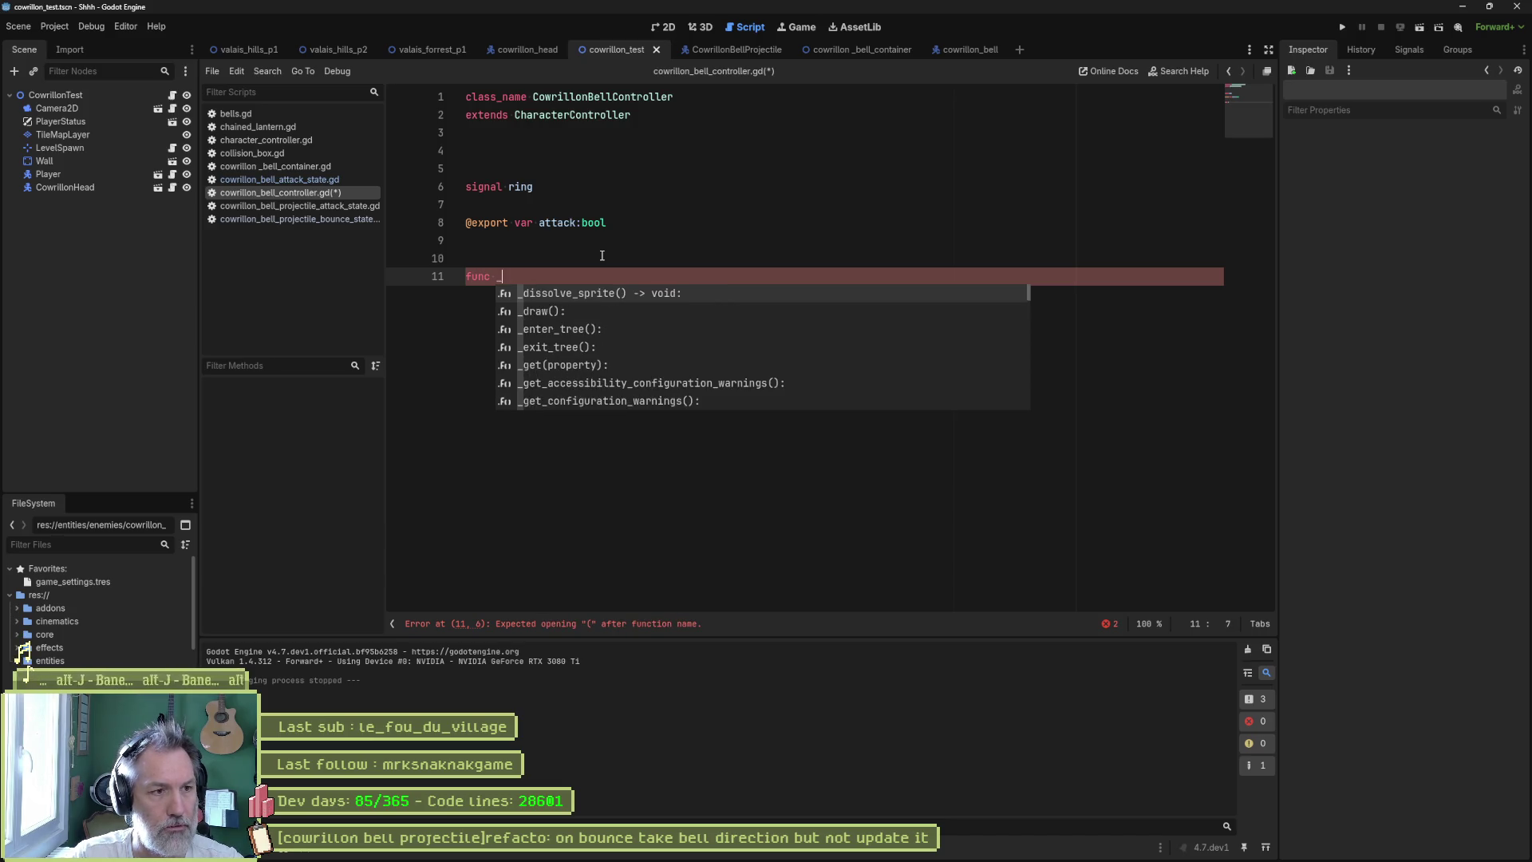
pyautogui.write('pr')
pyautogui.press('Return')
pyautogui.press('Left')
pyautogui.press('Left')
pyautogui.press('Left')
pyautogui.write('_')
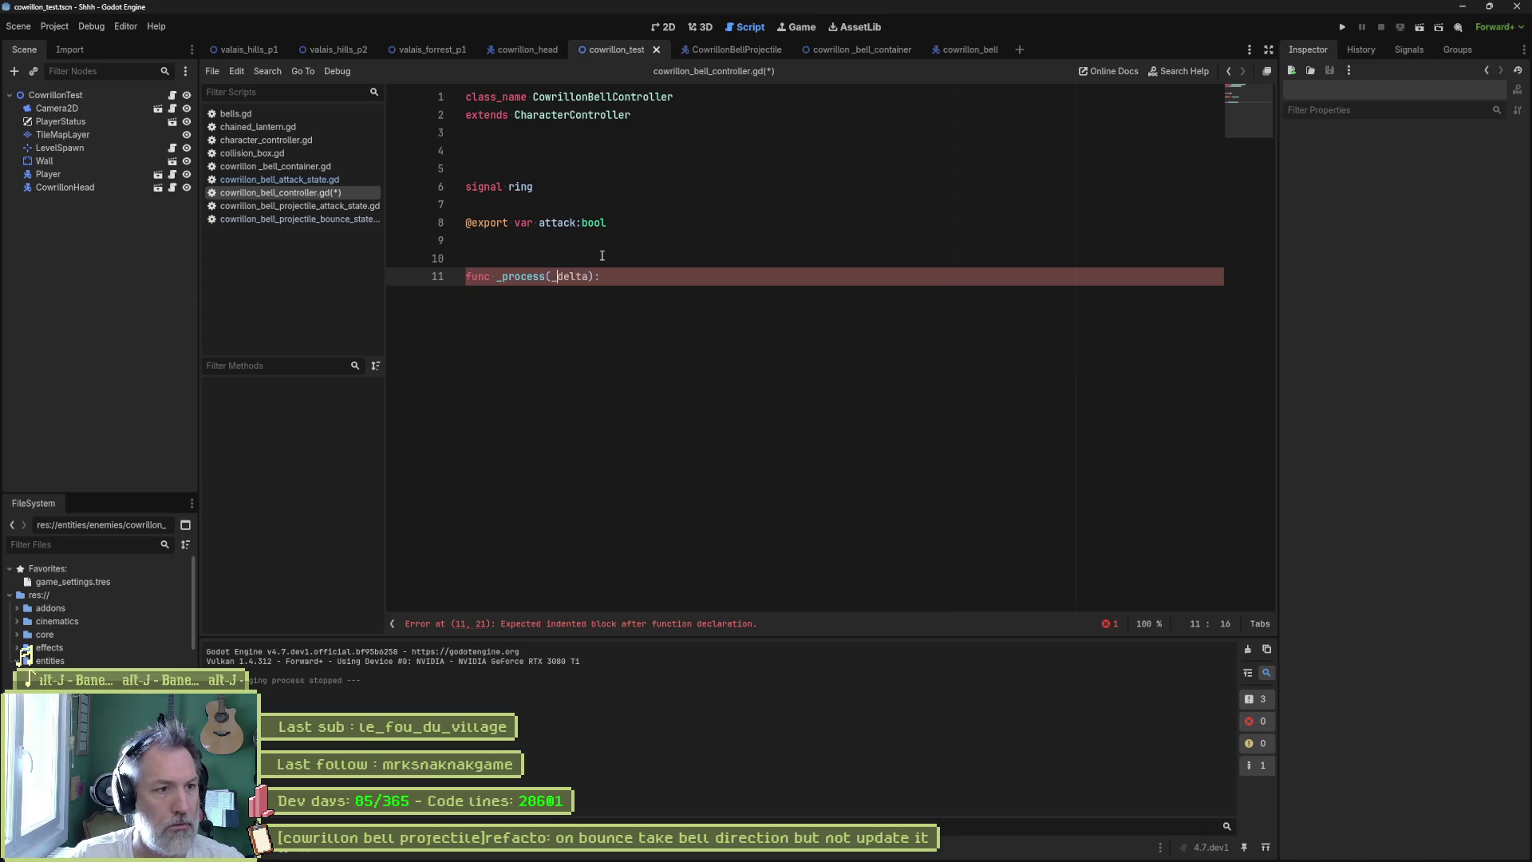
pyautogui.press('Return')
# - Make _process print_debug(self, " global position x: ", global_position.x), then save and run
pyautogui.write('rint_de')
pyautogui.press('Return')
pyautogui.write('se')
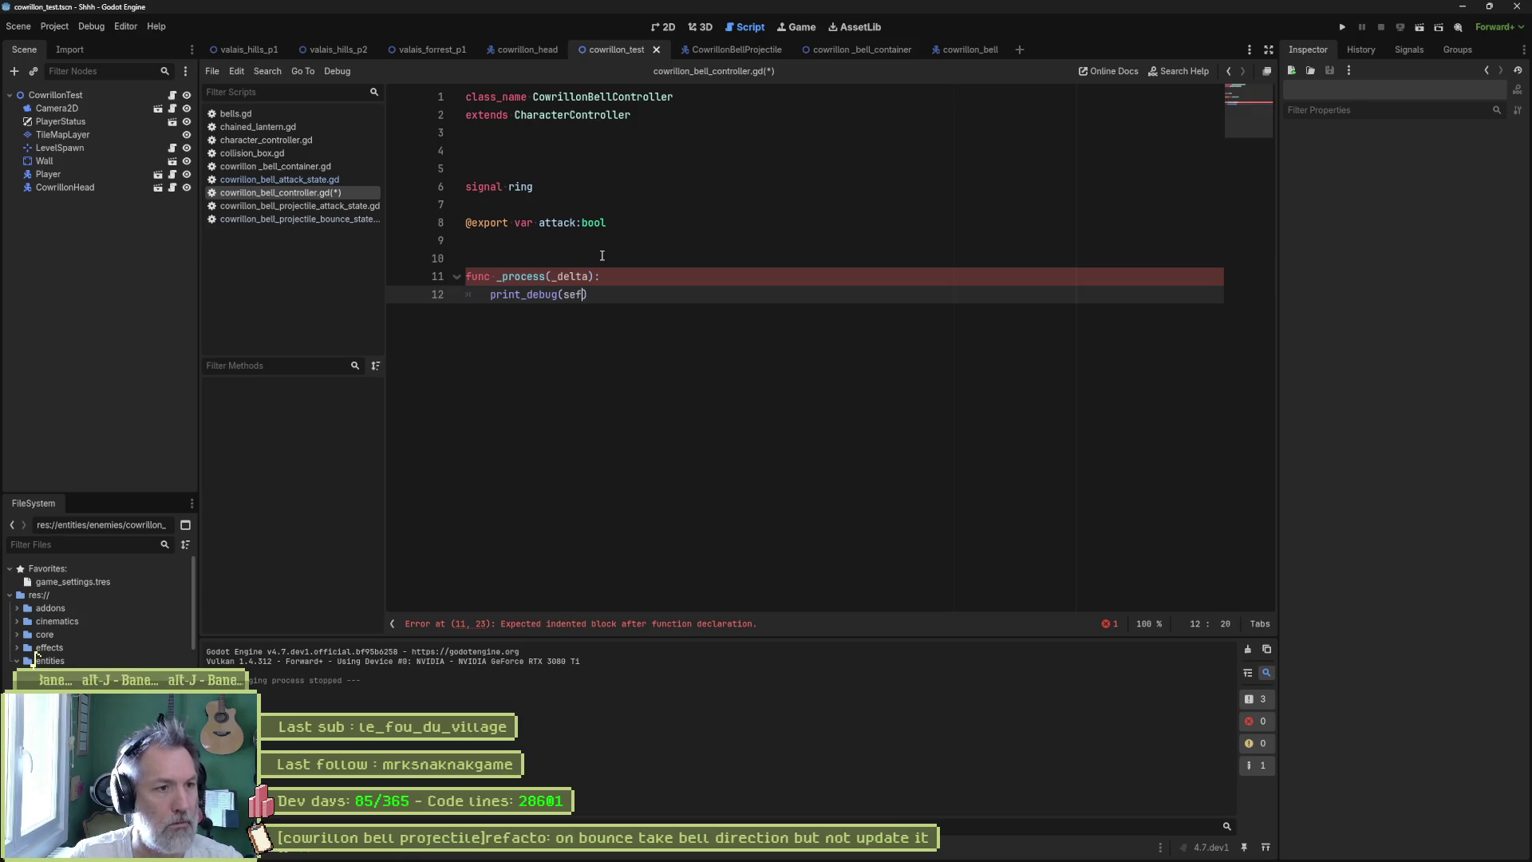
pyautogui.write('lf, " ')
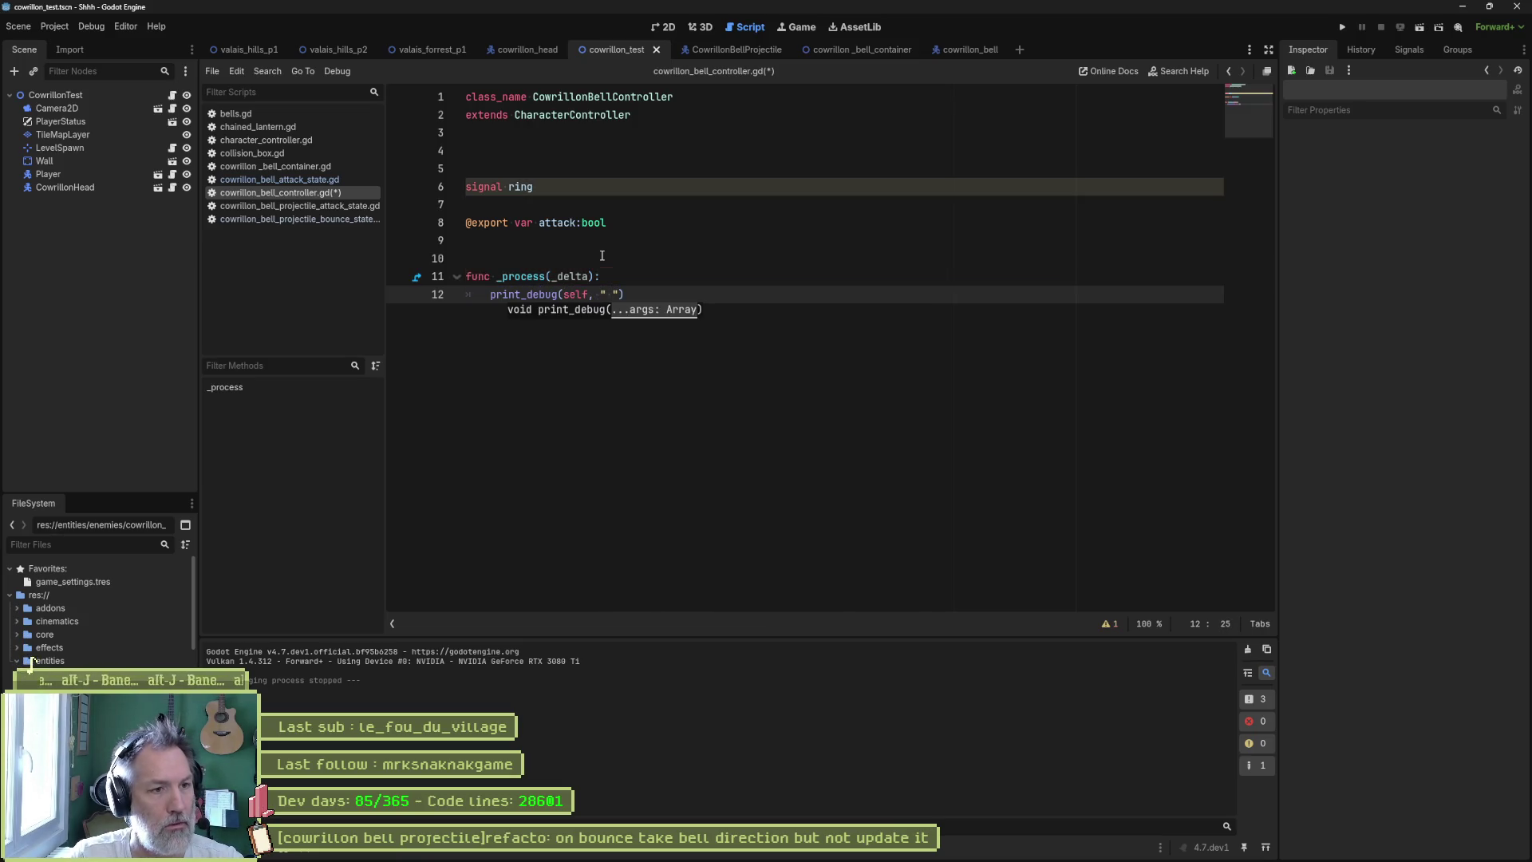
pyautogui.write('global position:')
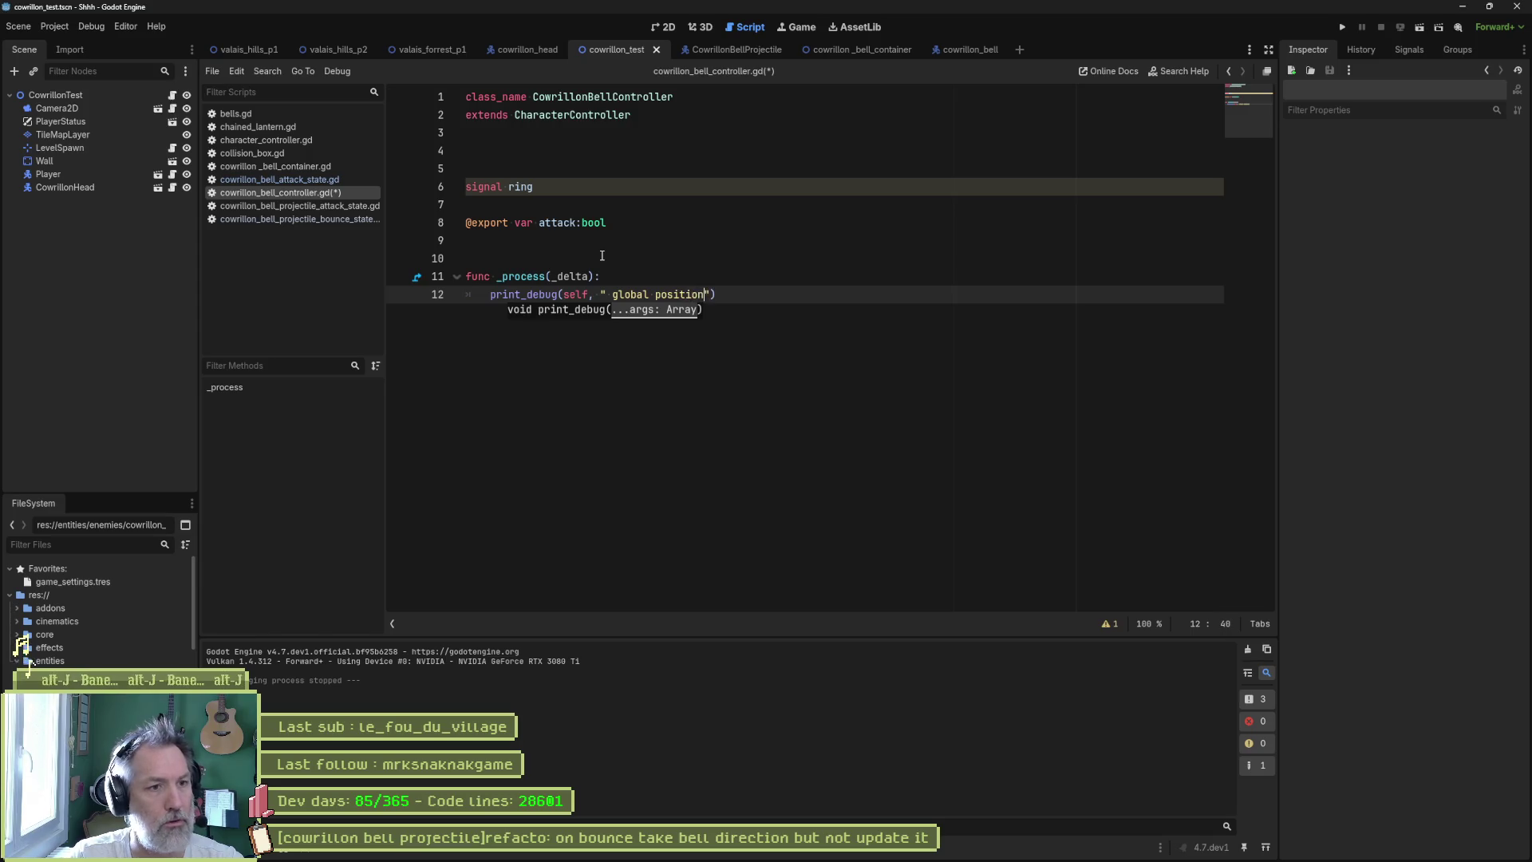
pyautogui.write(' ", globa')
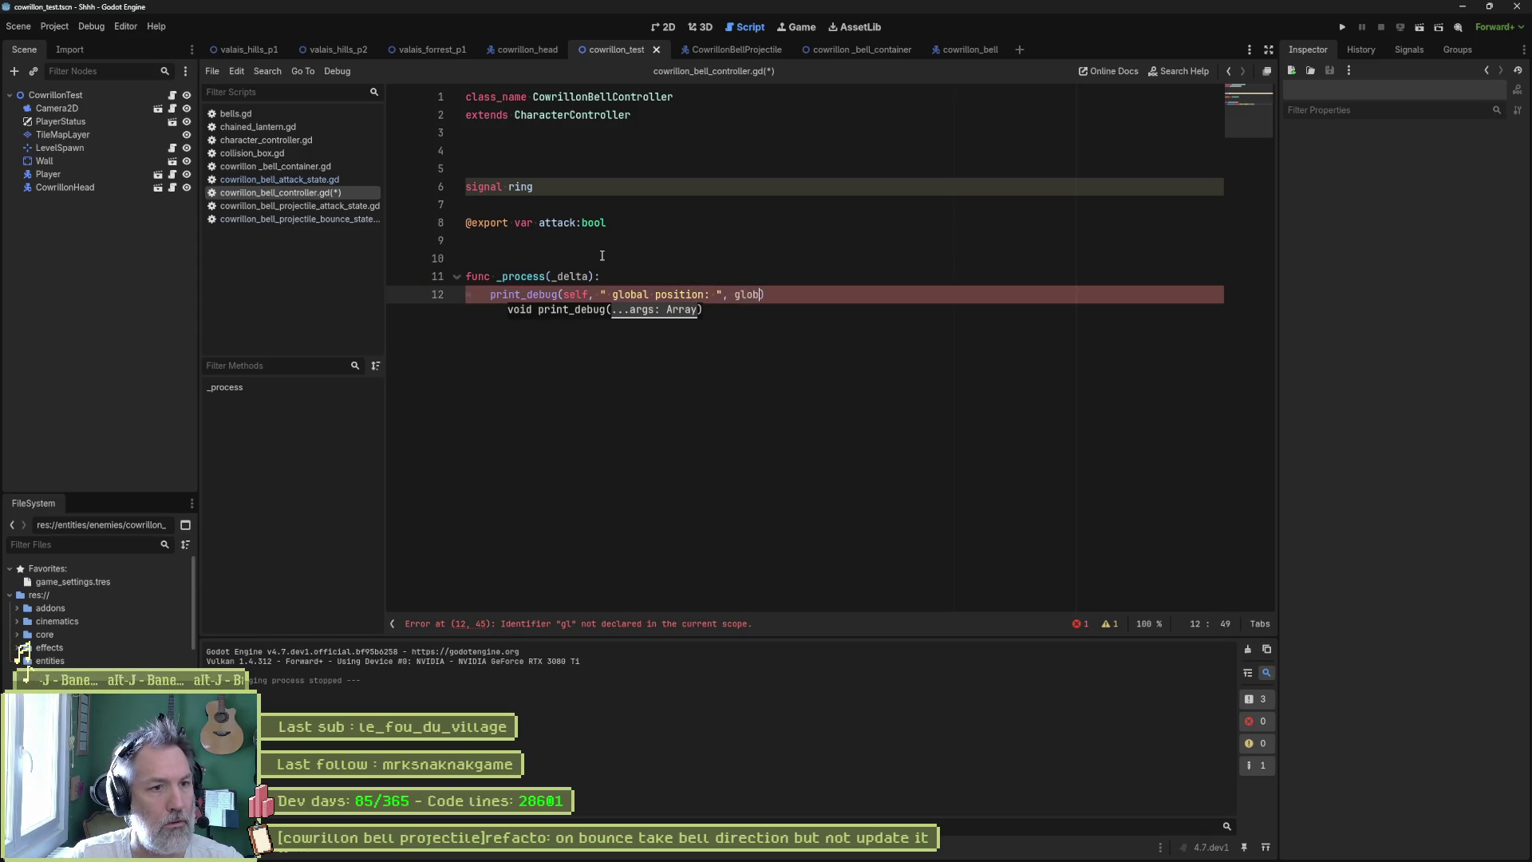
pyautogui.press('Return')
pyautogui.write('.x')
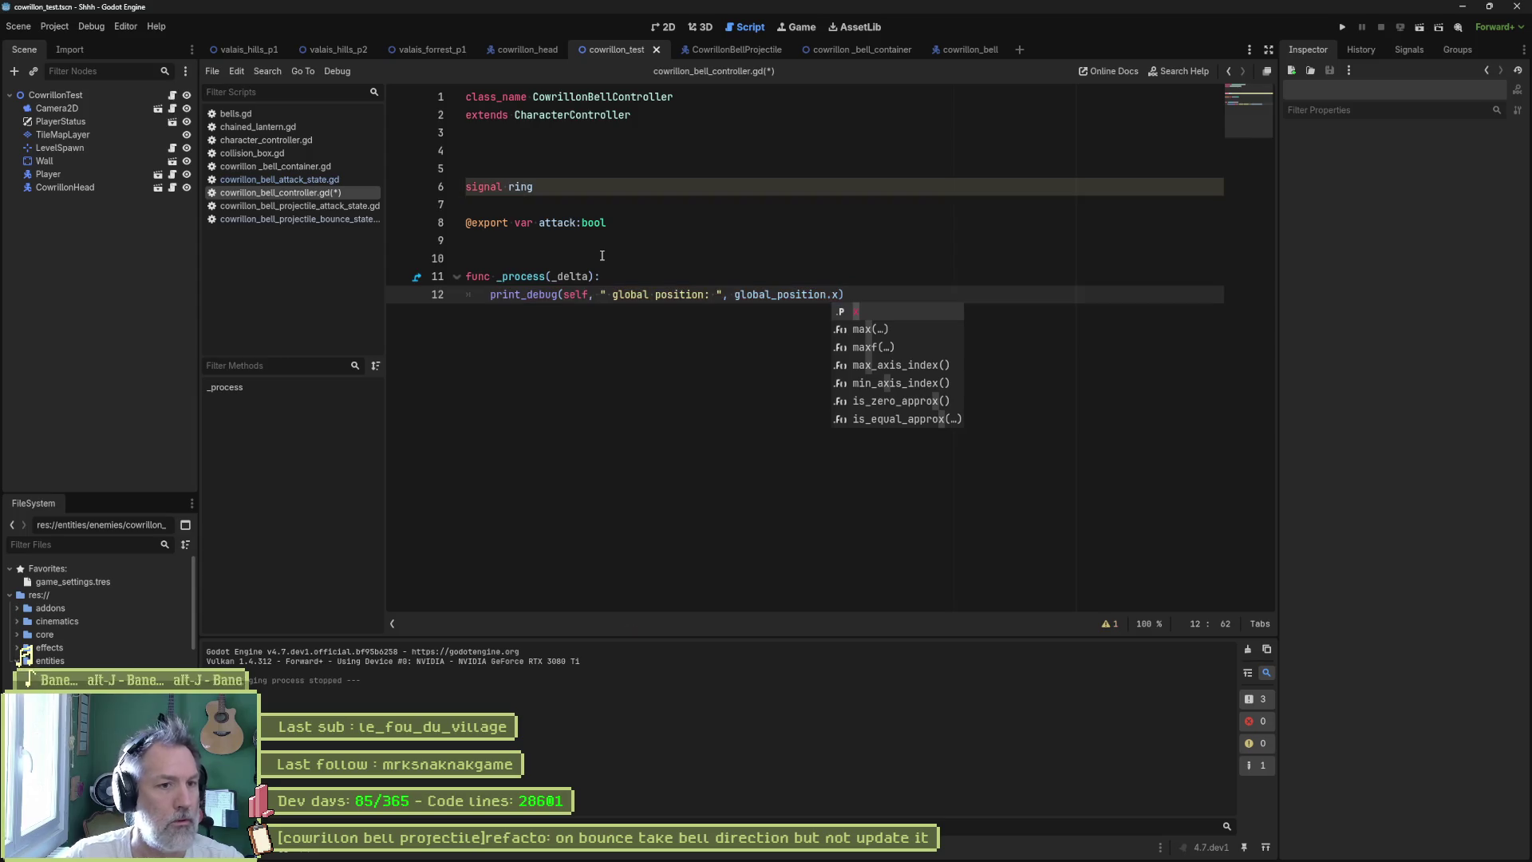
pyautogui.click(700, 293)
pyautogui.write('x')
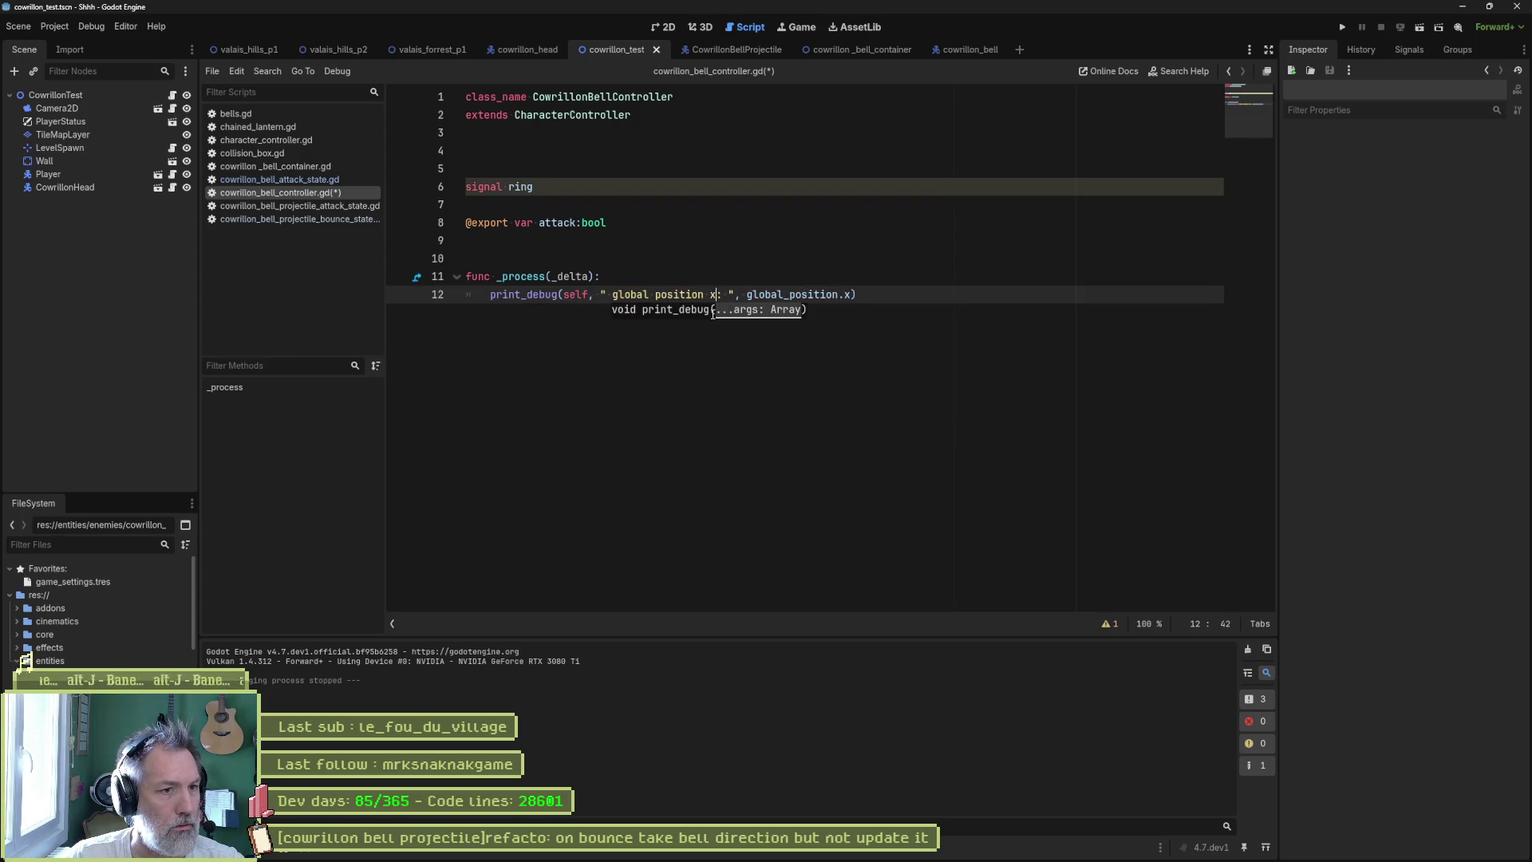
pyautogui.click(662, 273)
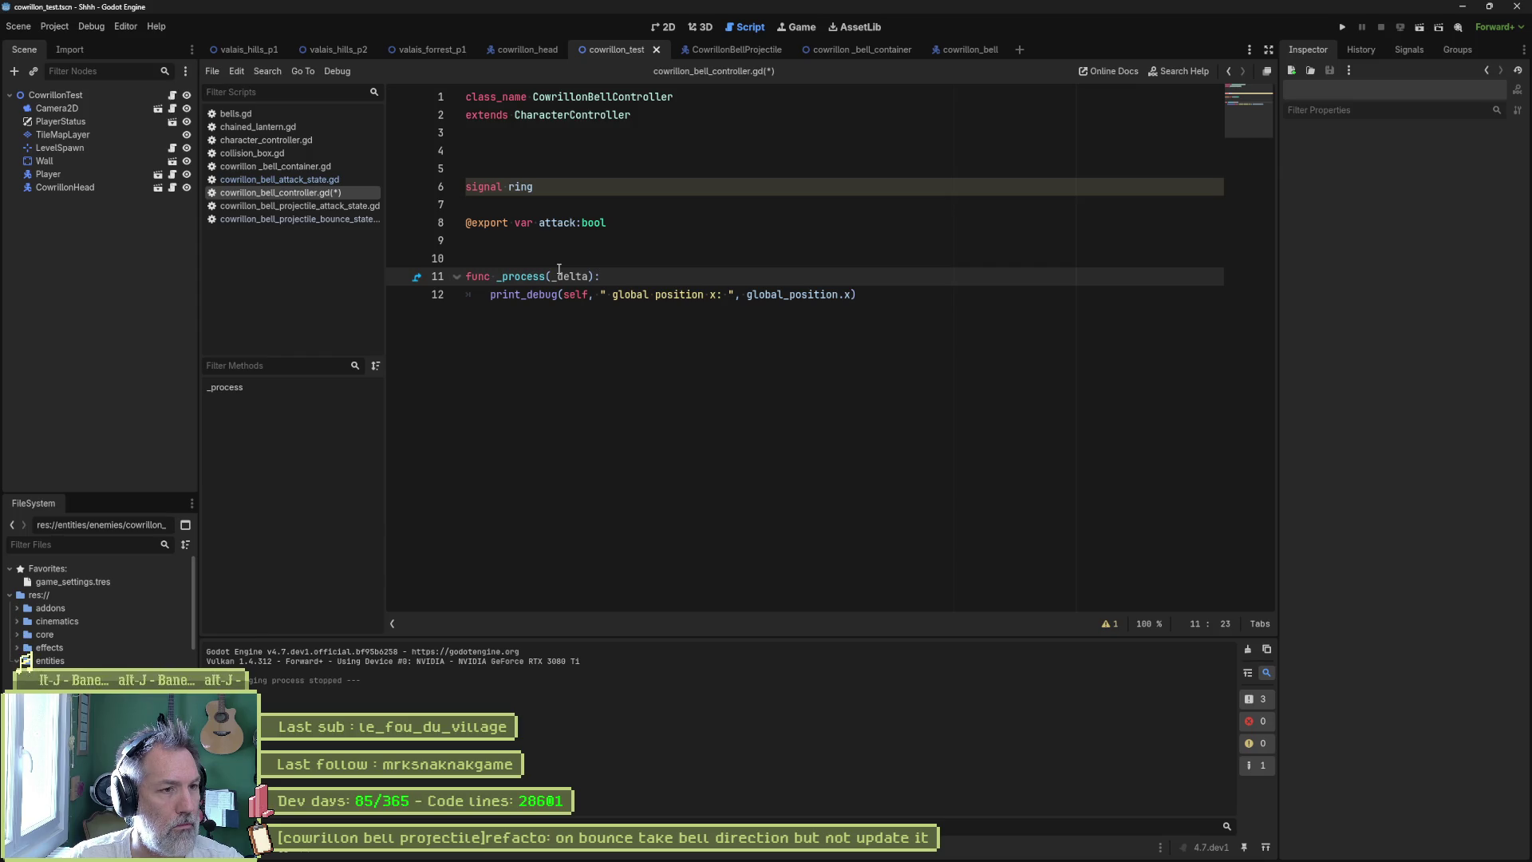
pyautogui.hotkey('ctrl', 's')
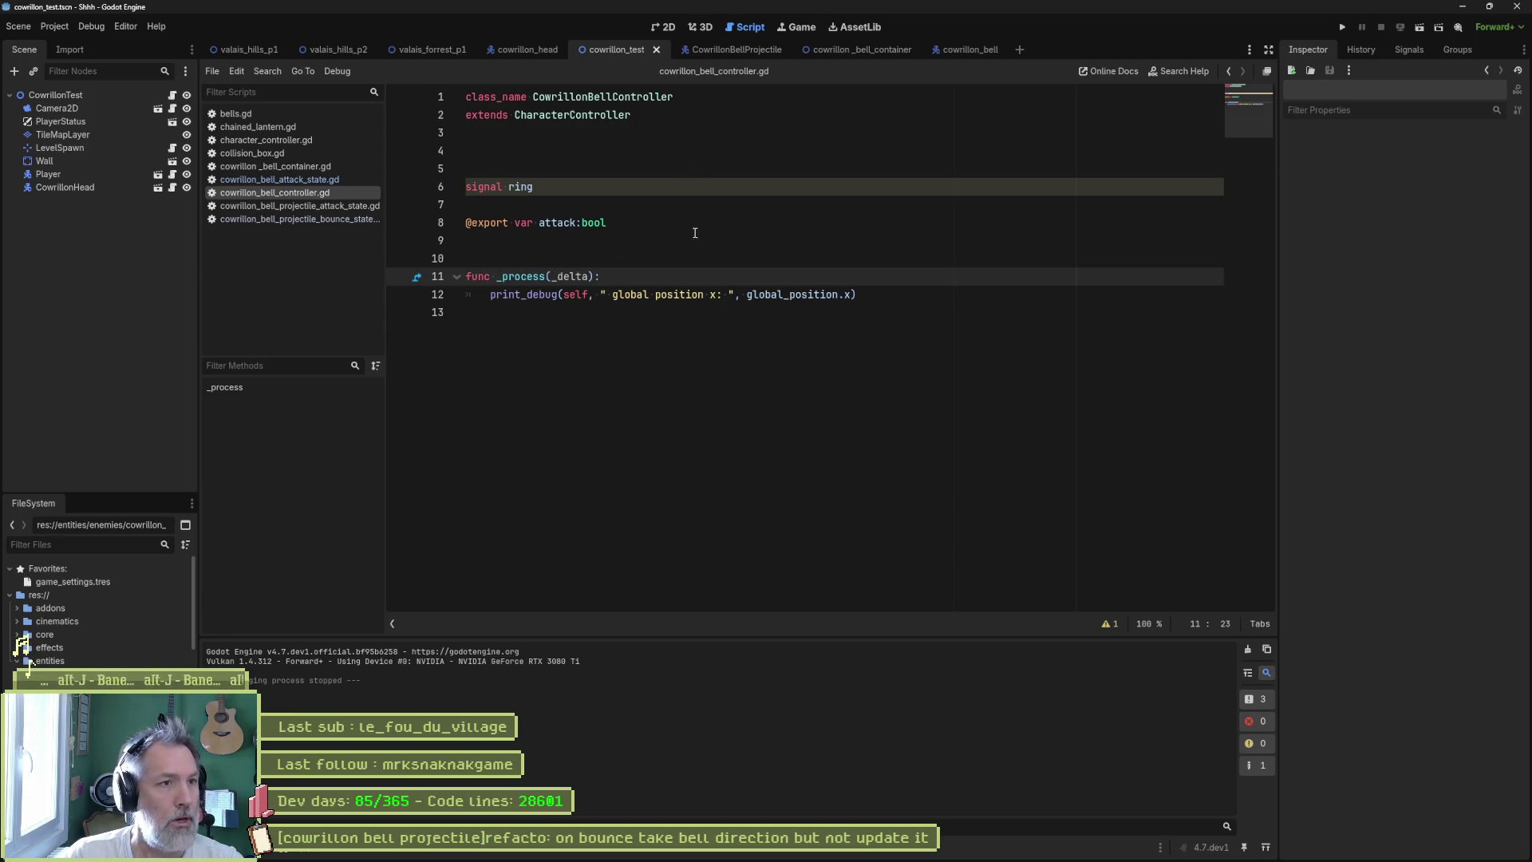
pyautogui.press('F6')
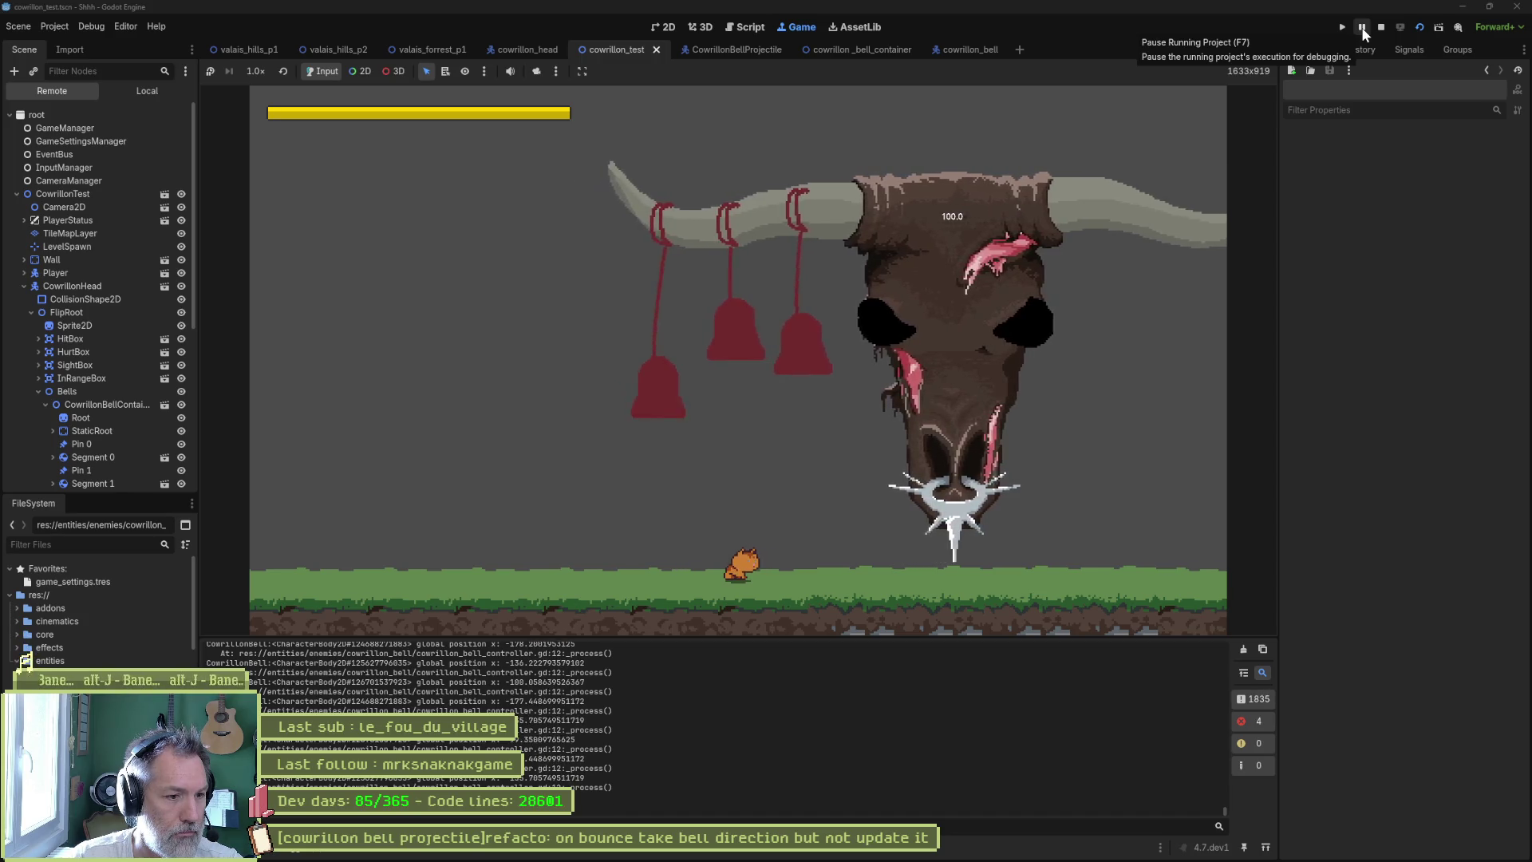
# - Pause the game, delete the debug _process lines, and save the bell controller script
pyautogui.click(1363, 29)
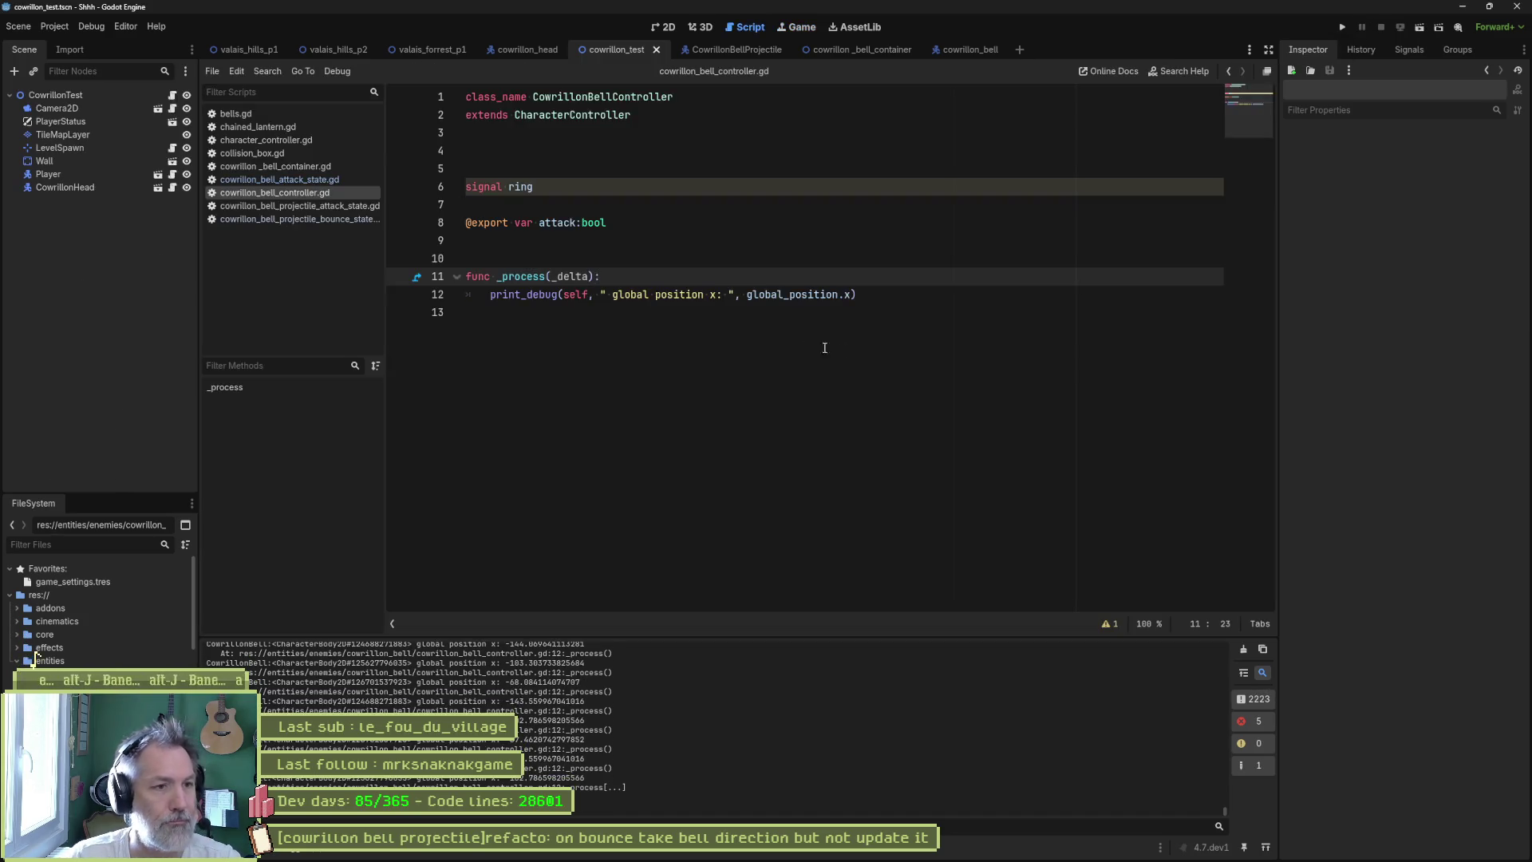
pyautogui.hotkey('ctrl', 'shift', 'k')
pyautogui.hotkey('ctrl', 'shift', 'k')
pyautogui.hotkey('ctrl', 'shift', 'k')
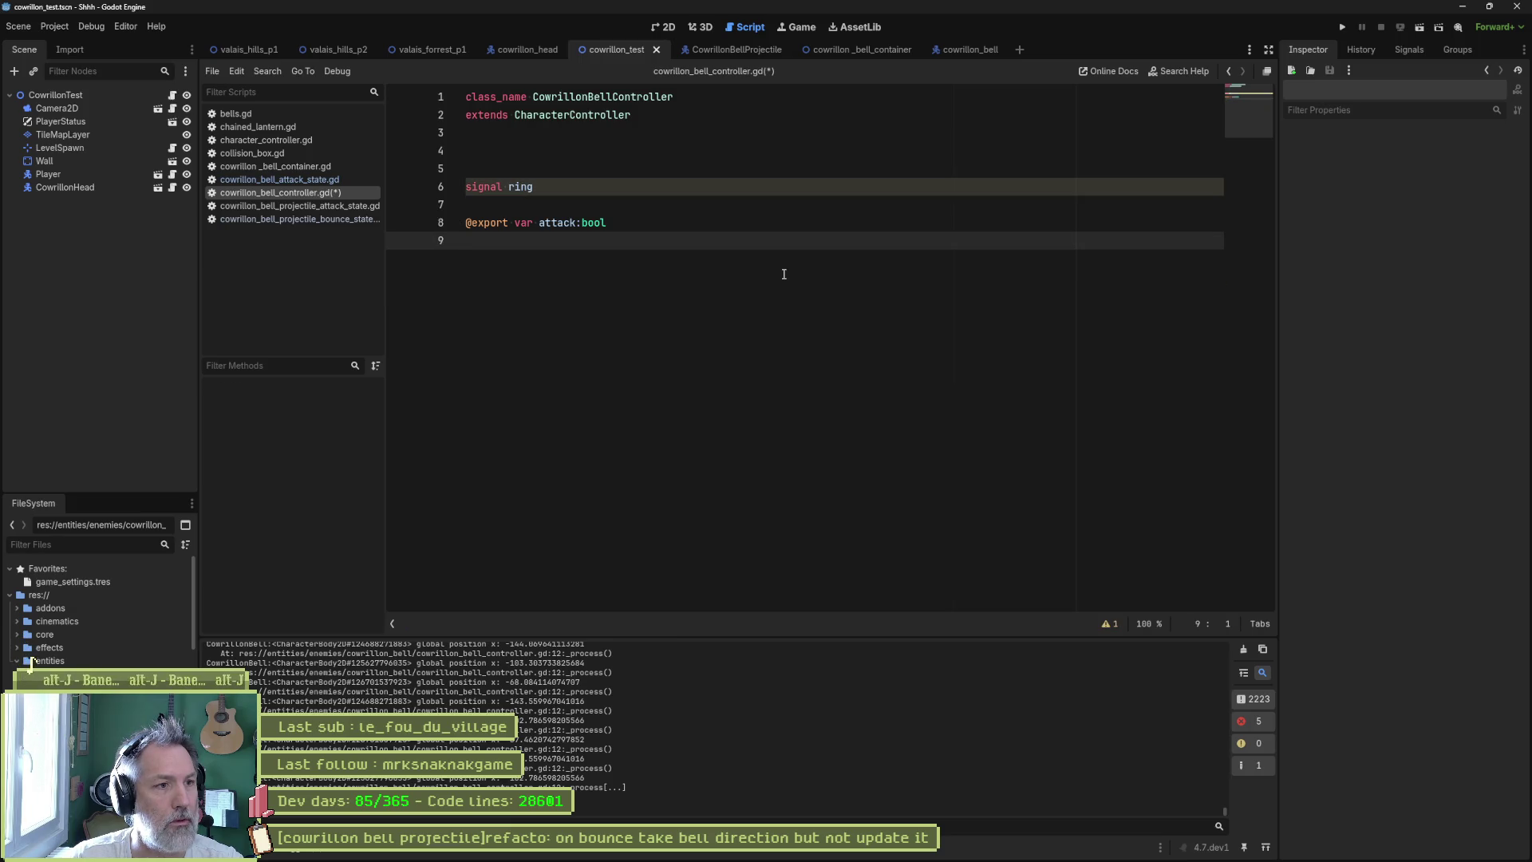
pyautogui.hotkey('ctrl', 's')
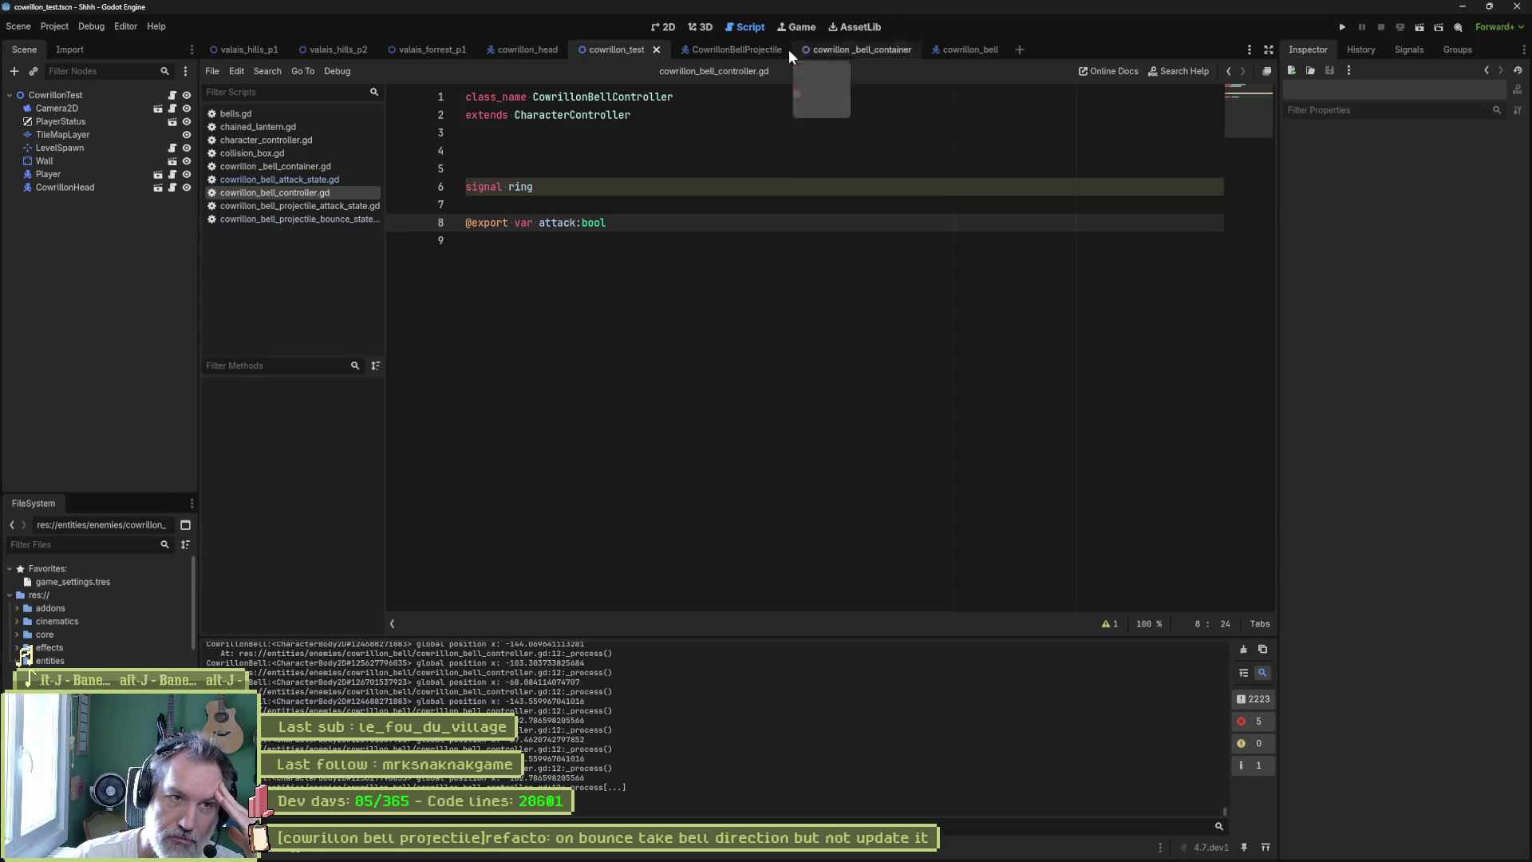
pyautogui.click(671, 29)
# - Run the scene and inspect the first and second bell containers in the Remote tree
pyautogui.hscroll(5, 1077, 268)
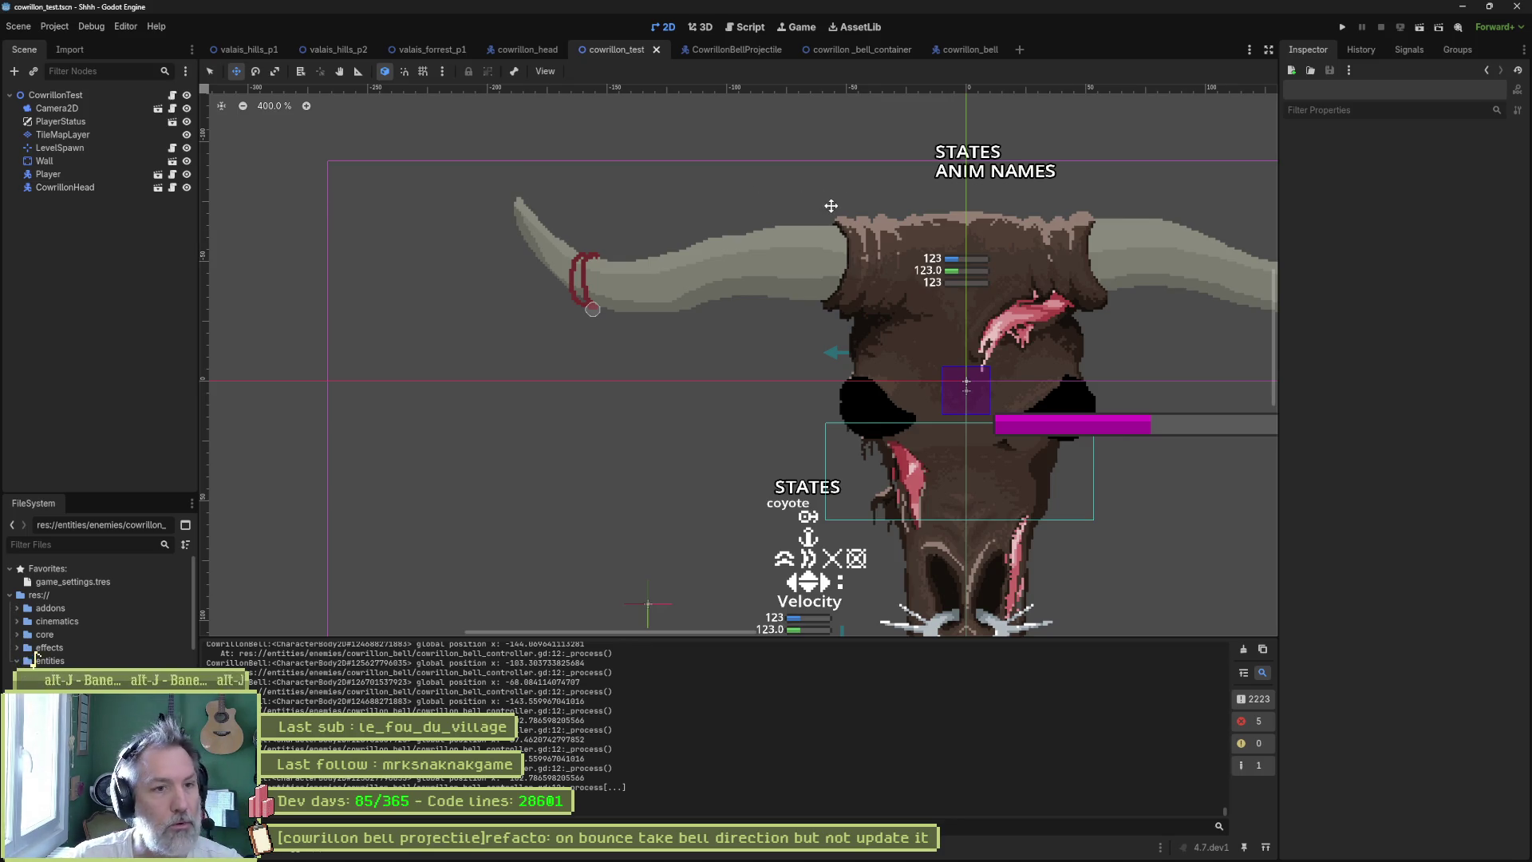
pyautogui.press('F6')
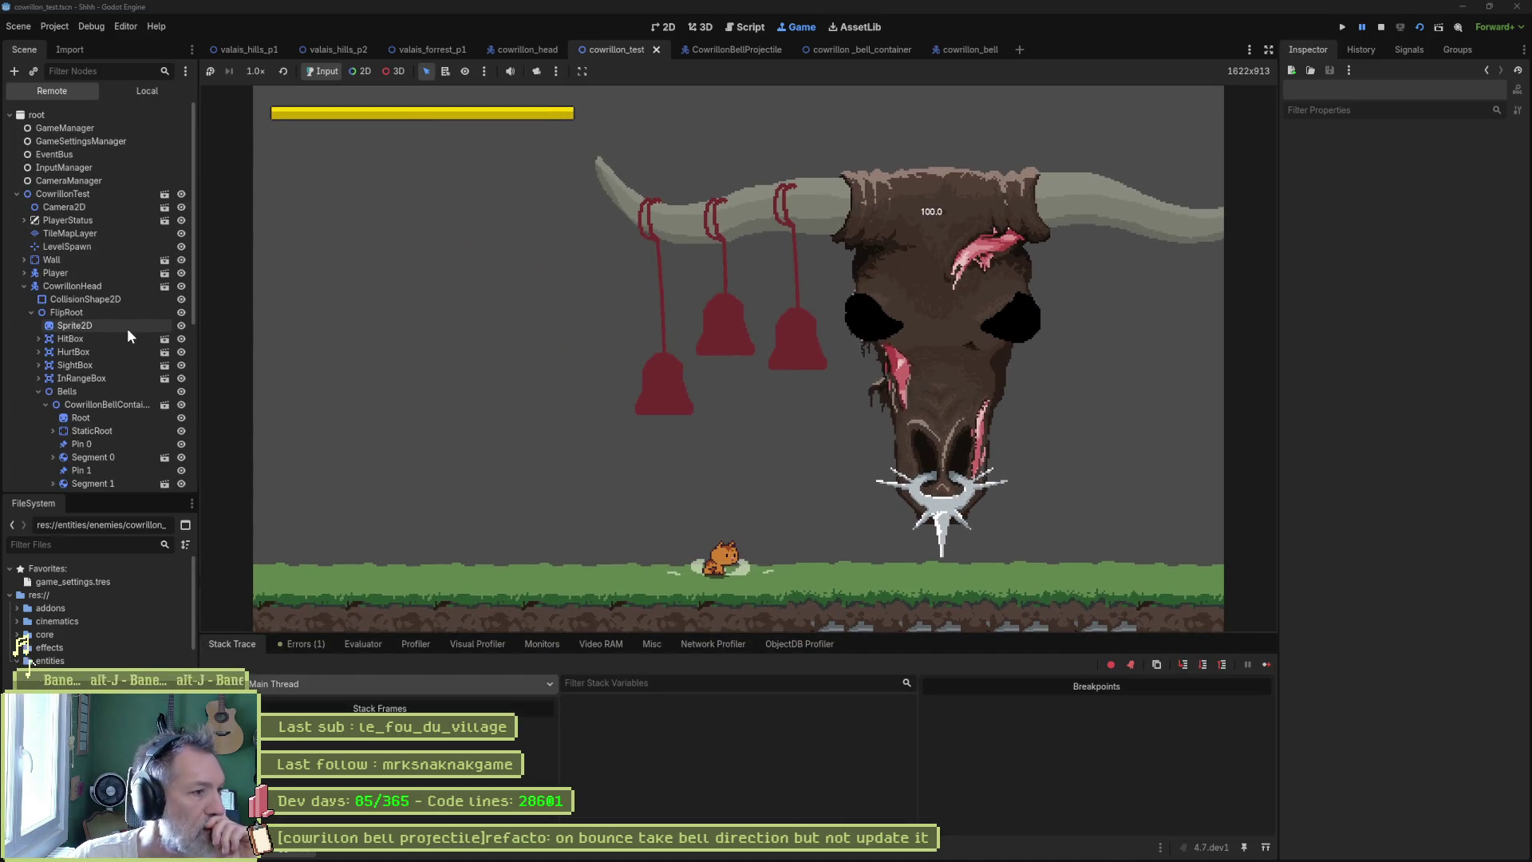
pyautogui.scroll(-3, 114, 367)
pyautogui.click(49, 262)
pyautogui.click(45, 263)
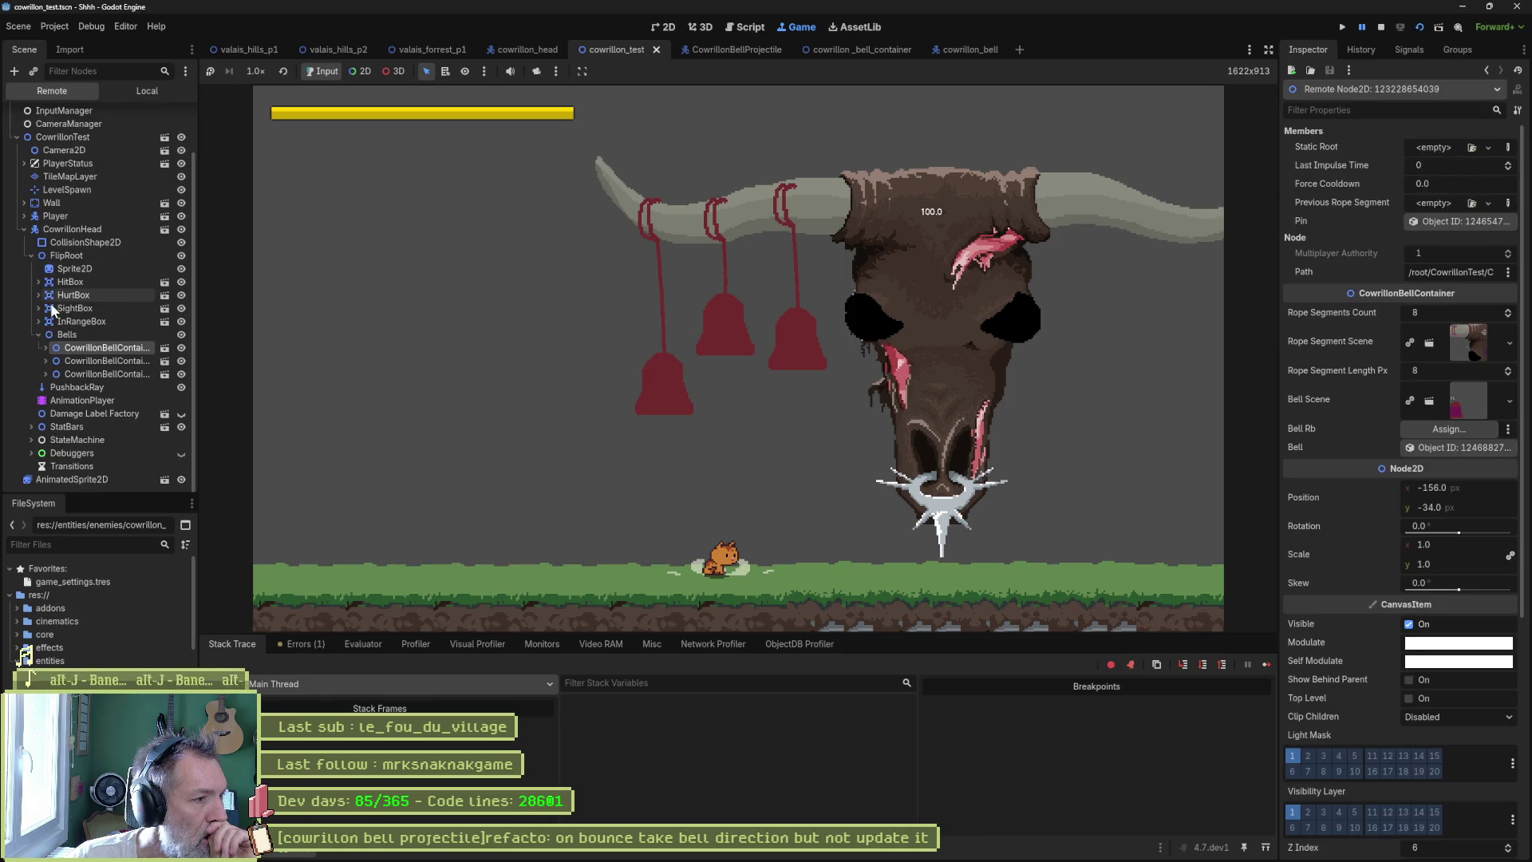
pyautogui.moveTo(194, 348); pyautogui.dragTo(217, 352)
pyautogui.click(45, 360)
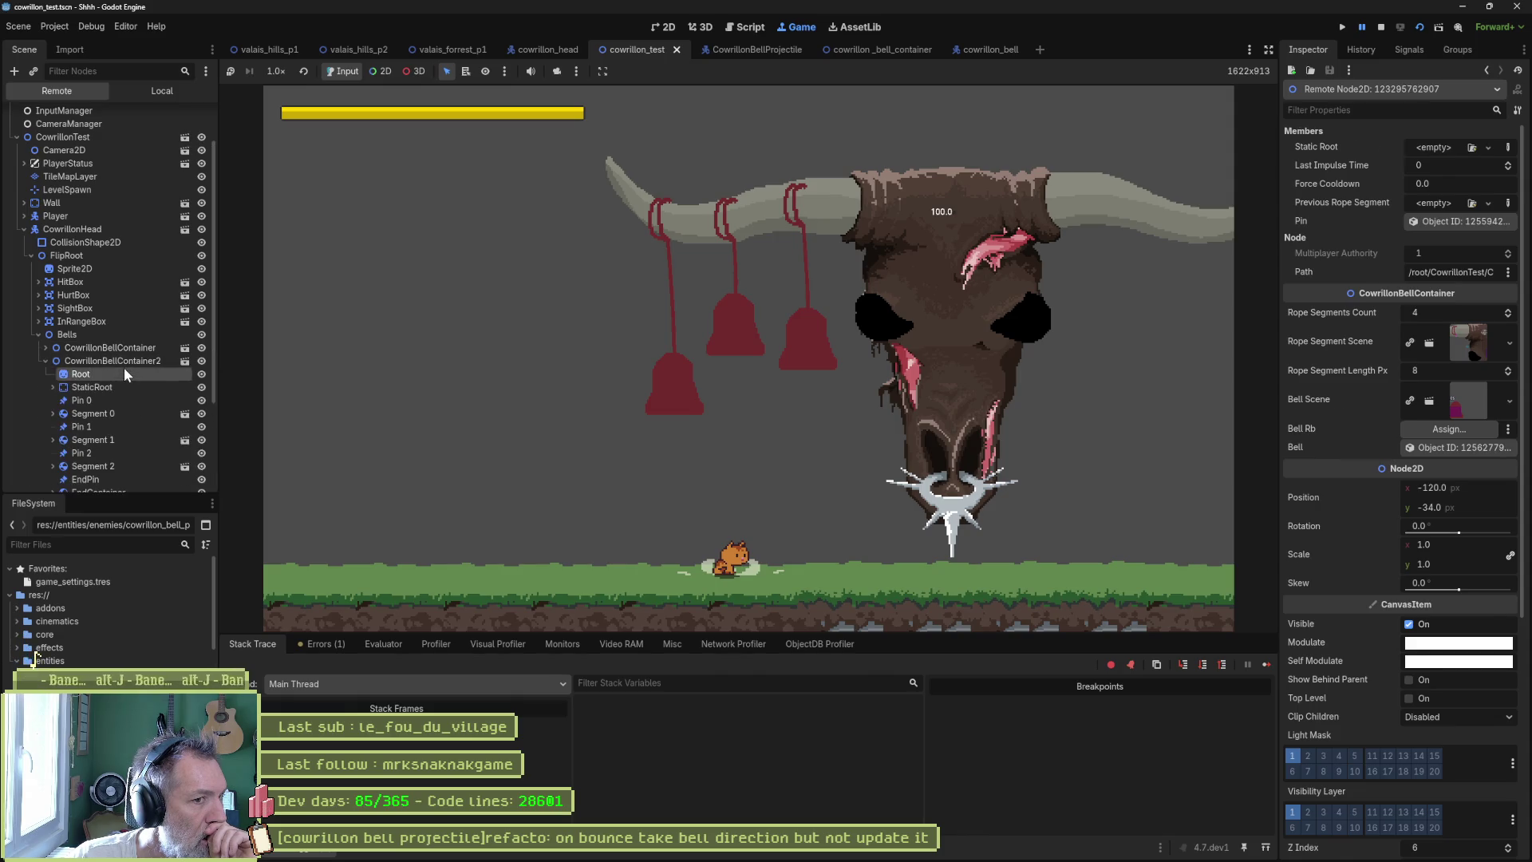
pyautogui.click(80, 373)
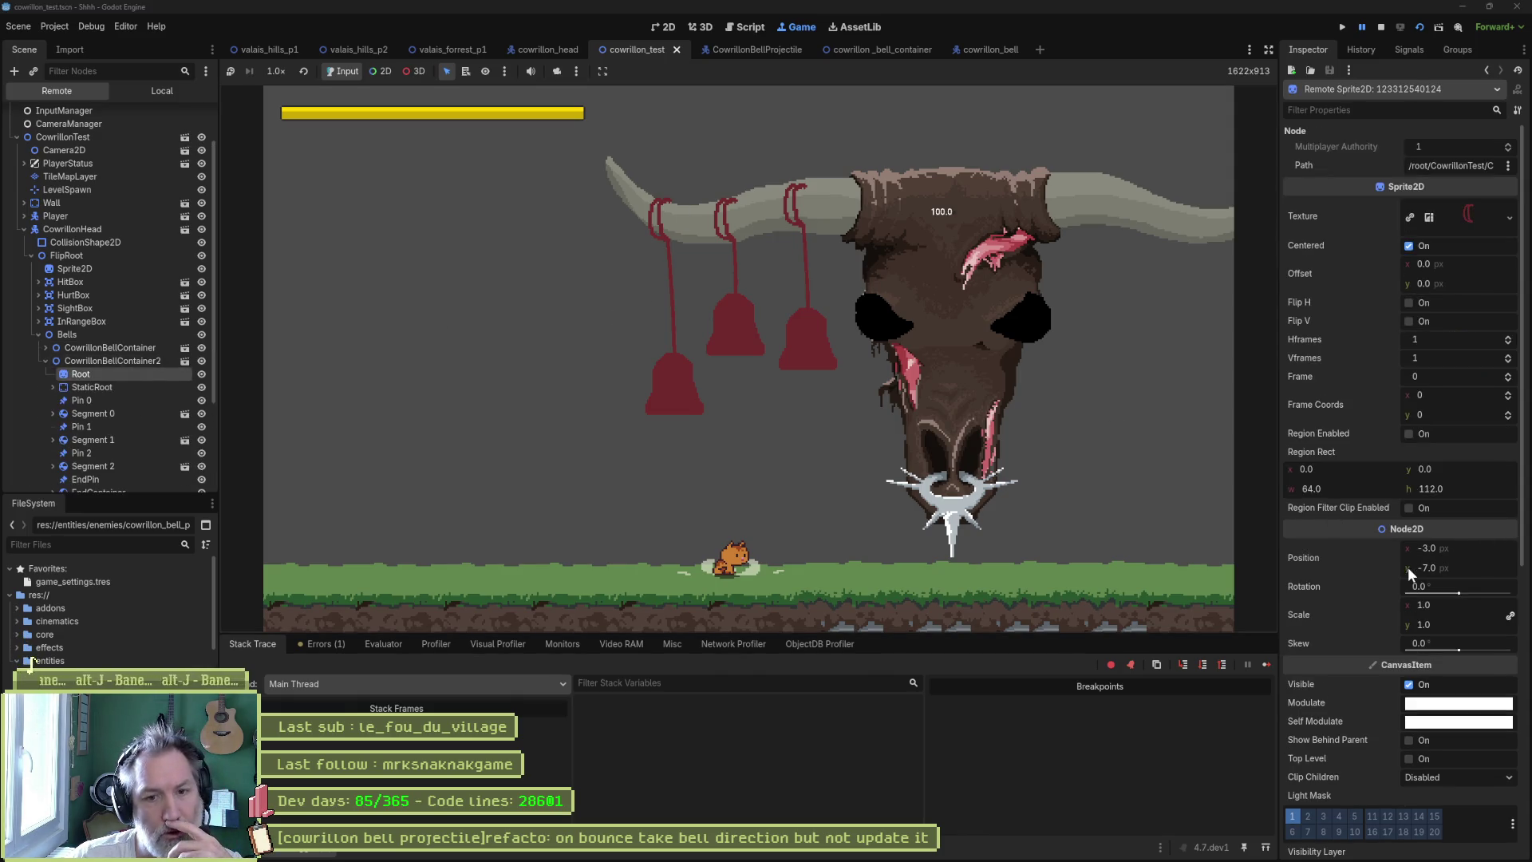
pyautogui.click(112, 362)
# - Inspect the first, third and second bell containers, collapsing each one's children
pyautogui.click(116, 348)
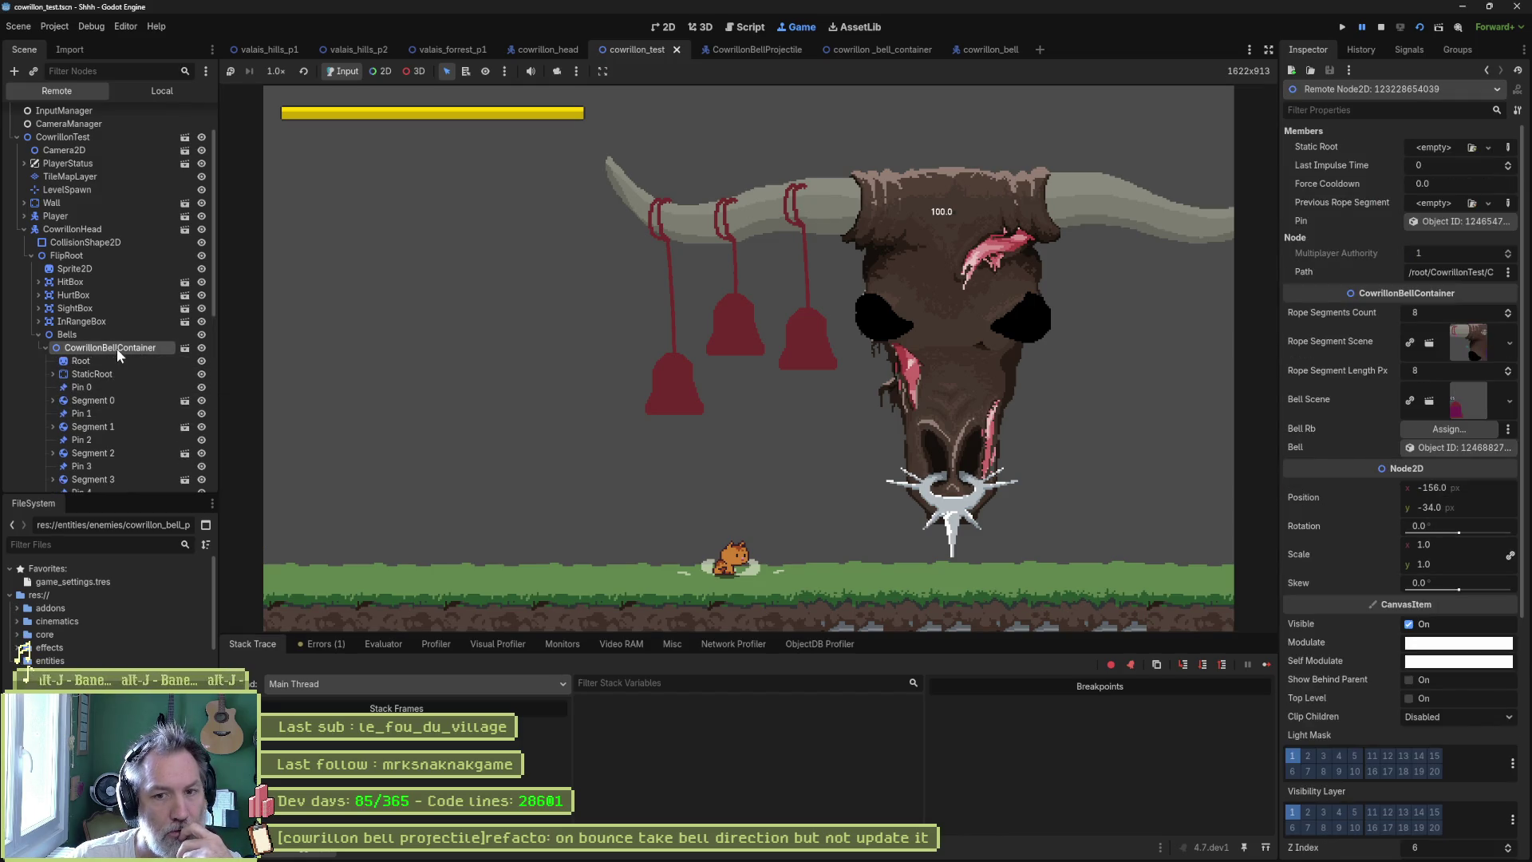
pyautogui.click(45, 348)
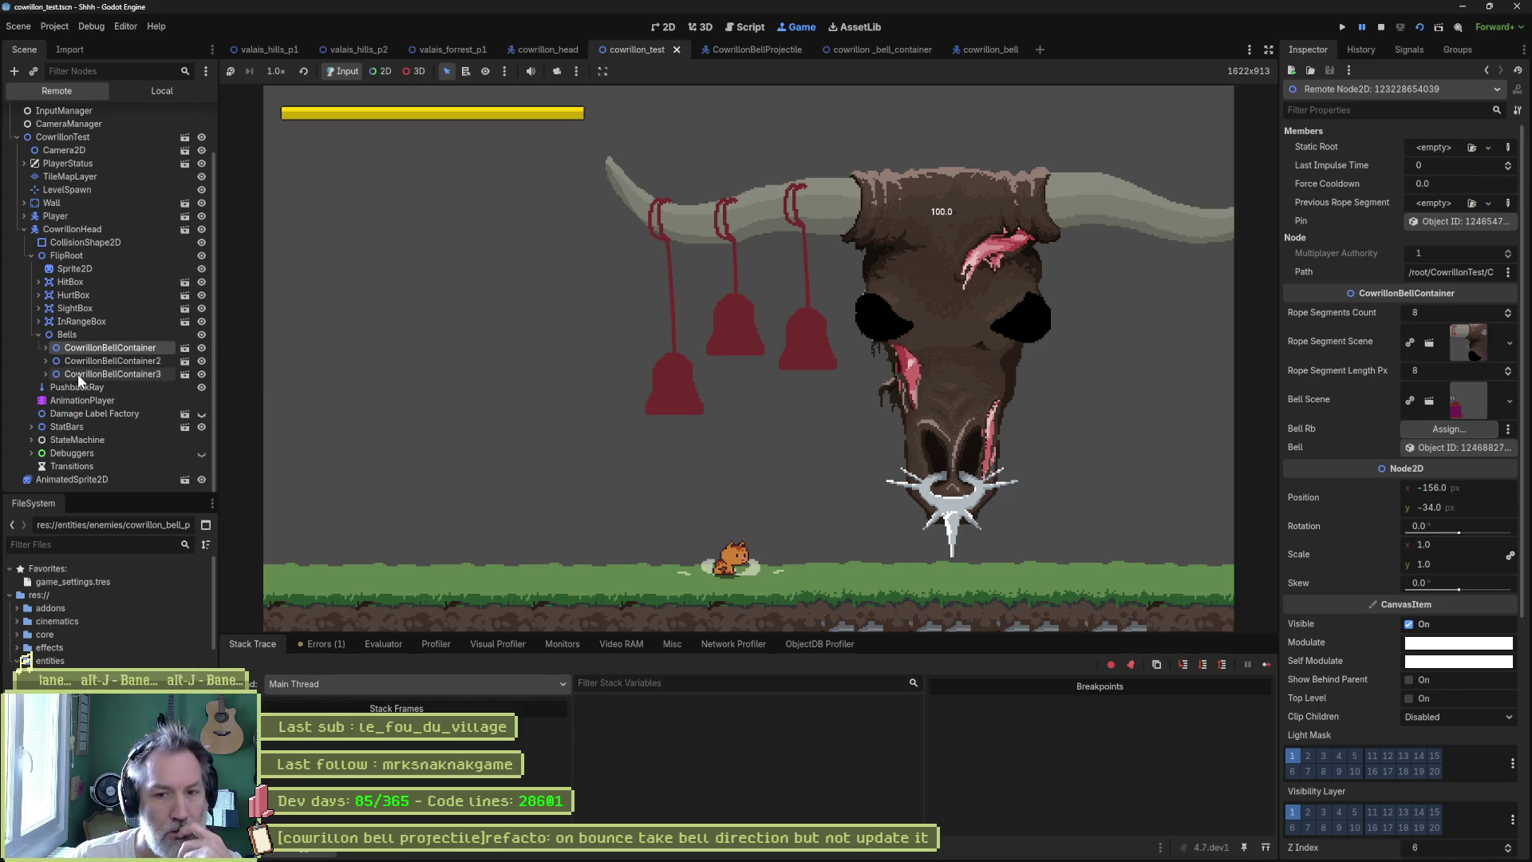
pyautogui.click(78, 373)
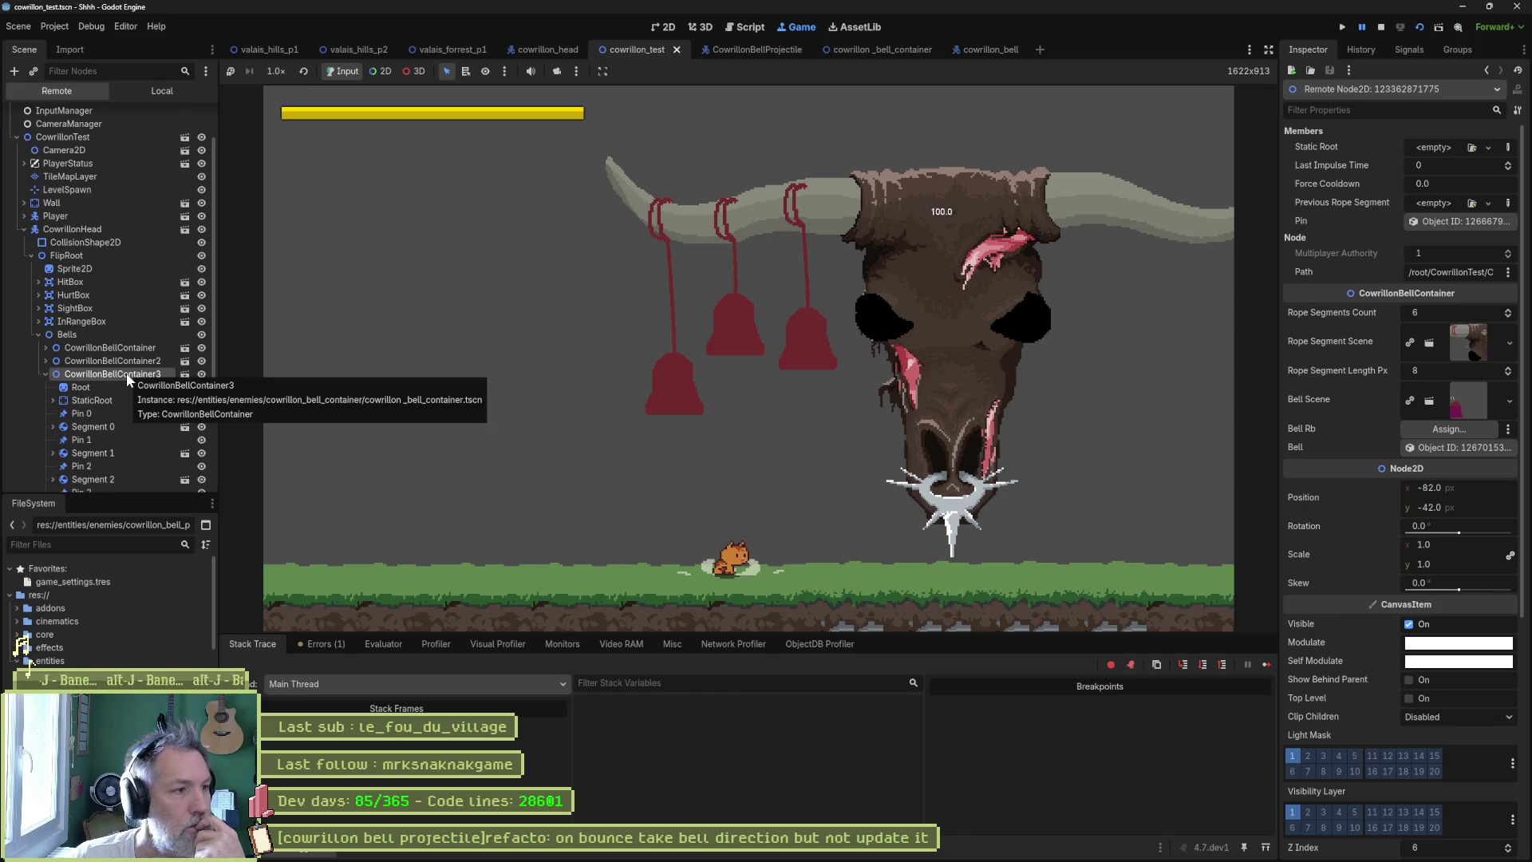
pyautogui.click(45, 374)
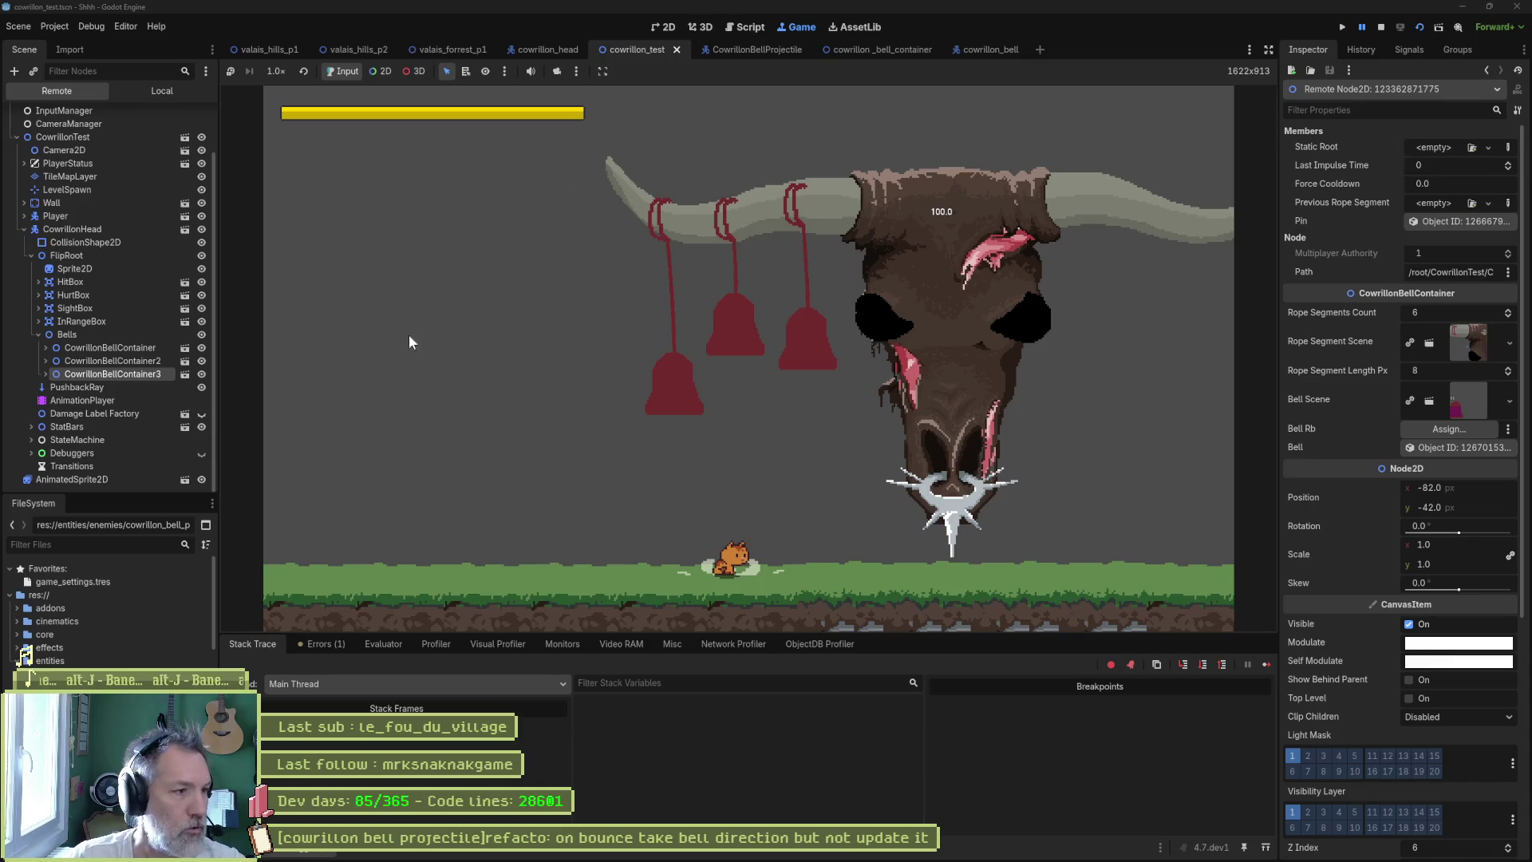
pyautogui.click(139, 360)
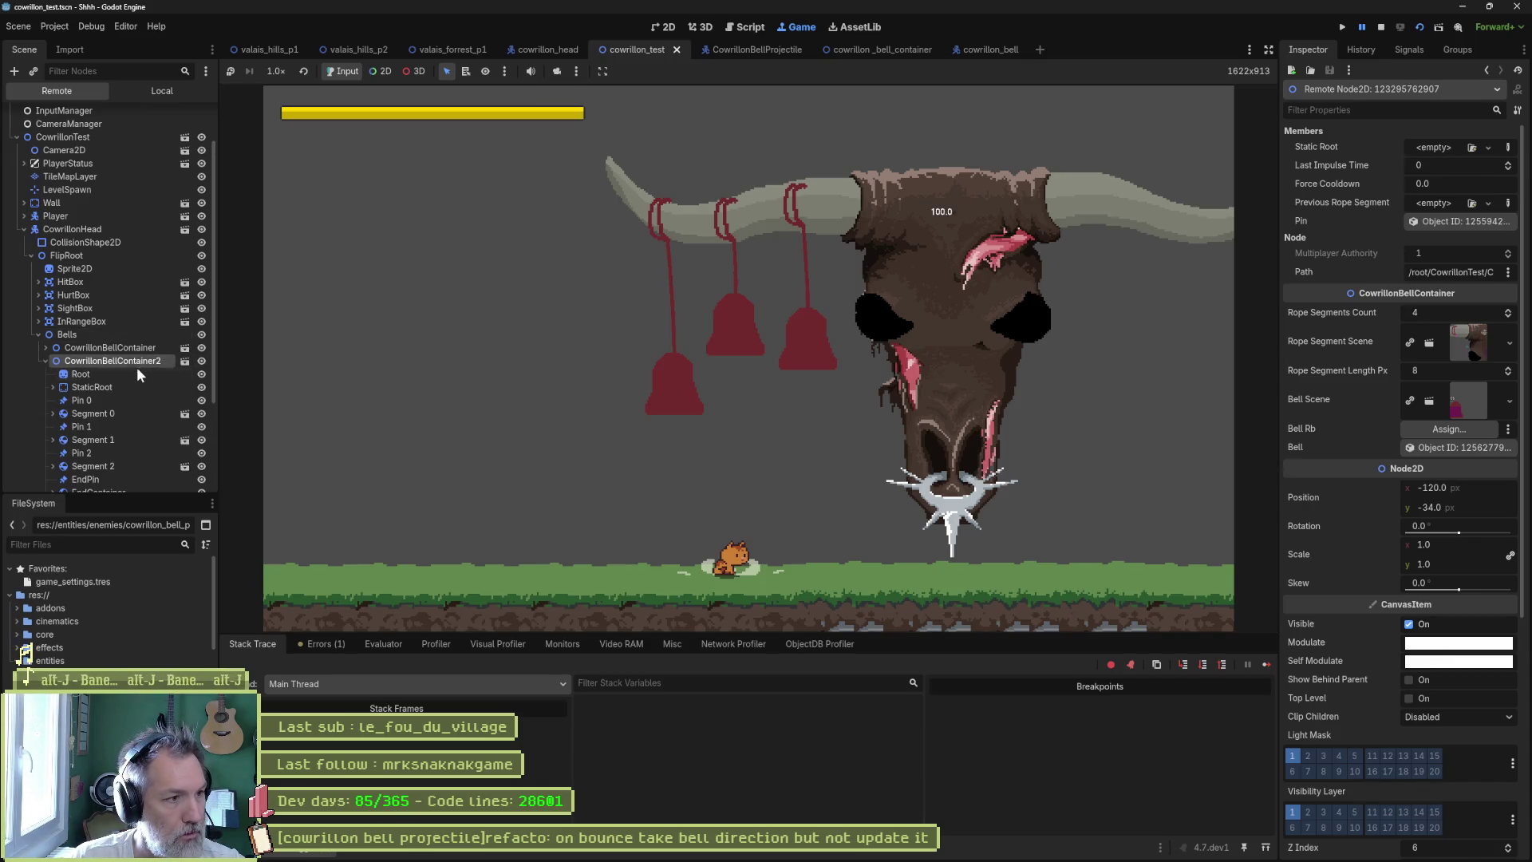
pyautogui.click(44, 362)
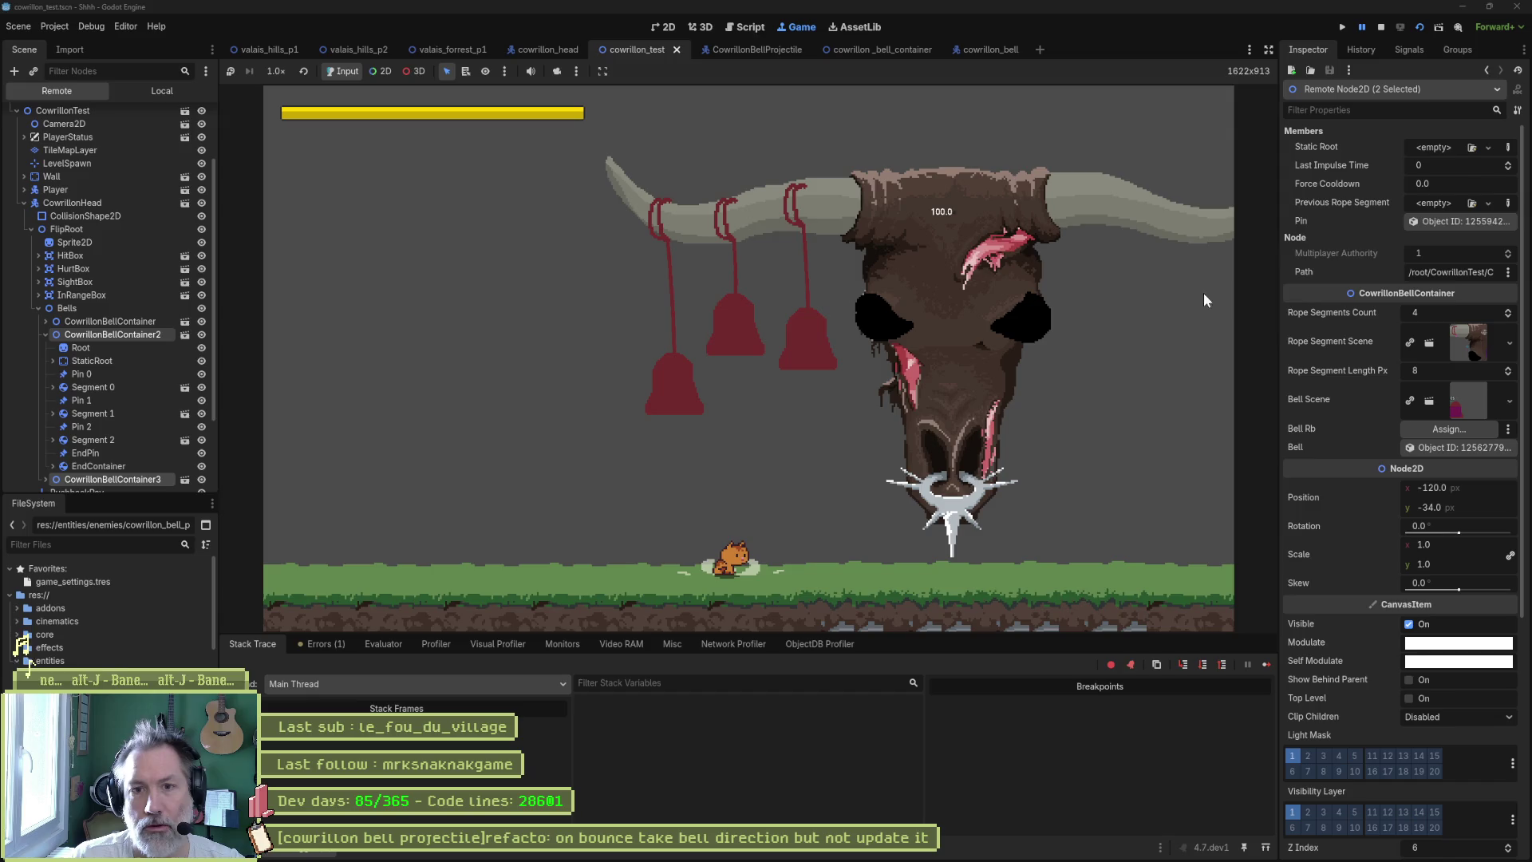
pyautogui.click(161, 323)
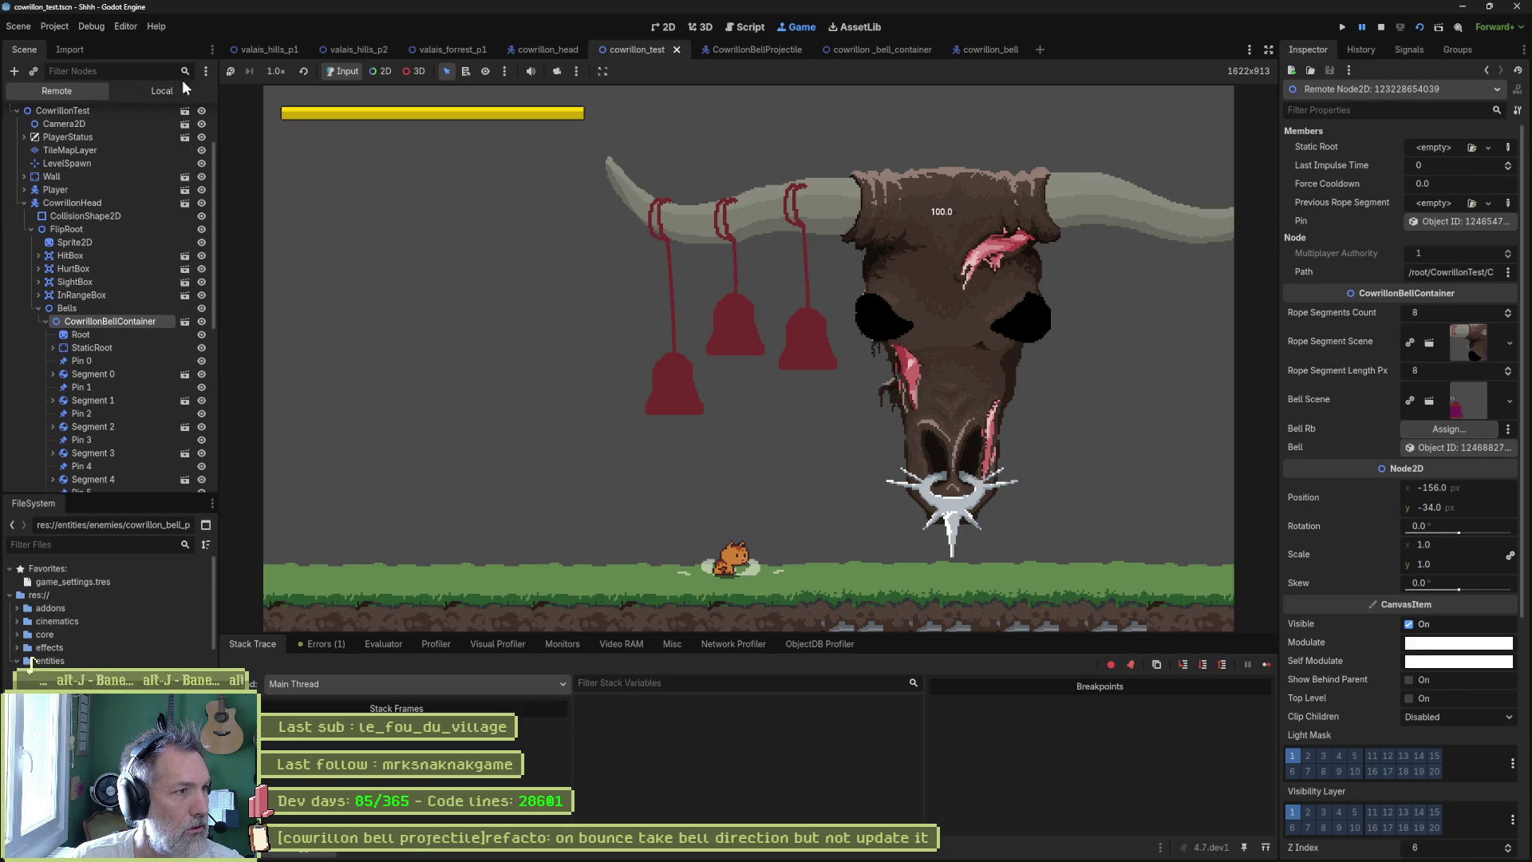
# - Select the second bell container, check the scene tree display options, then stop the game
pyautogui.click(207, 71)
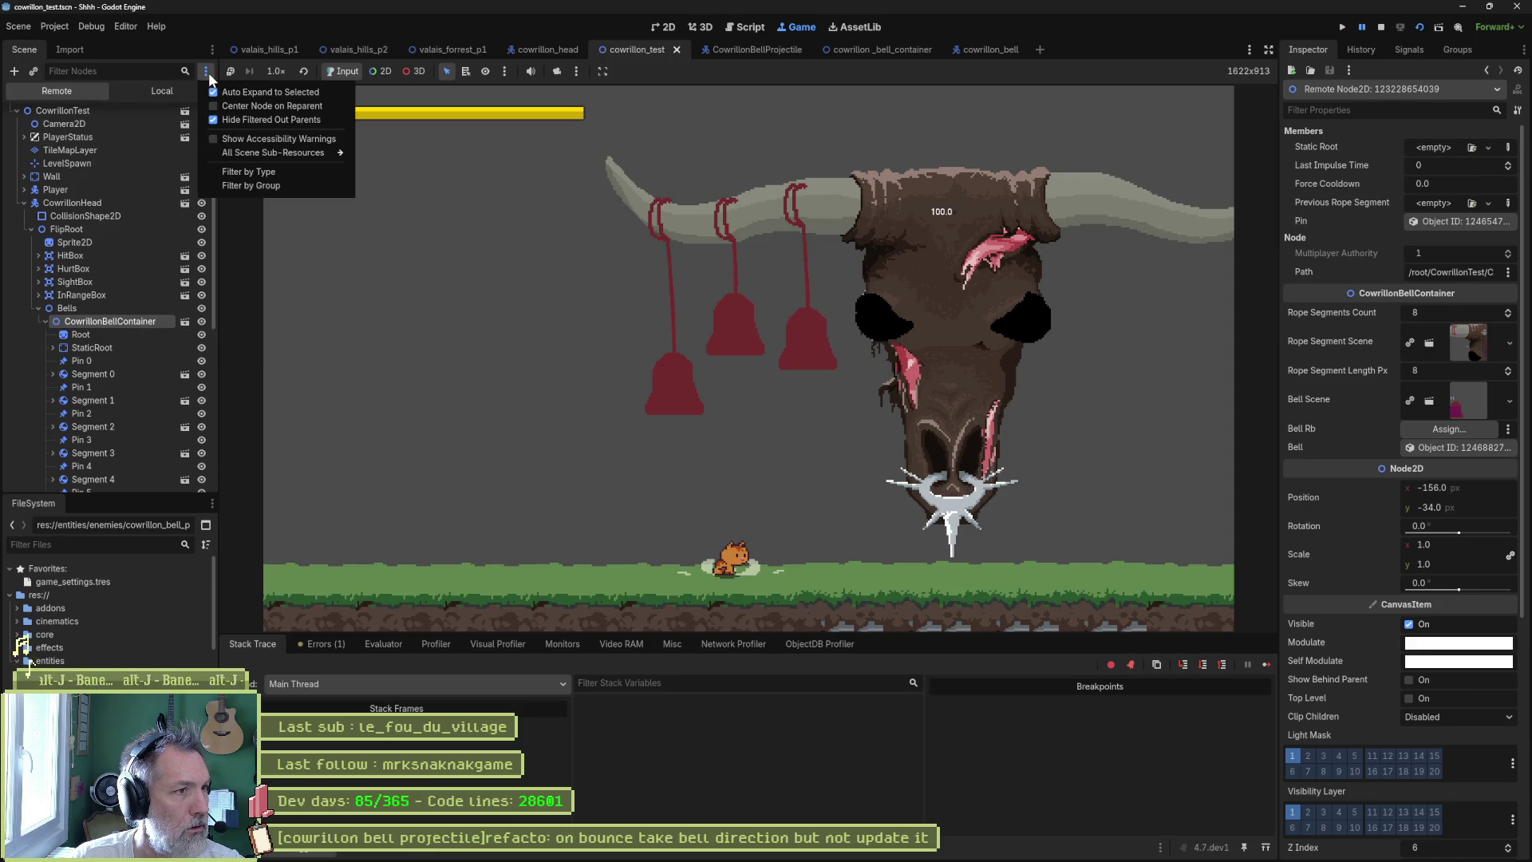
pyautogui.click(225, 90)
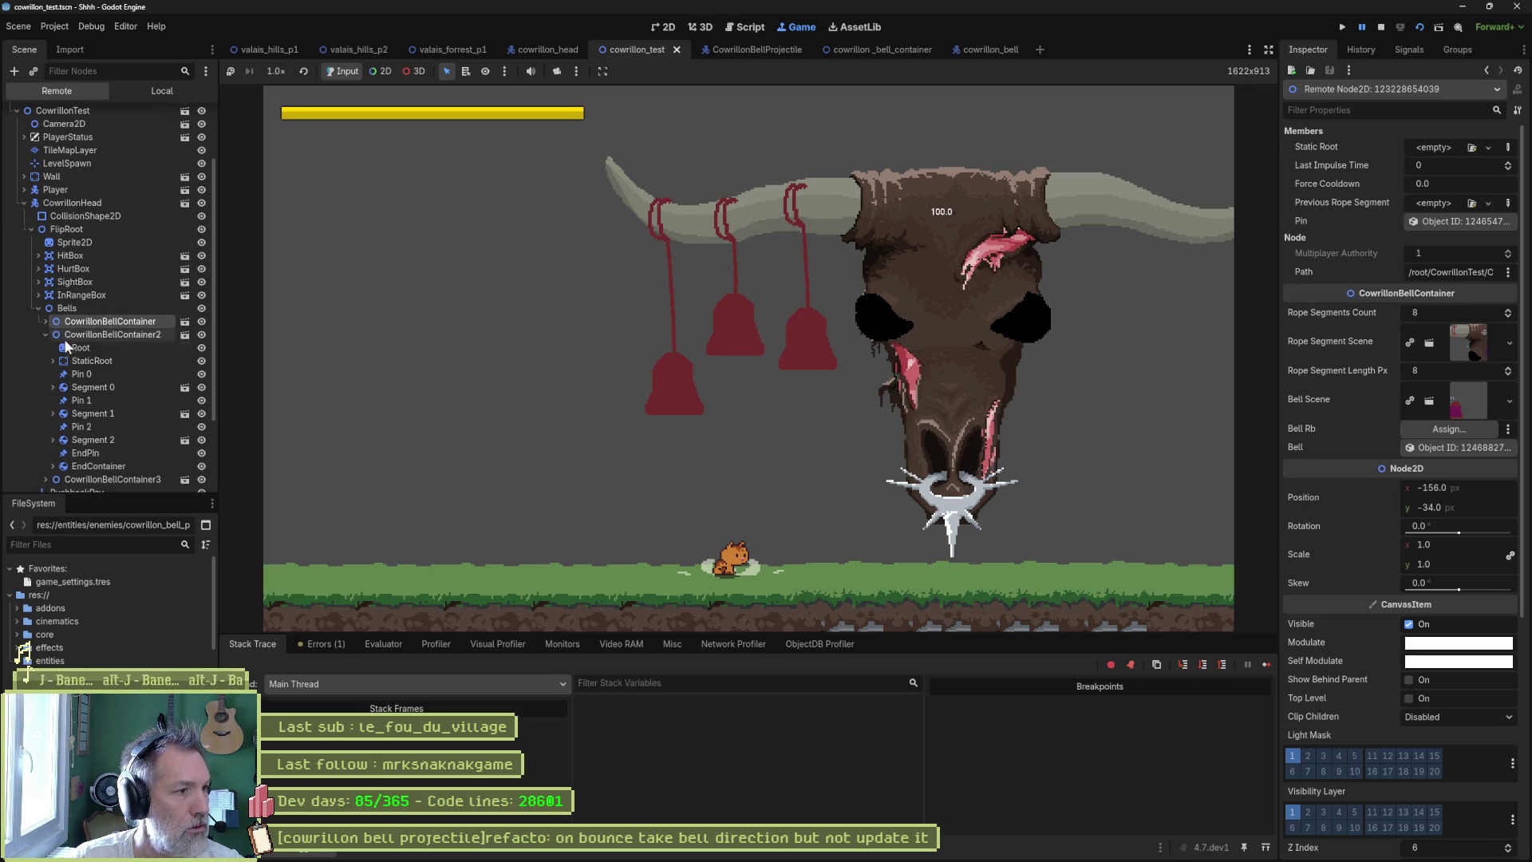
pyautogui.click(88, 371)
pyautogui.click(112, 360)
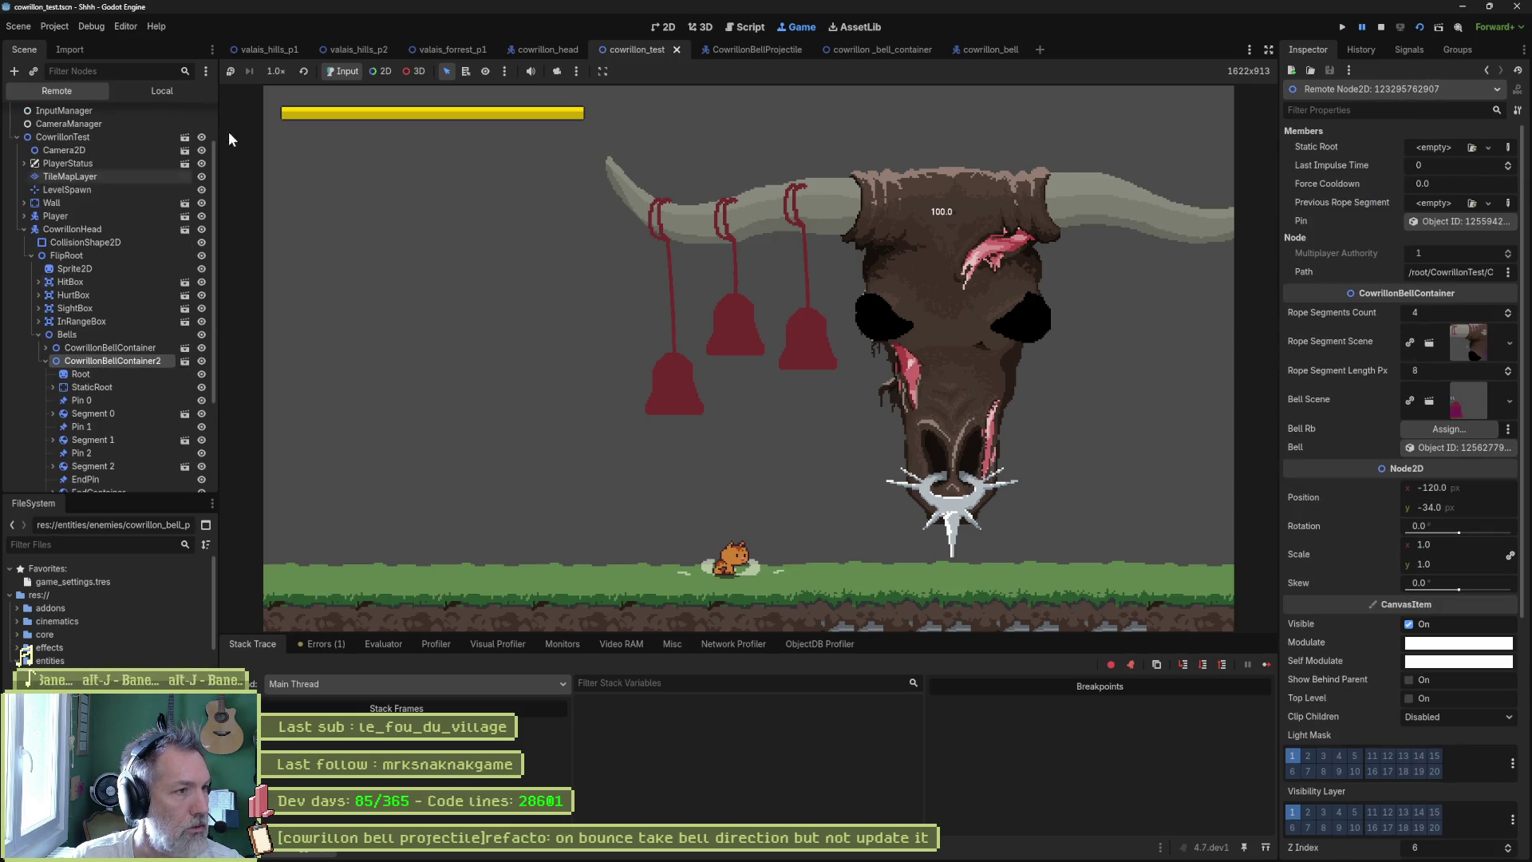
pyautogui.click(207, 72)
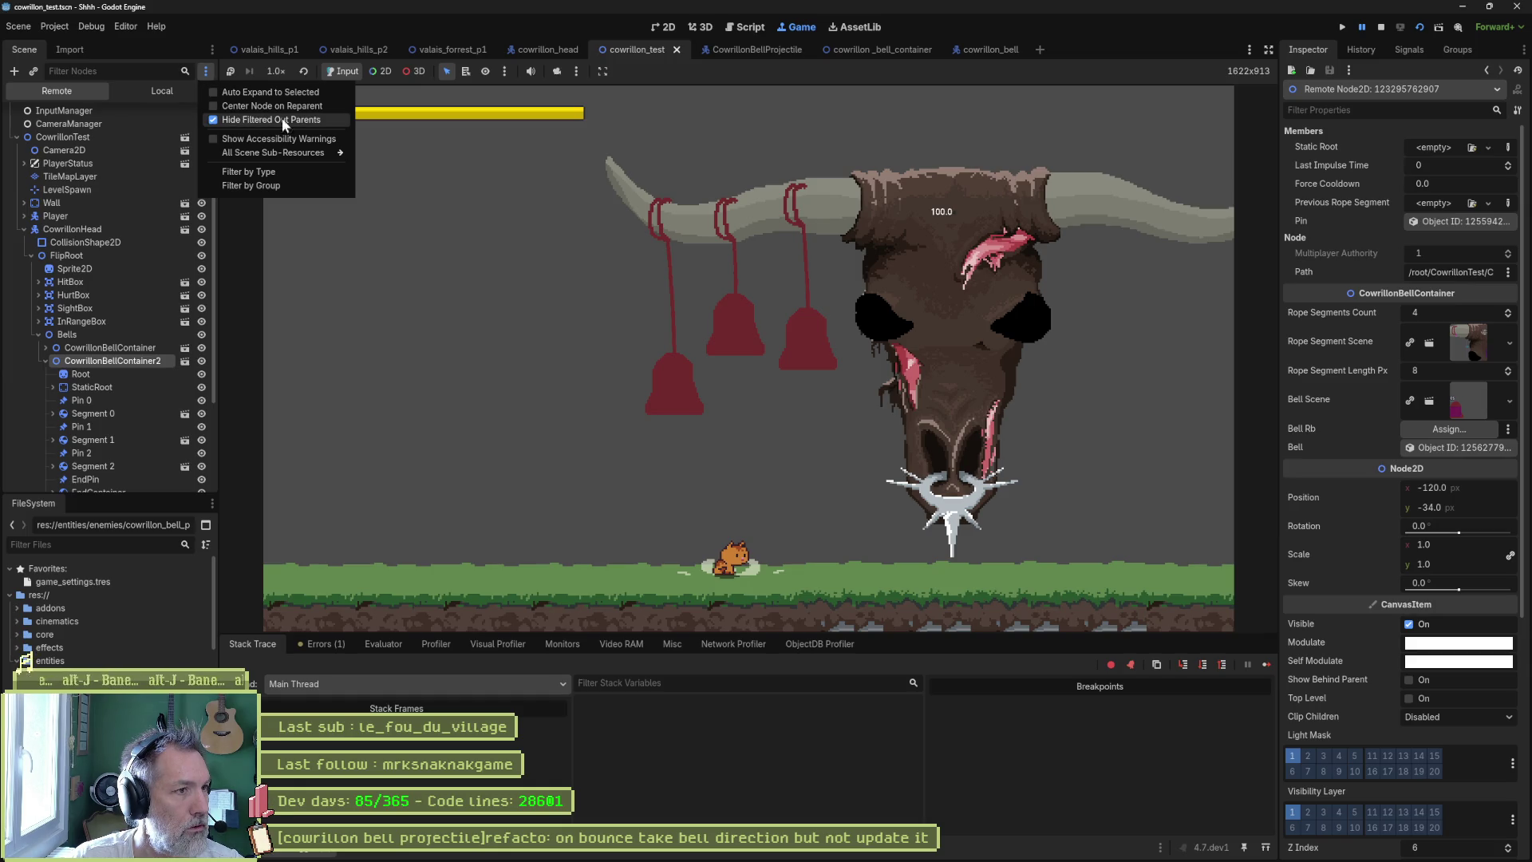
pyautogui.moveTo(285, 152)
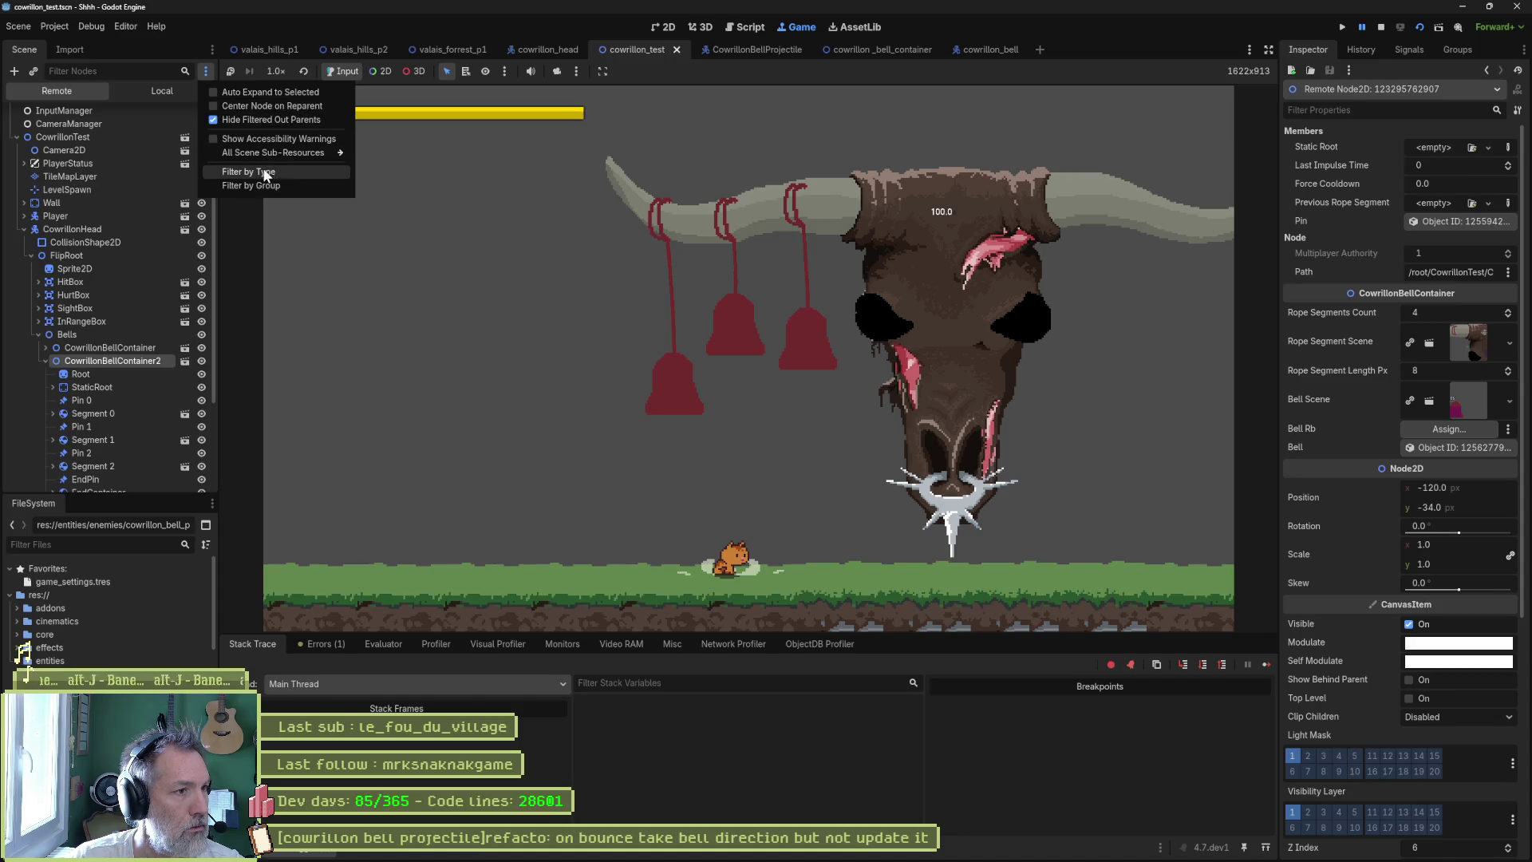
pyautogui.click(176, 83)
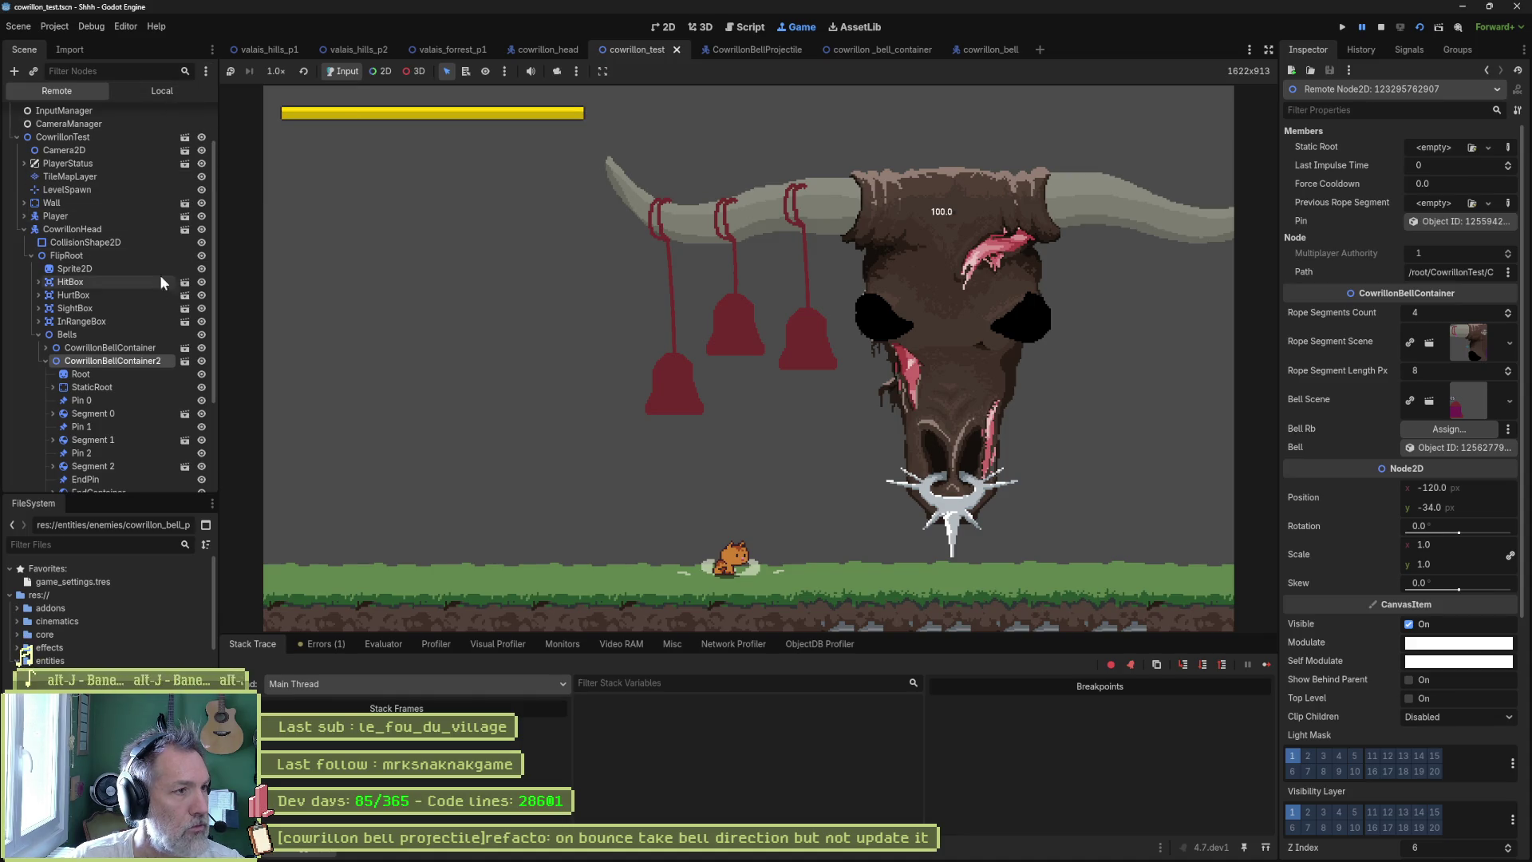
pyautogui.click(1381, 27)
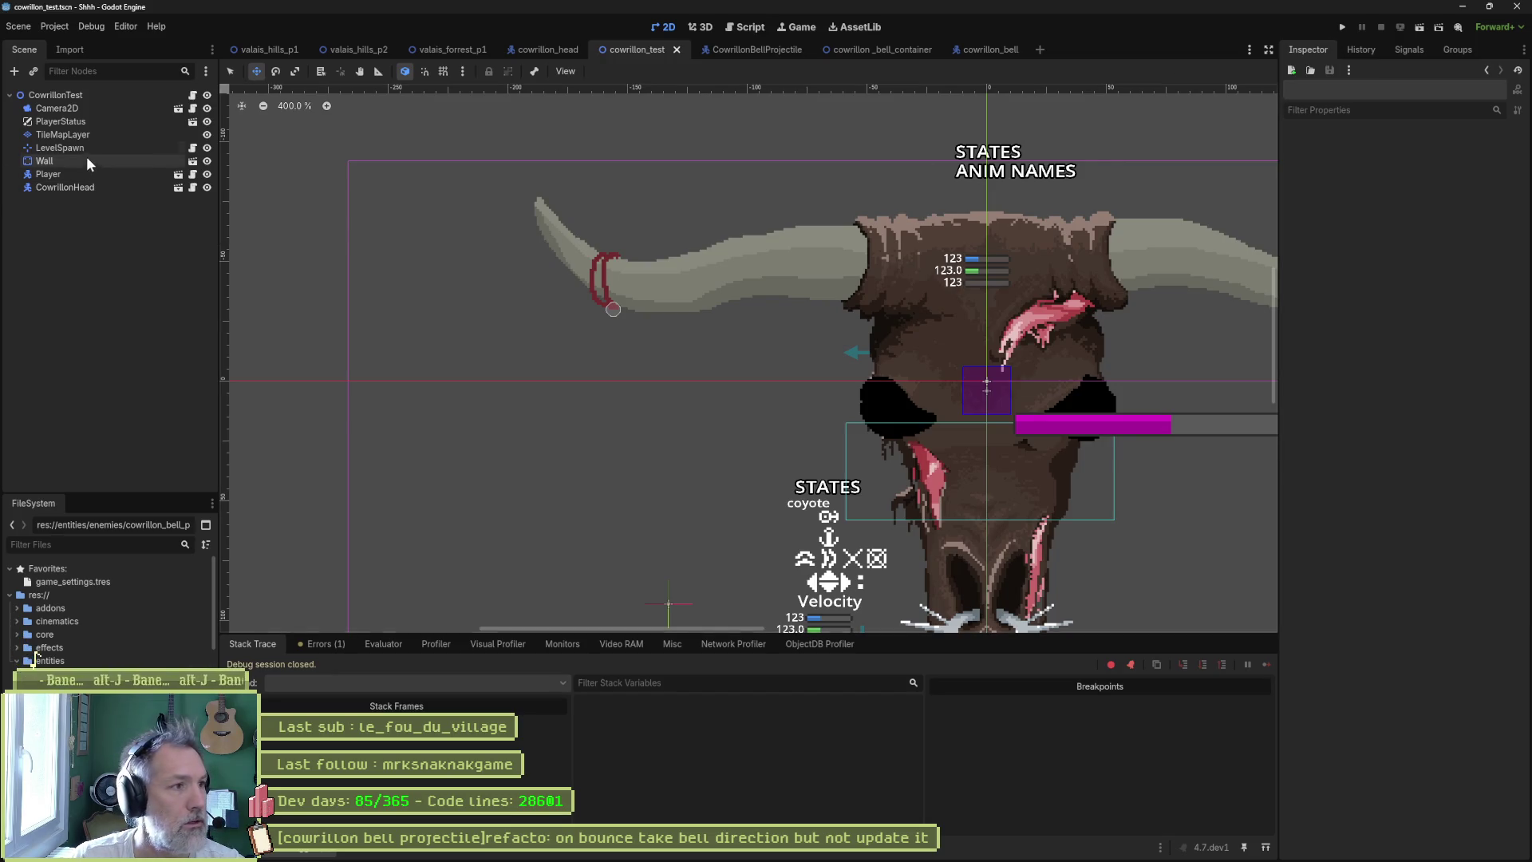
# - Delete CowrillonBellContainer2 and 3 from cowrillon_head, keeping one bell, then save and run
pyautogui.click(559, 50)
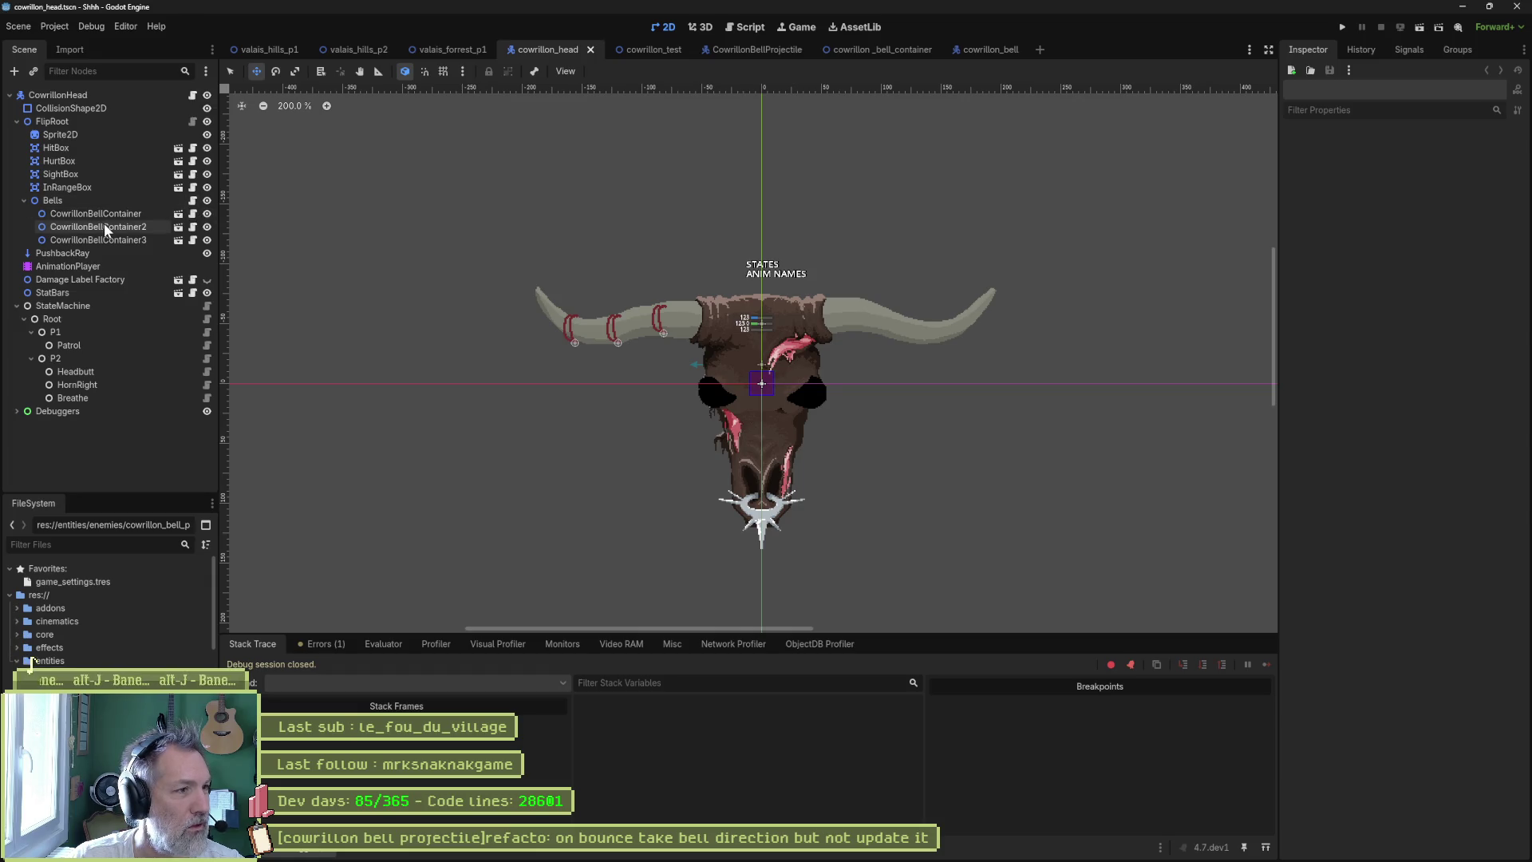
pyautogui.click(104, 226)
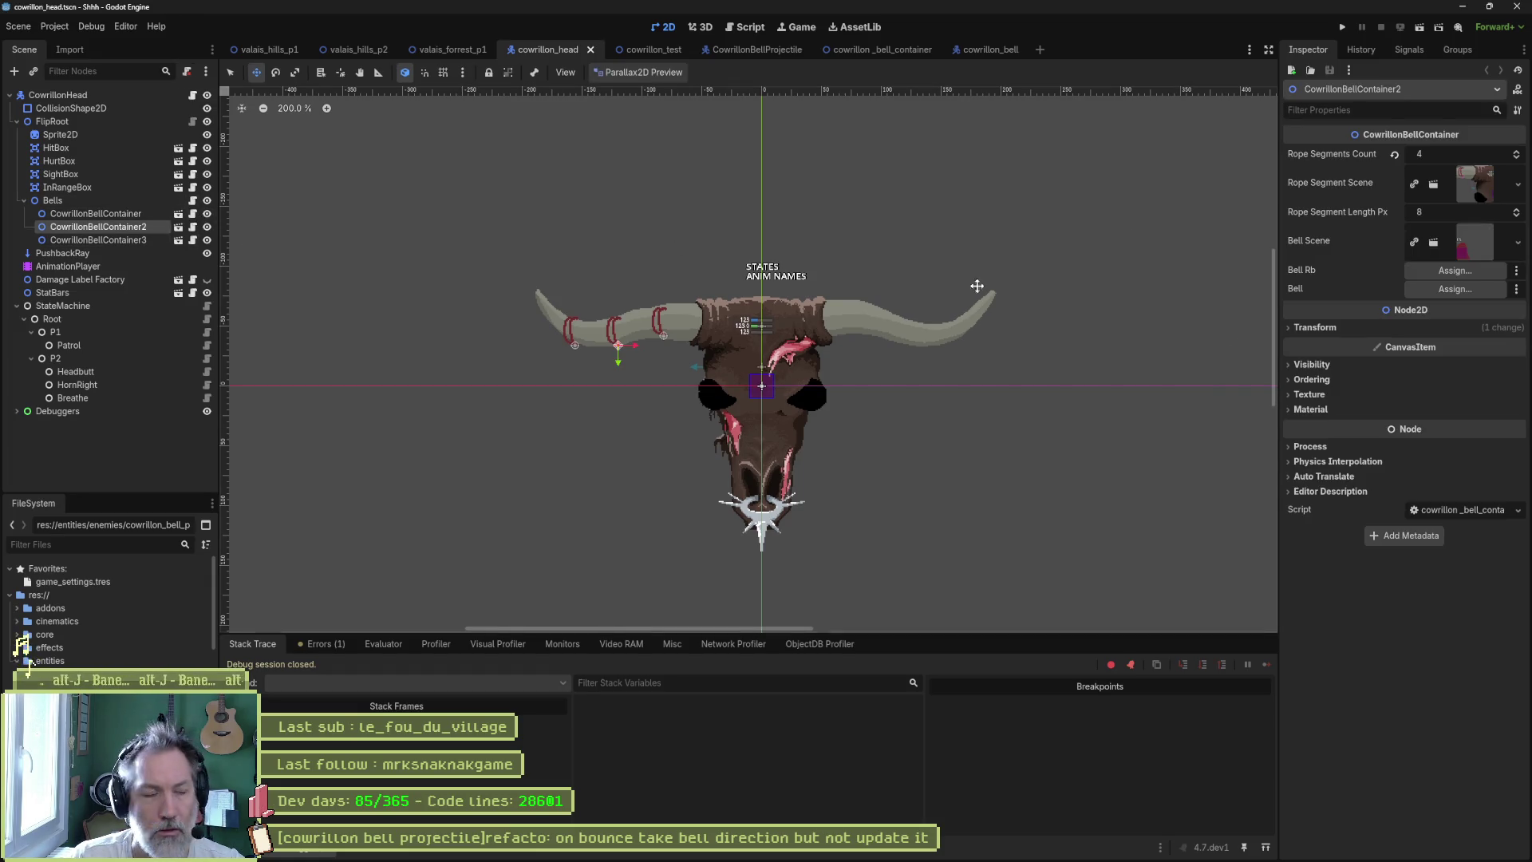
pyautogui.keyDown('shift'); pyautogui.click(130, 240); pyautogui.keyUp('shift')
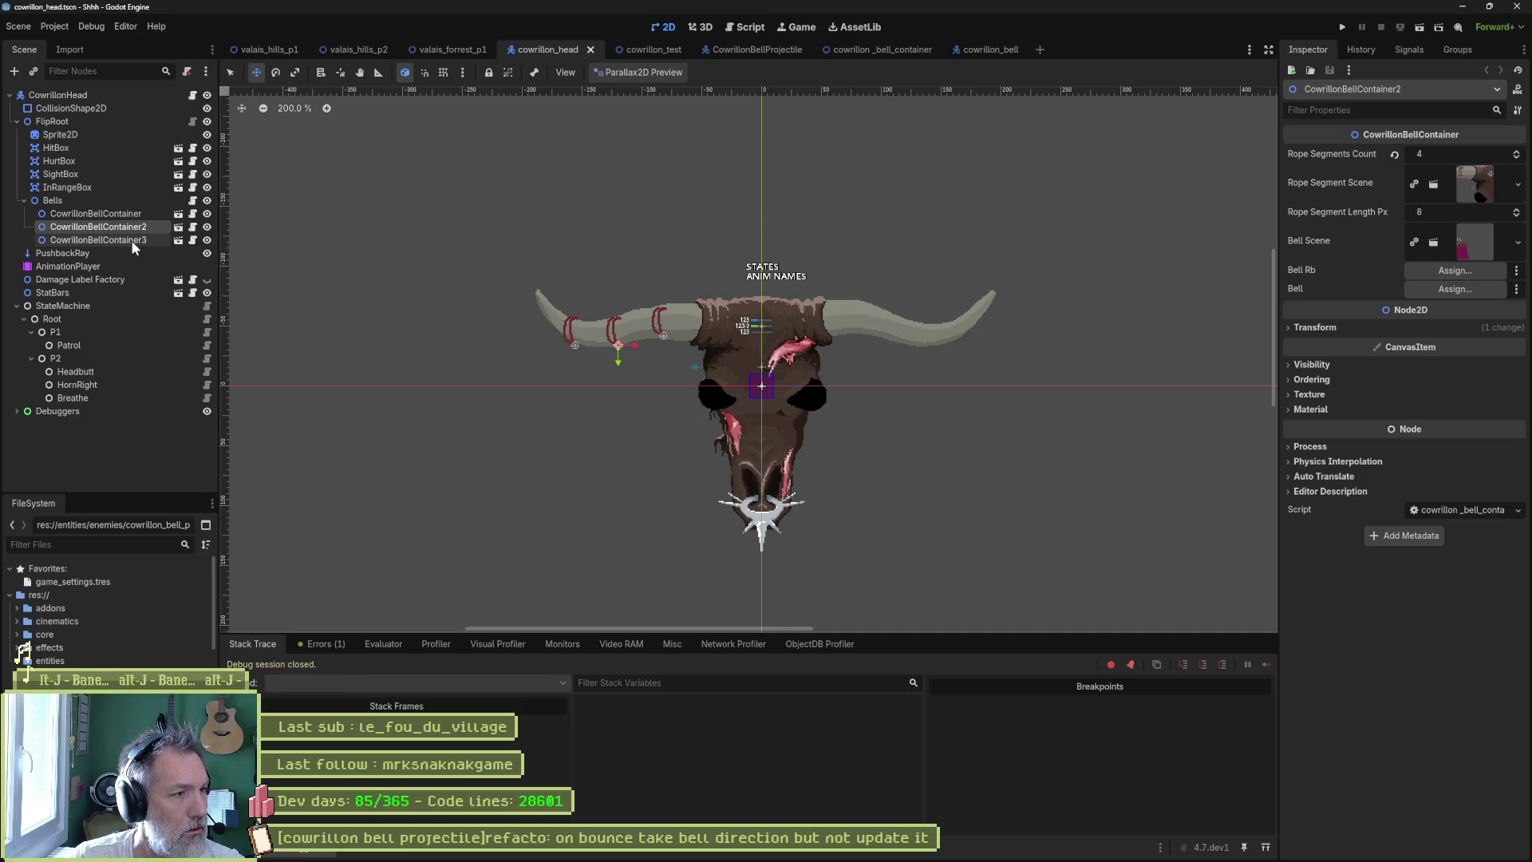
pyautogui.press('Delete')
pyautogui.press('Return')
pyautogui.click(93, 214)
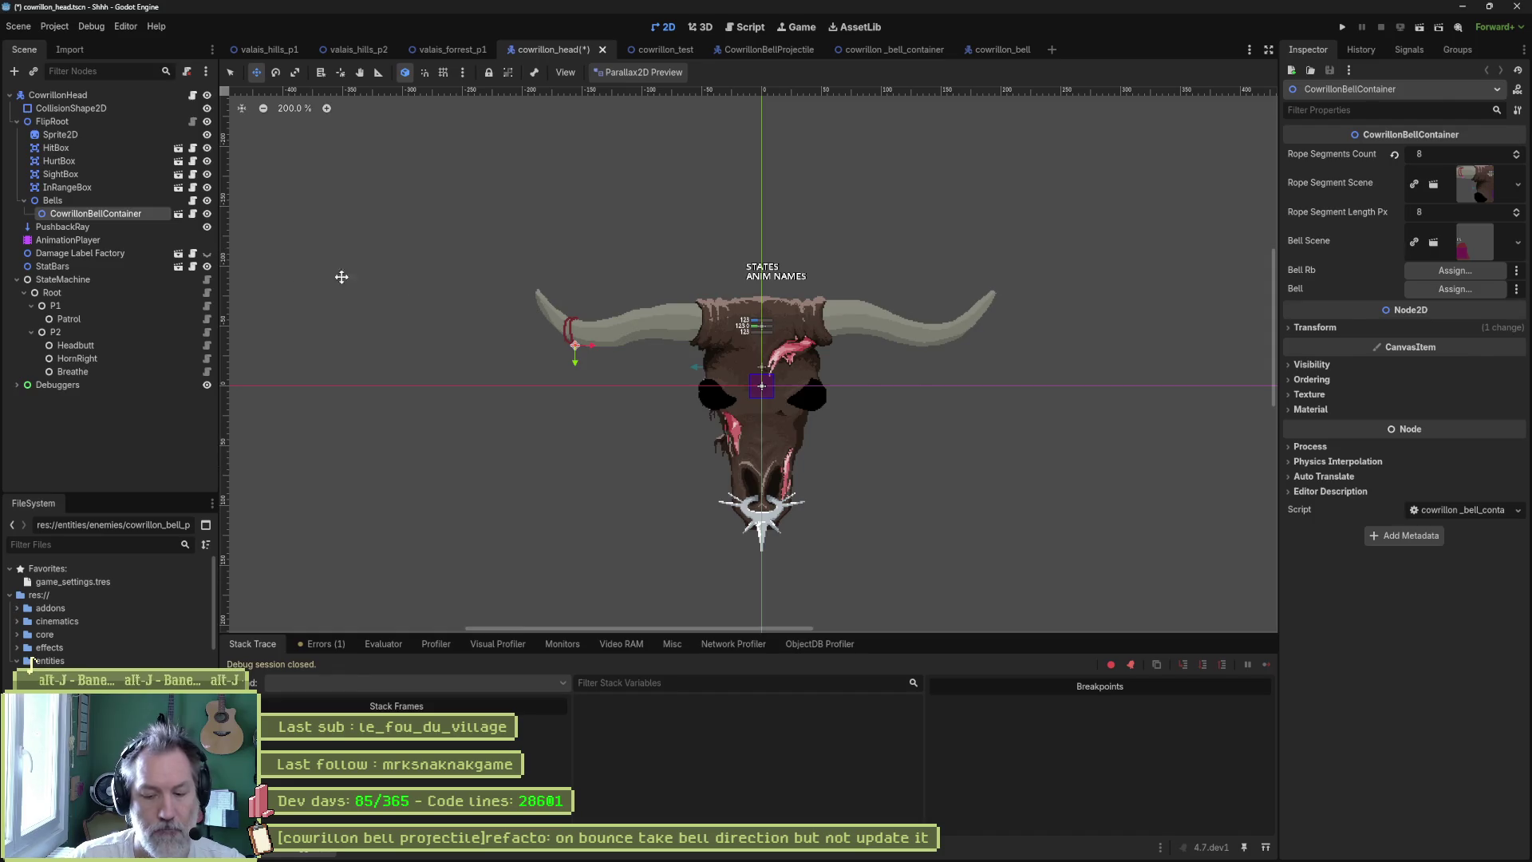
pyautogui.press('F5')
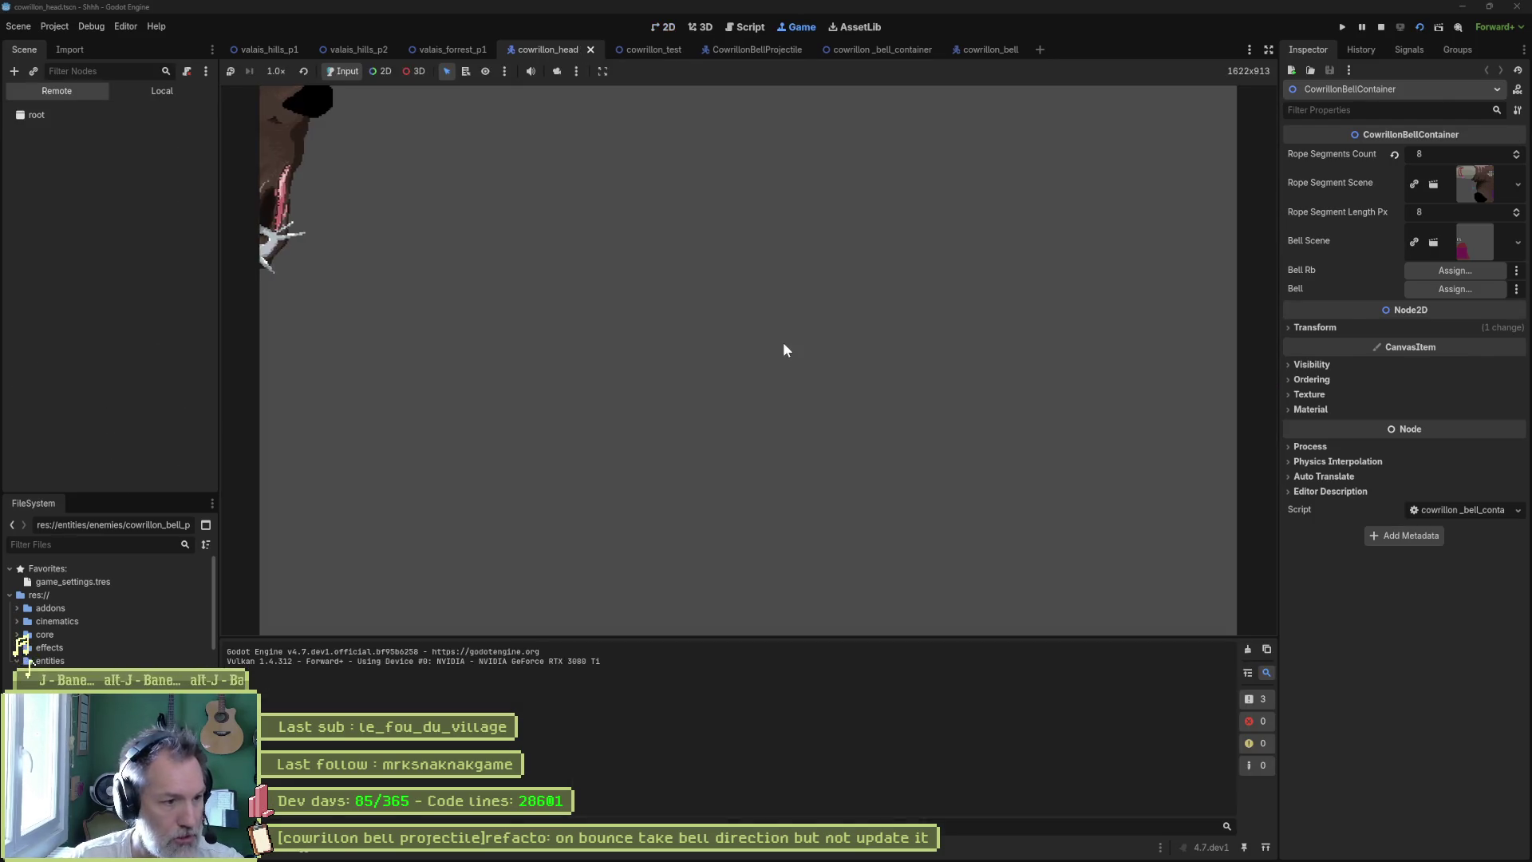
# - Stop the game, play-test cowrillon_test with its single bell, then stop again
pyautogui.press('F8')
pyautogui.click(653, 50)
pyautogui.press('F6')
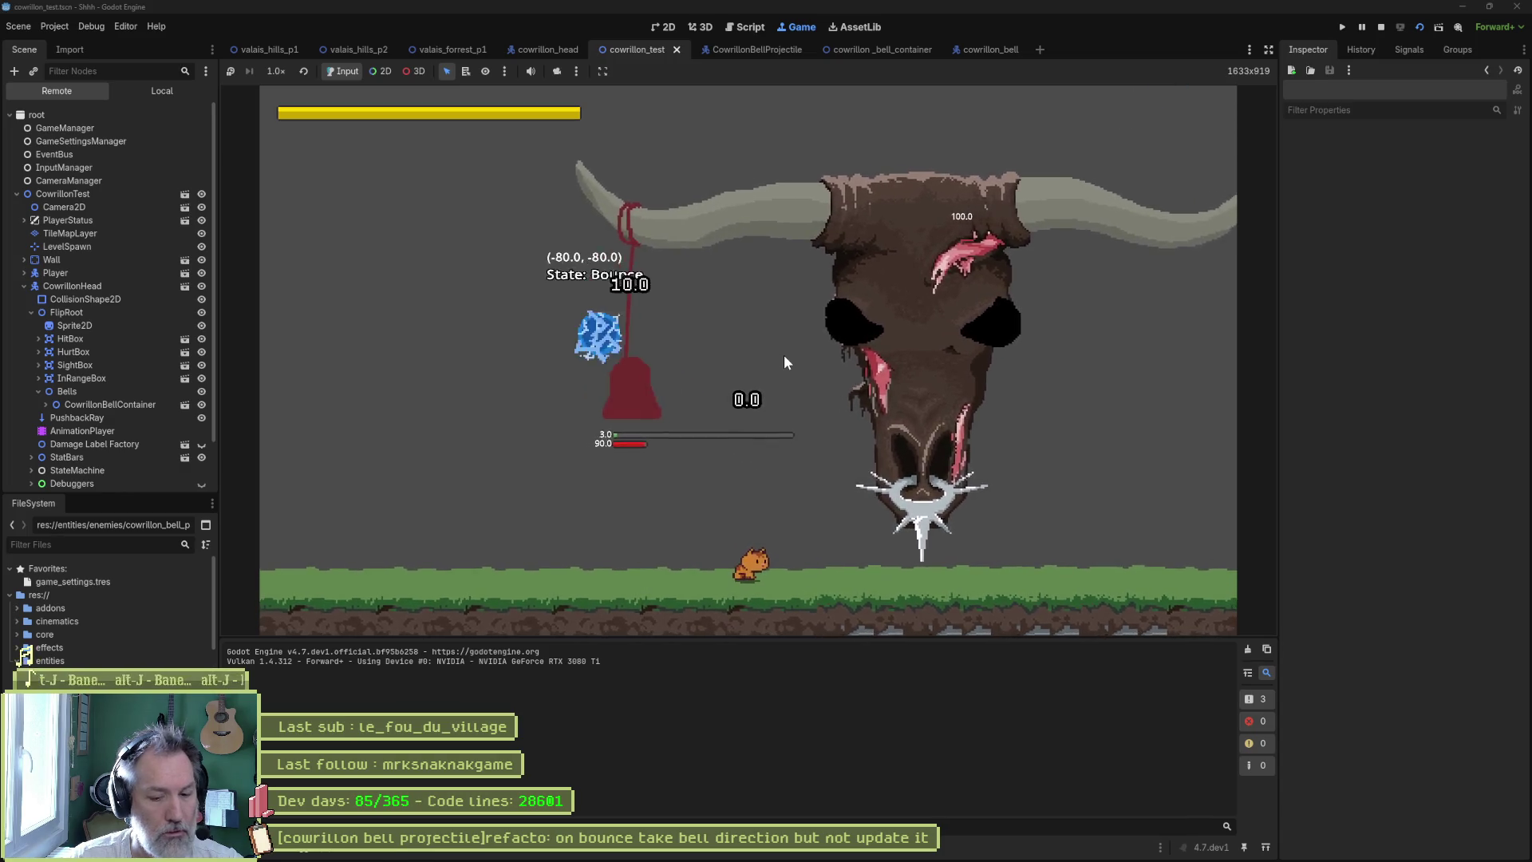
pyautogui.press('F8')
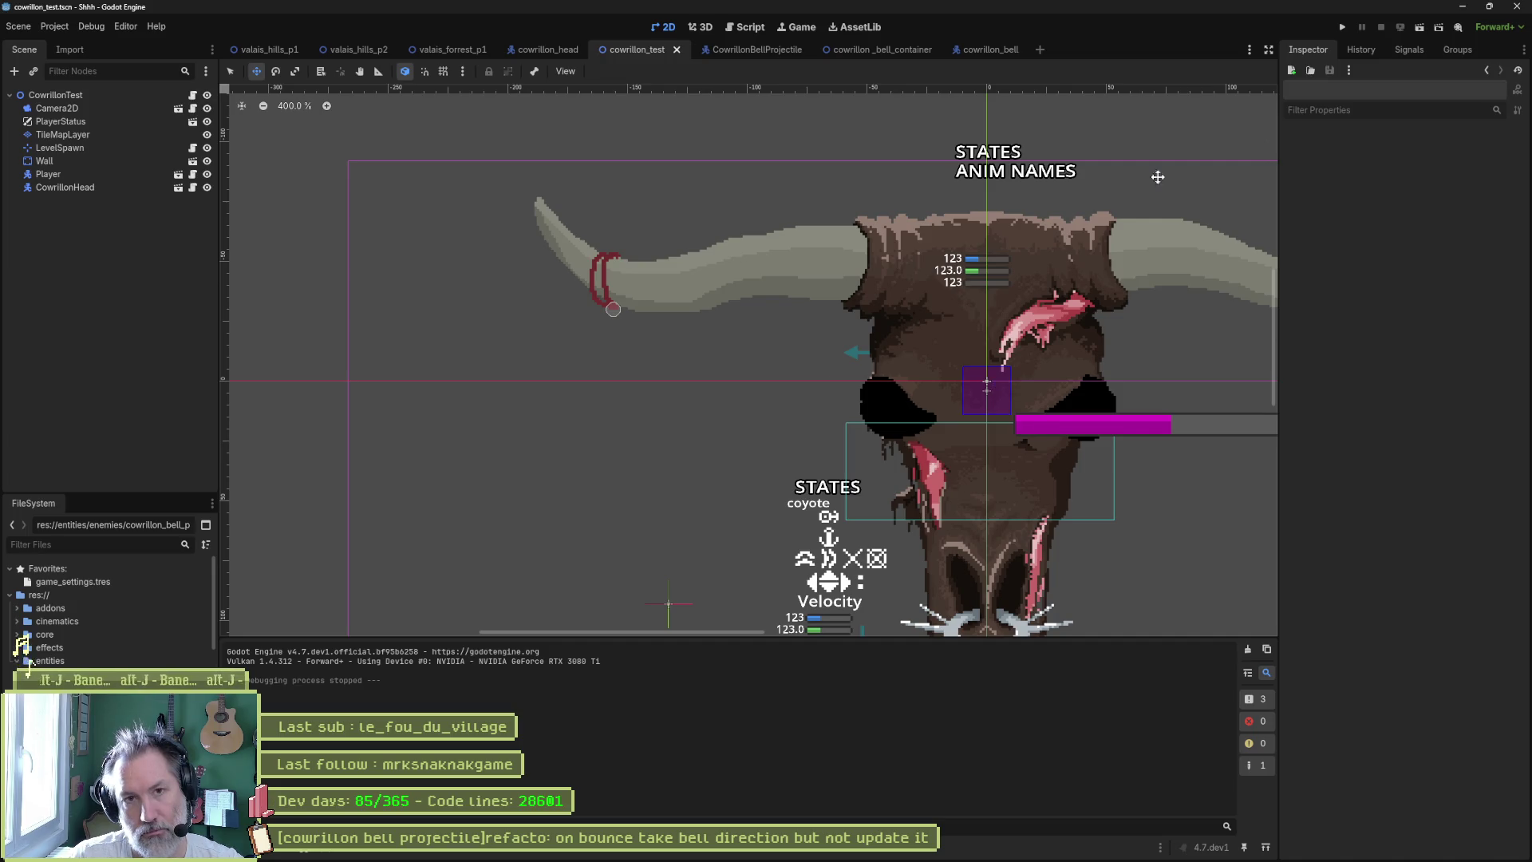
pyautogui.click(737, 27)
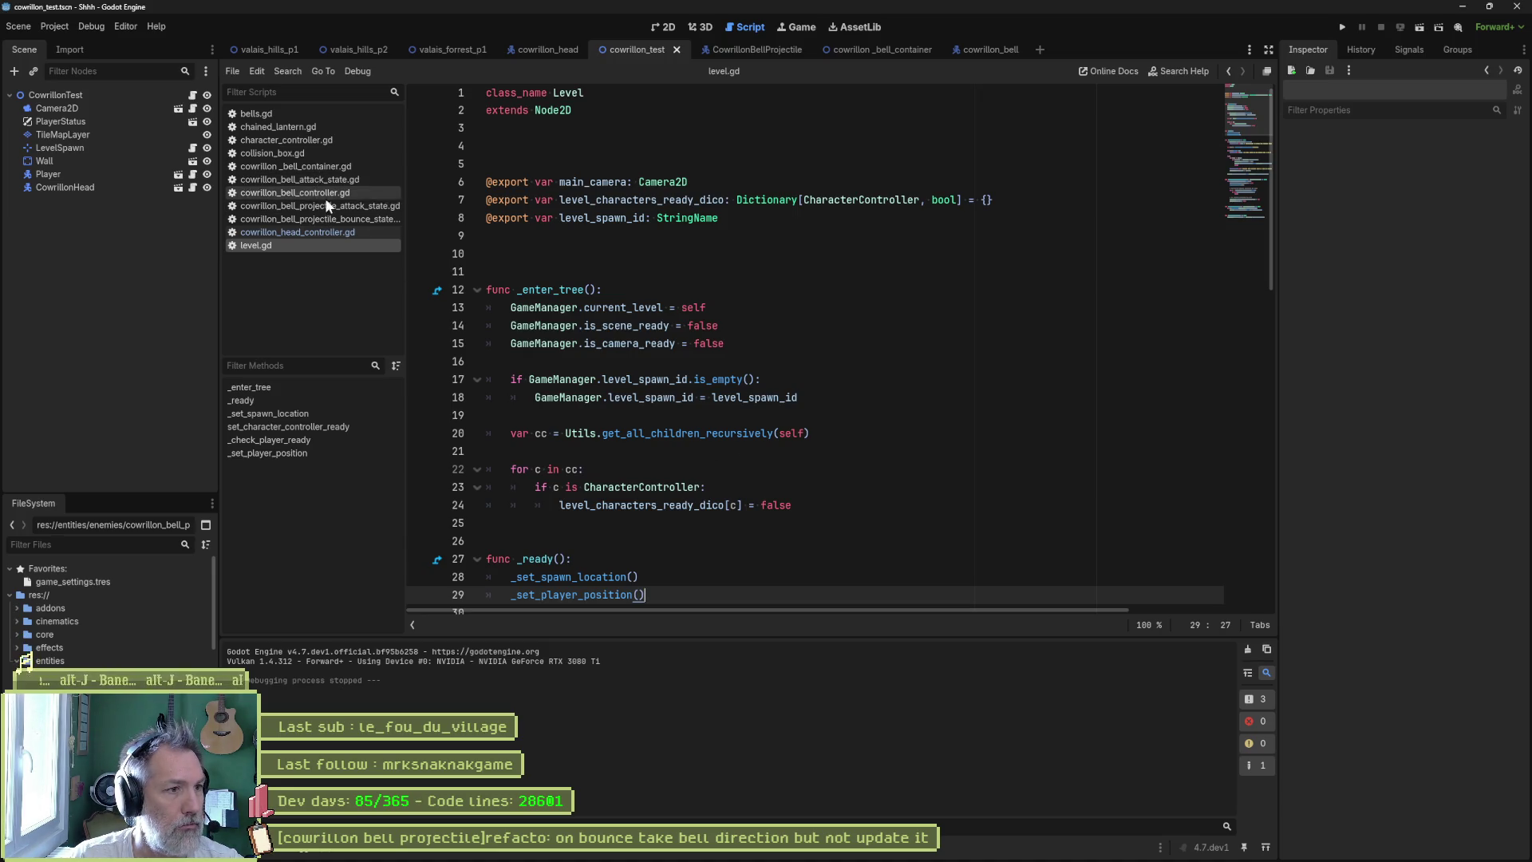
# - Open cowrillon_bell_projectile_bounce_state.gd and switch to Fork to see its uncommitted diff
pyautogui.click(319, 219)
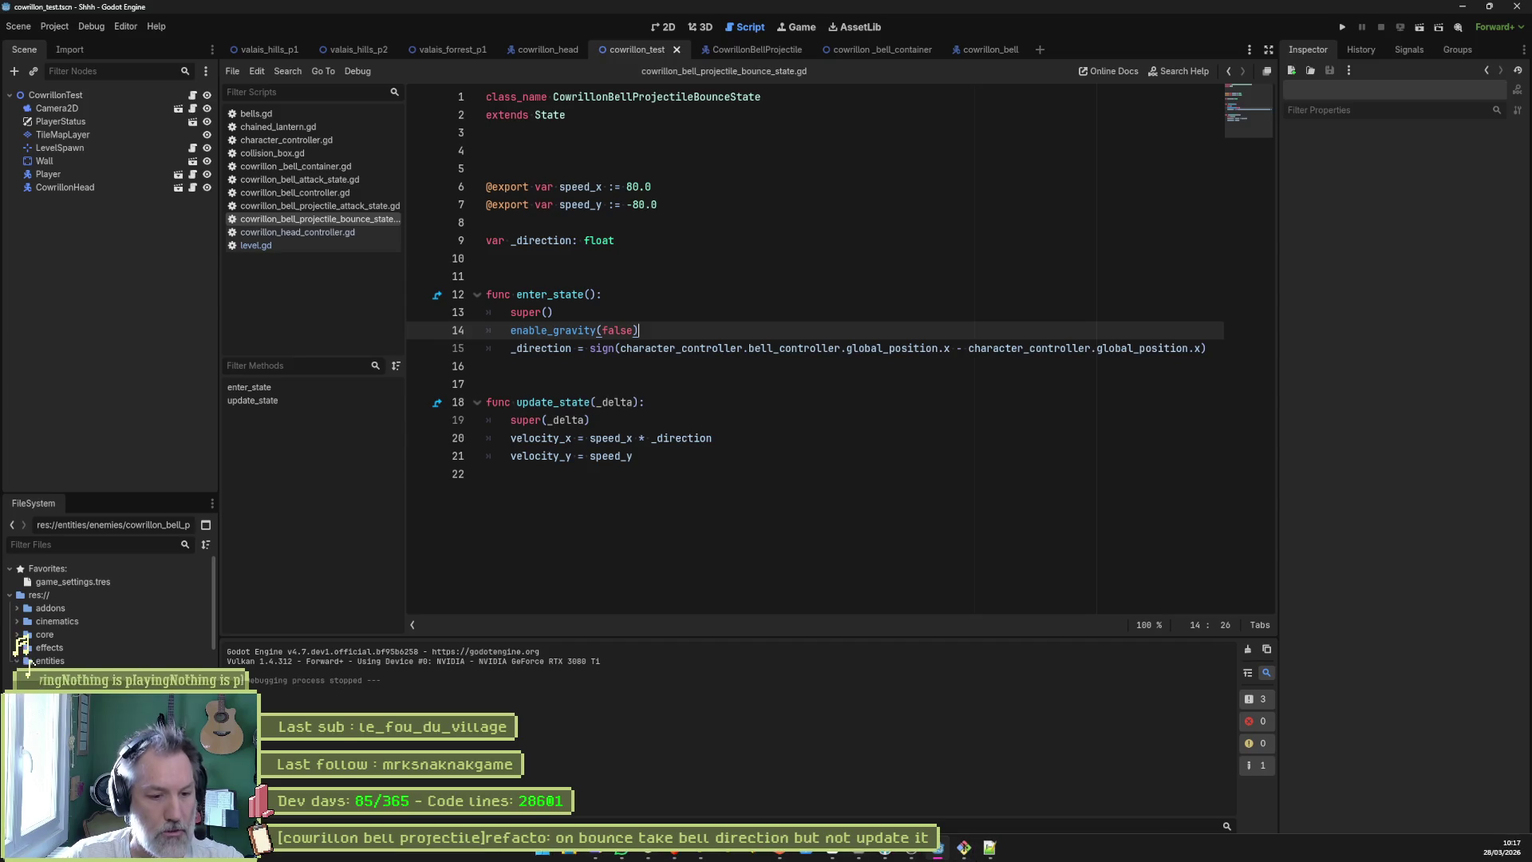
pyautogui.click(910, 851)
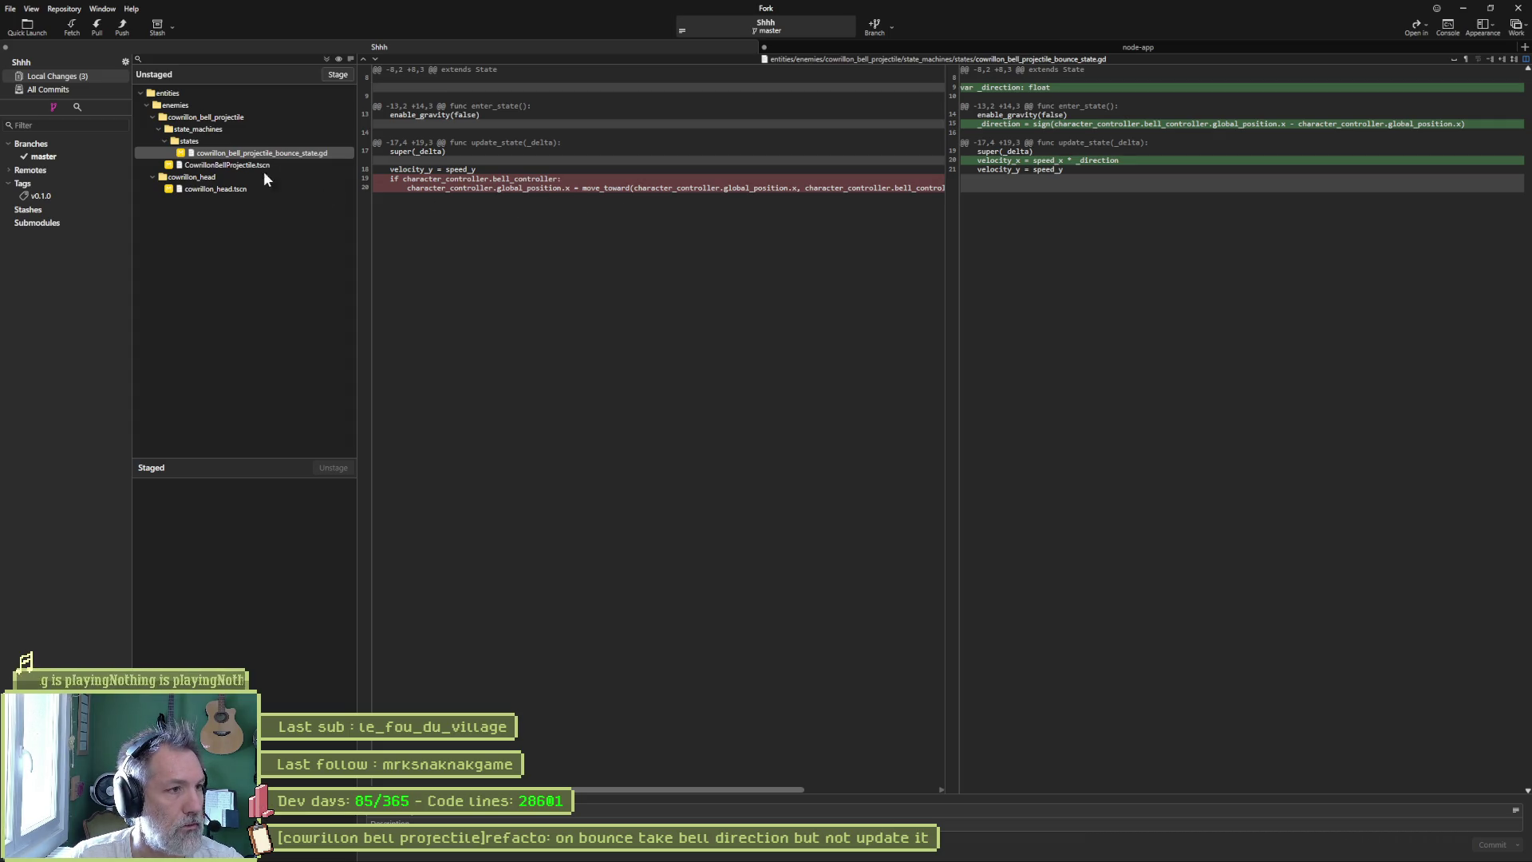
# - In Fork's master history, select the move_toward line in the latest bounce-state diff, then minimize Fork
pyautogui.click(66, 156)
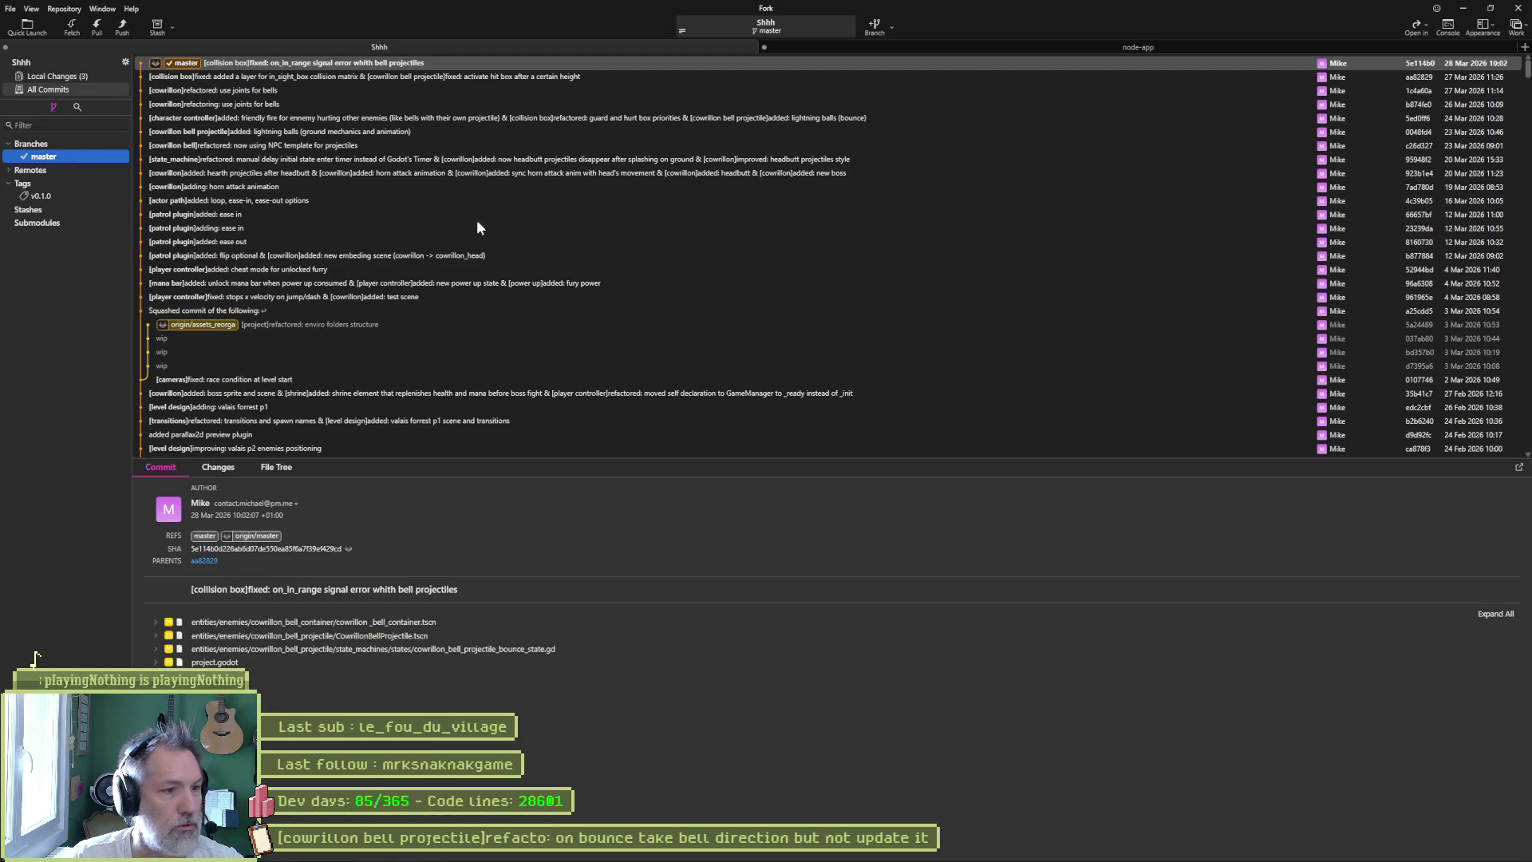
pyautogui.click(221, 467)
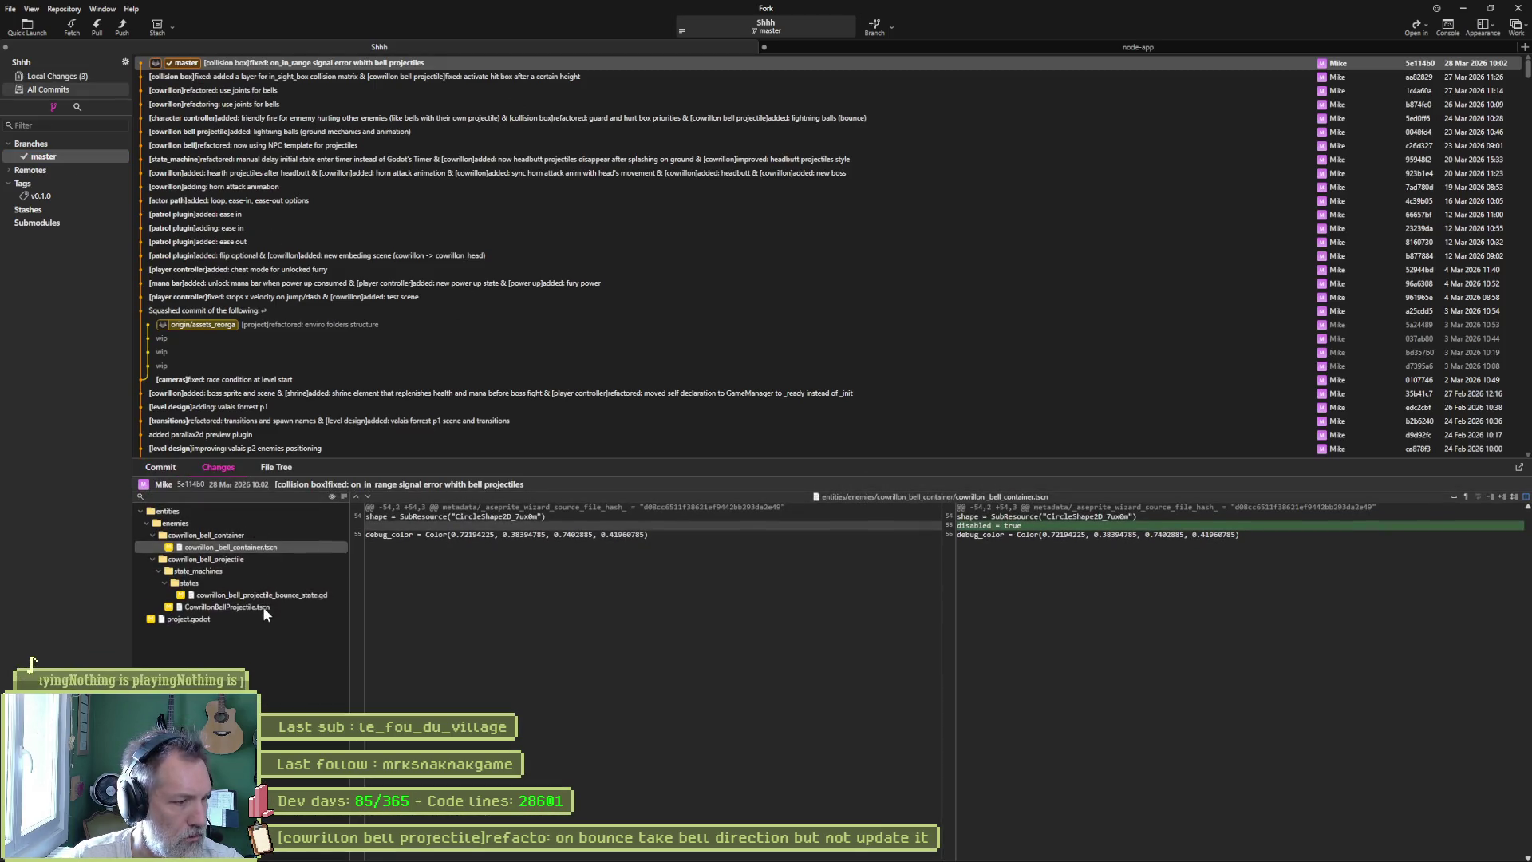
pyautogui.click(286, 596)
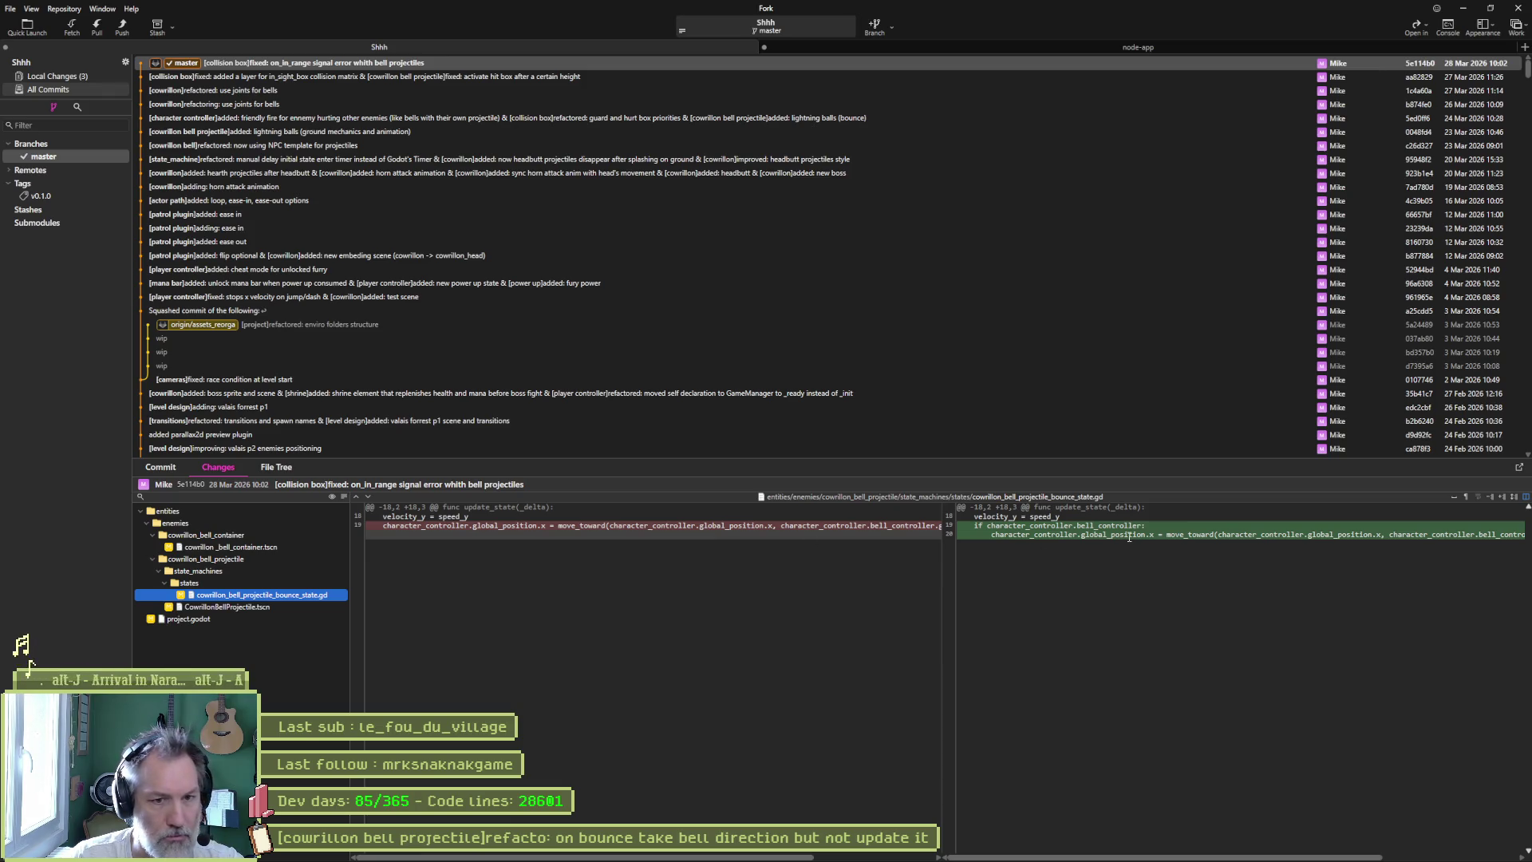
pyautogui.click(1061, 543)
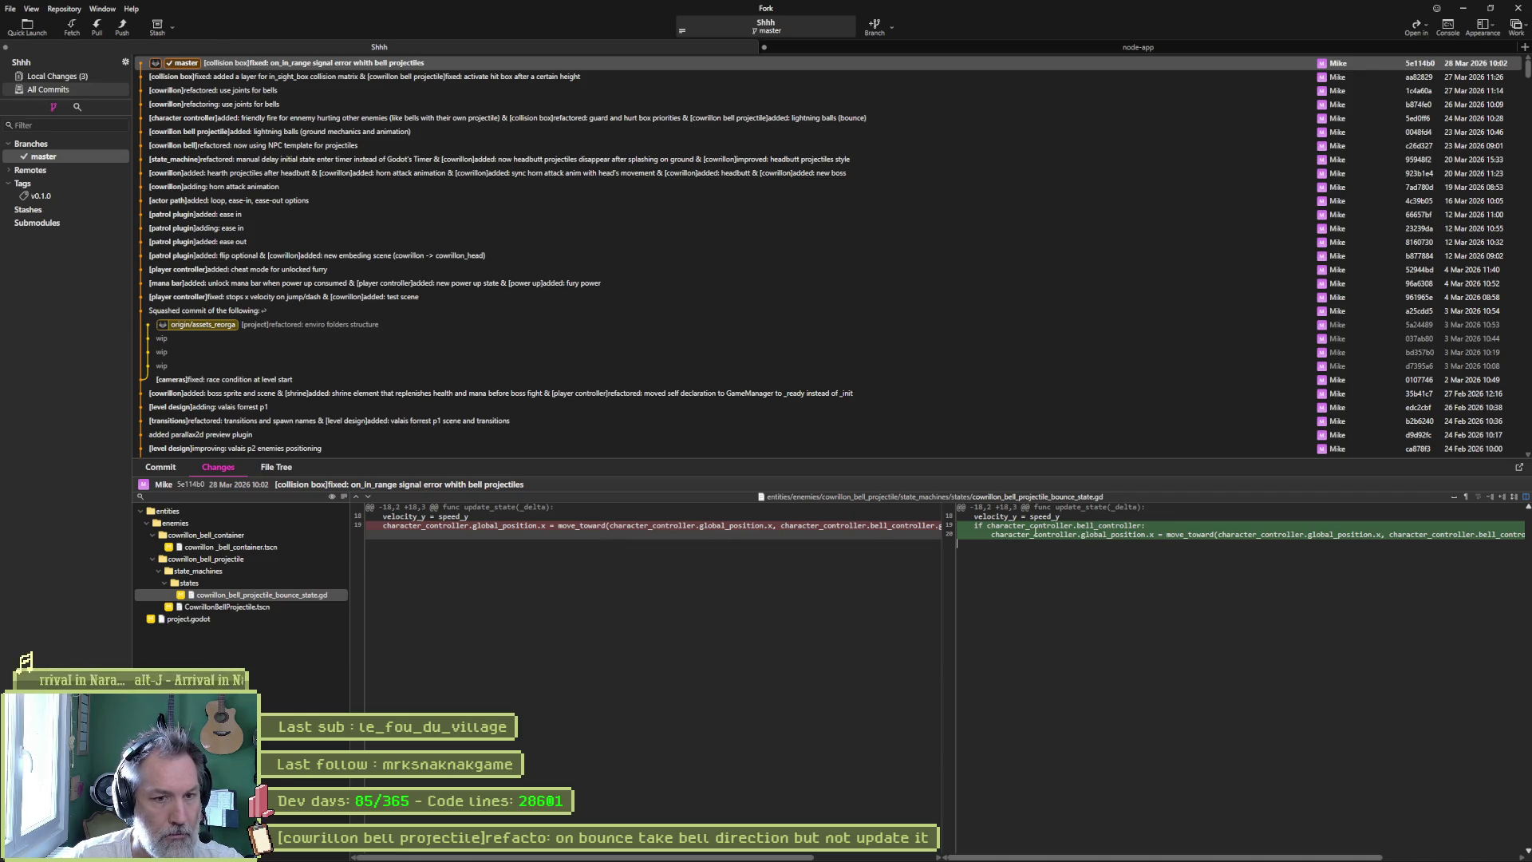
pyautogui.tripleClick(618, 533)
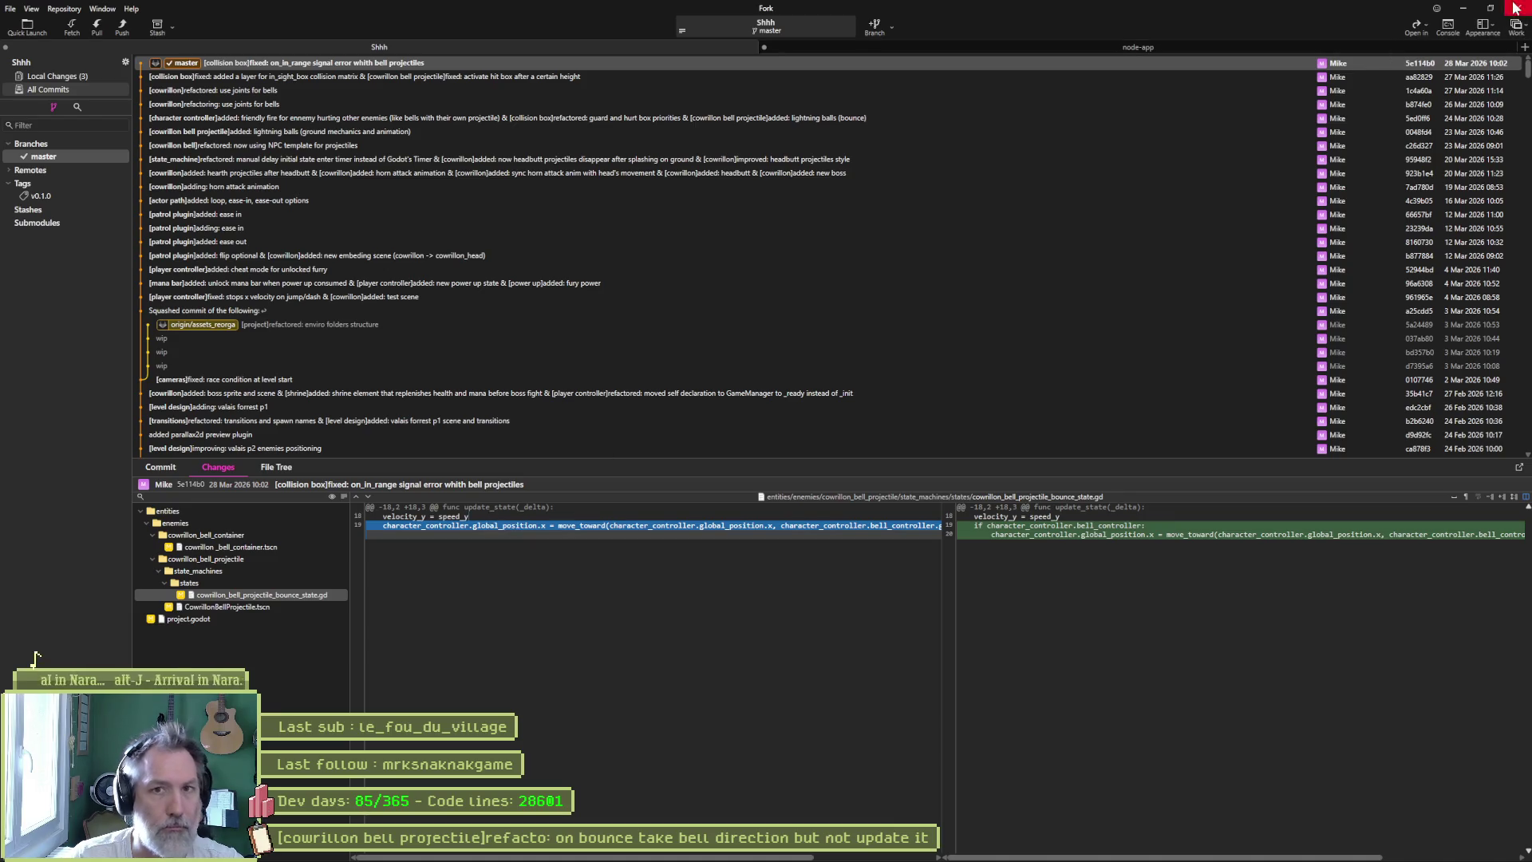
pyautogui.click(1462, 8)
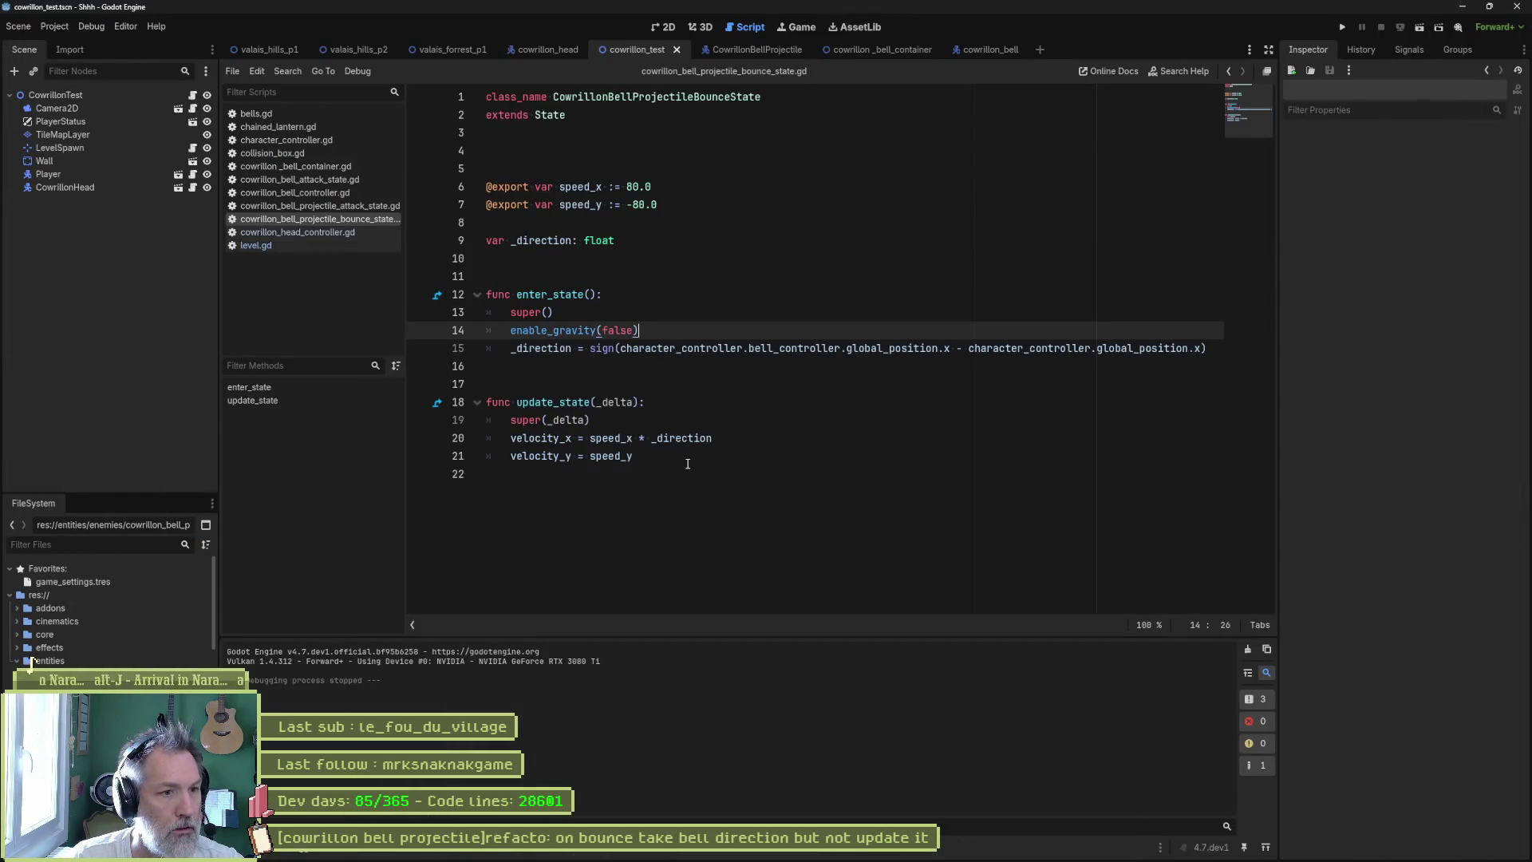
# - Paste the move_toward line into update and rename _direction to _target_x on lines 9 and 15
pyautogui.click(689, 461)
pyautogui.hotkey('ctrl', 'v')
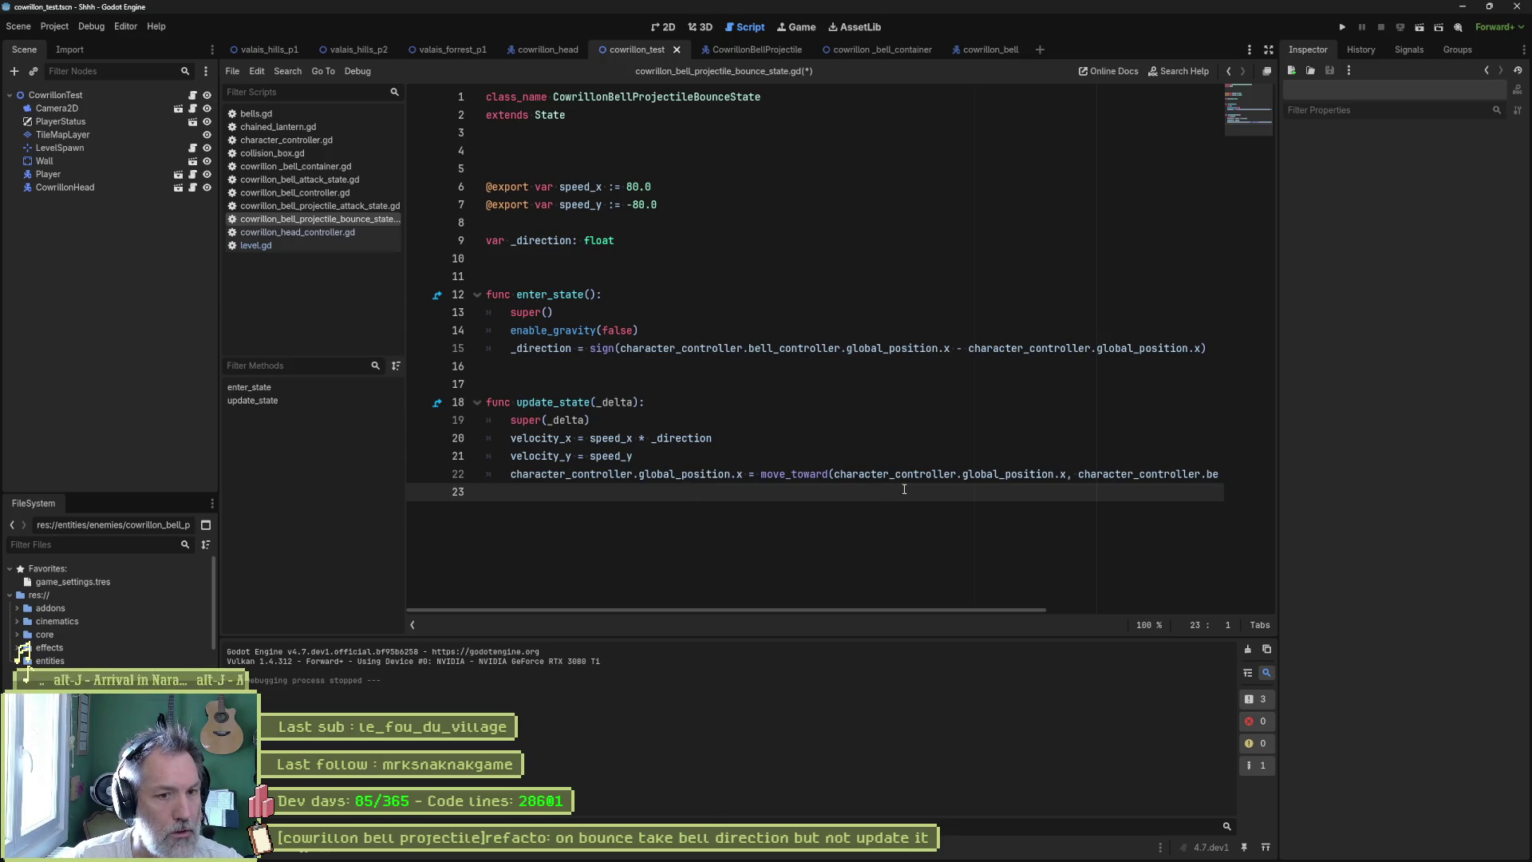
pyautogui.doubleClick(572, 349)
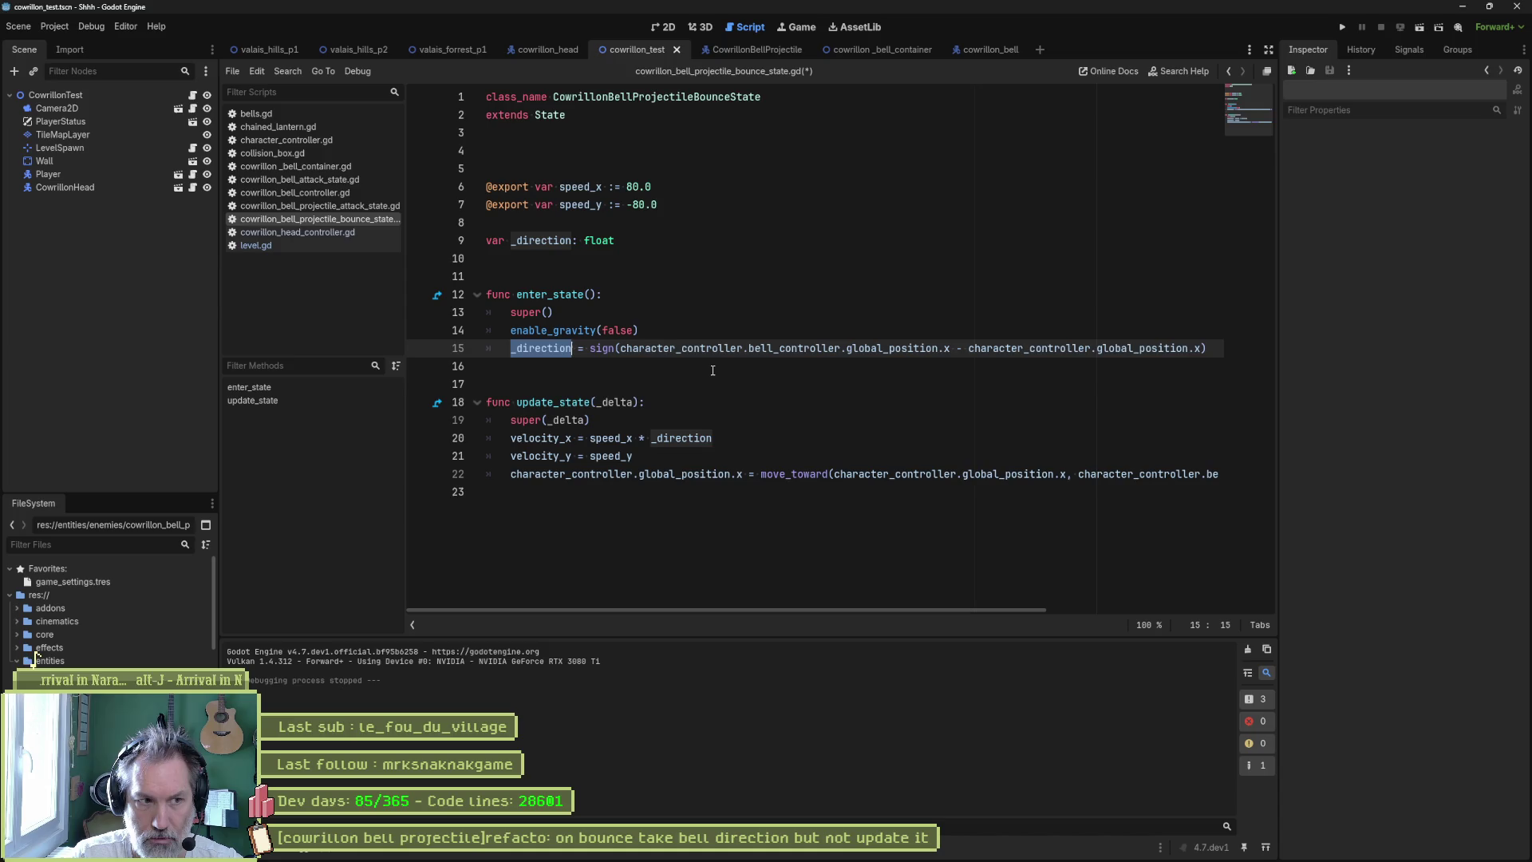
pyautogui.write('_target')
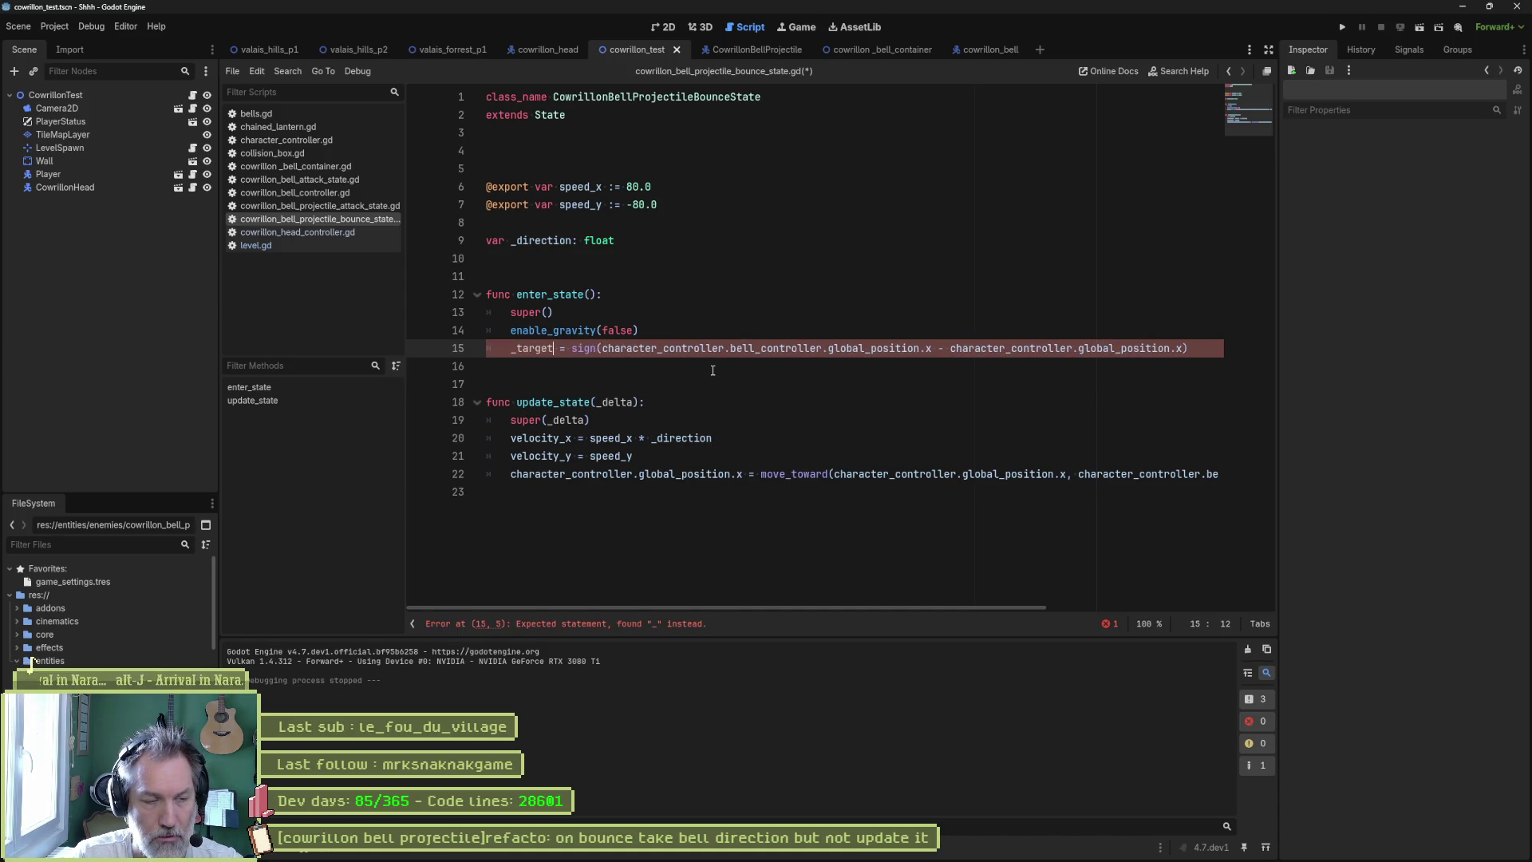
pyautogui.write('_x')
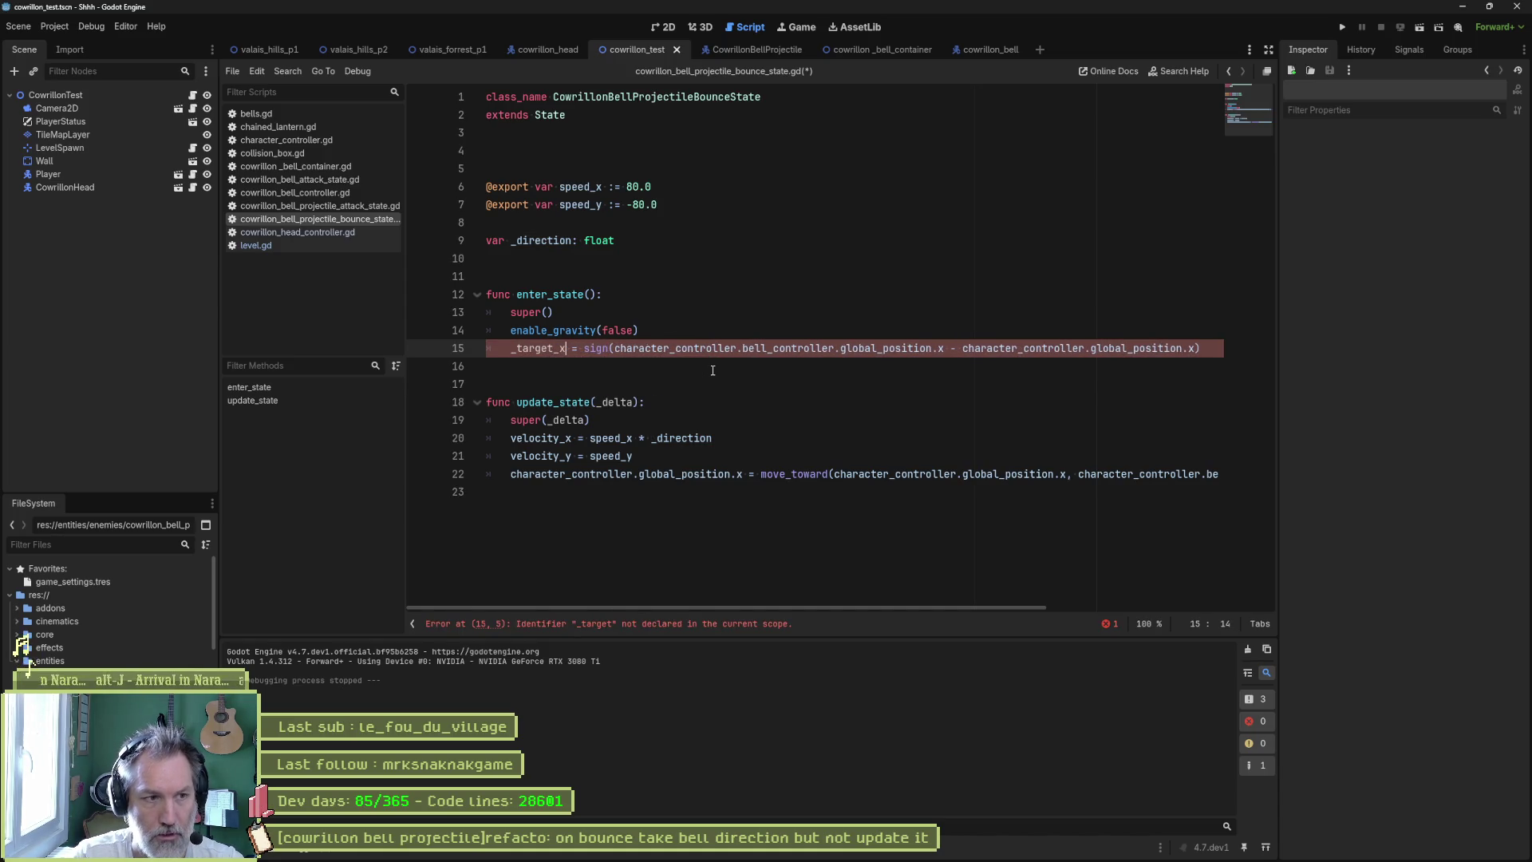
pyautogui.doubleClick(540, 349)
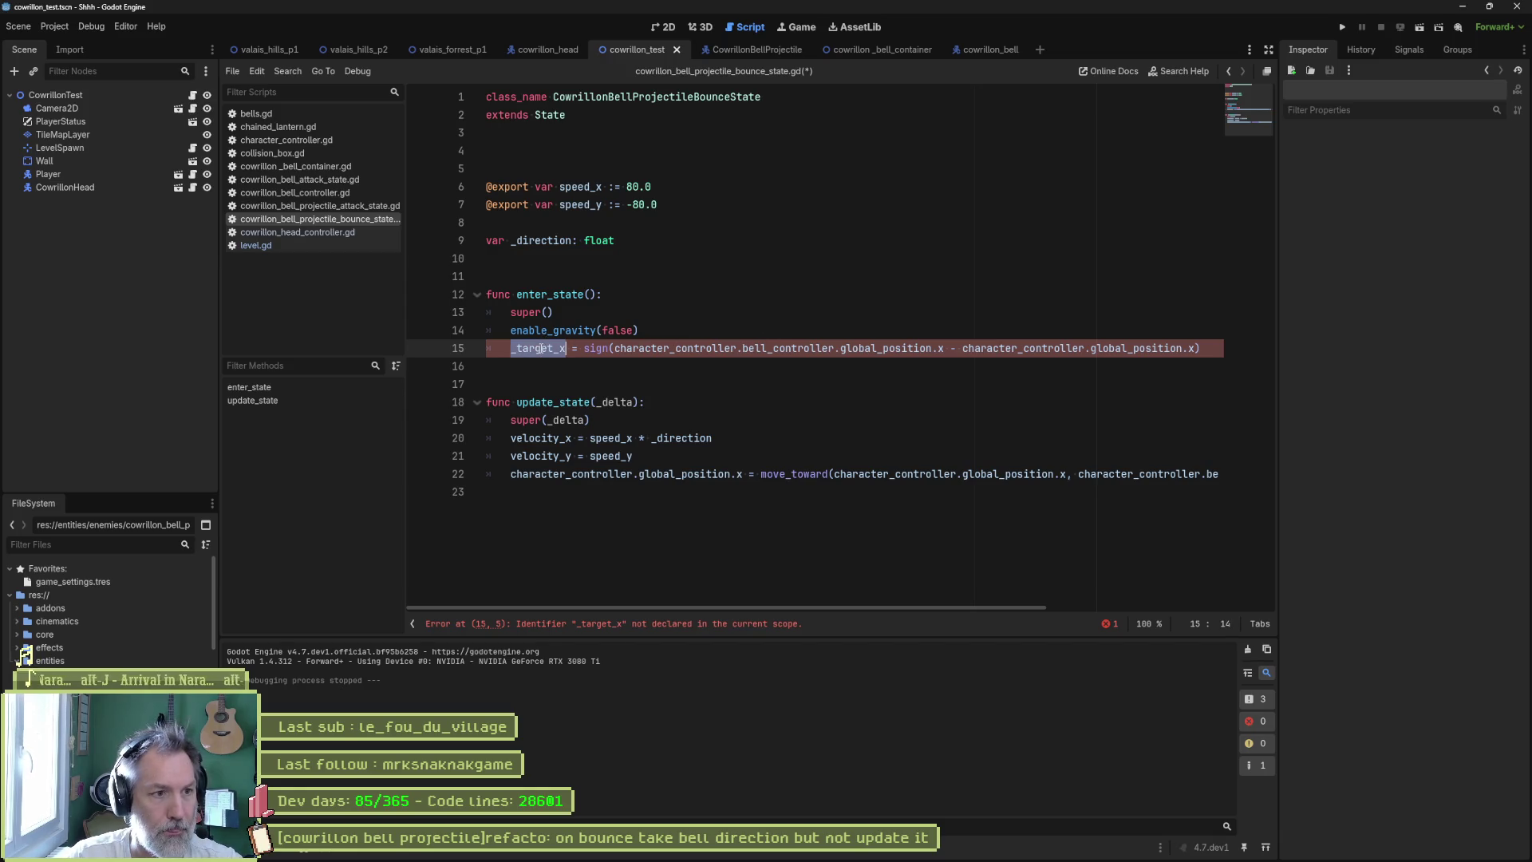
pyautogui.hotkey('ctrl', 'c')
pyautogui.doubleClick(538, 240)
pyautogui.hotkey('ctrl', 'v')
# - Remove sign() and the direction subtraction from line 15, then run the test scene
pyautogui.moveTo(584, 349); pyautogui.dragTo(614, 349)
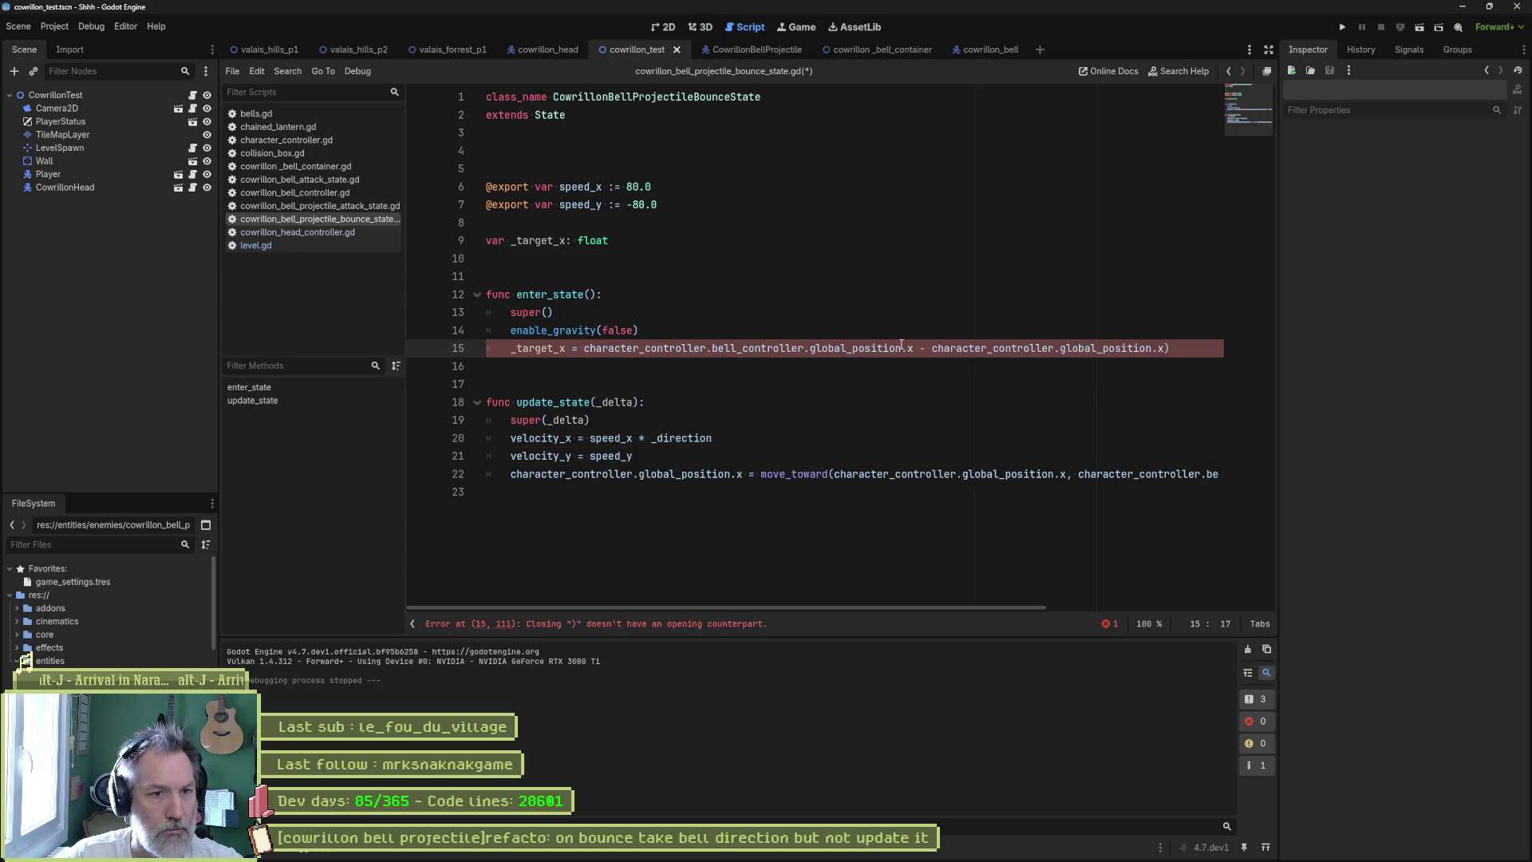
pyautogui.moveTo(928, 351); pyautogui.dragTo(1251, 351)
pyautogui.press('Delete')
pyautogui.press('F6')
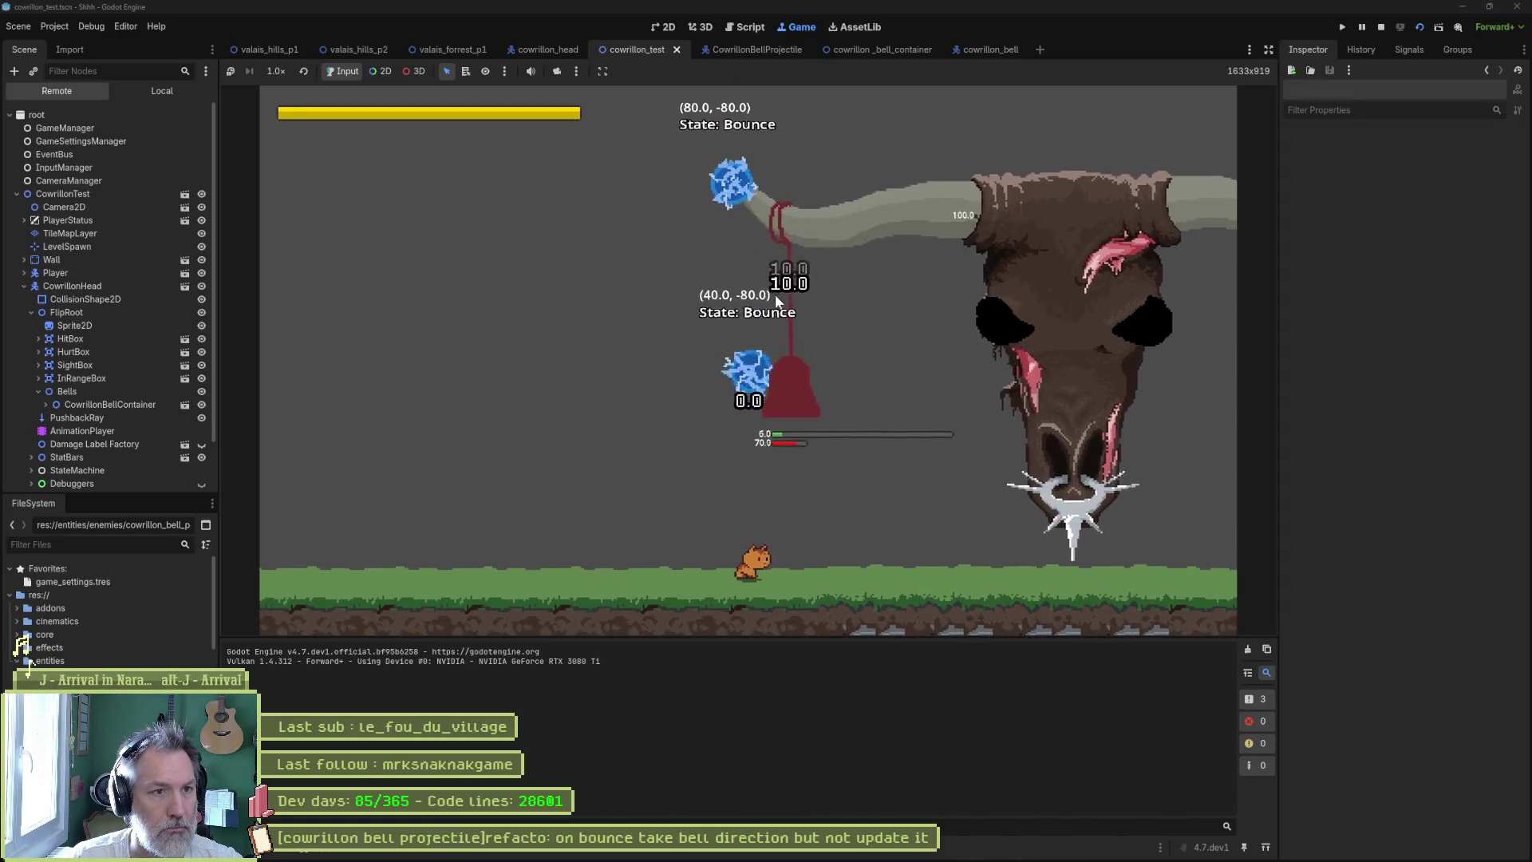
# - Stop the game and duplicate line 15 as _origin_x = character_controller.global_position.x
pyautogui.press('F8')
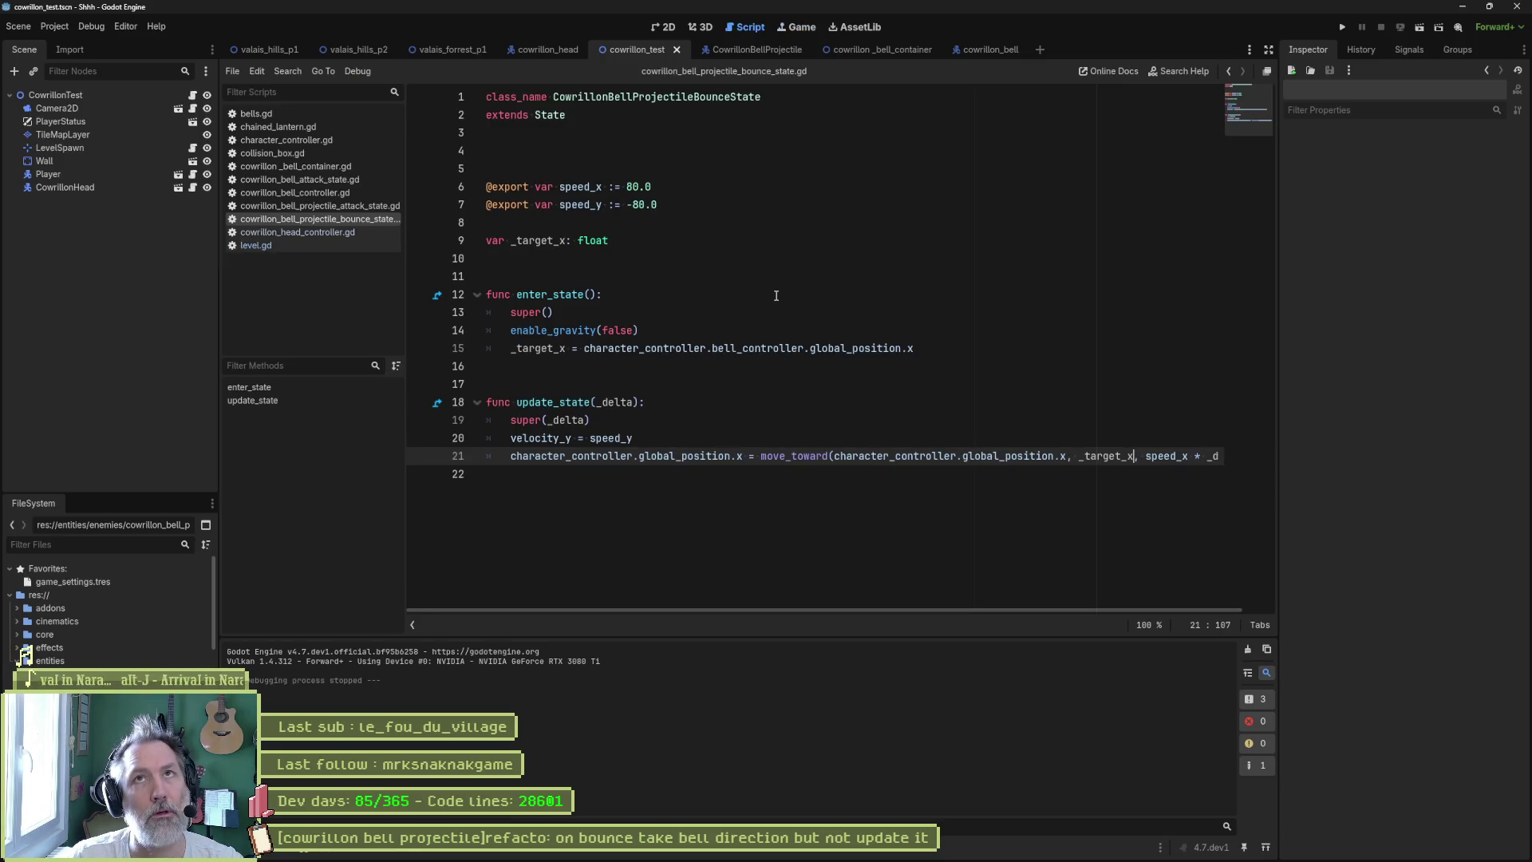
pyautogui.doubleClick(565, 353)
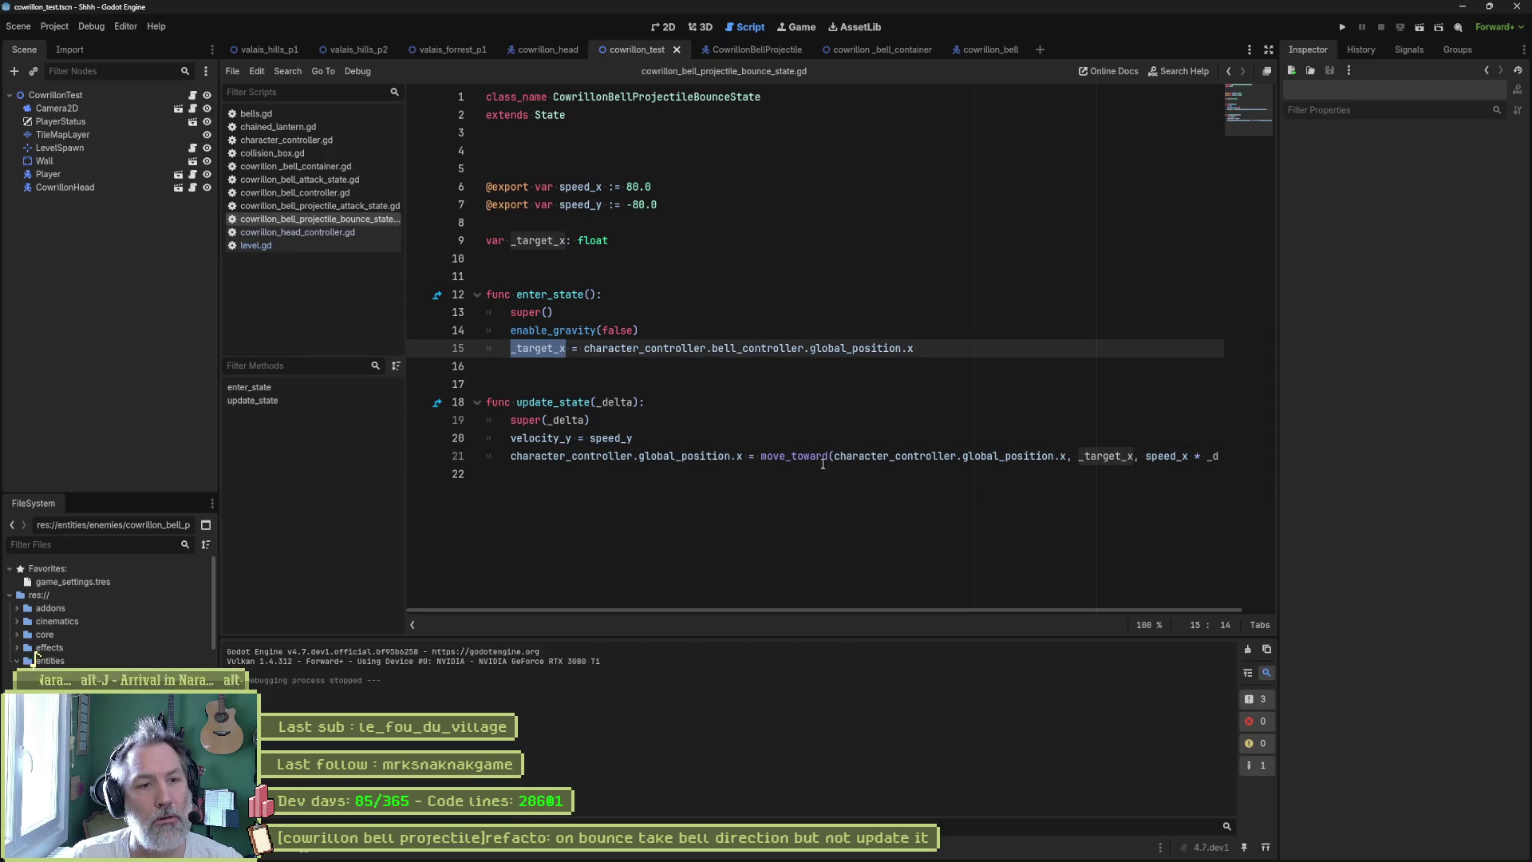
pyautogui.doubleClick(975, 457)
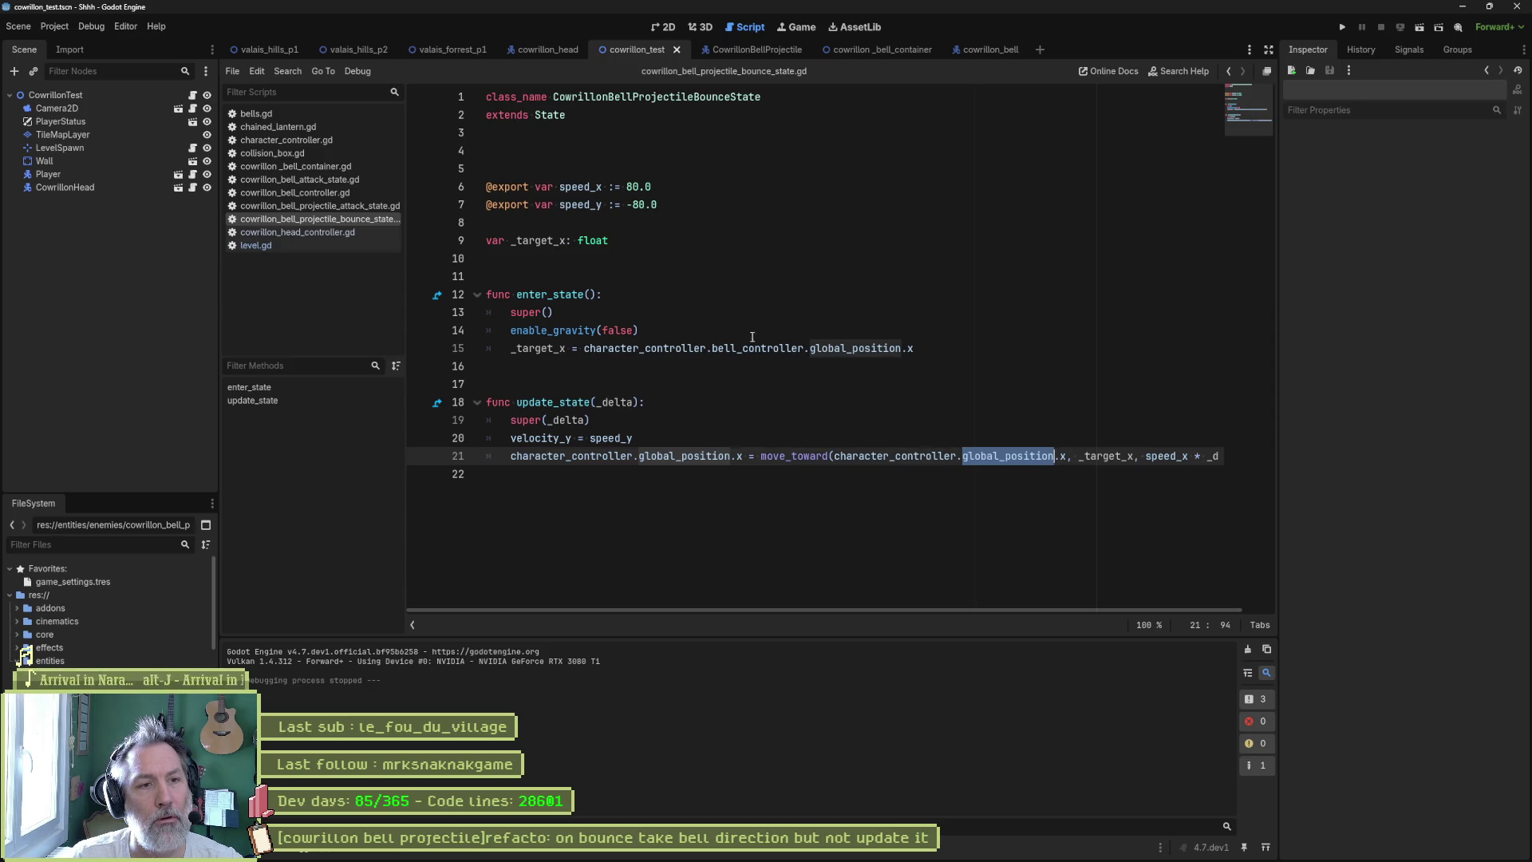
pyautogui.click(917, 348)
pyautogui.hotkey('shift', 'Up')
pyautogui.hotkey('ctrl', 'shift', 'd')
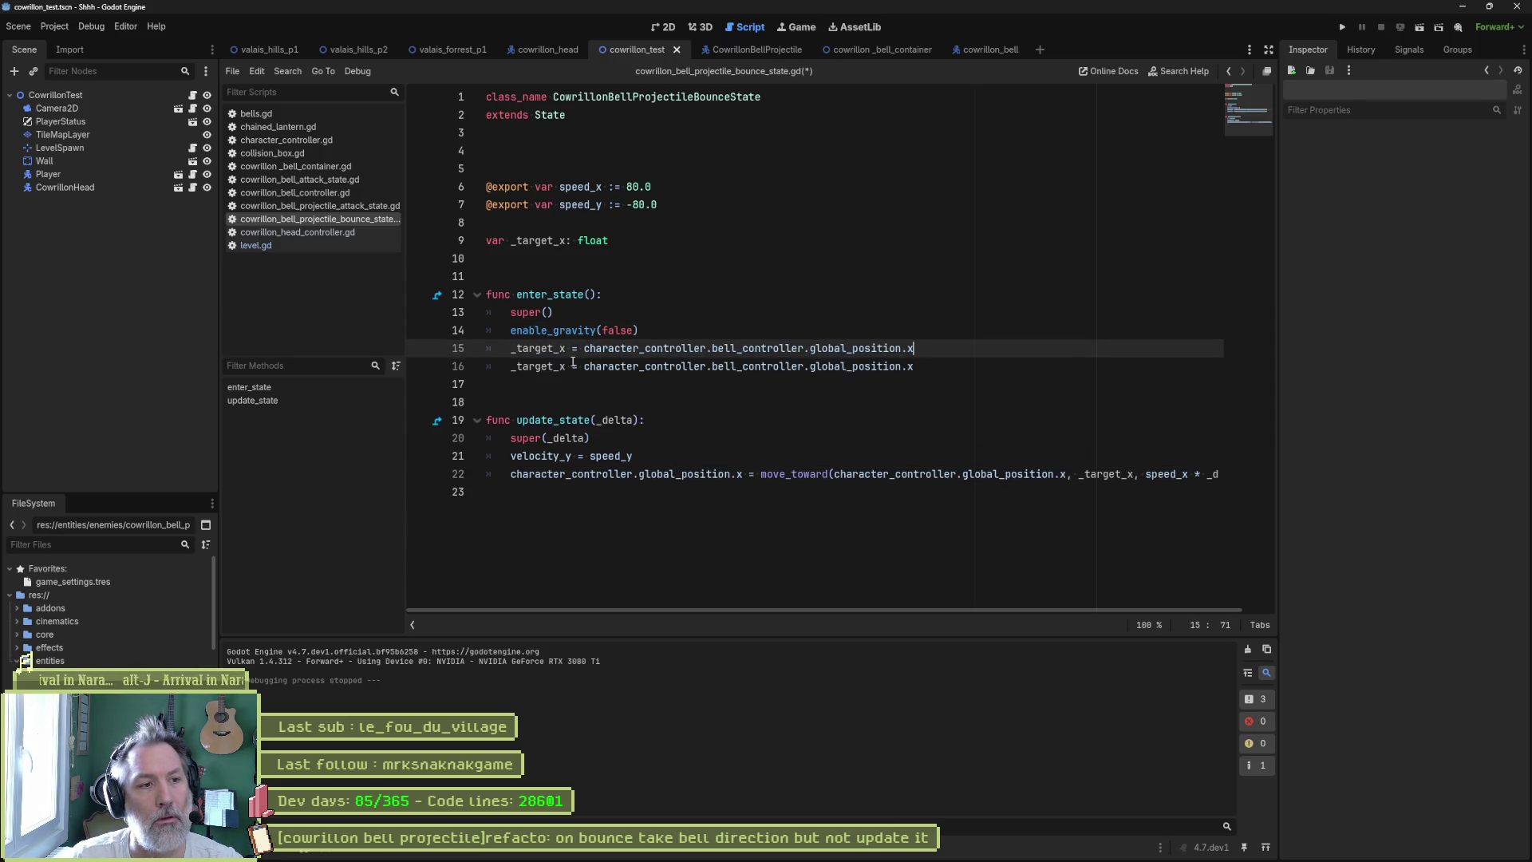
pyautogui.moveTo(553, 351); pyautogui.dragTo(513, 351)
pyautogui.write('origin')
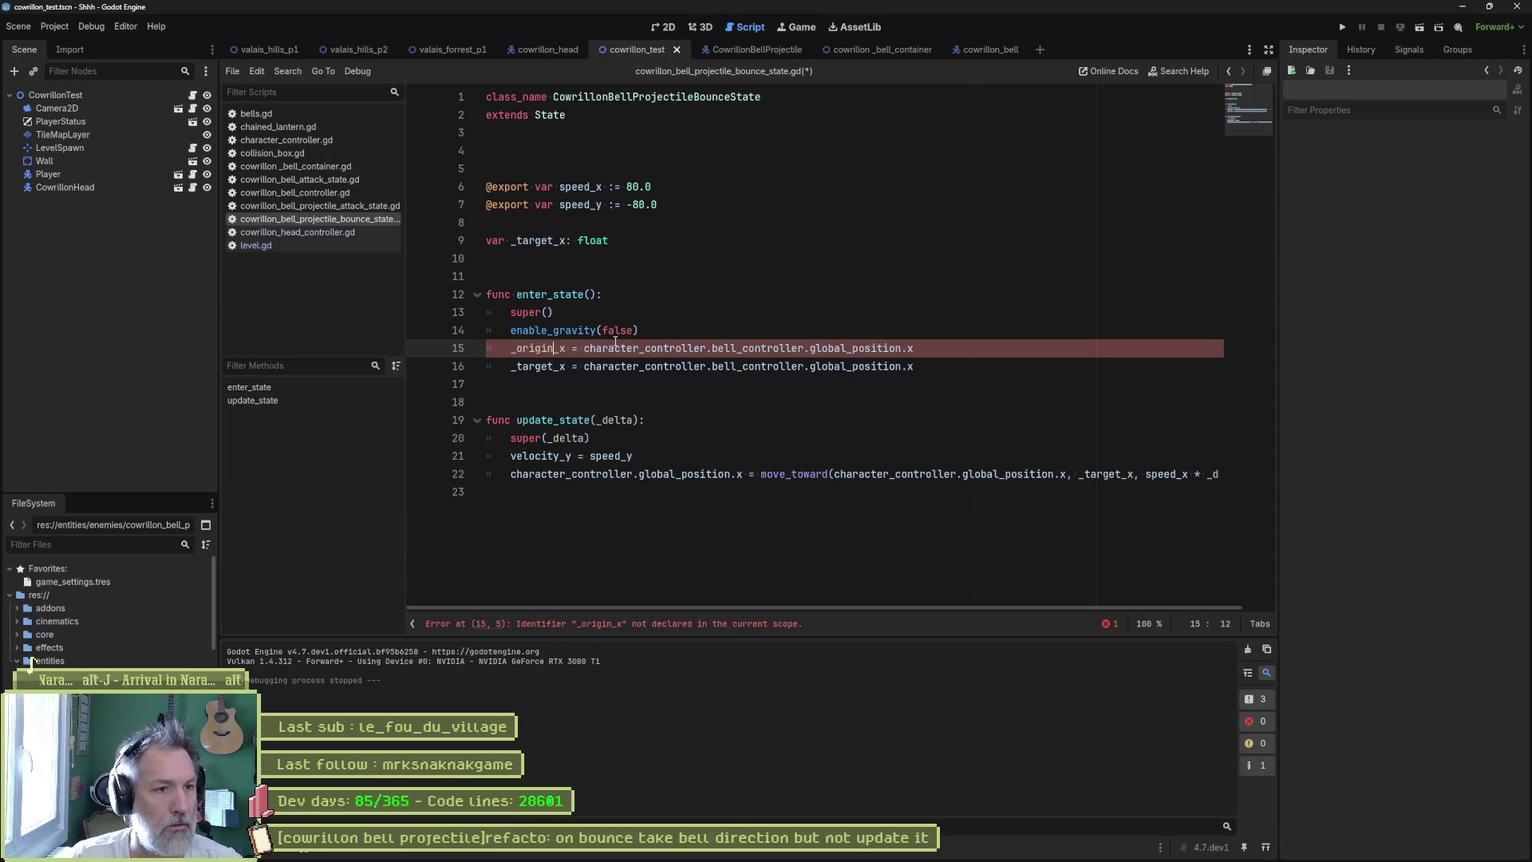
pyautogui.doubleClick(738, 349)
pyautogui.press('Delete')
pyautogui.press('Delete')
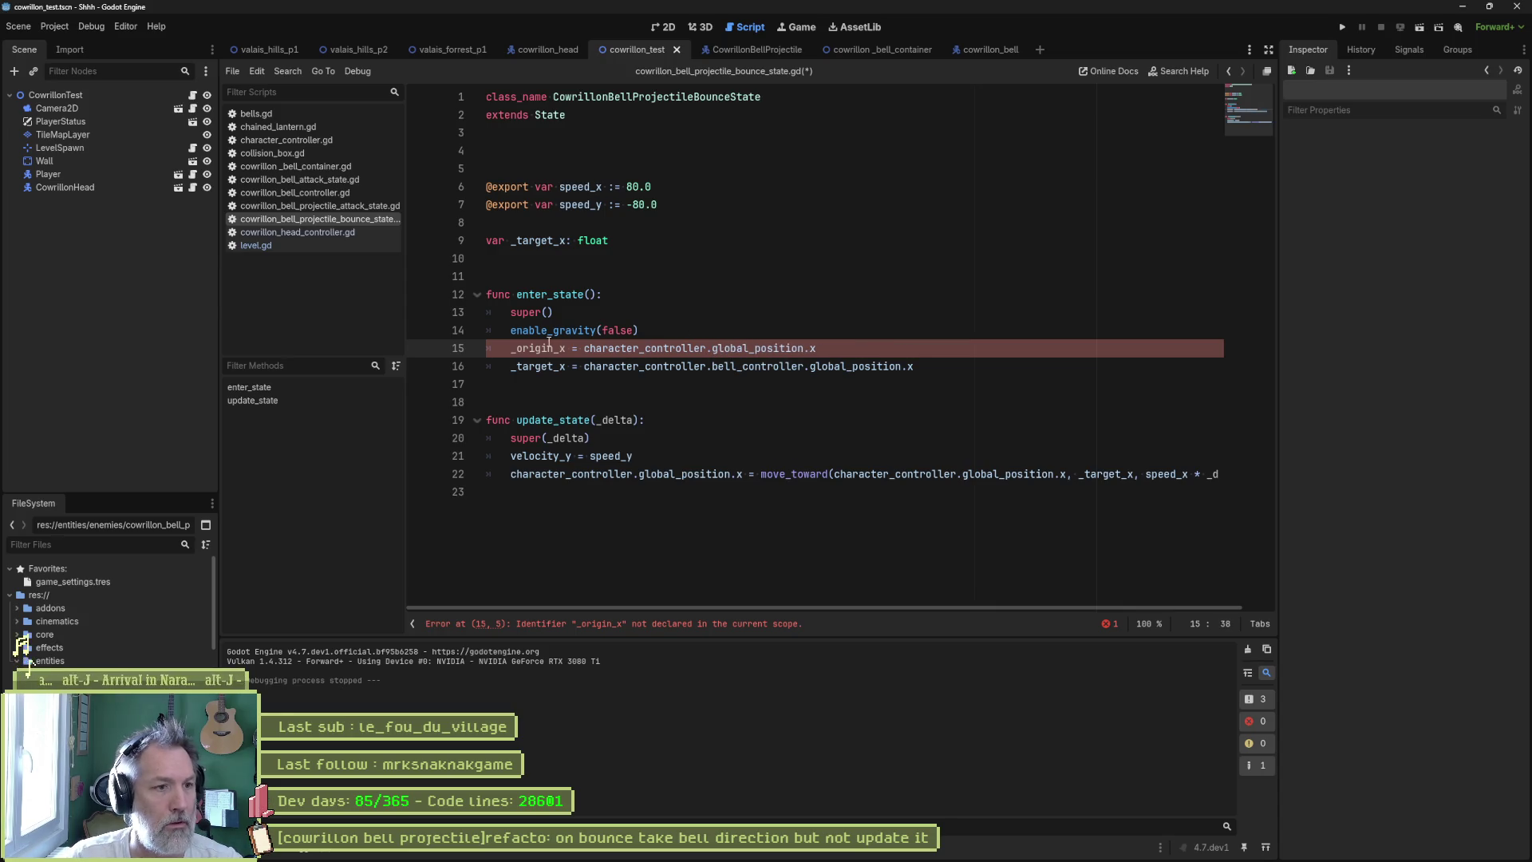
# - Declare var _origin_x by duplicating the _target_x declaration on line 9
pyautogui.click(642, 245)
pyautogui.hotkey('ctrl', 'alt', 'Down')
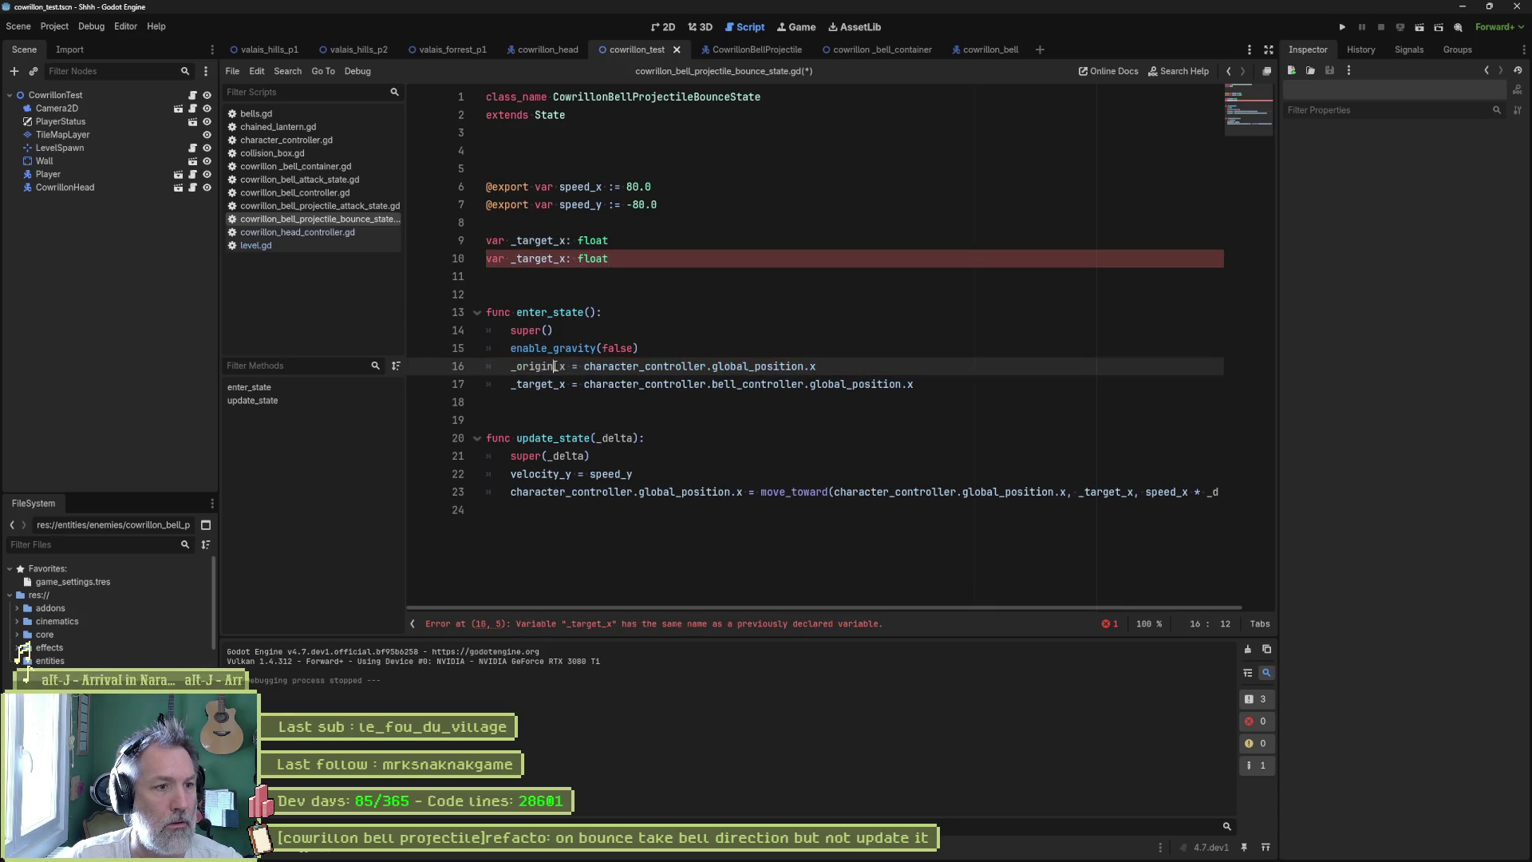
pyautogui.doubleClick(536, 241)
pyautogui.hotkey('ctrl', 'v')
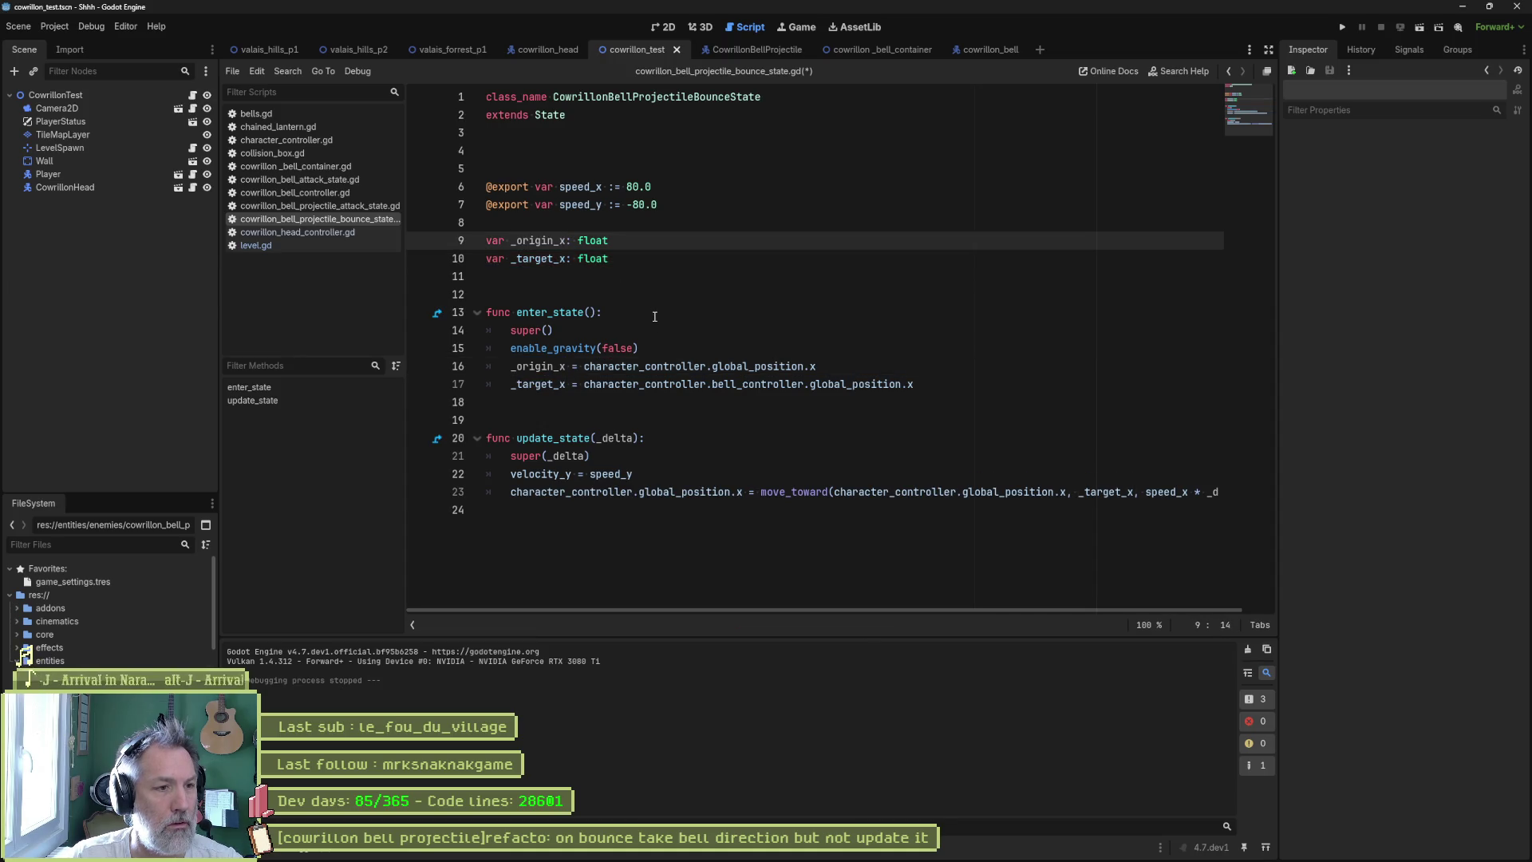
# - Pass _origin_x as move_toward's starting value and run the test scene
pyautogui.click(536, 367)
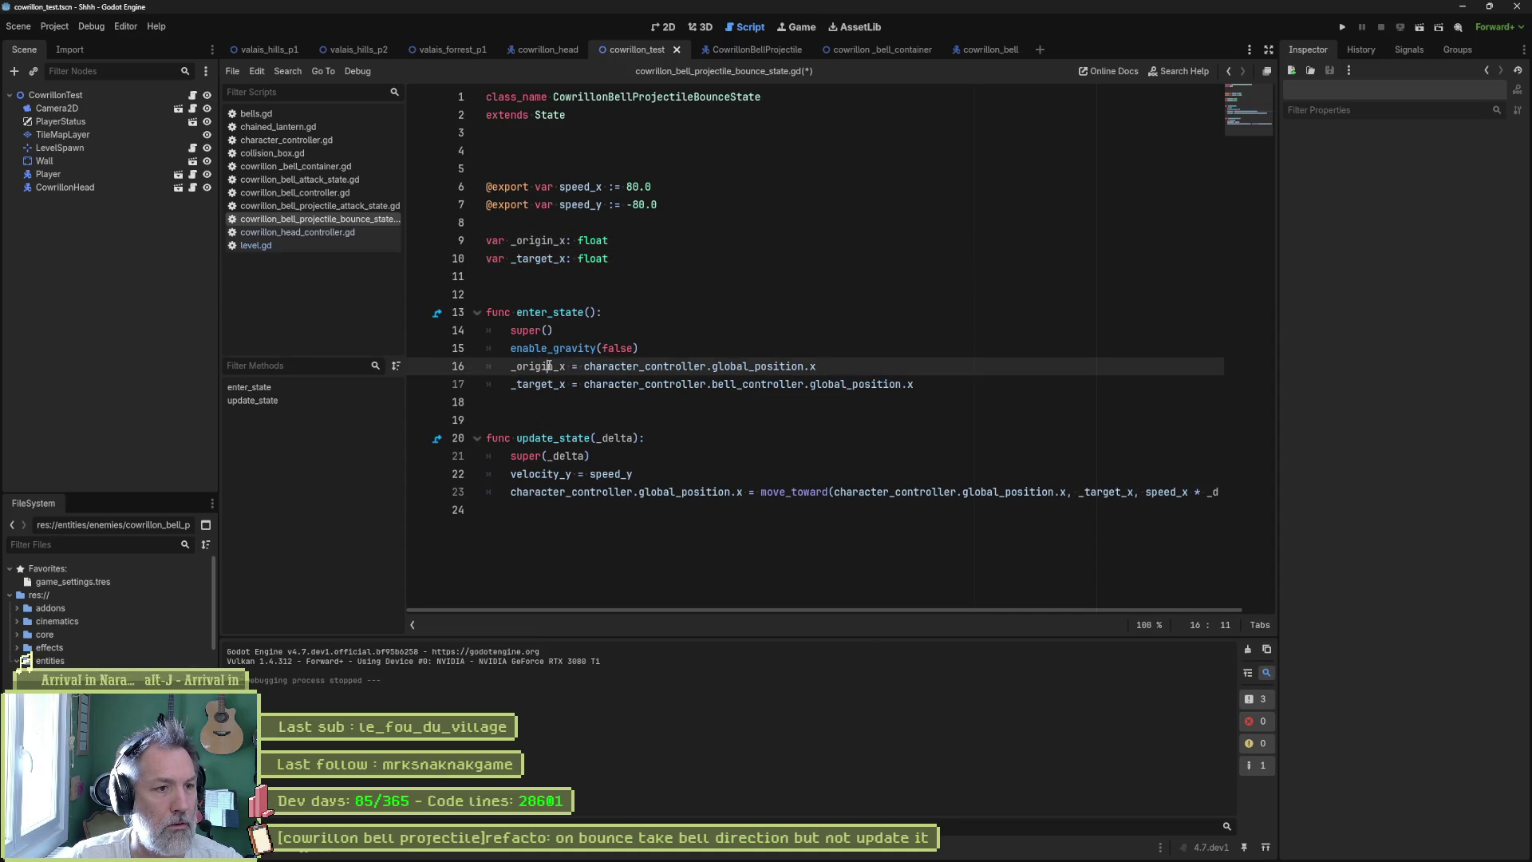
pyautogui.doubleClick(548, 366)
pyautogui.hotkey('ctrl', 'c')
pyautogui.moveTo(835, 492); pyautogui.dragTo(1066, 491)
pyautogui.hotkey('ctrl', 'v')
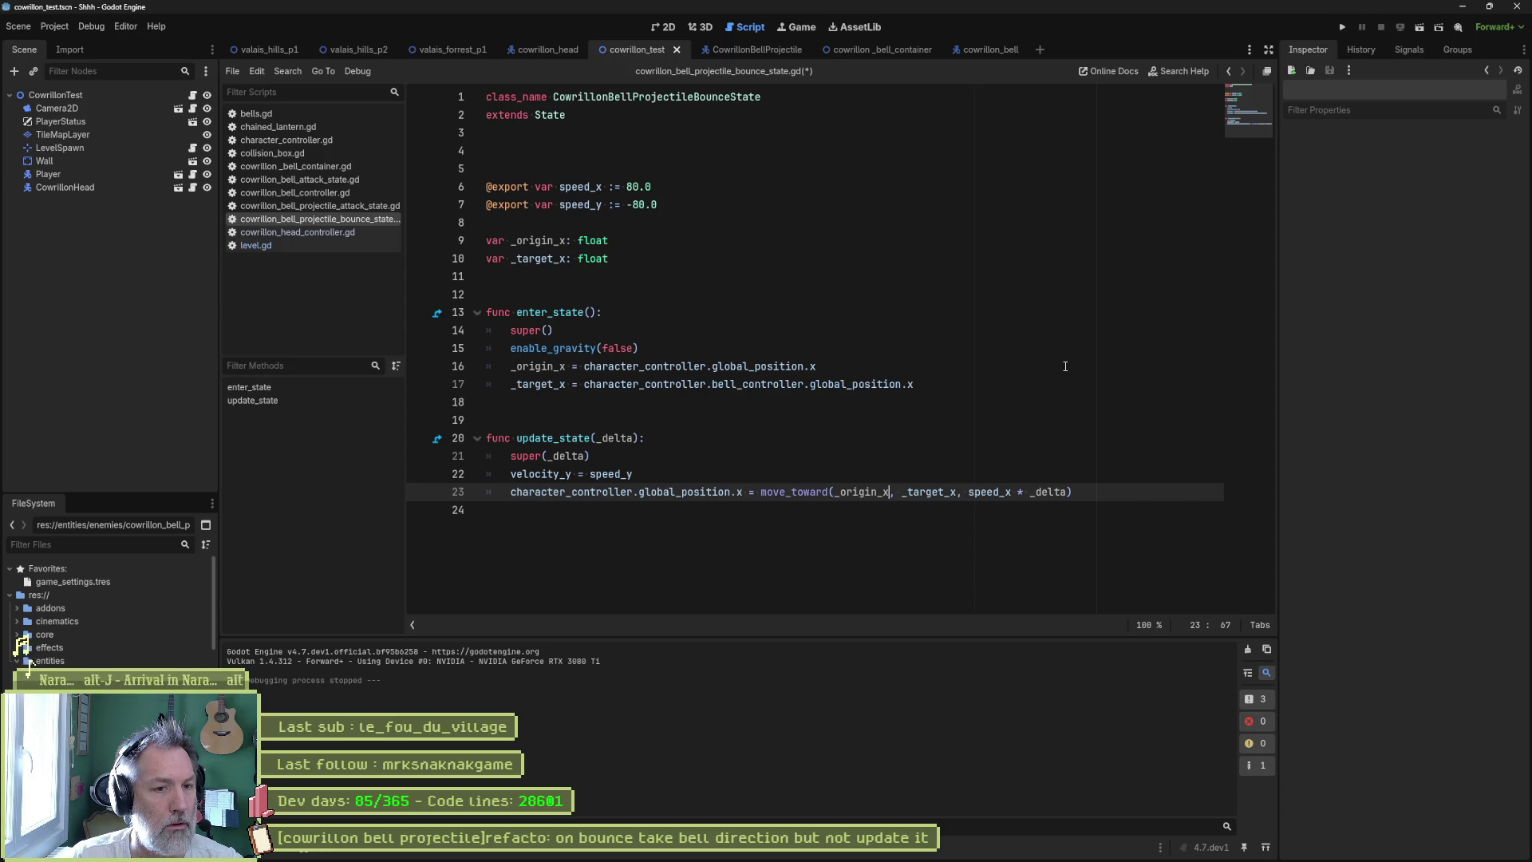
pyautogui.press('F6')
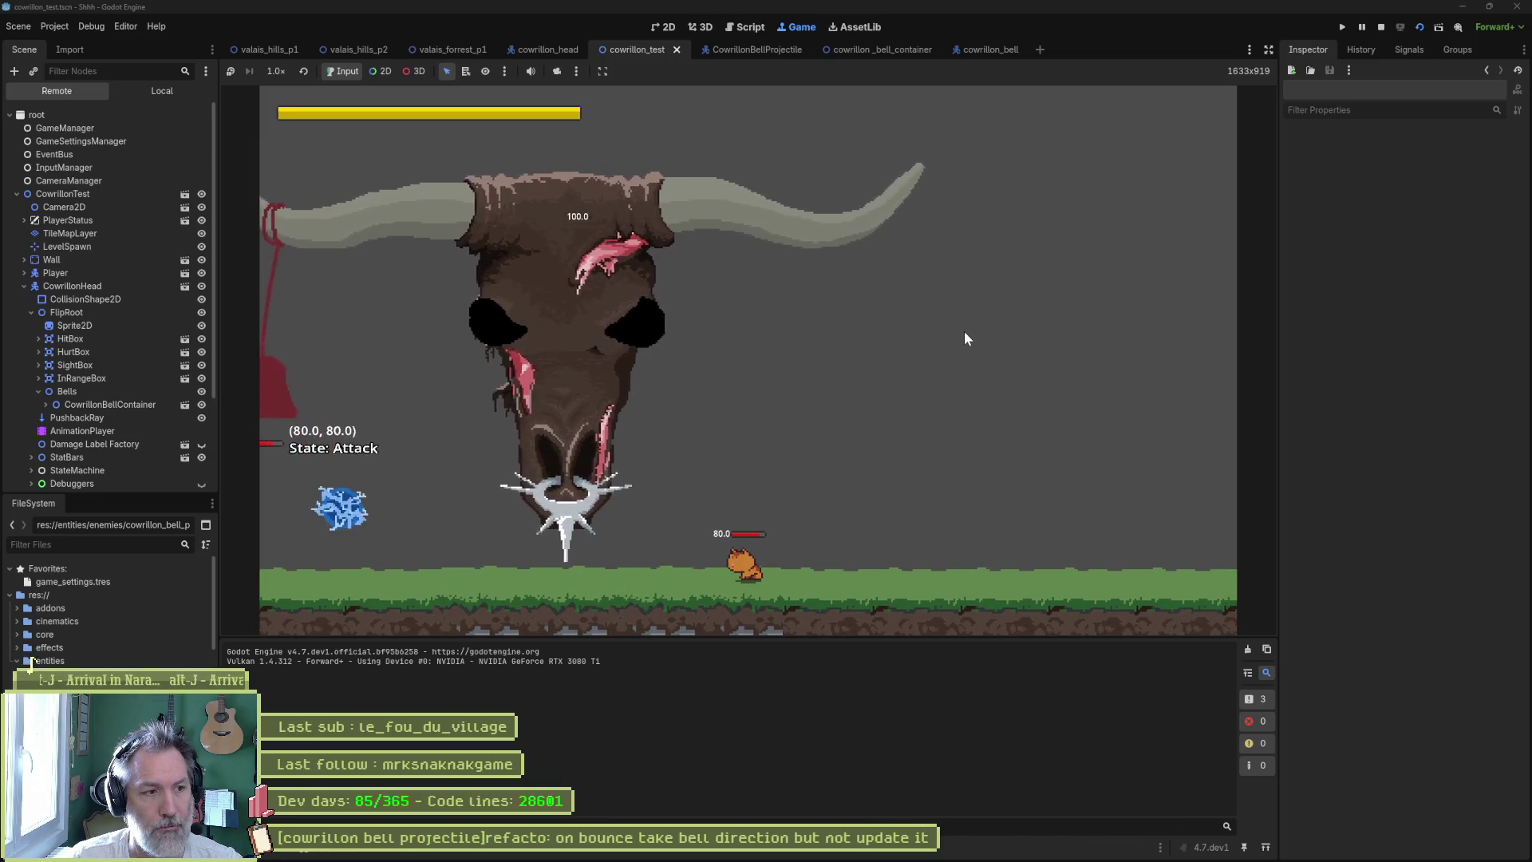
pyautogui.press('F8')
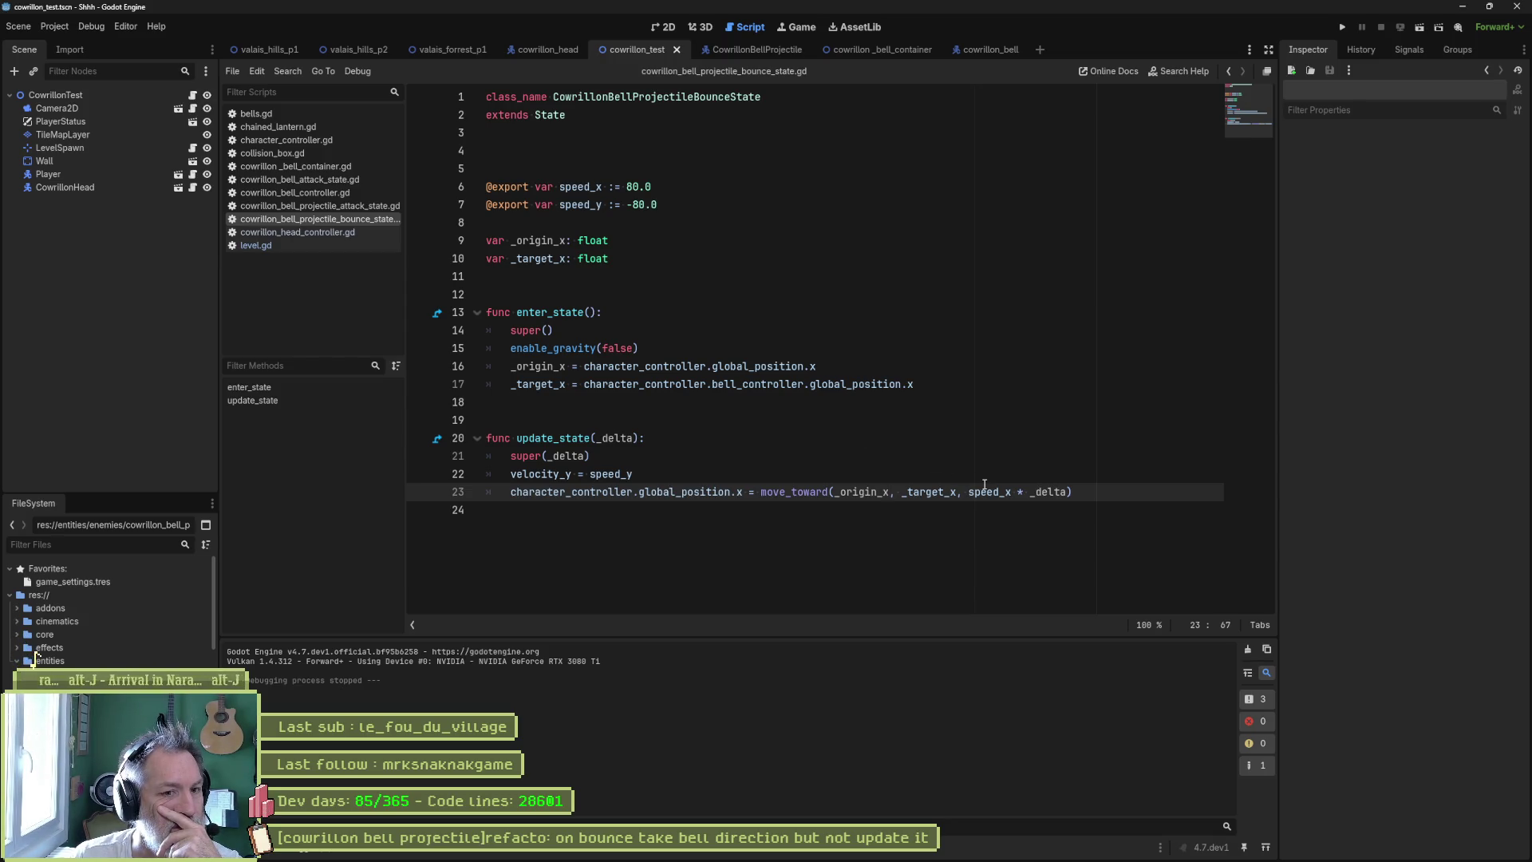
# - Assign line 23's move_toward result to velocity_x instead of global_position.x, then rerun the scene
pyautogui.moveTo(970, 492)
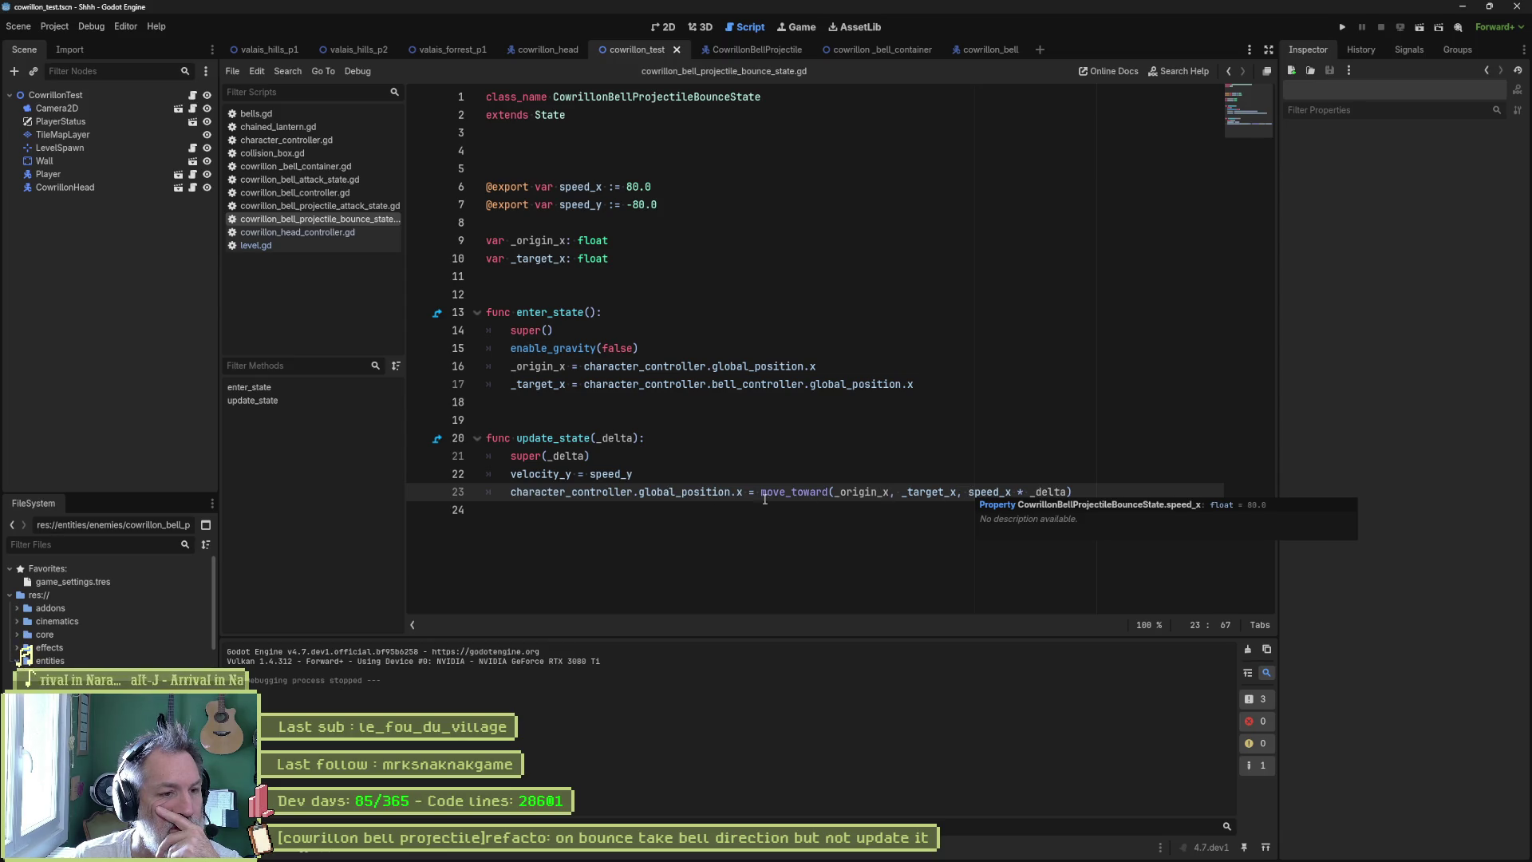
pyautogui.moveTo(510, 493); pyautogui.dragTo(744, 492)
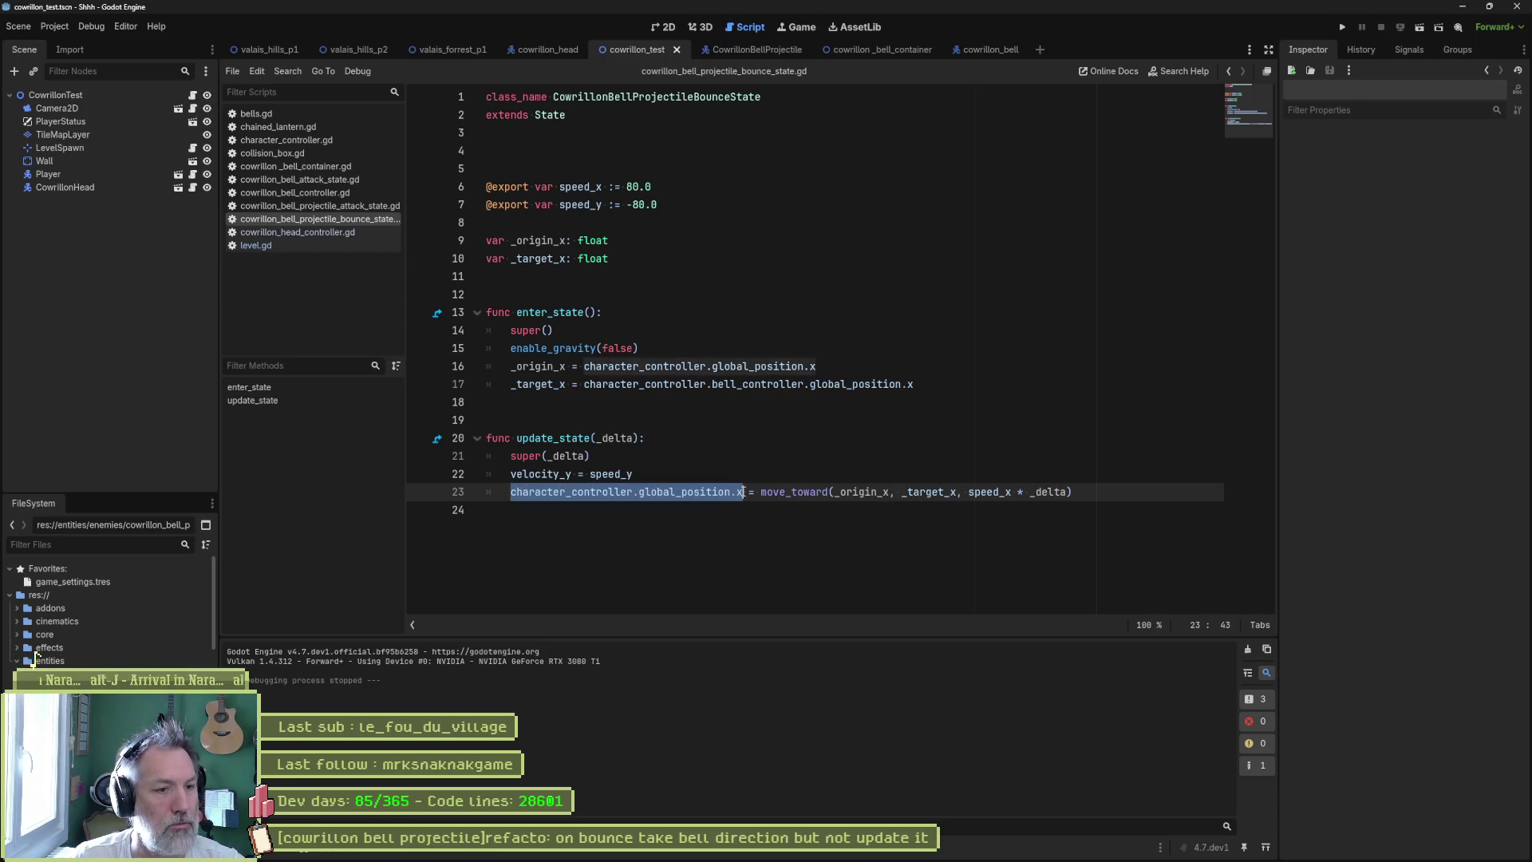
pyautogui.press('BackSpace')
pyautogui.write('velo')
pyautogui.press('Return')
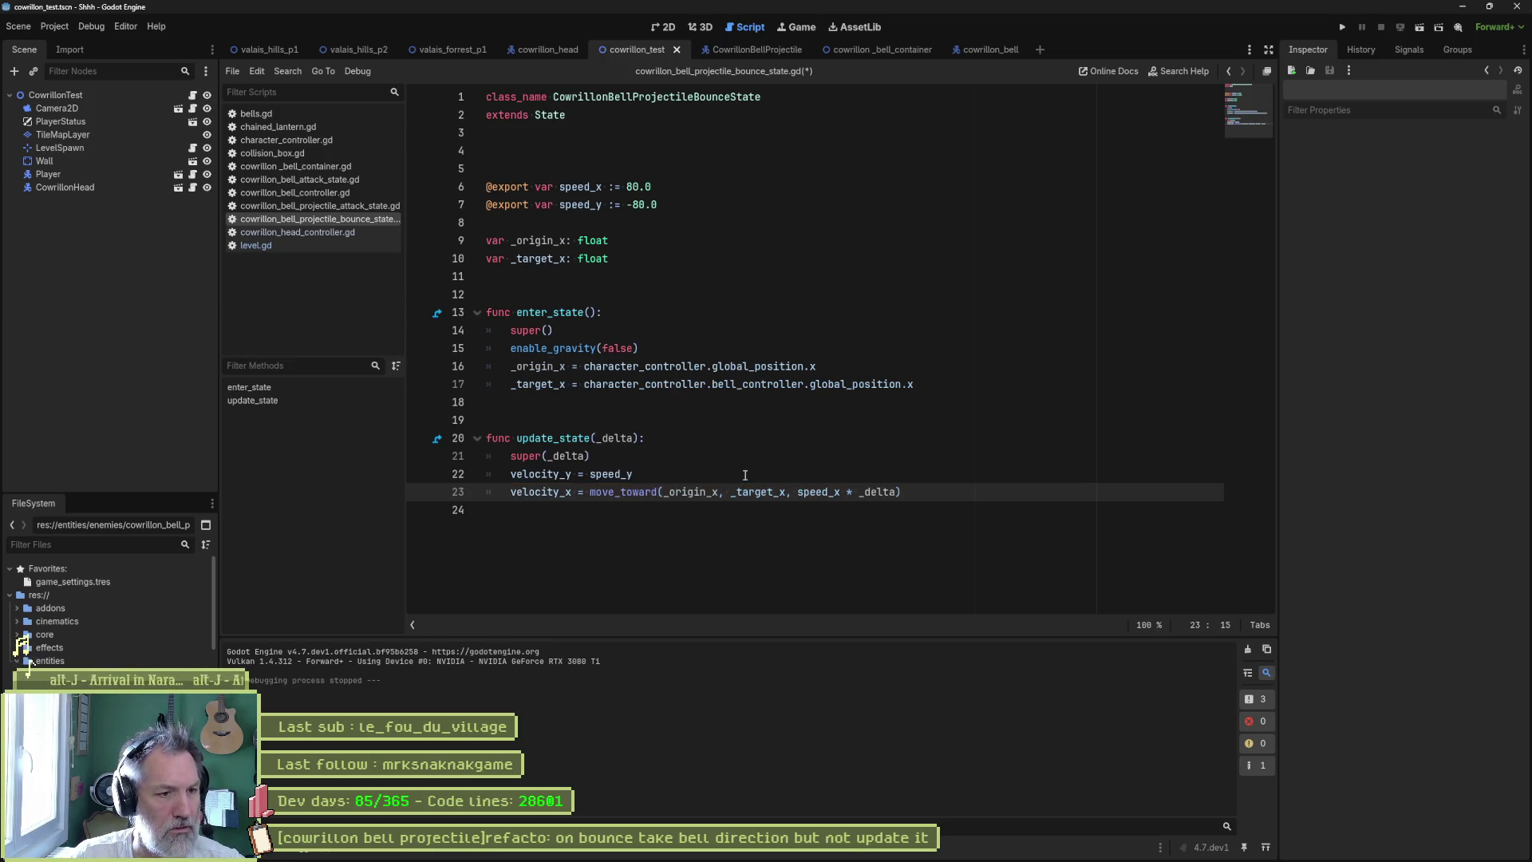
pyautogui.press('F6')
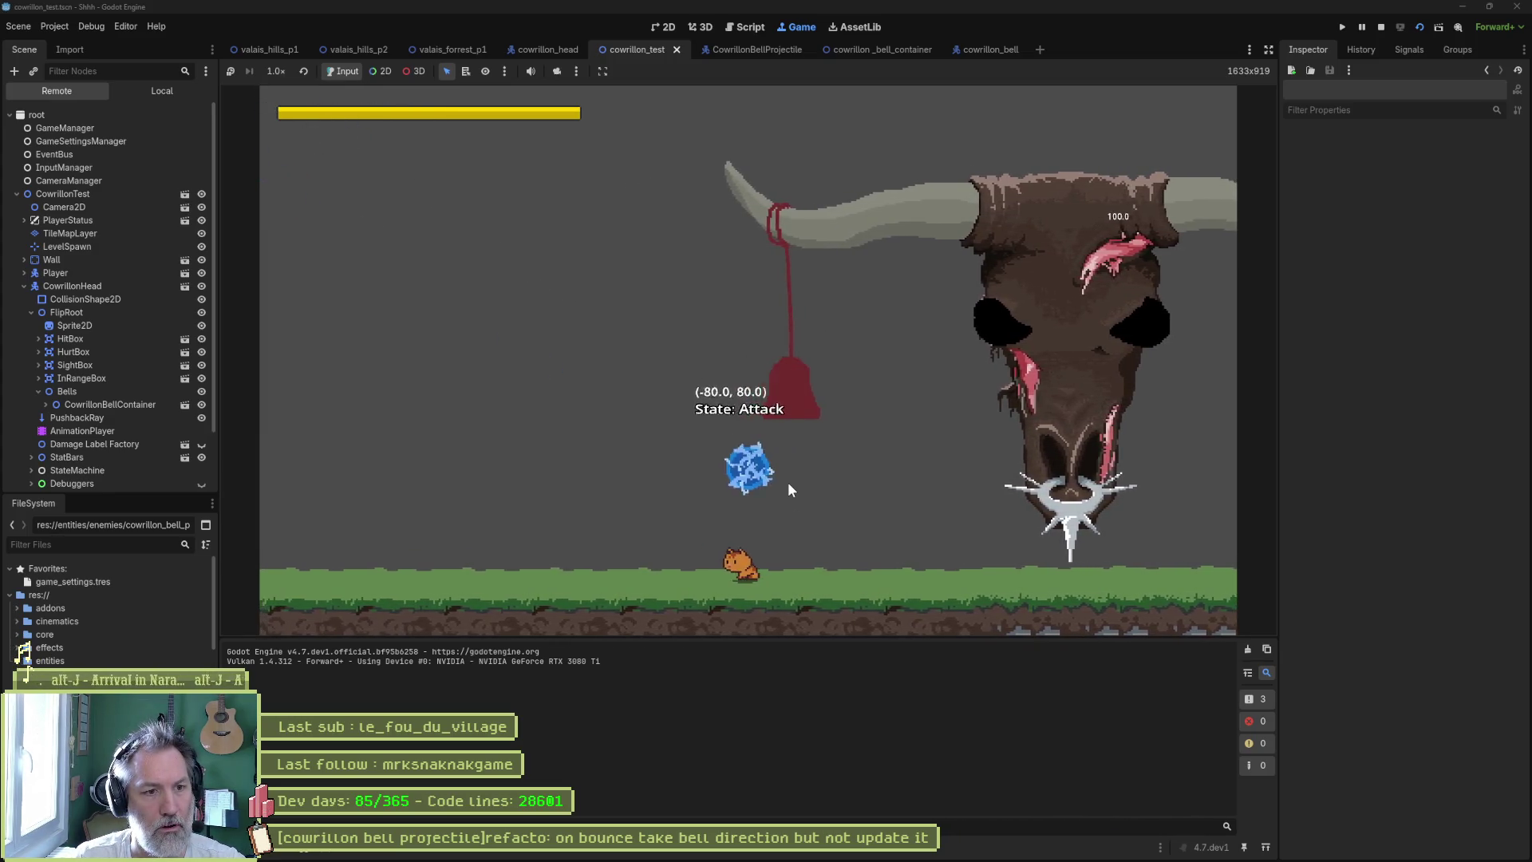
# - Stop the game and start replacing move_toward on line 23 with lerpf
pyautogui.press('F8')
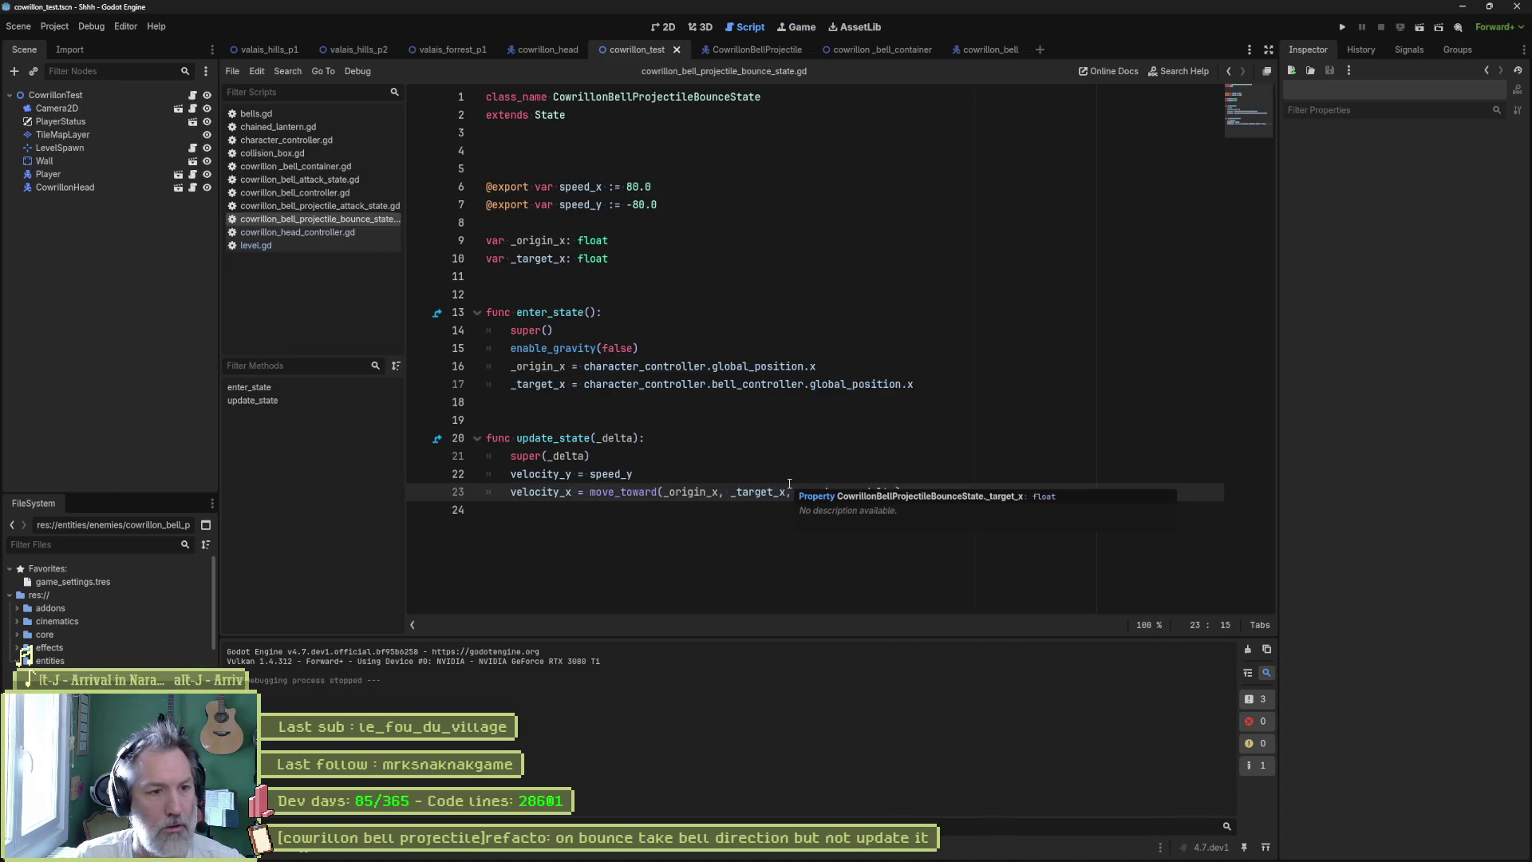
pyautogui.click(789, 471)
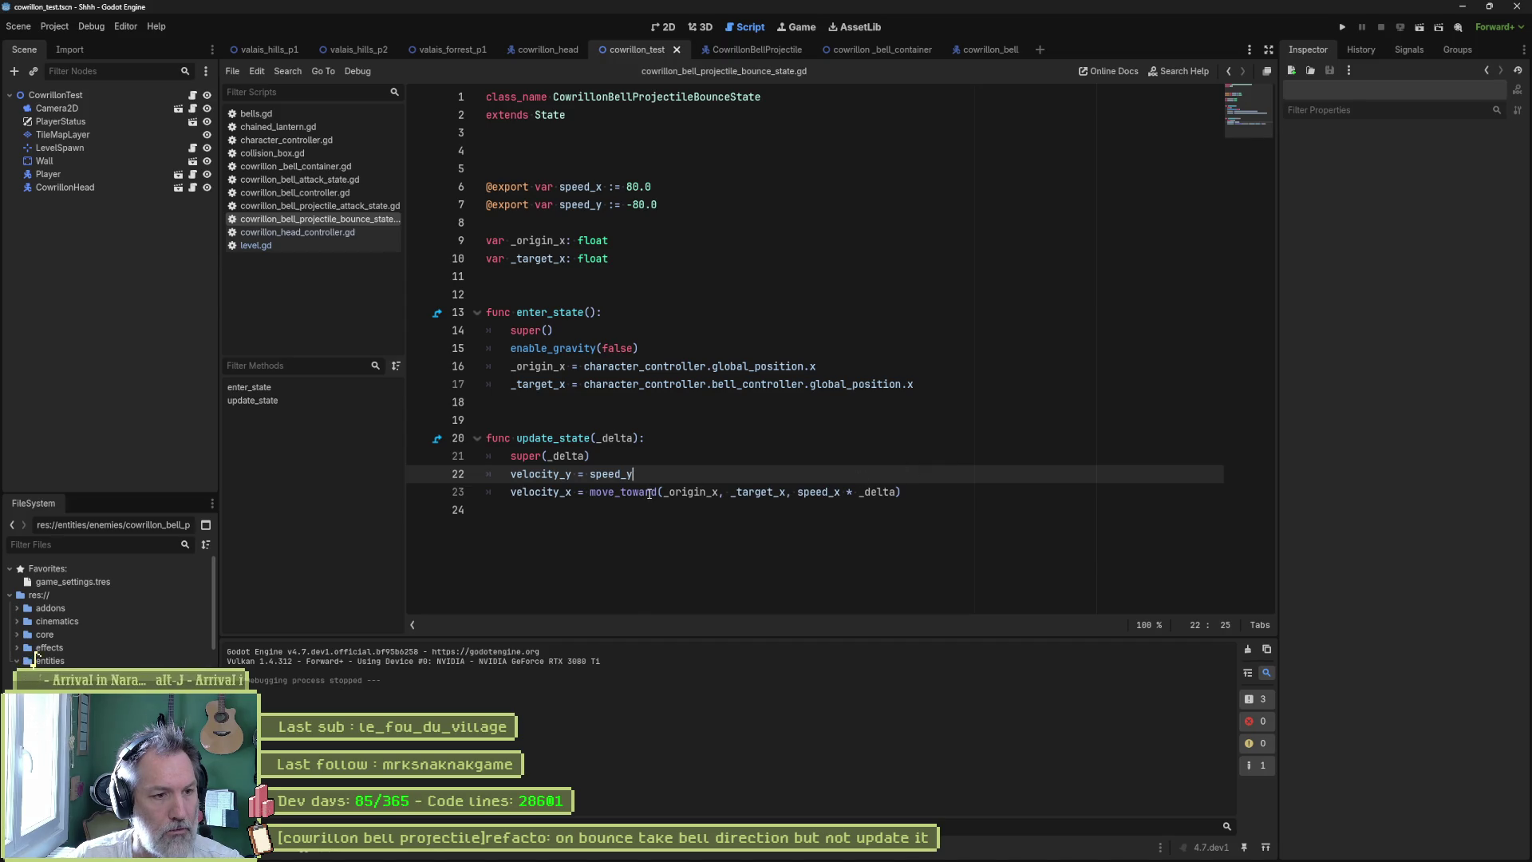
pyautogui.moveTo(650, 494)
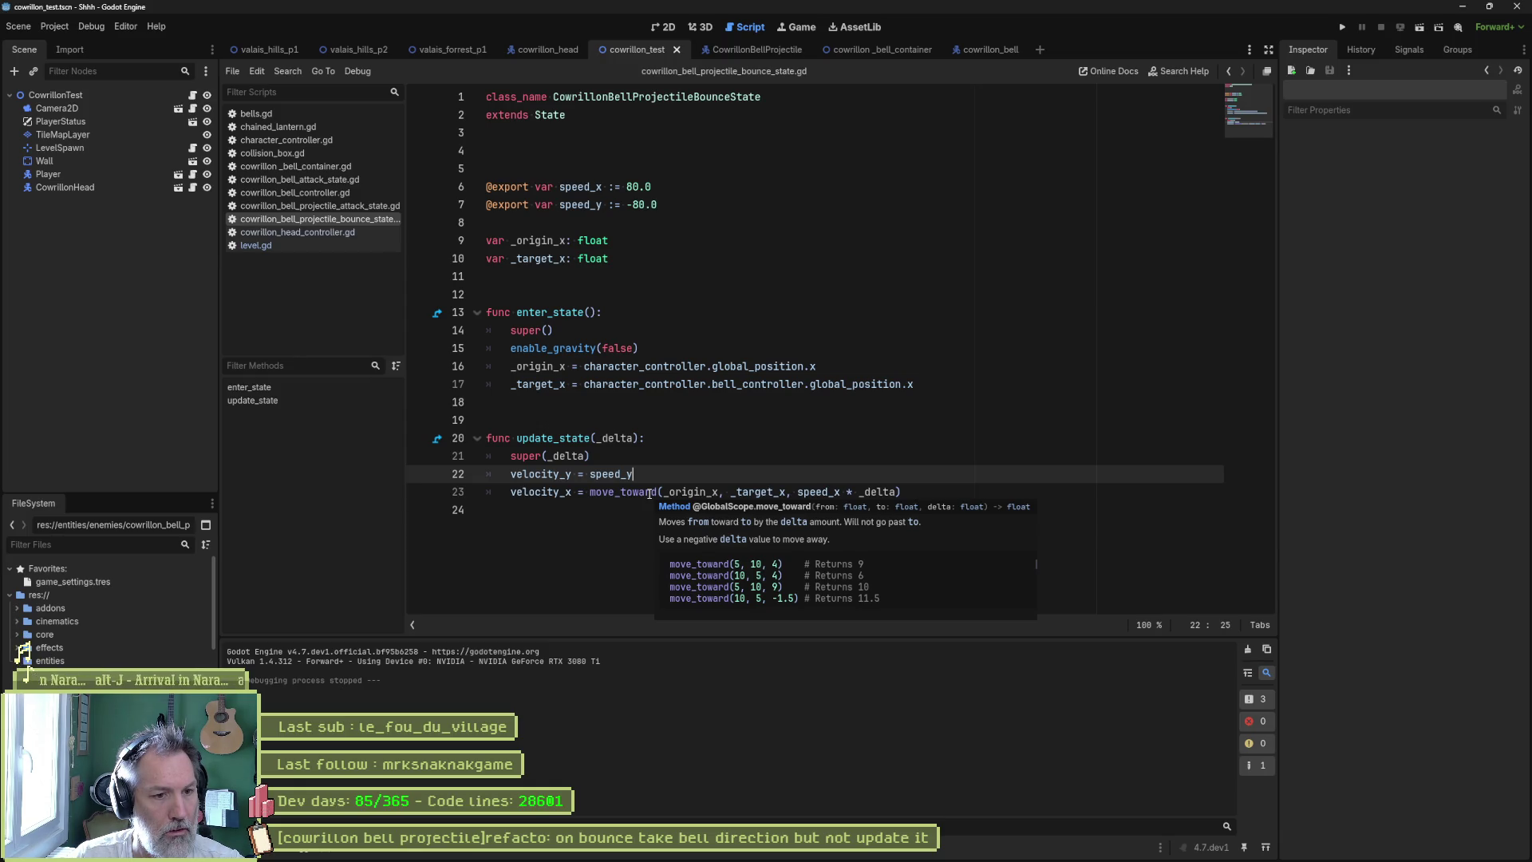
pyautogui.doubleClick(650, 495)
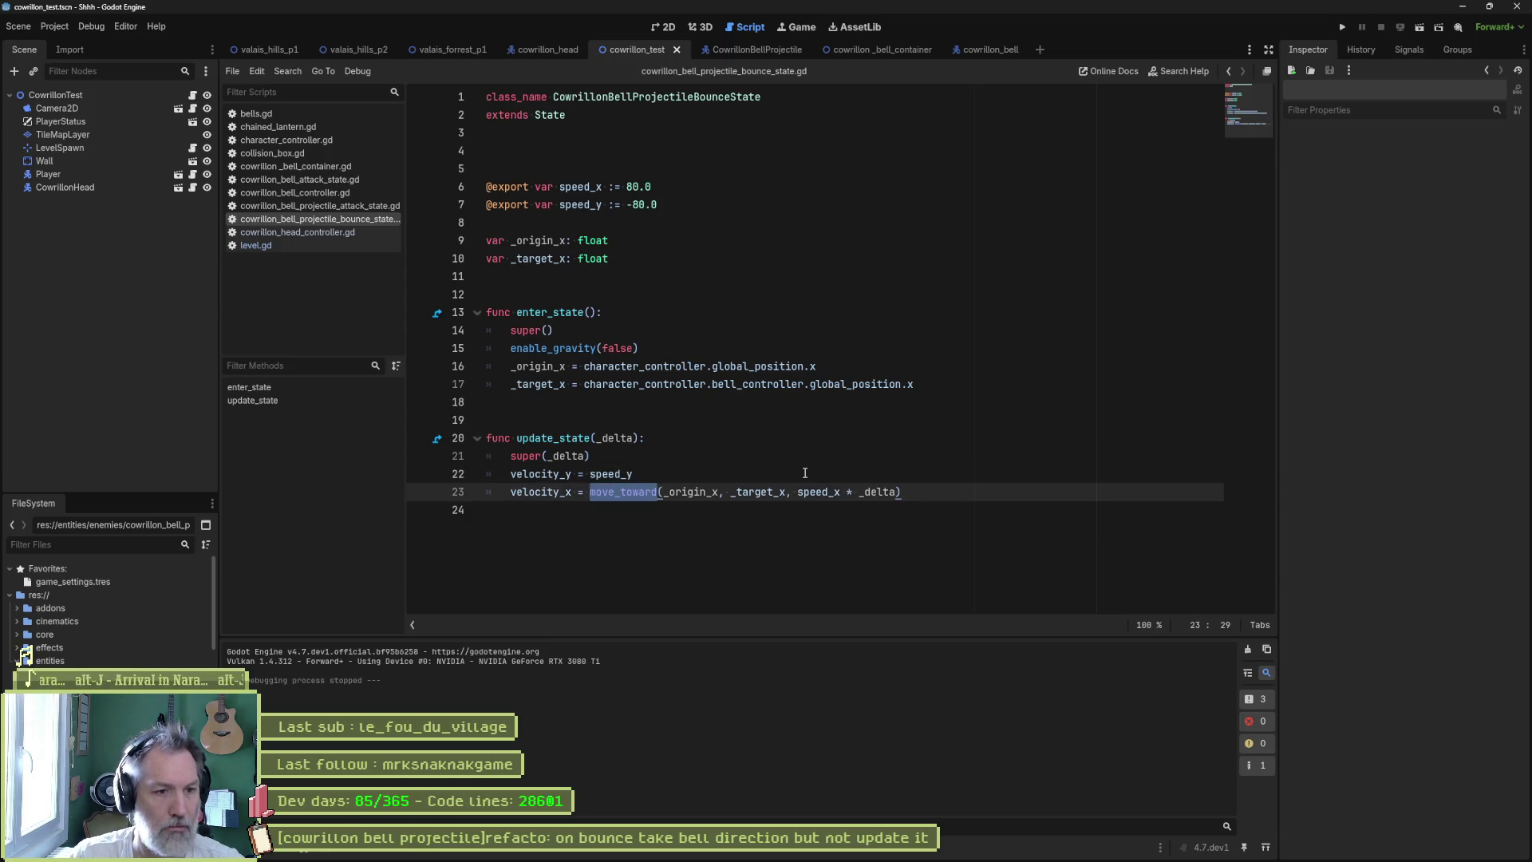
pyautogui.write('ler')
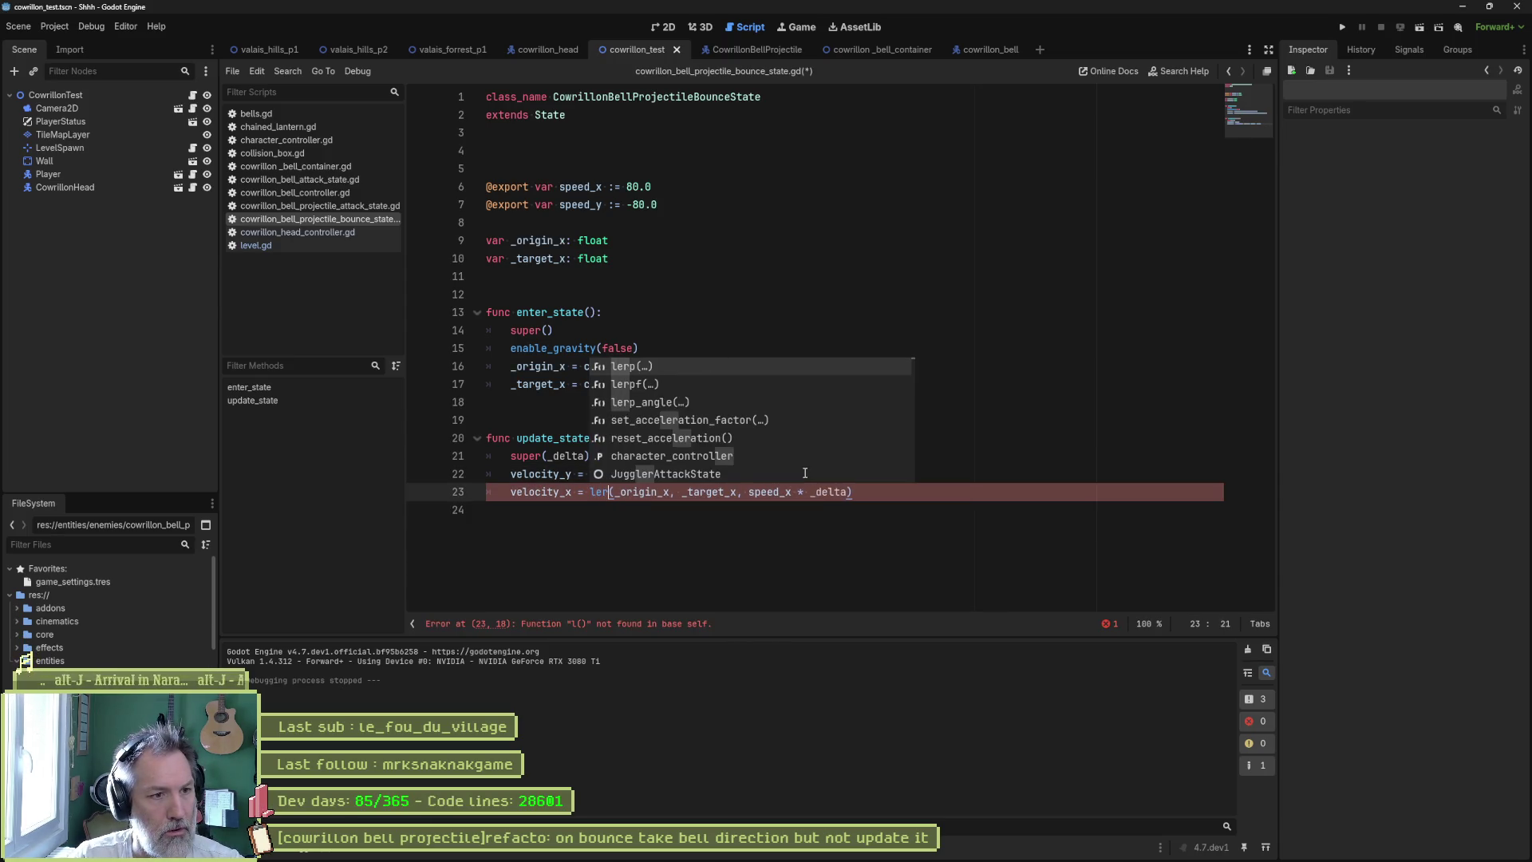
pyautogui.write('pf')
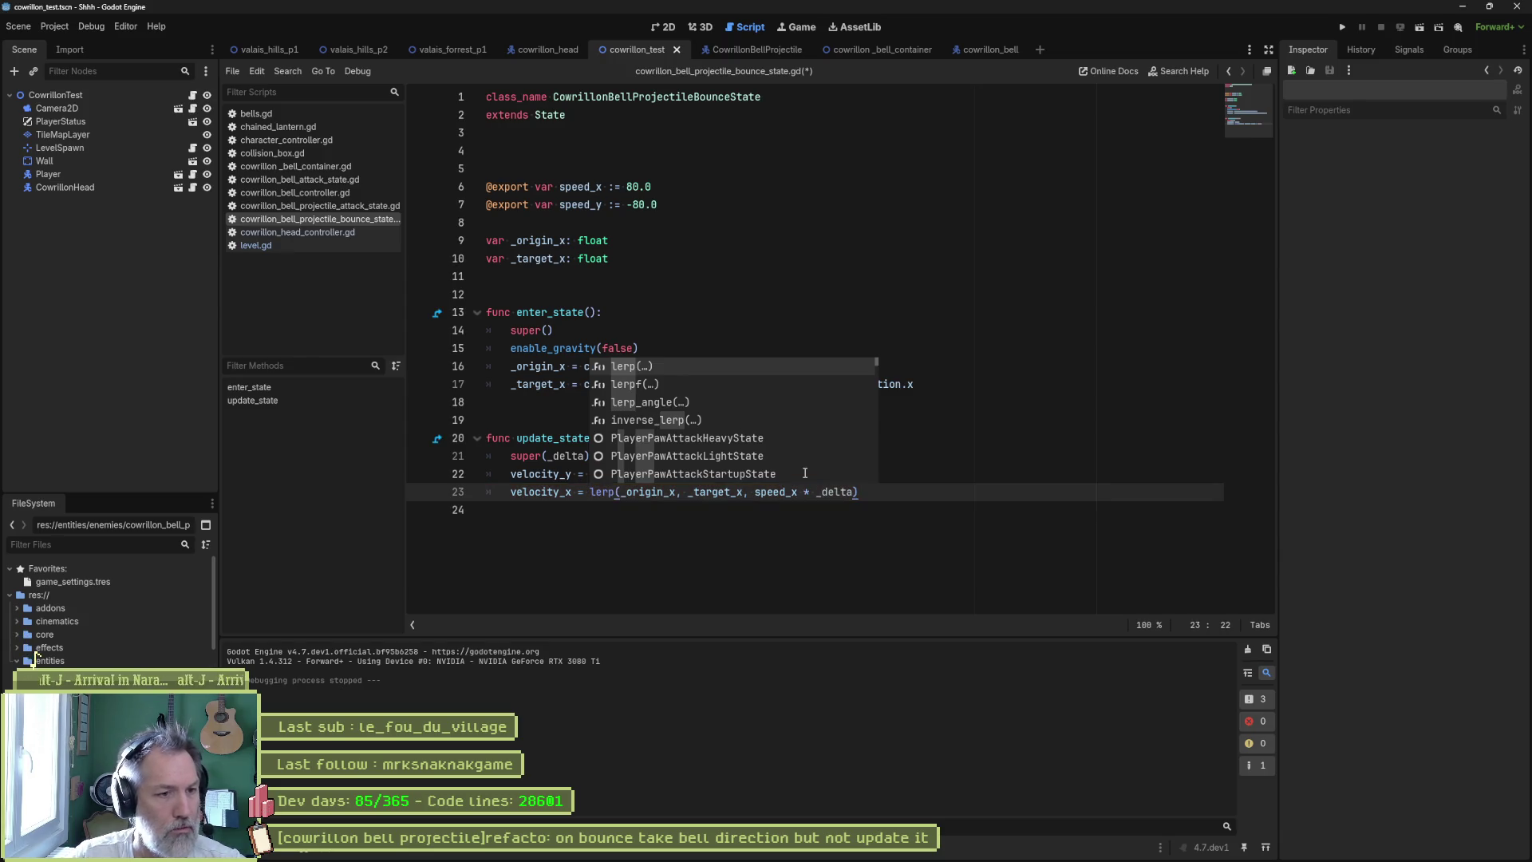
# - Complete lerpf on line 23, then undo back to the move_toward version
pyautogui.press('Return')
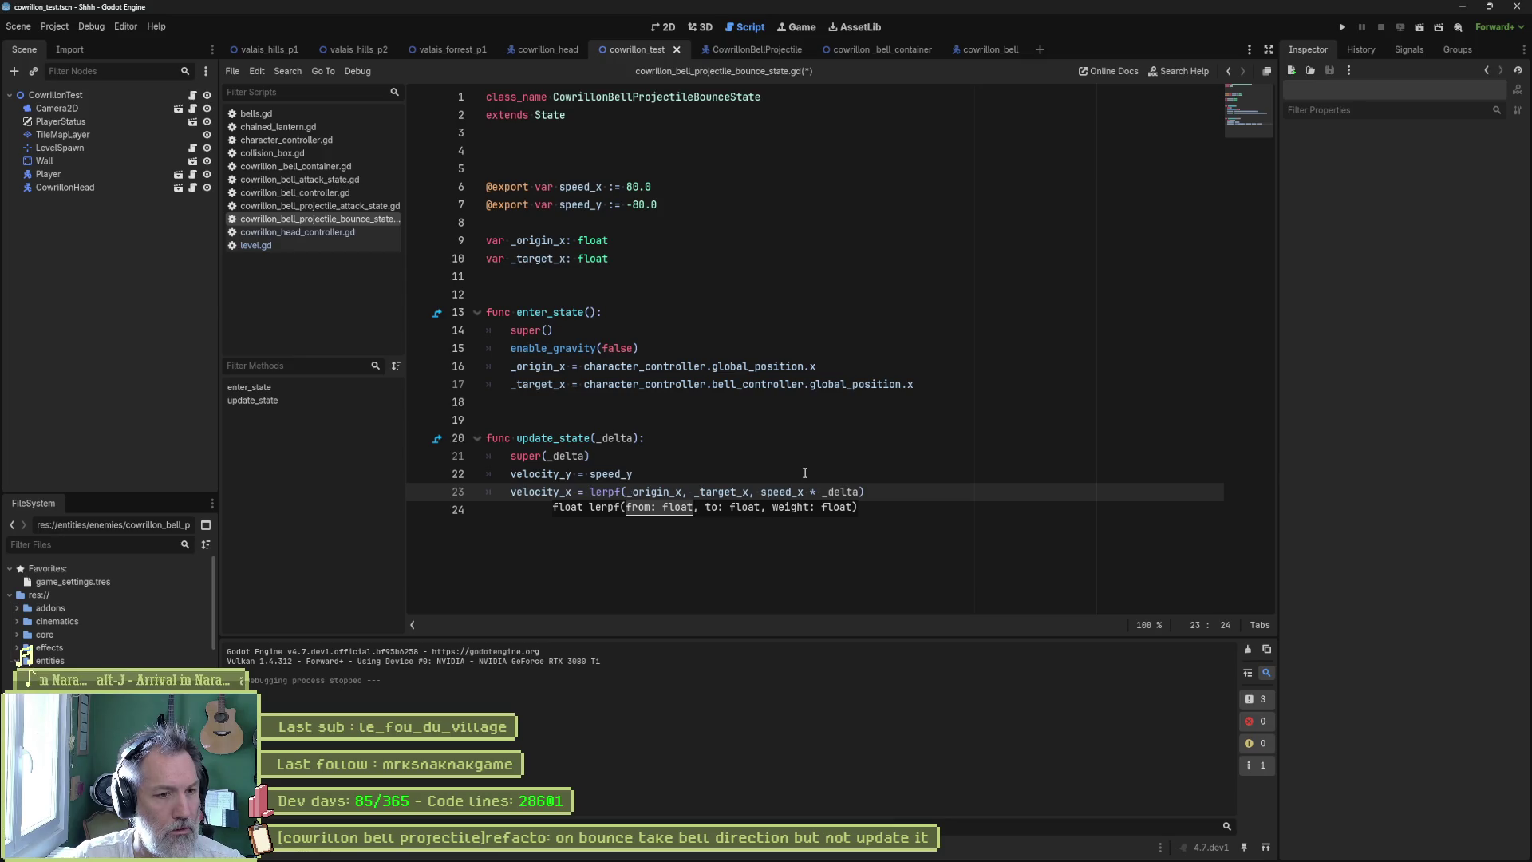
pyautogui.click(805, 473)
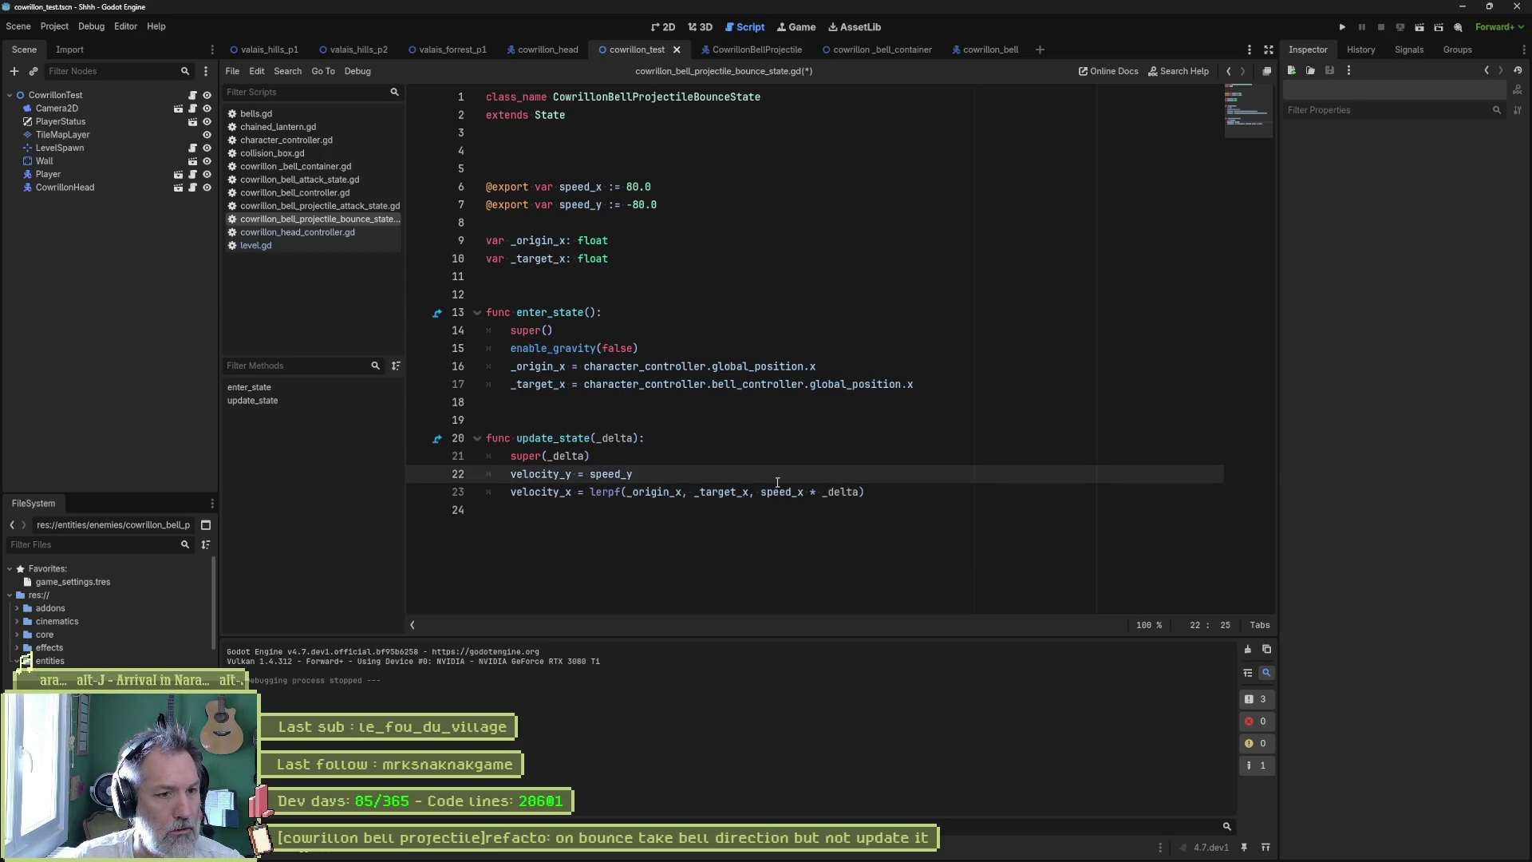
pyautogui.moveTo(762, 493); pyautogui.dragTo(859, 492)
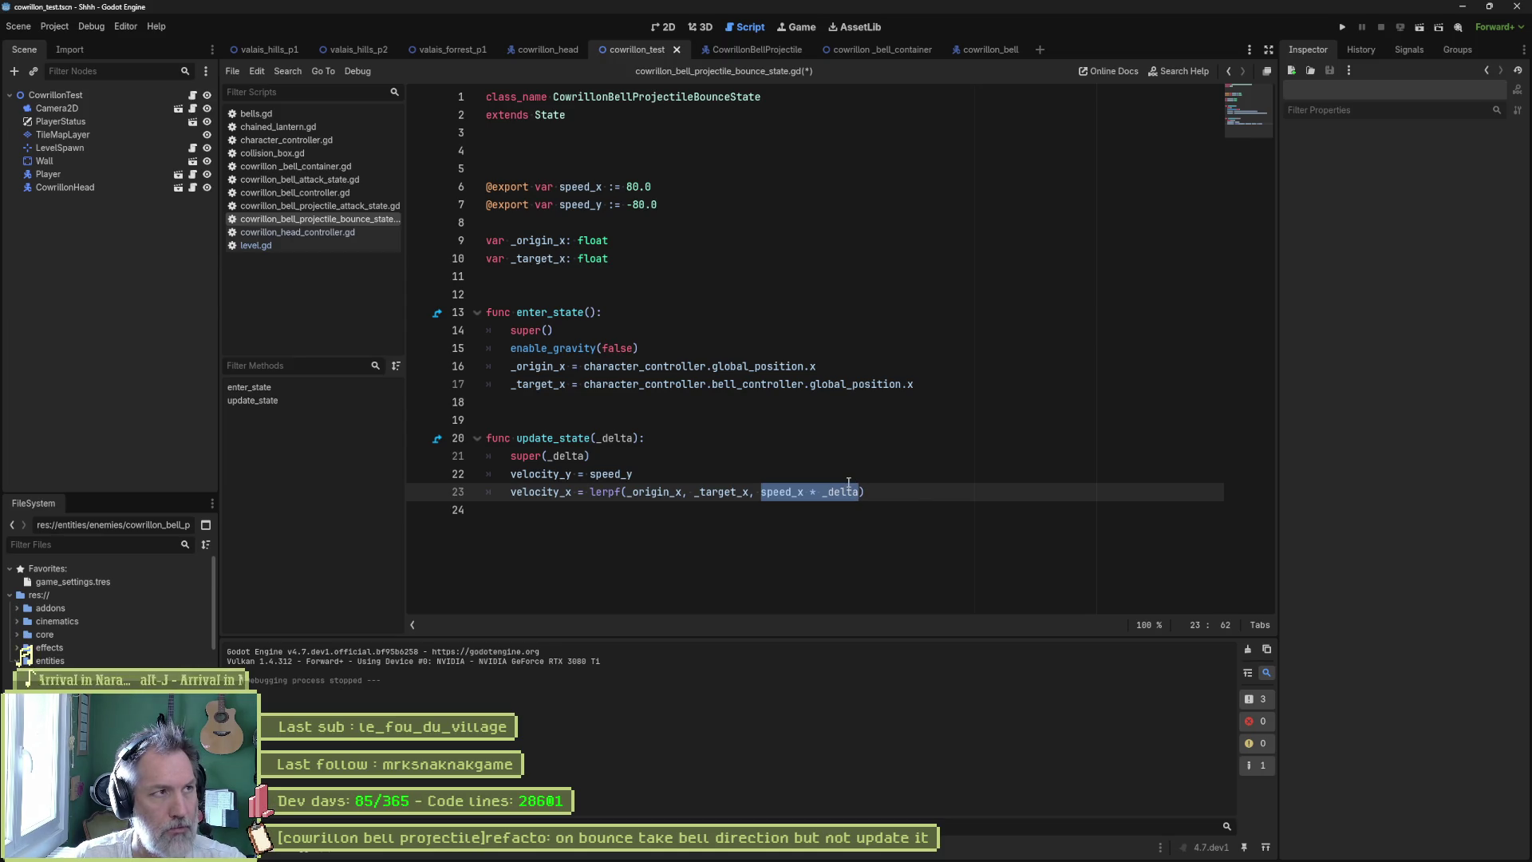
pyautogui.hotkey('ctrl', 'z')
pyautogui.hotkey('ctrl', 'z')
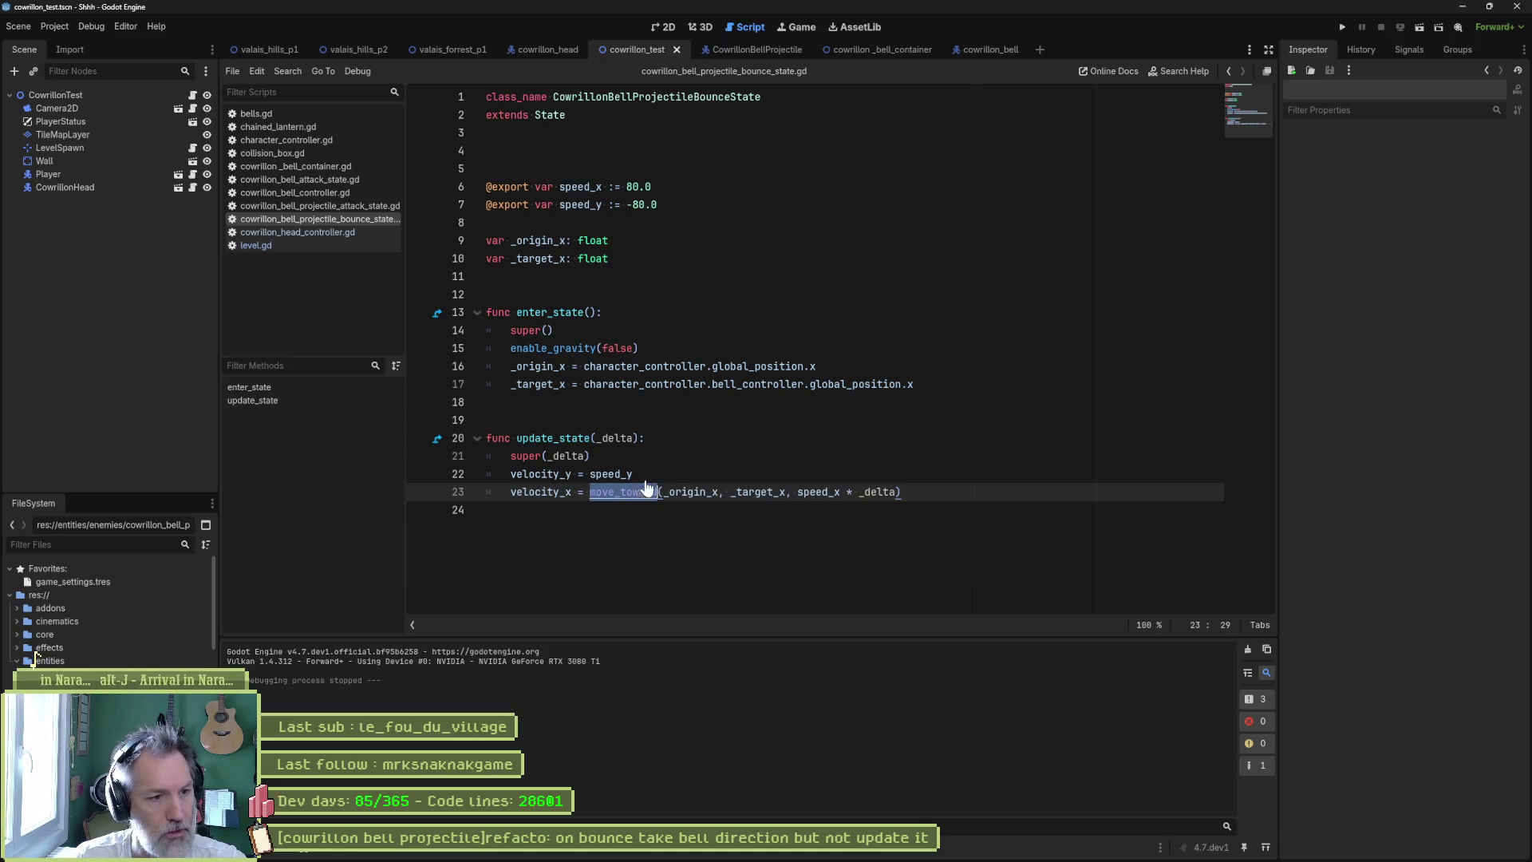
# - Read move_toward's documentation, then restore line 23's global_position.x assignment in the bounce script
pyautogui.keyDown('ctrl'); pyautogui.click(647, 489); pyautogui.keyUp('ctrl')
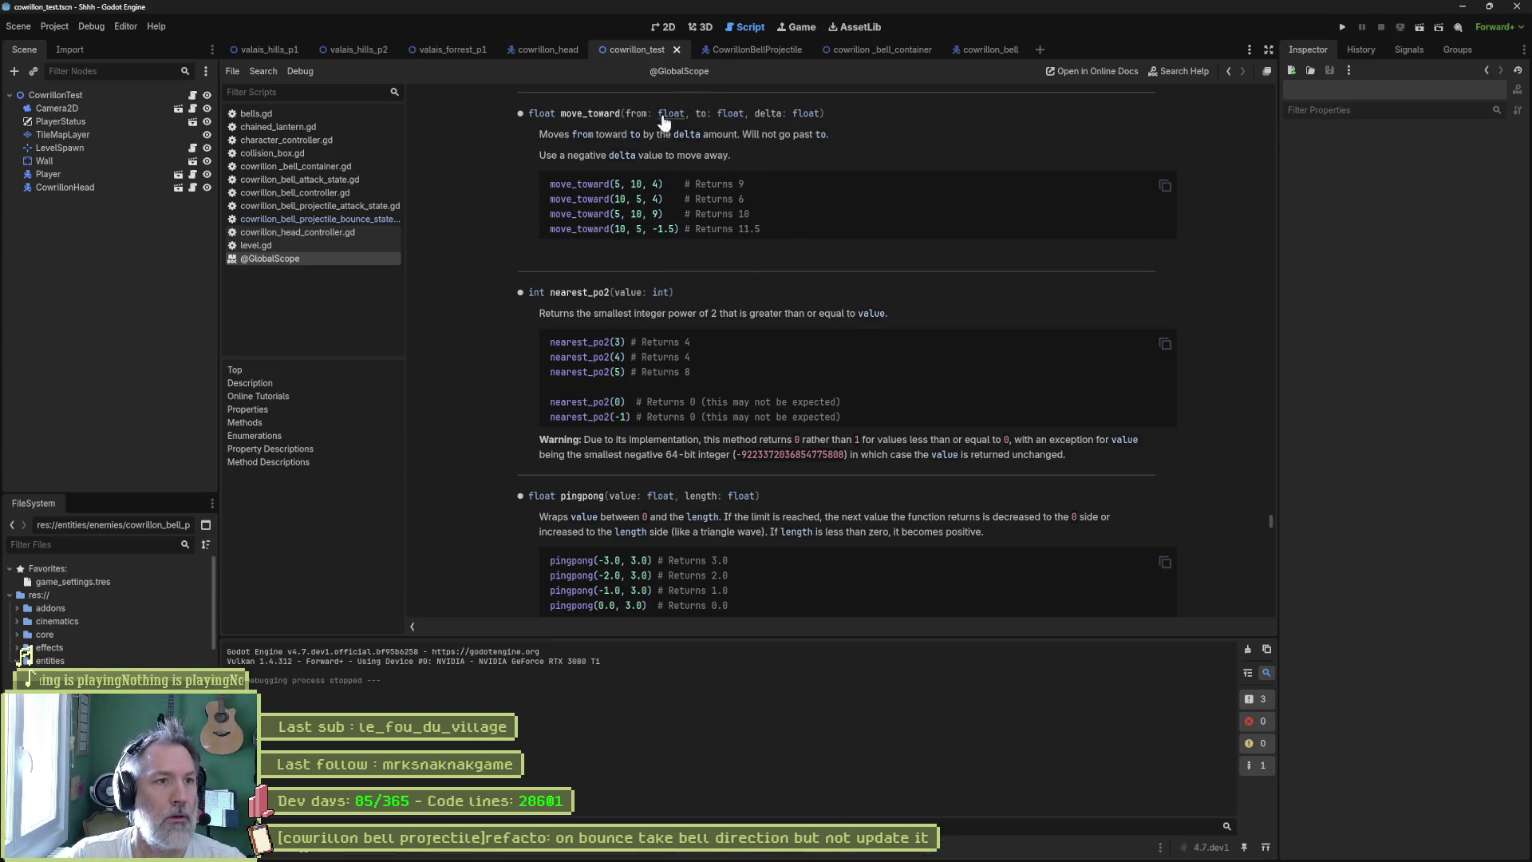
pyautogui.hotkey('alt', 'Left')
pyautogui.click(766, 223)
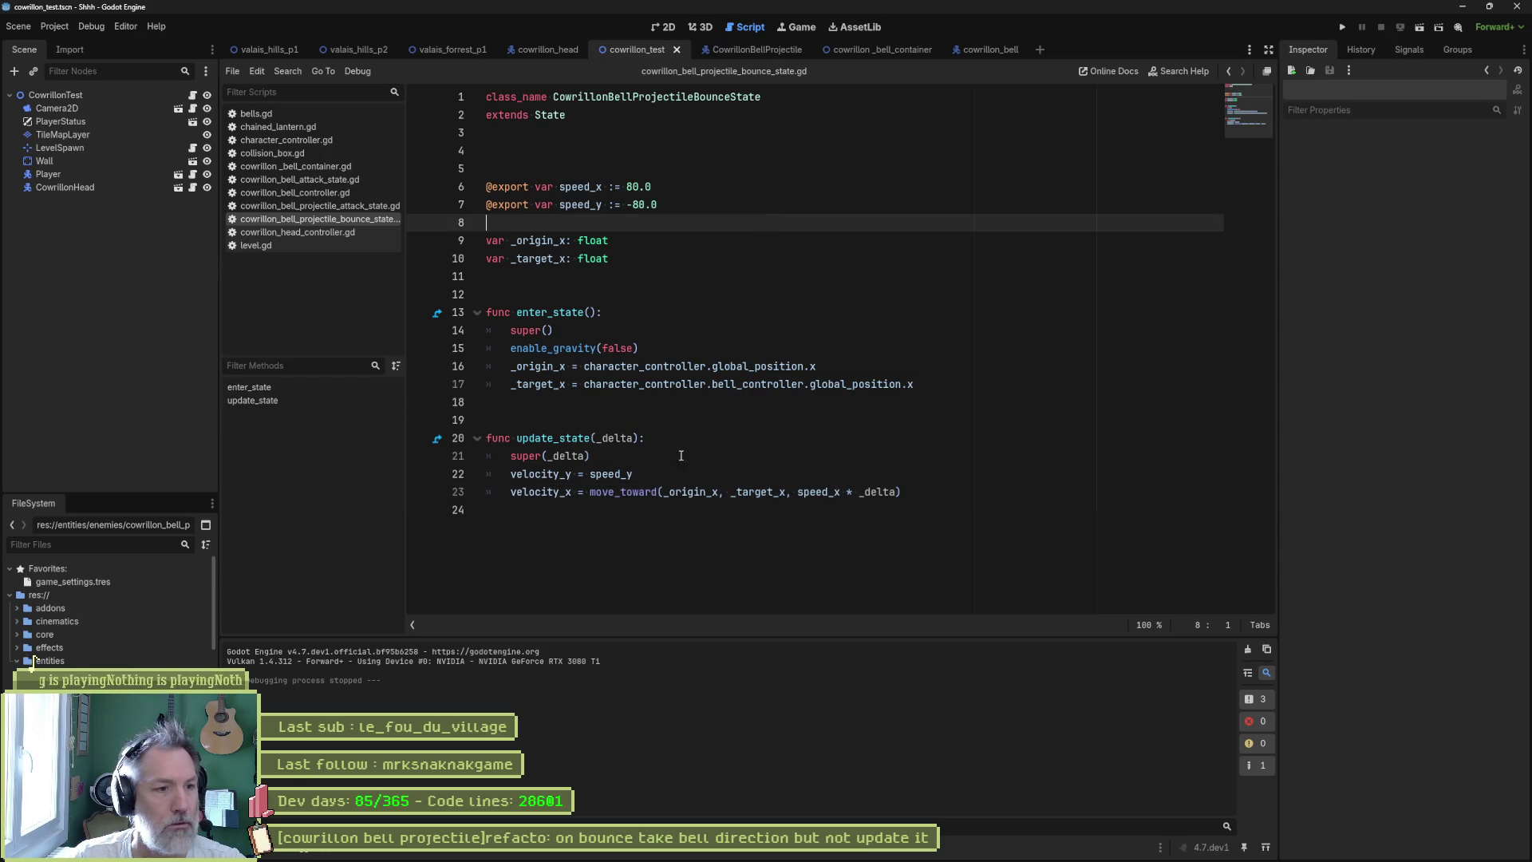
pyautogui.click(892, 474)
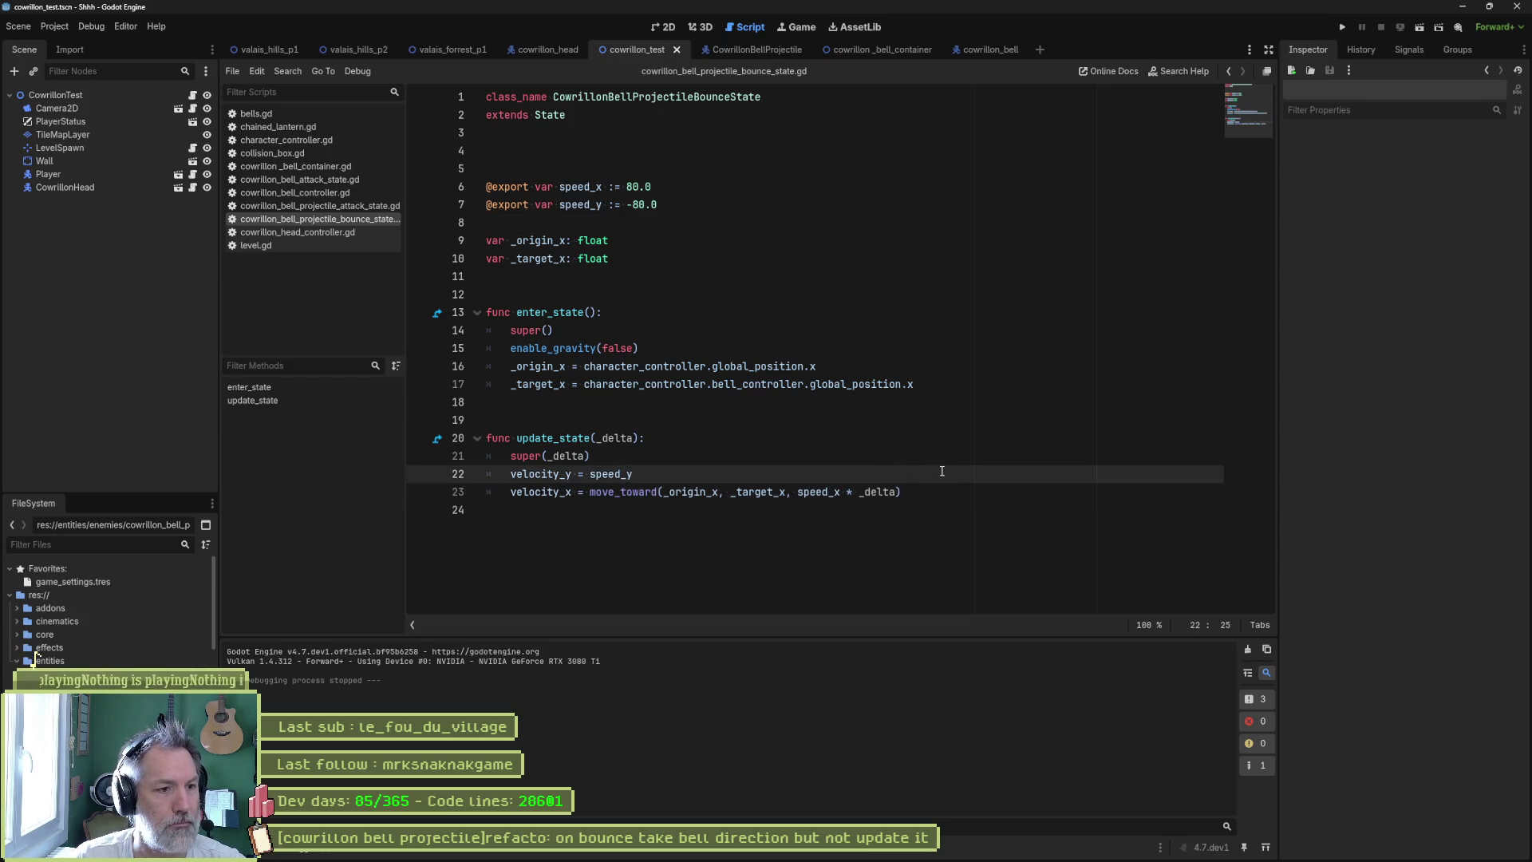
pyautogui.hotkey('ctrl', 'z')
pyautogui.hotkey('ctrl', 'z')
# - Select the entire bounce-state script to copy it into Gemini
pyautogui.click(985, 475)
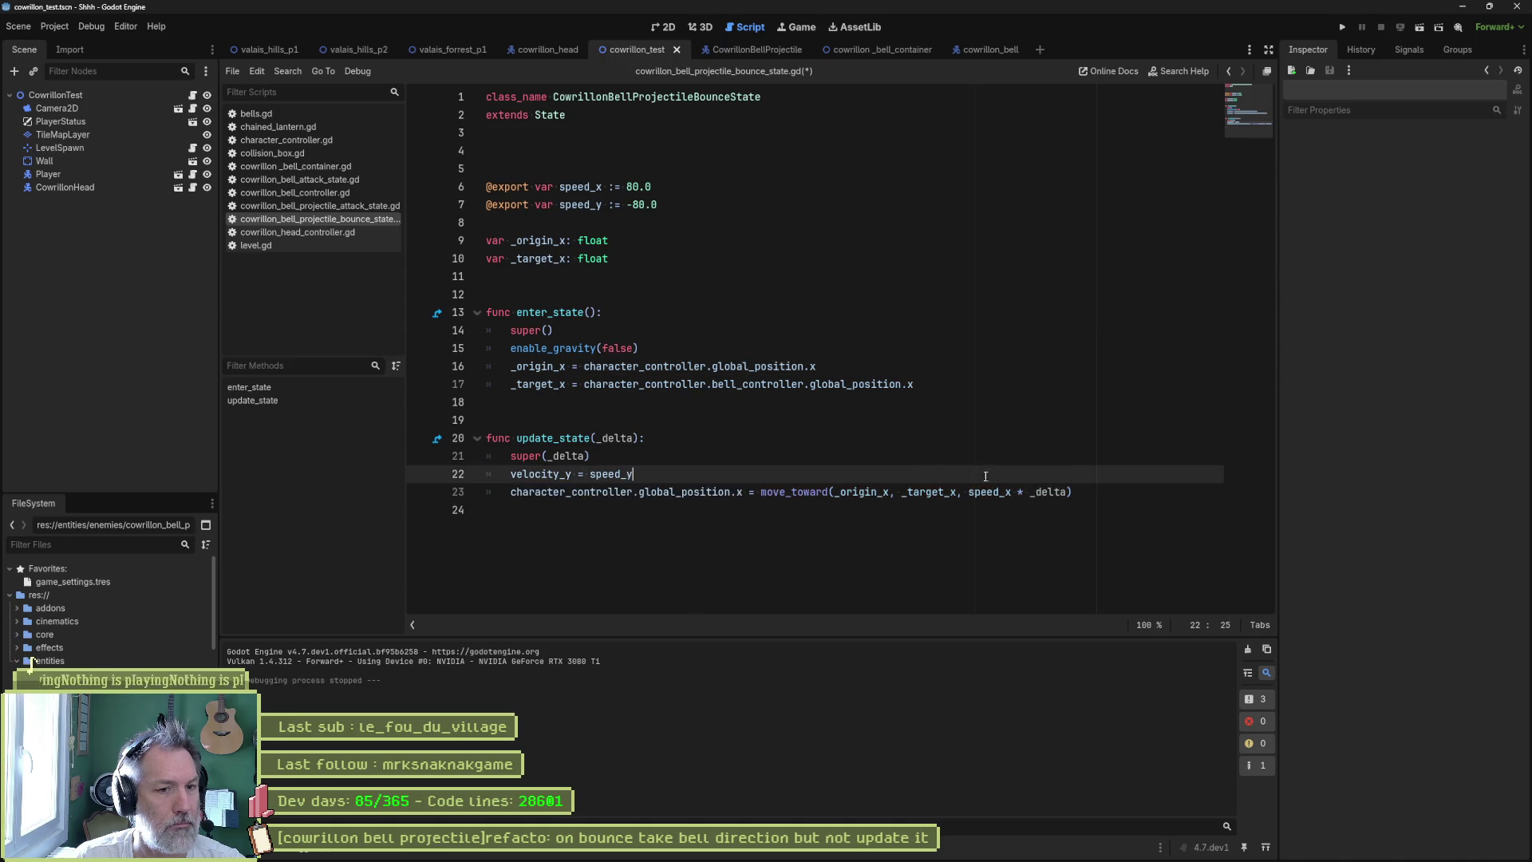
pyautogui.click(1095, 498)
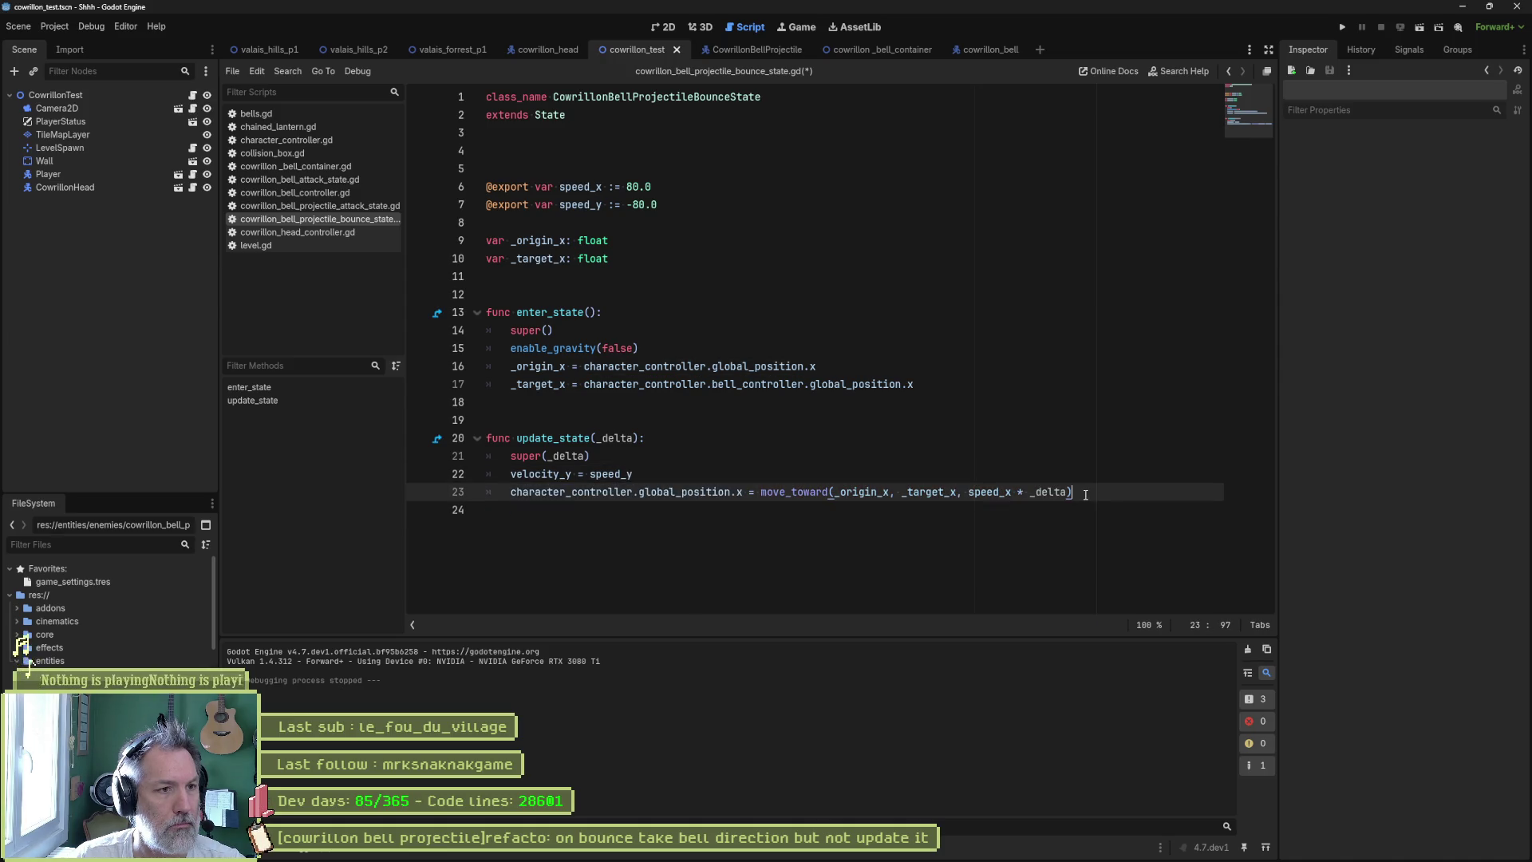
pyautogui.hotkey('ctrl', 'a')
pyautogui.moveTo(780, 855)
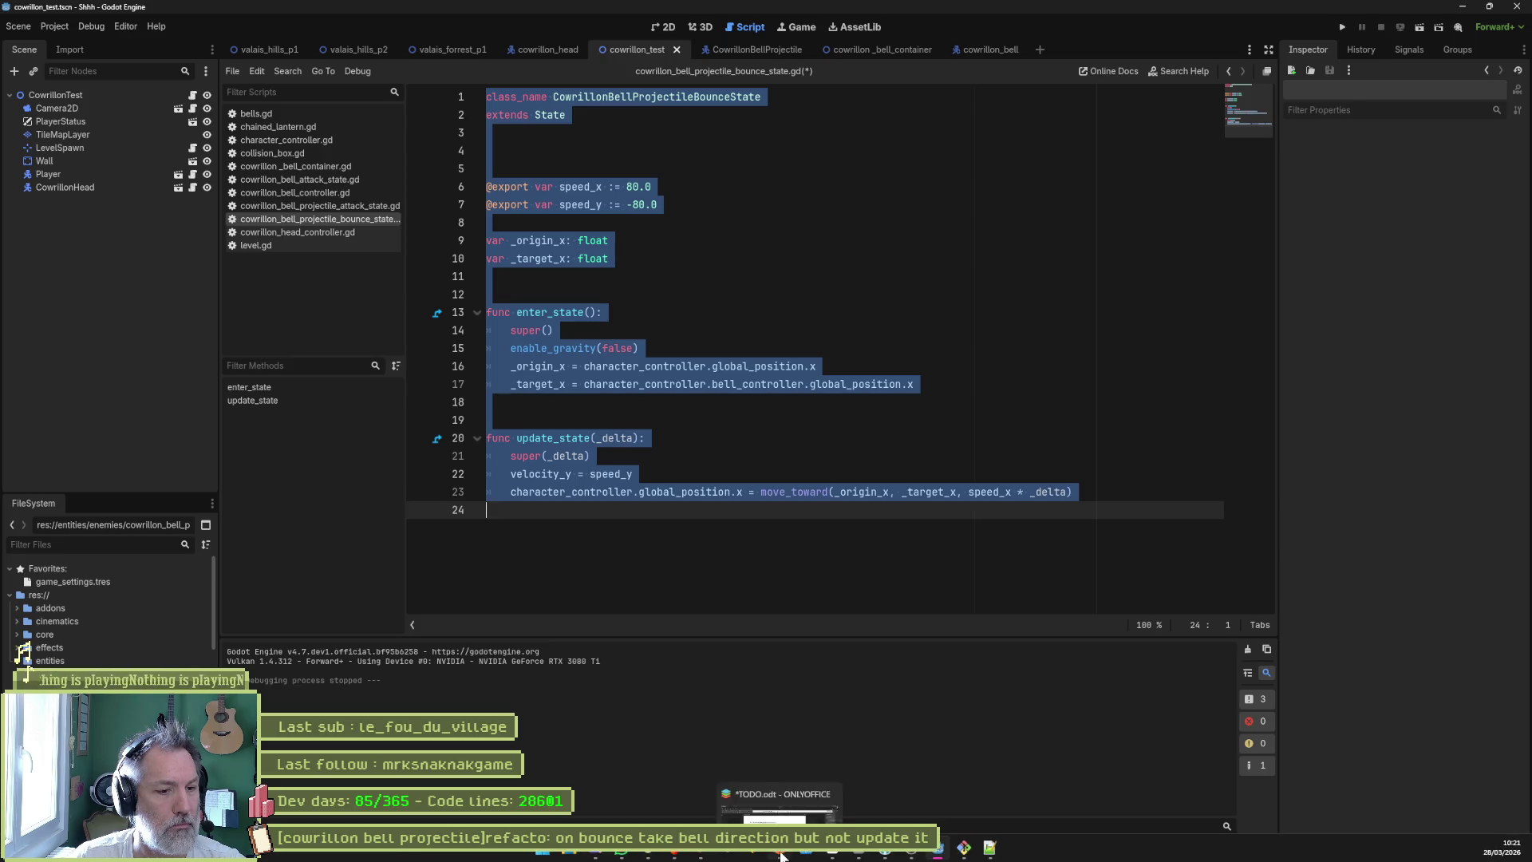
pyautogui.click(647, 851)
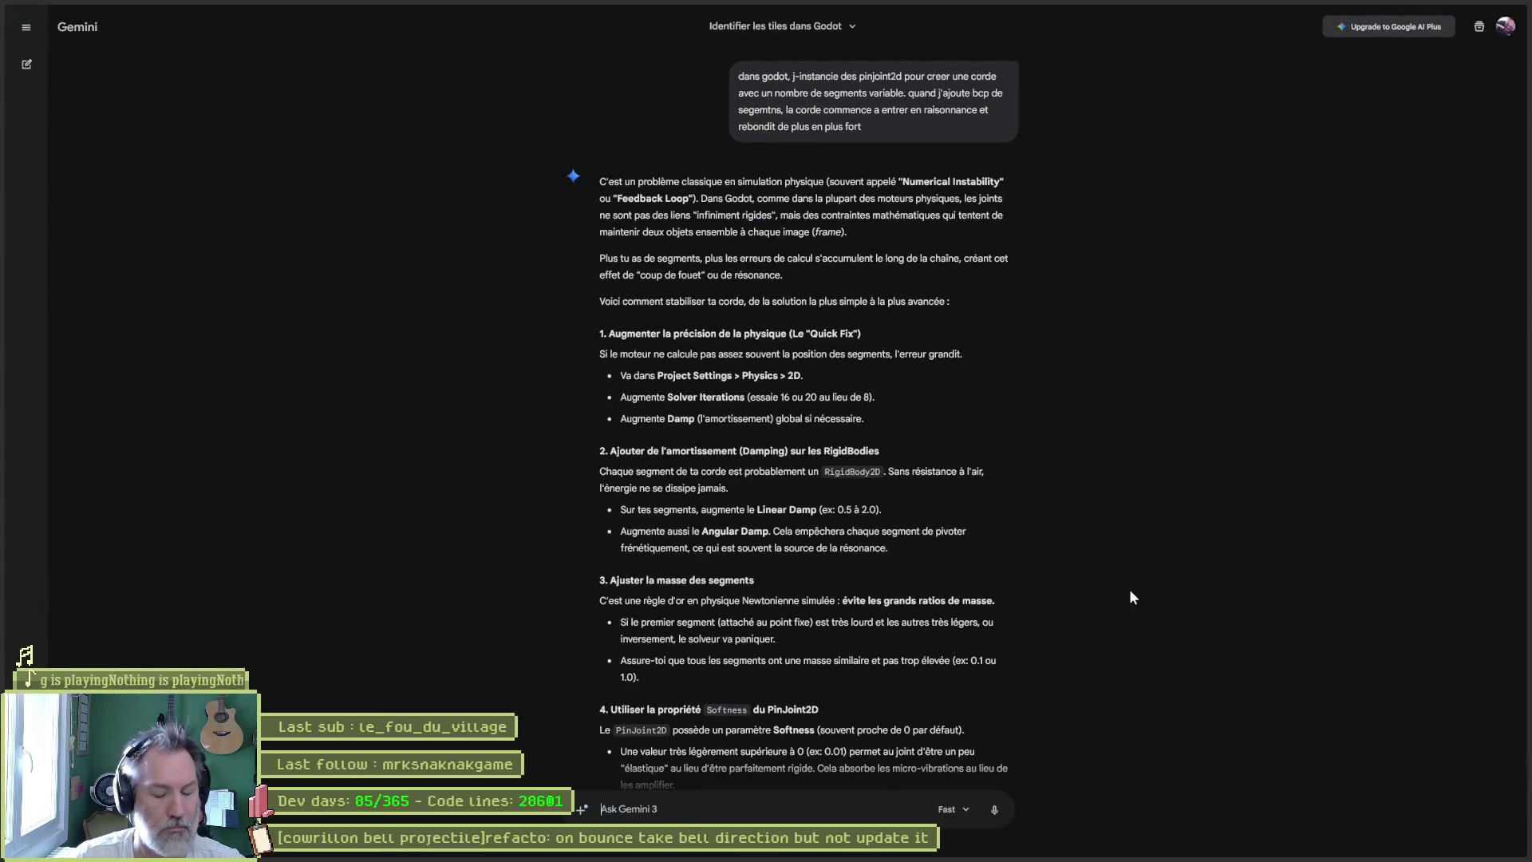
# - Ask Gemini 'j'aimerai que mon projectile se dirige vers target' with the pasted script
pyautogui.write("j'aime")
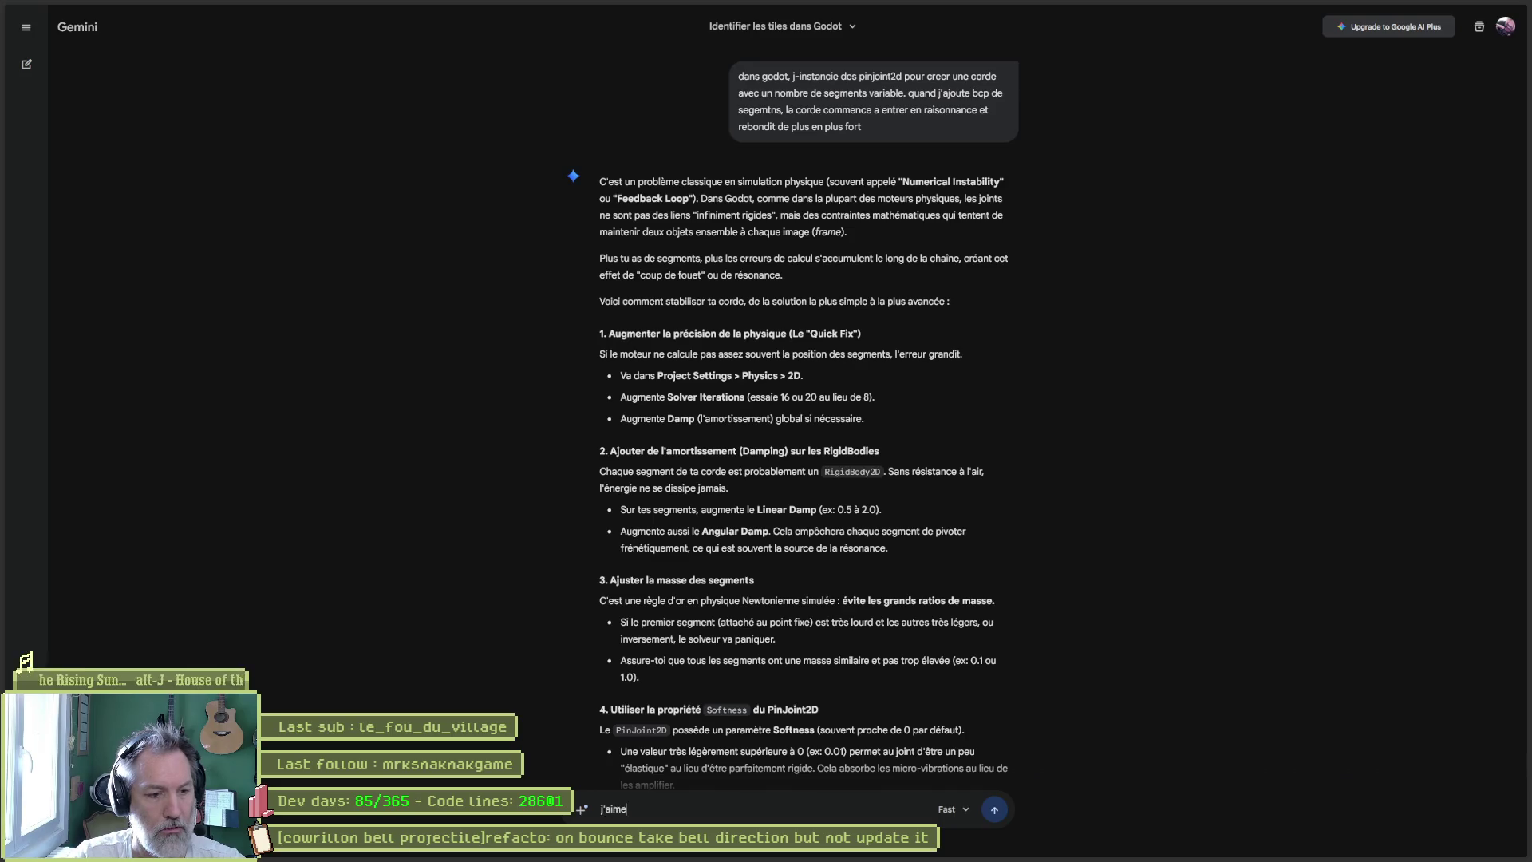
pyautogui.write('rai que mon projectile se d')
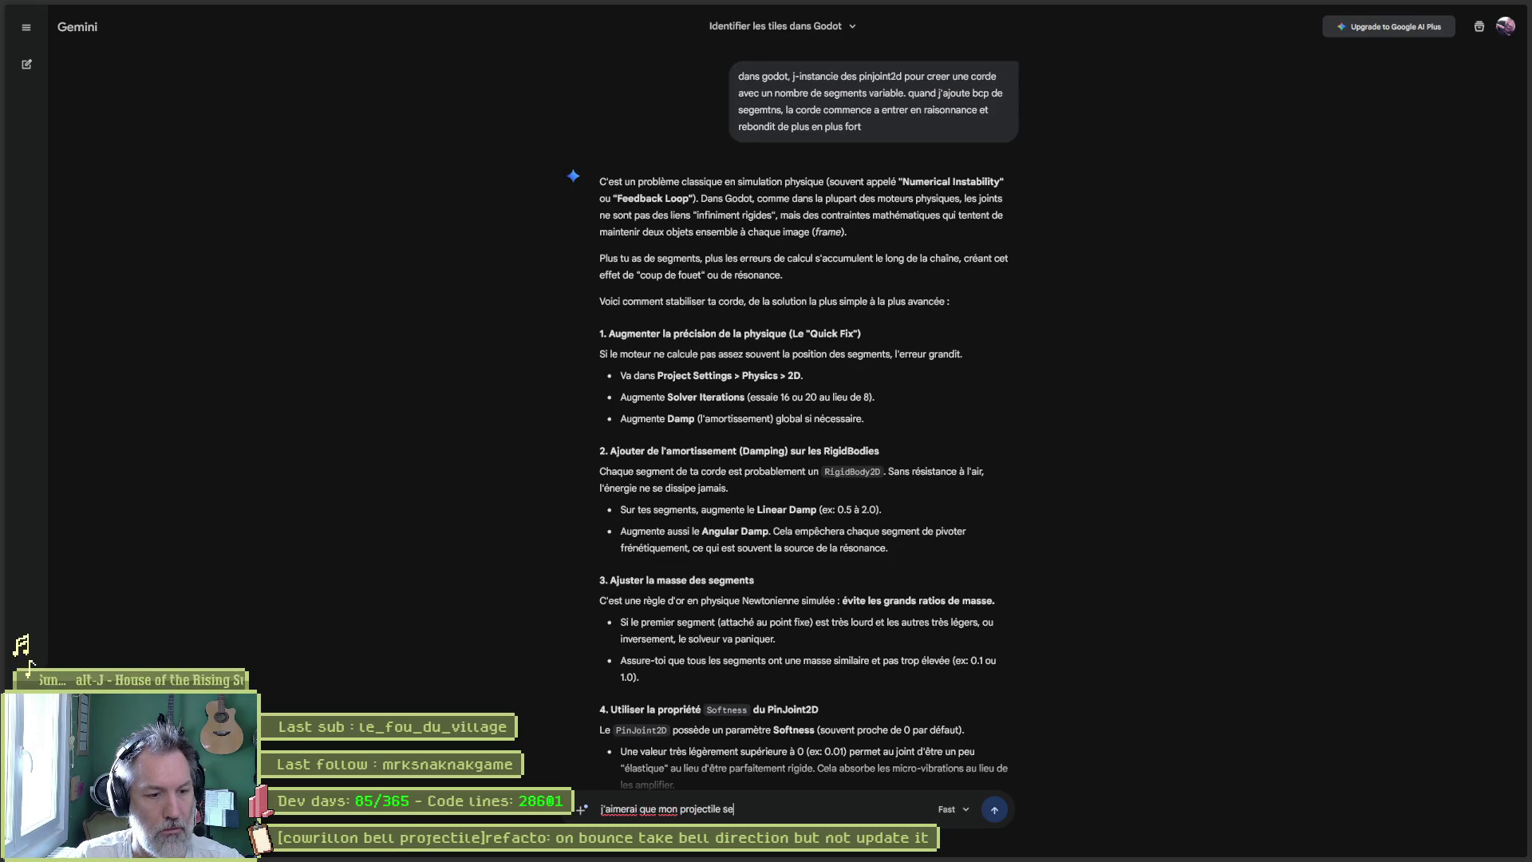
pyautogui.write('iri')
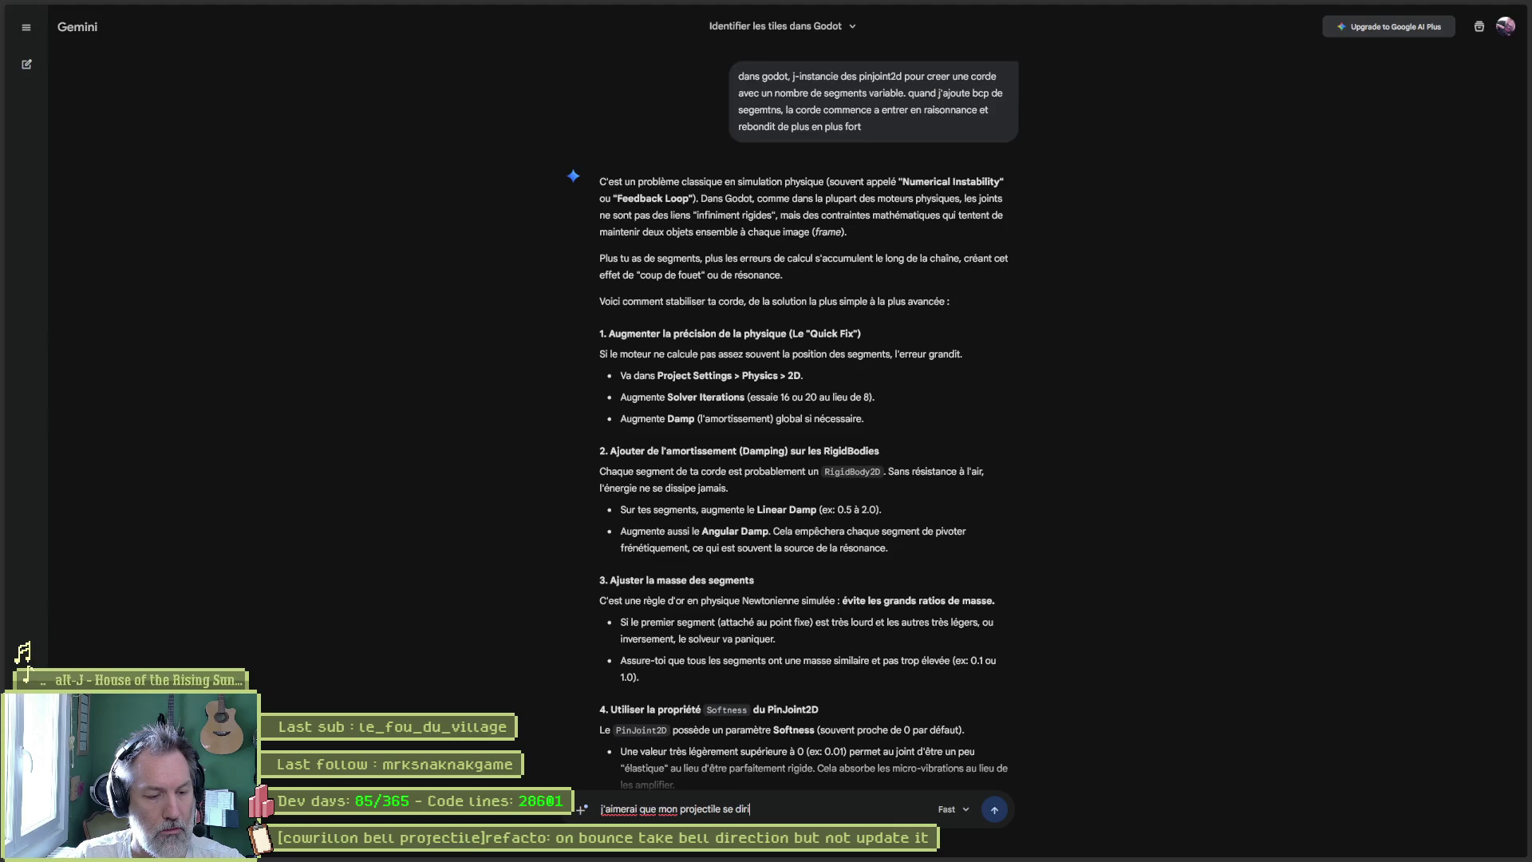
pyautogui.write('ge vers')
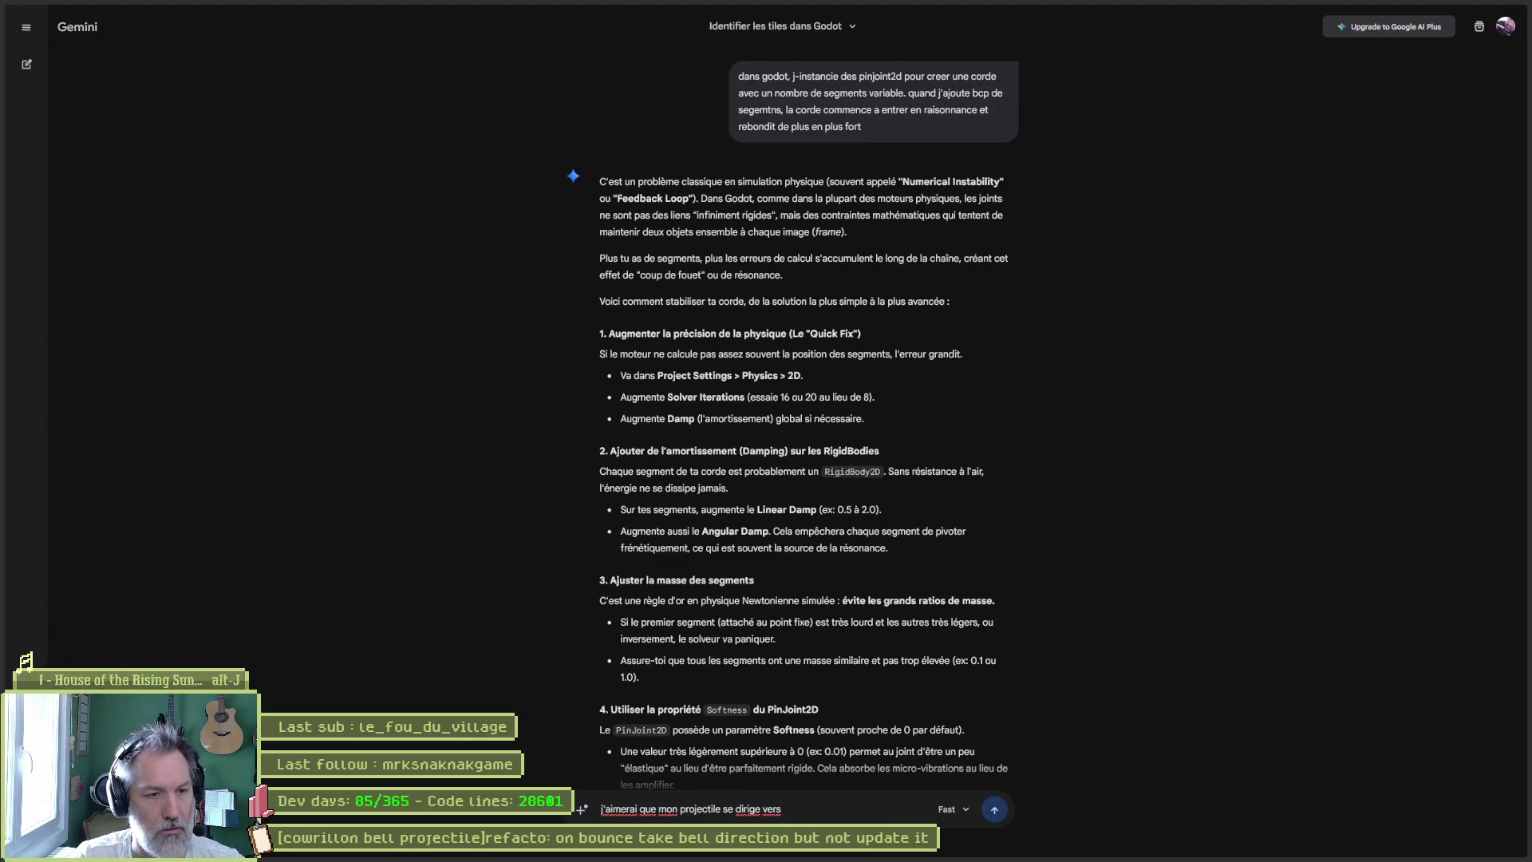
pyautogui.hotkey('alt', 'Tab')
pyautogui.hotkey('alt', 'Tab')
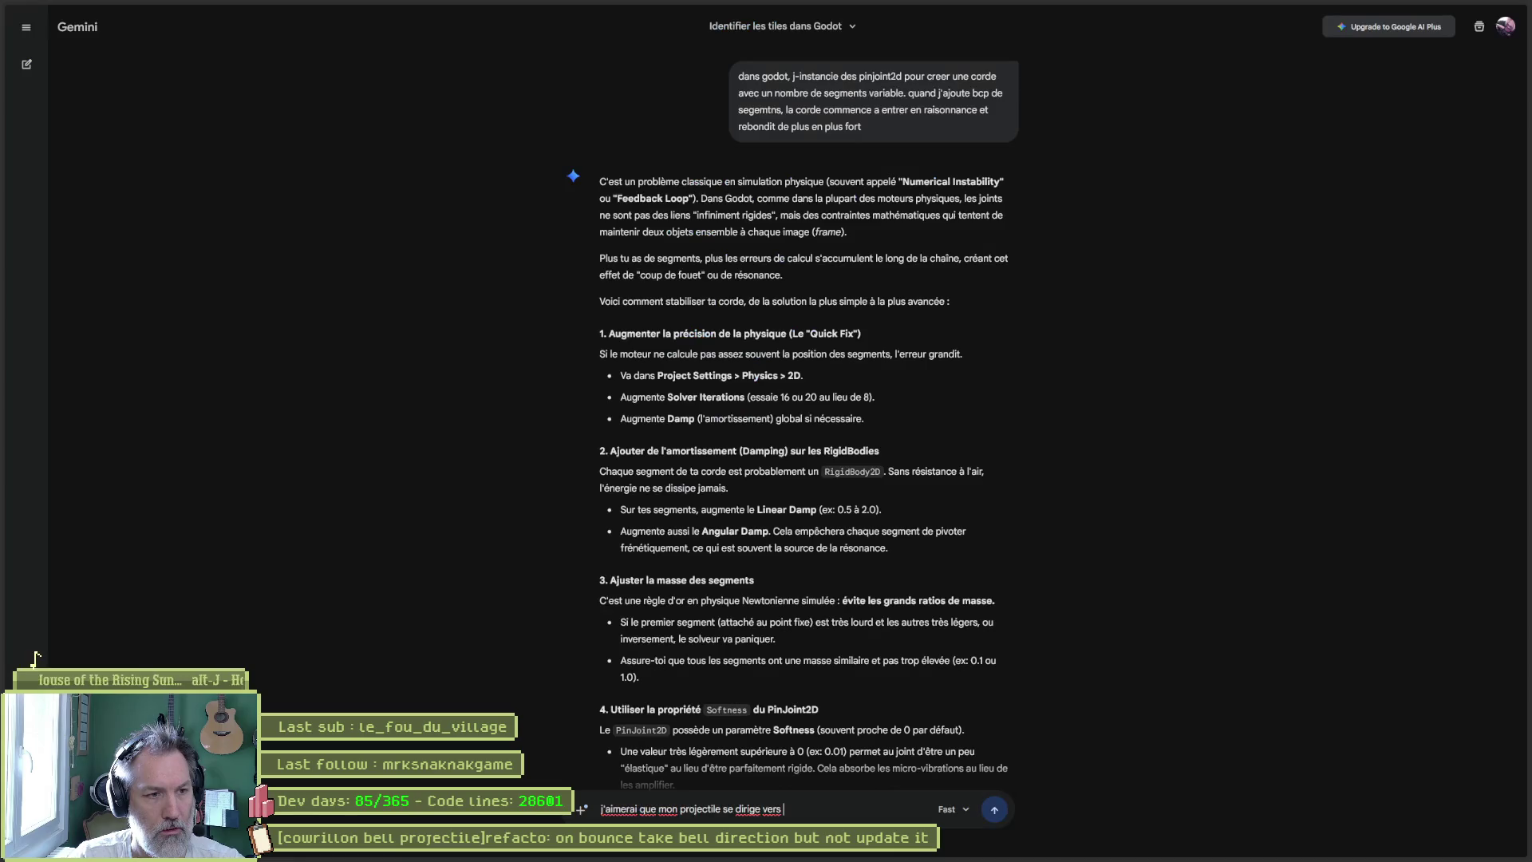
pyautogui.write('la target')
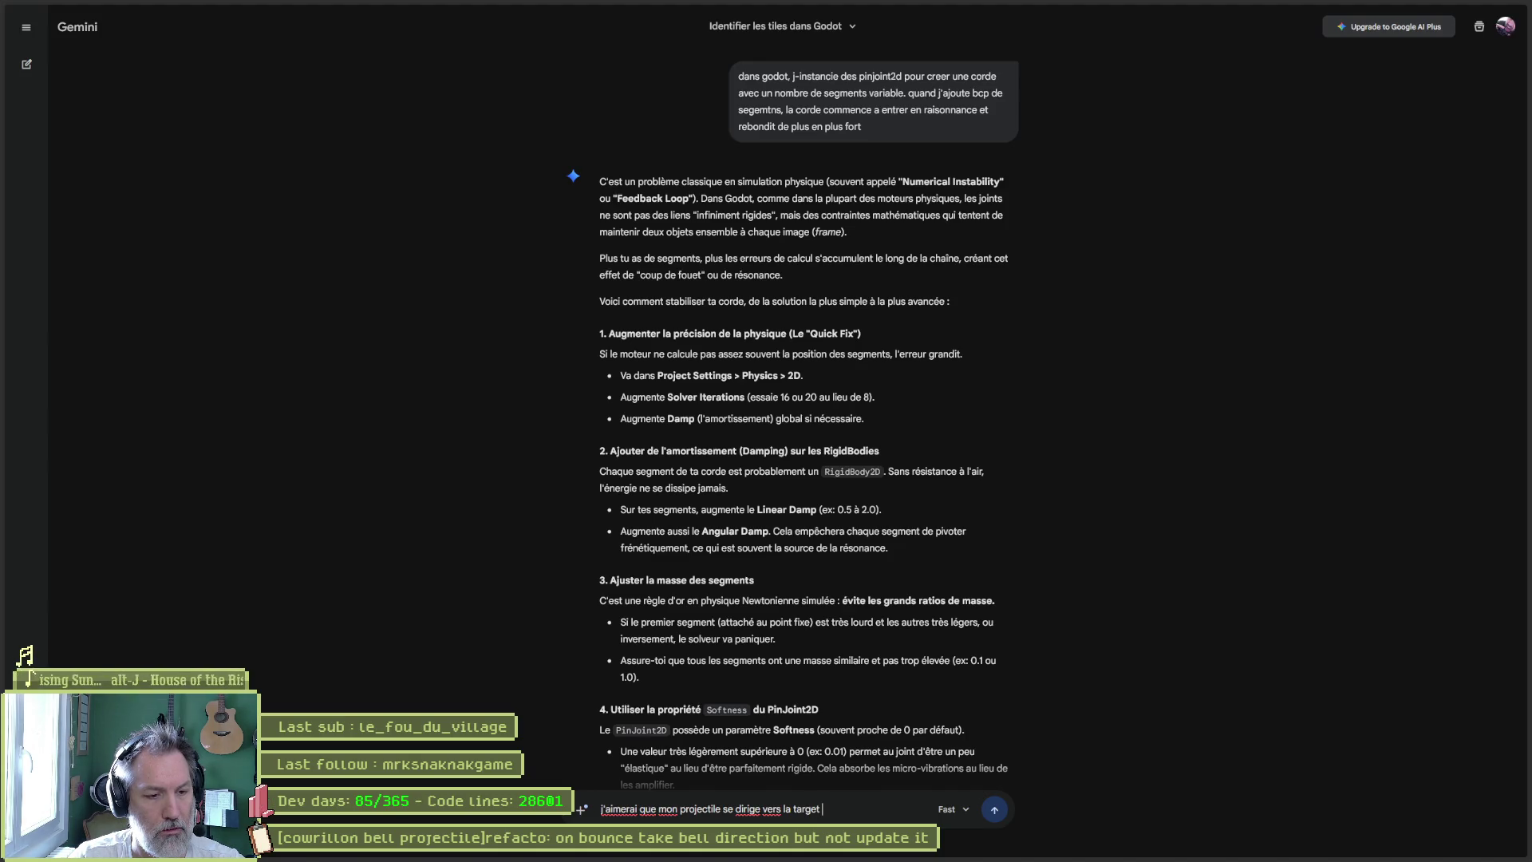
pyautogui.hotkey('ctrl', 'v')
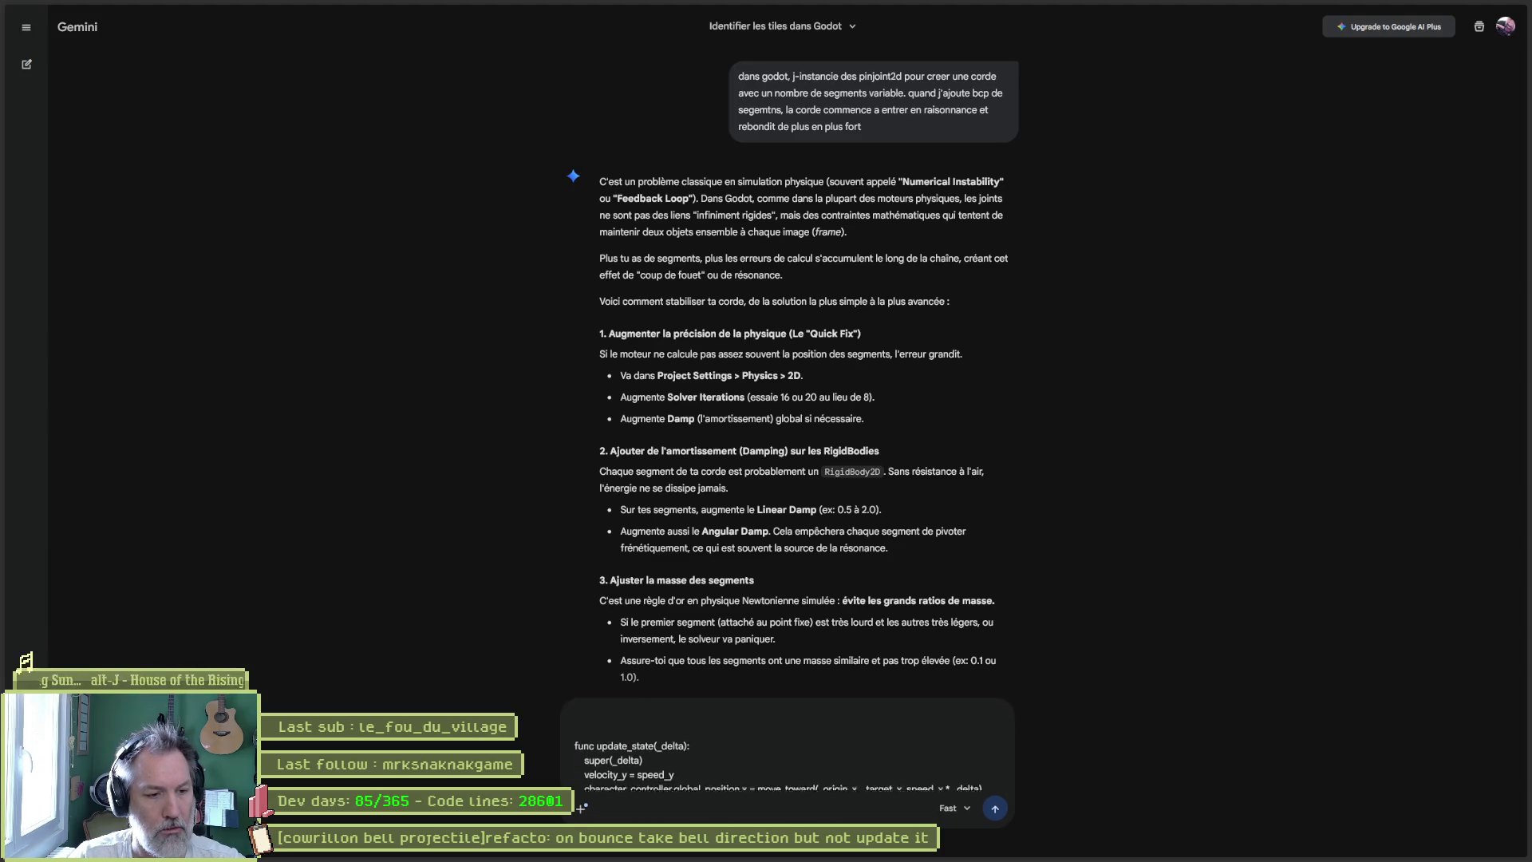
pyautogui.press('Return')
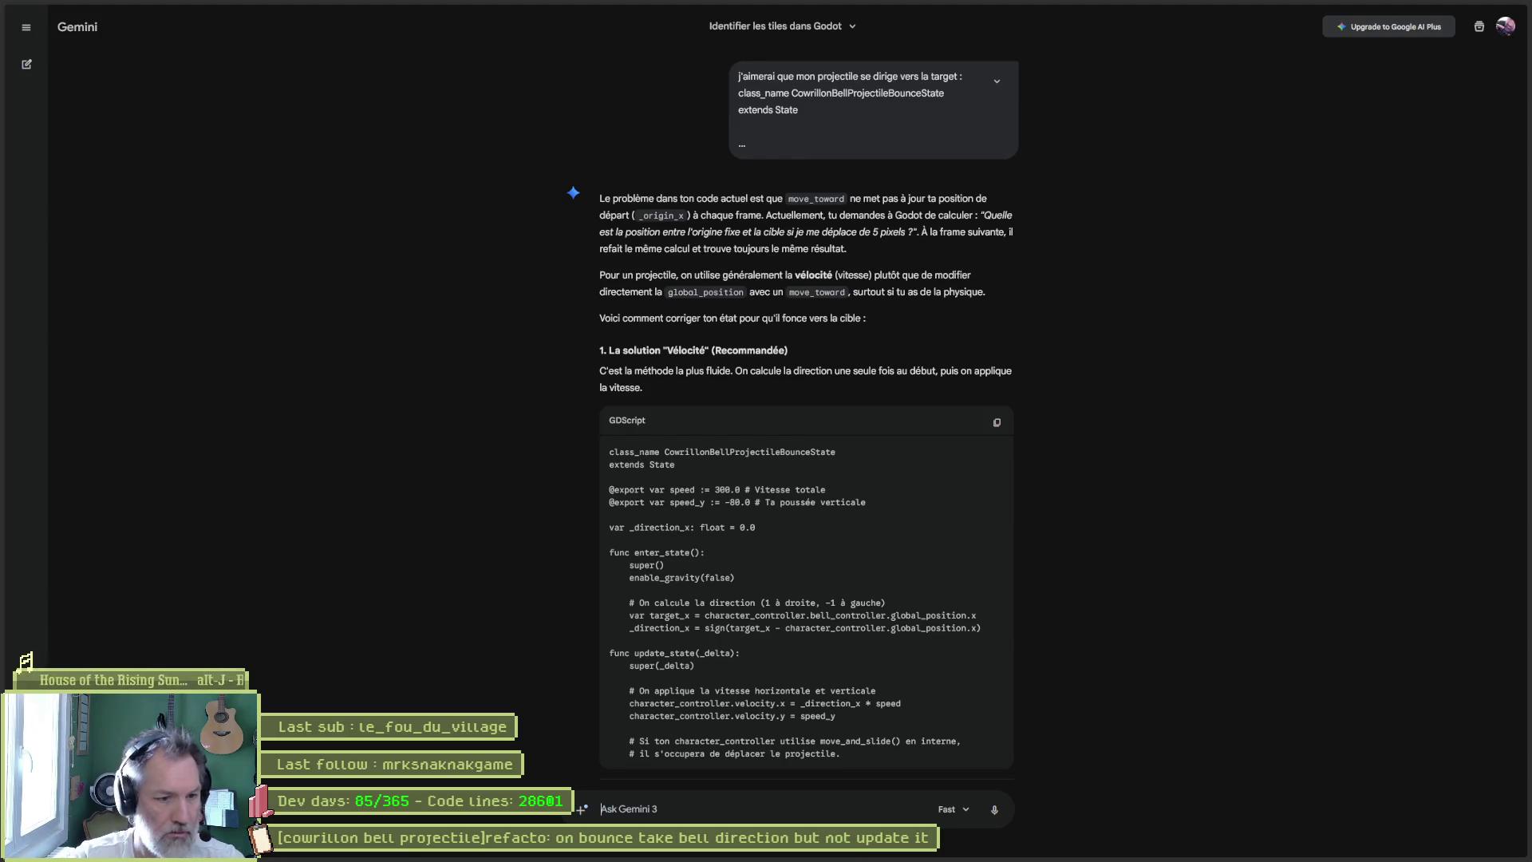
pyautogui.scroll(-2, 772, 576)
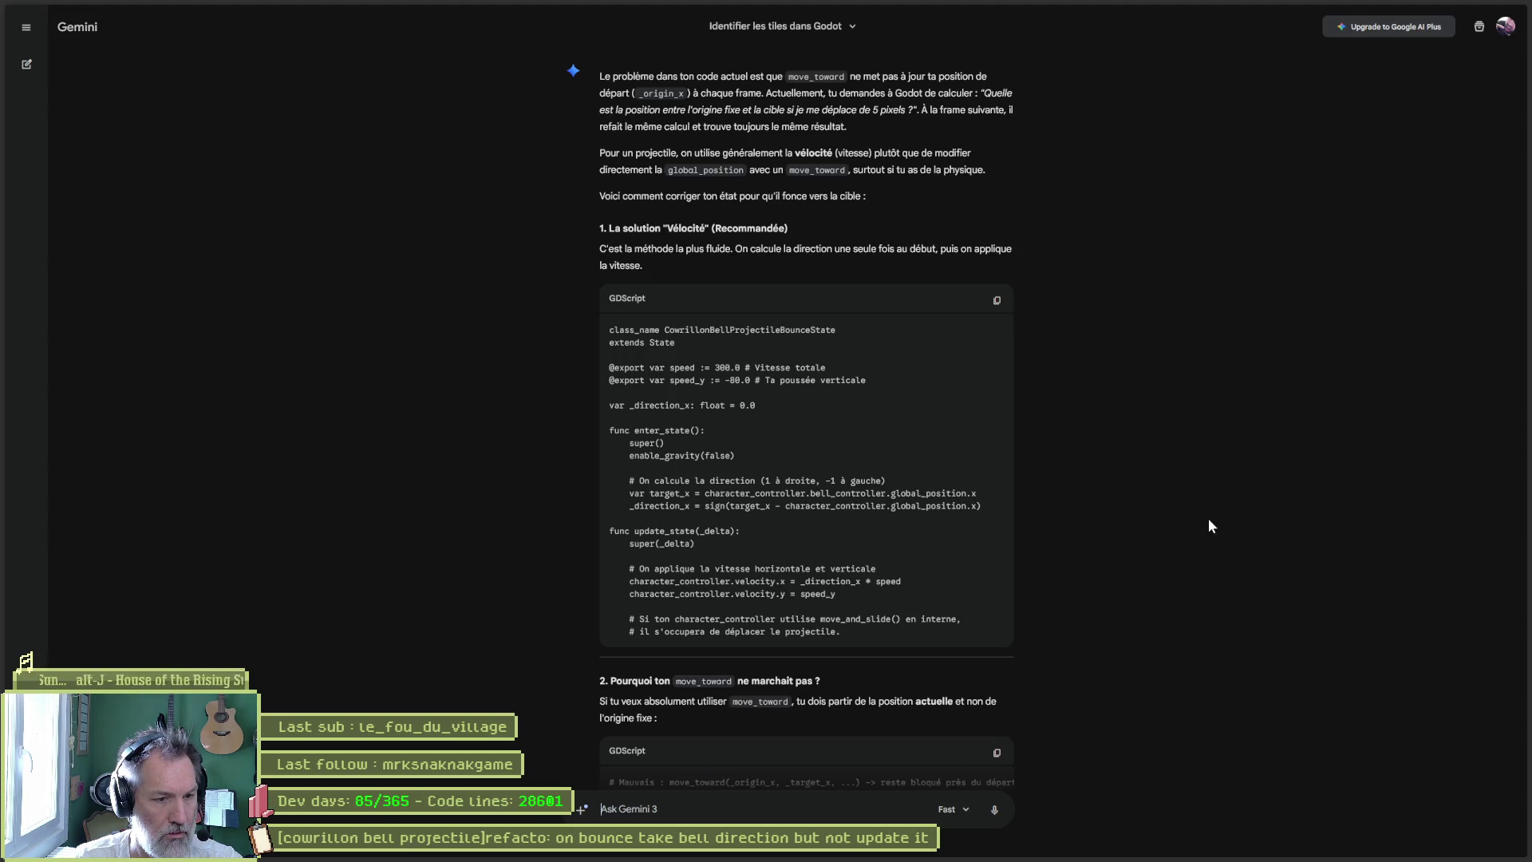
pyautogui.scroll(-2, 1147, 453)
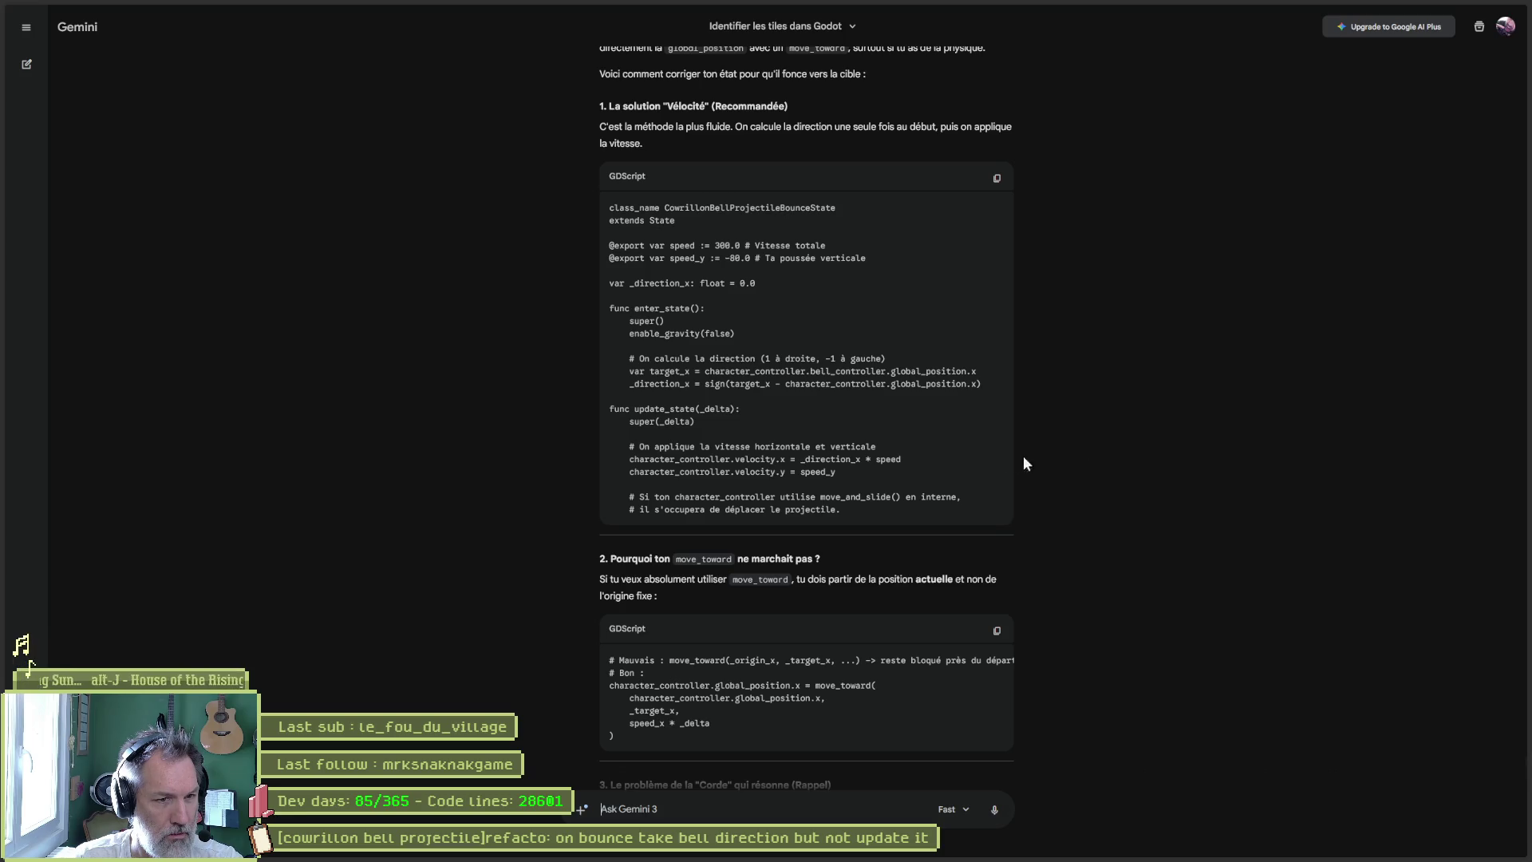
pyautogui.moveTo(802, 460); pyautogui.dragTo(856, 460)
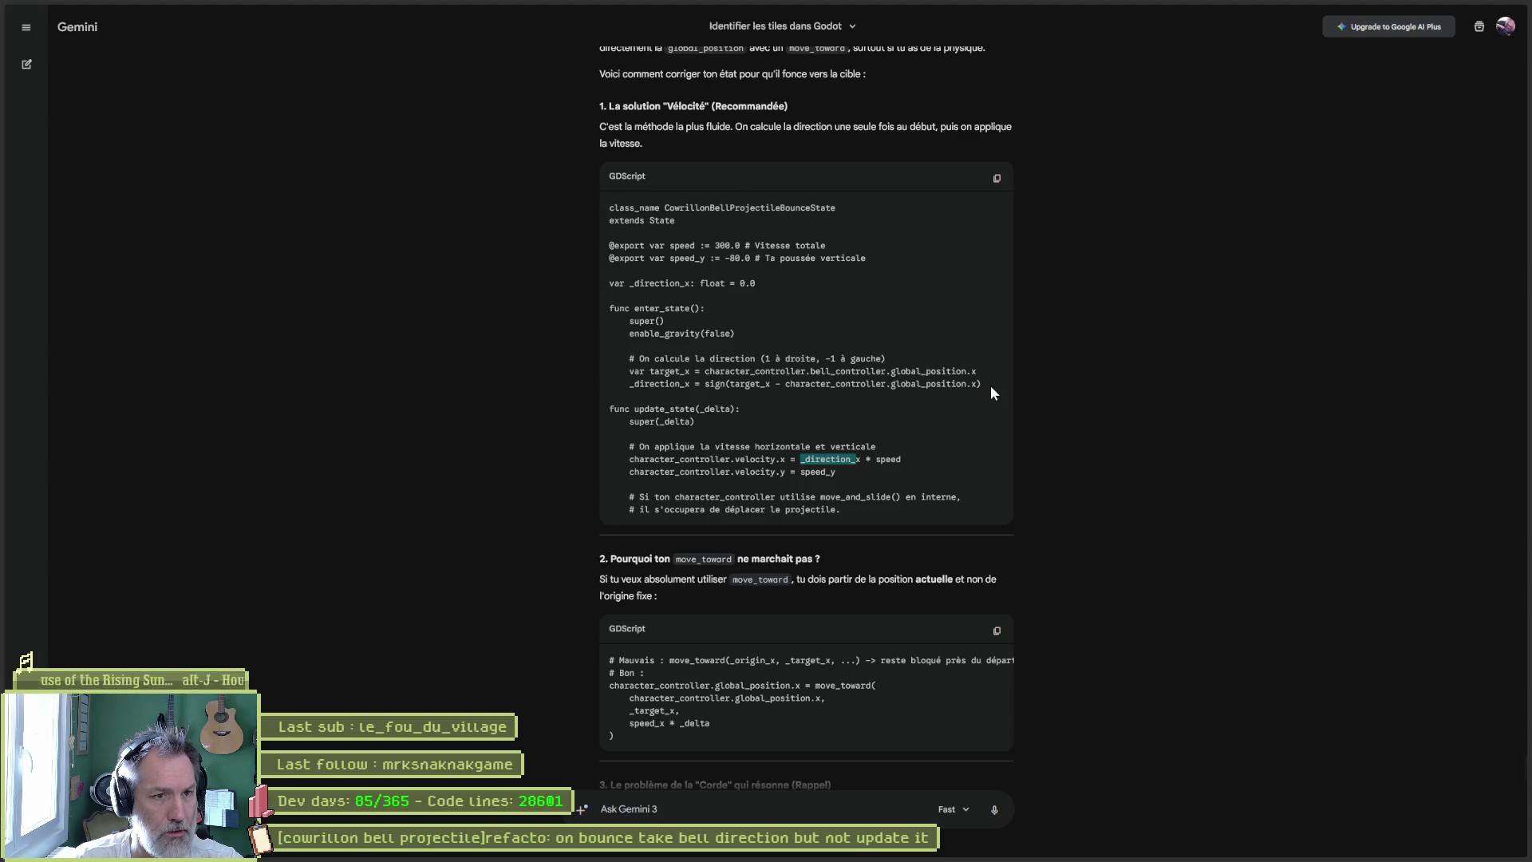
pyautogui.click(719, 802)
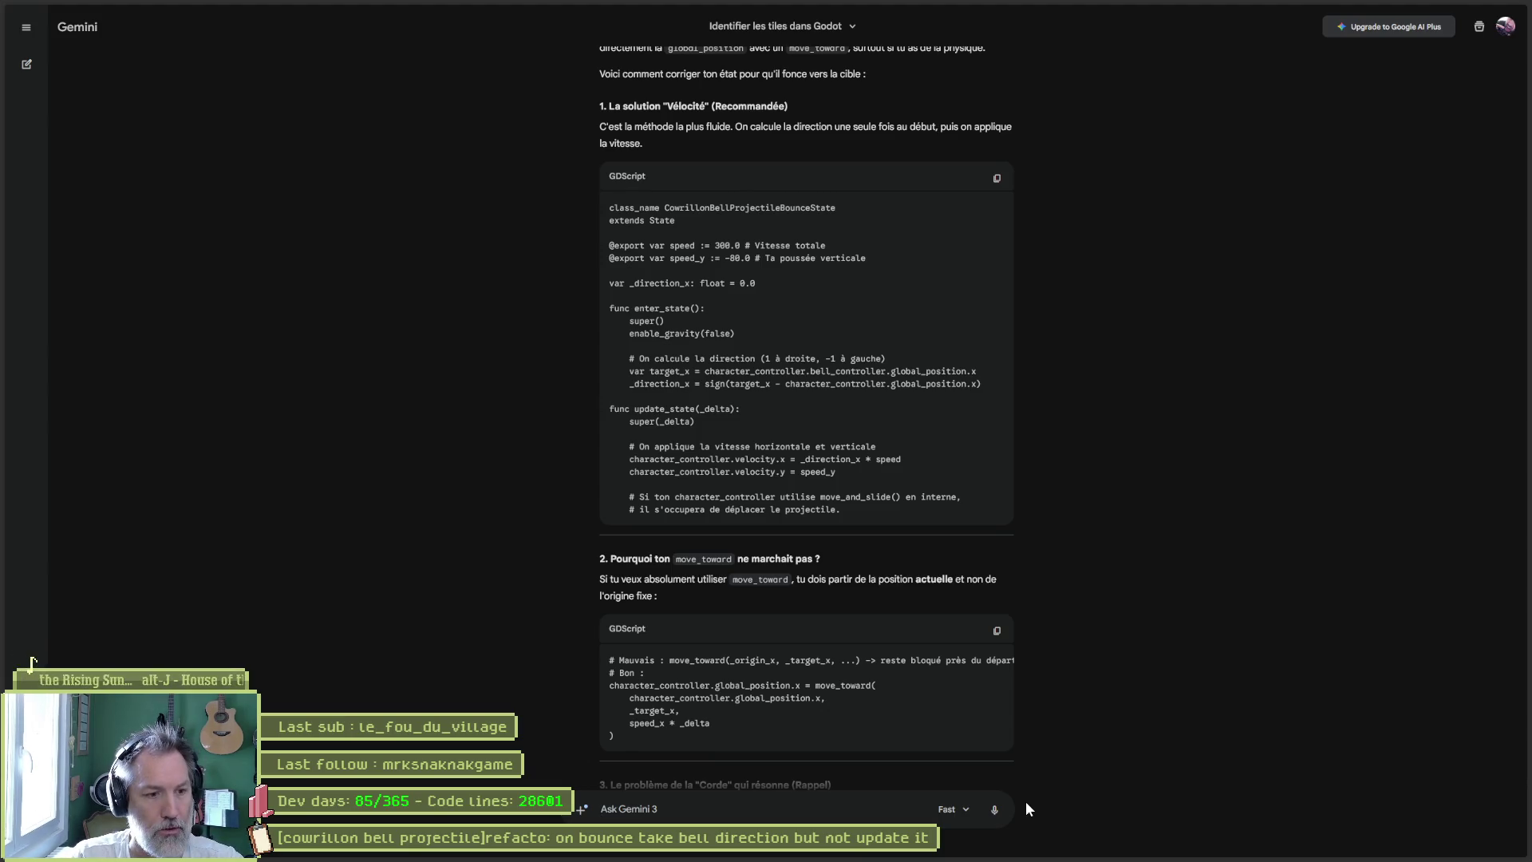
# - Tell Gemini bell_controller keeps moving, so aim at its starting position on entering the state
pyautogui.write('ma')
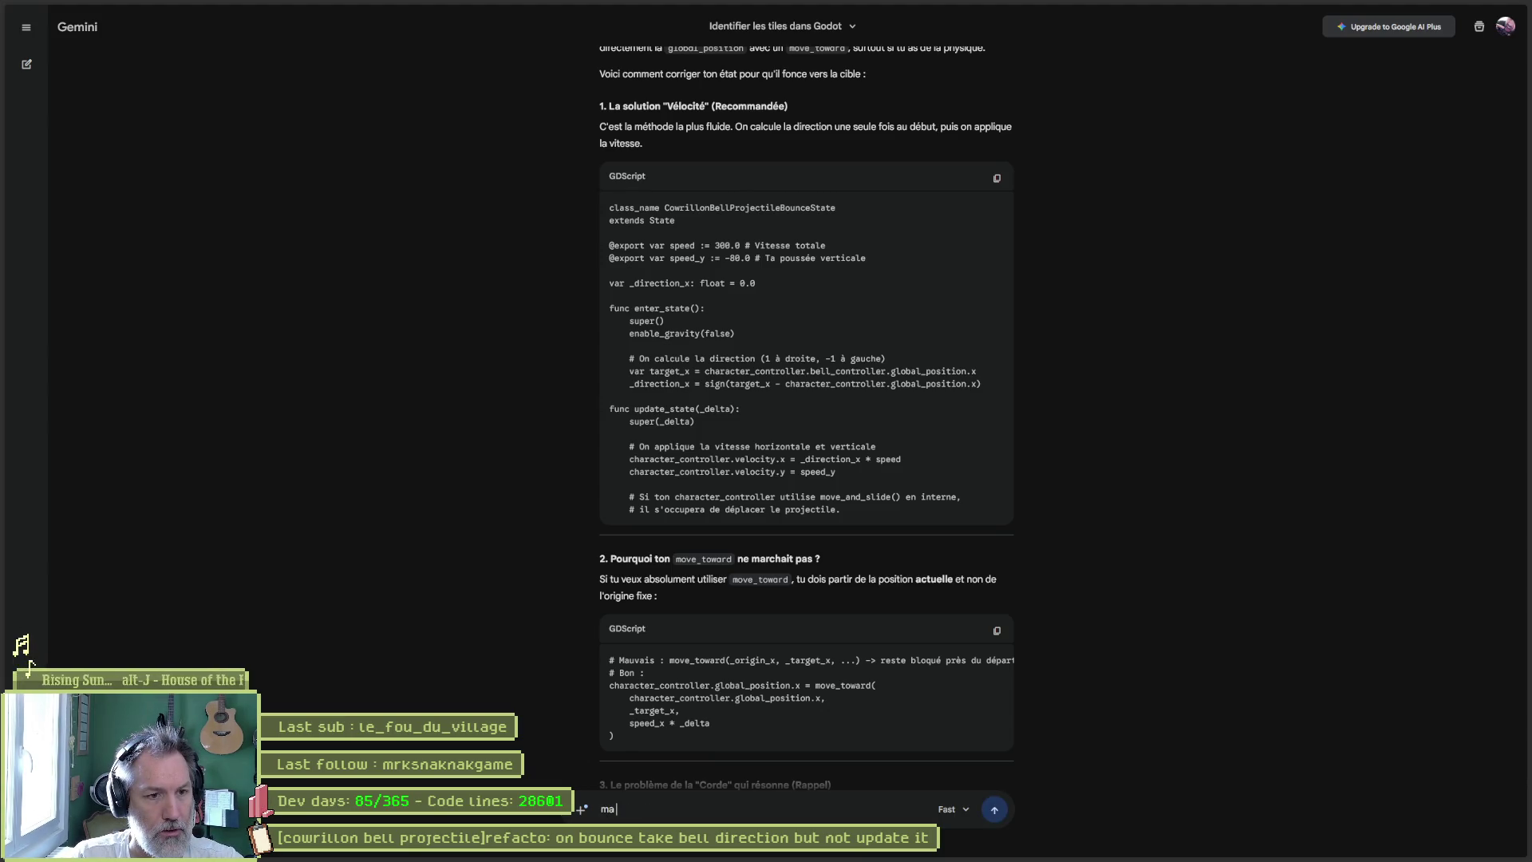
pyautogui.write(' cible, bell?')
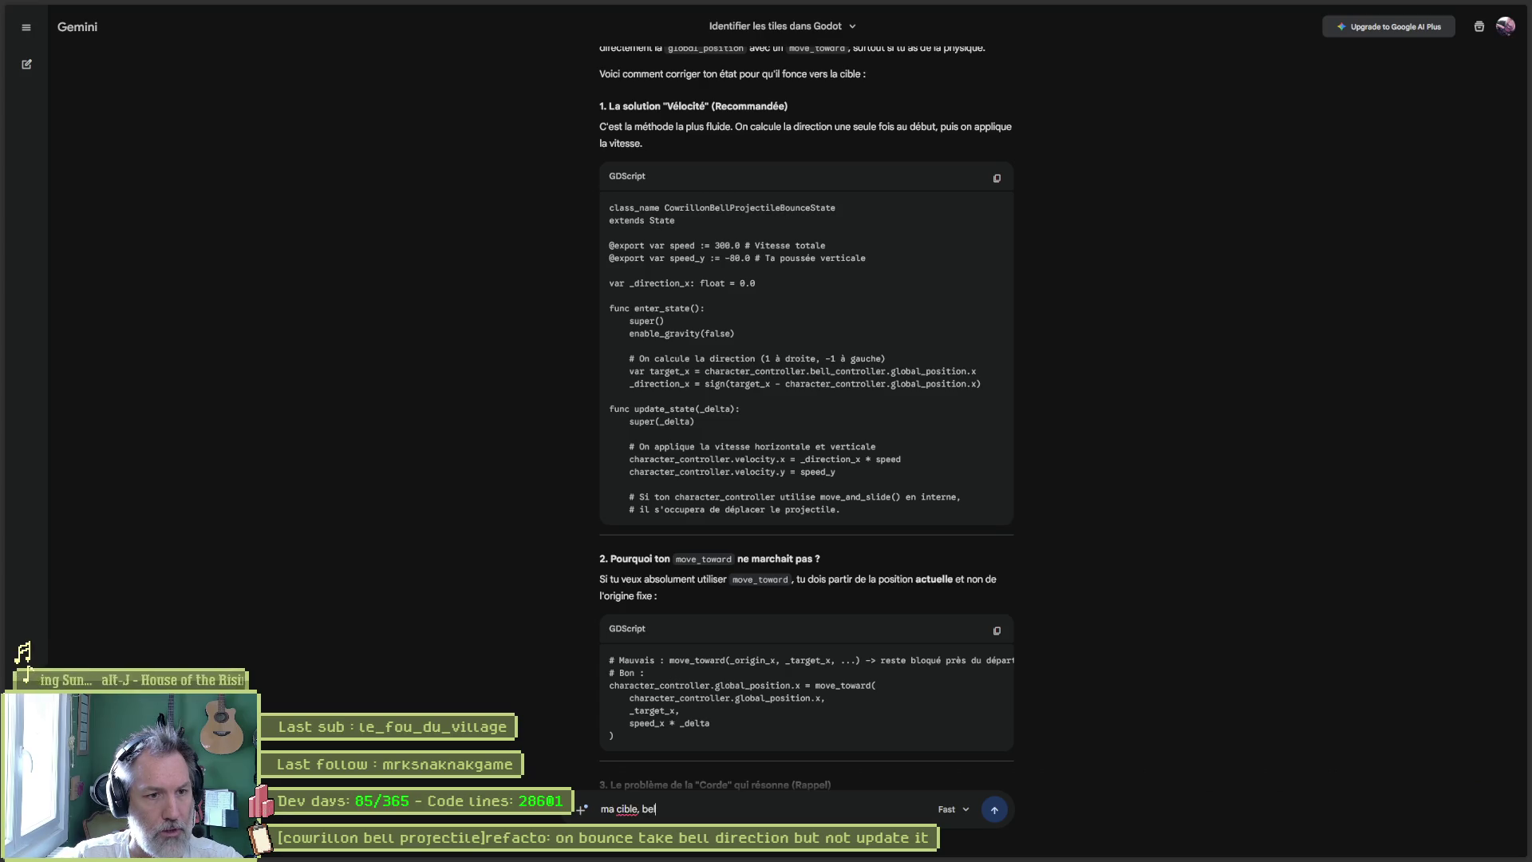
pyautogui.press('BackSpace')
pyautogui.write('_controller, b0uoge')
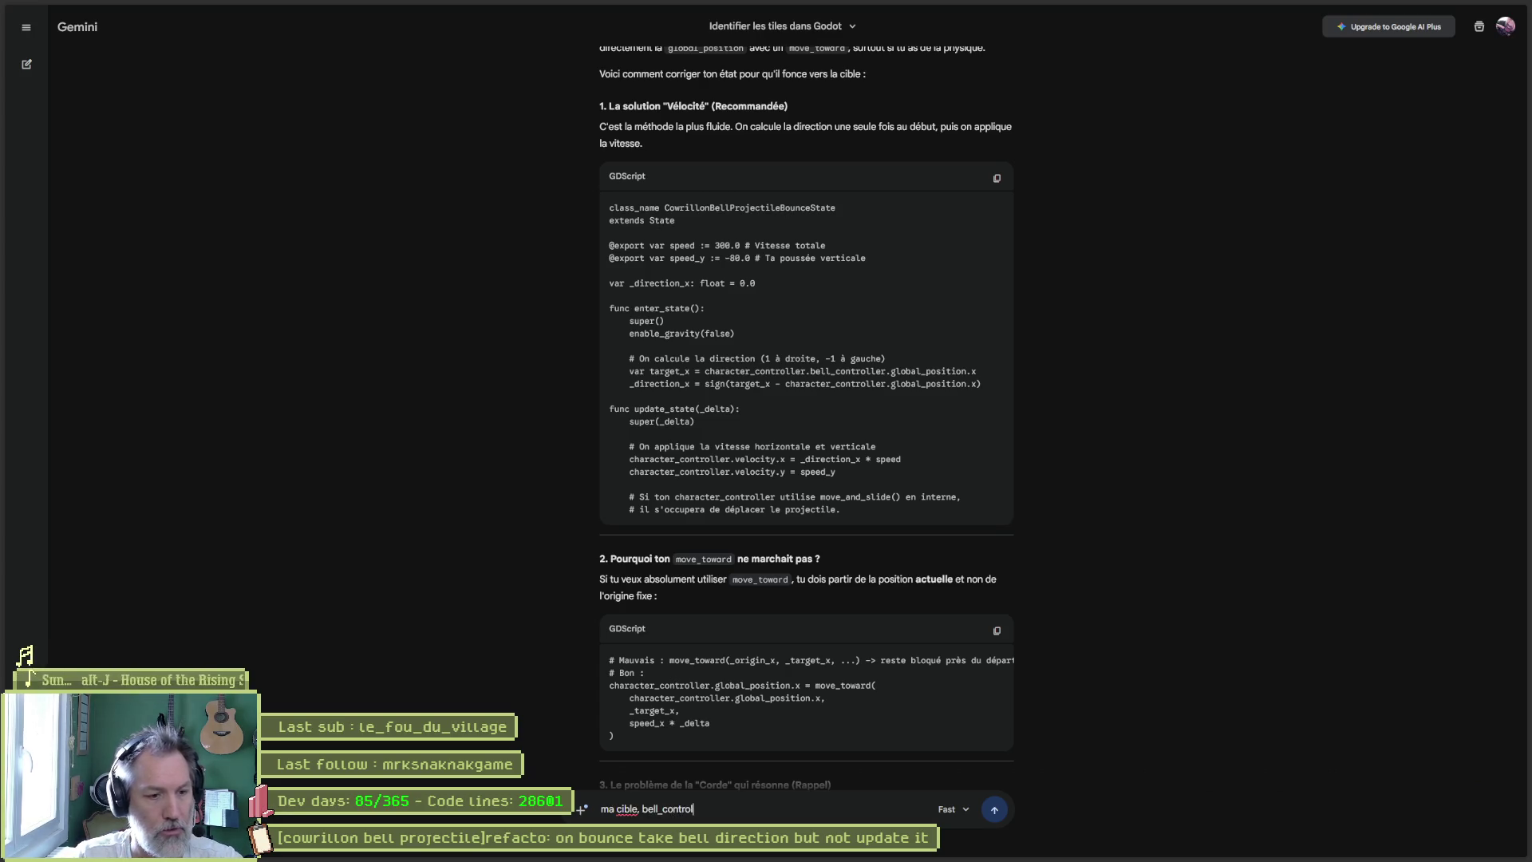
pyautogui.press('BackSpace')
pyautogui.press('BackSpace')
pyautogui.press('BackSpace')
pyautogui.write('uge tout le temps mais je veux la')
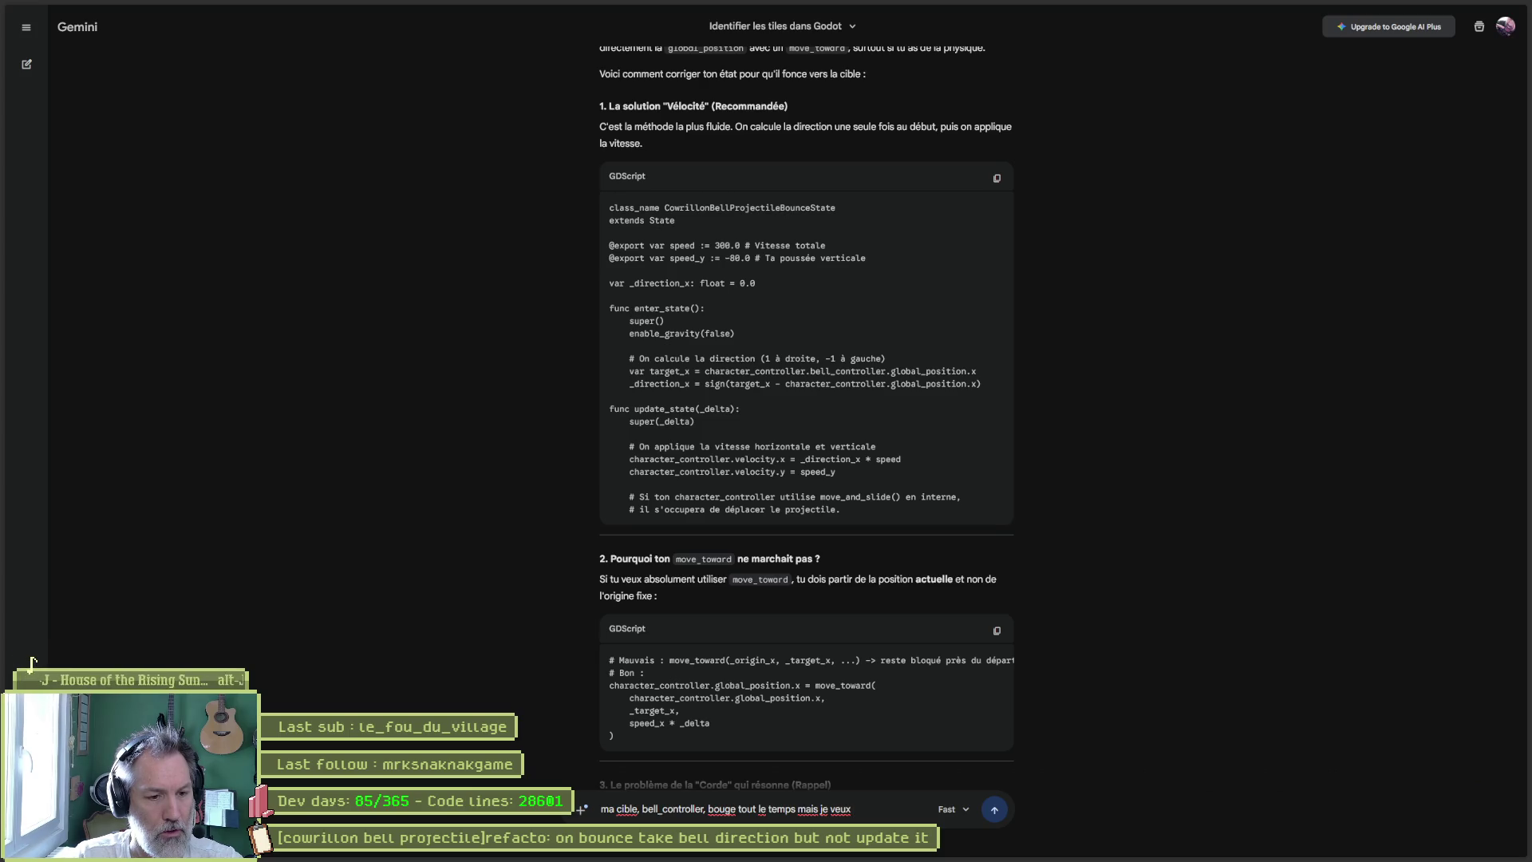
pyautogui.write(' viser ')
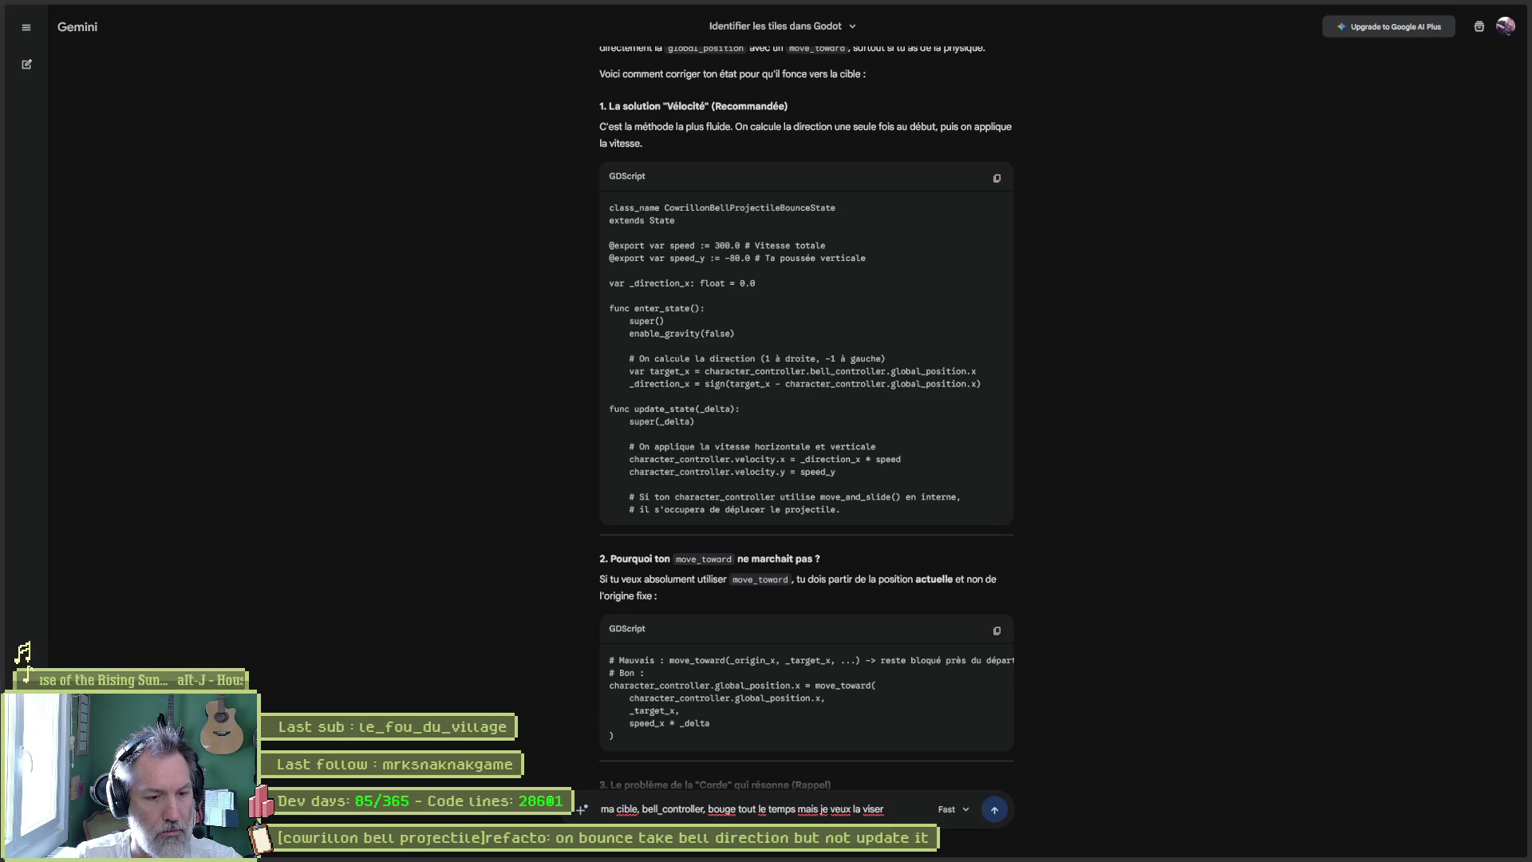
pyautogui.write('sur')
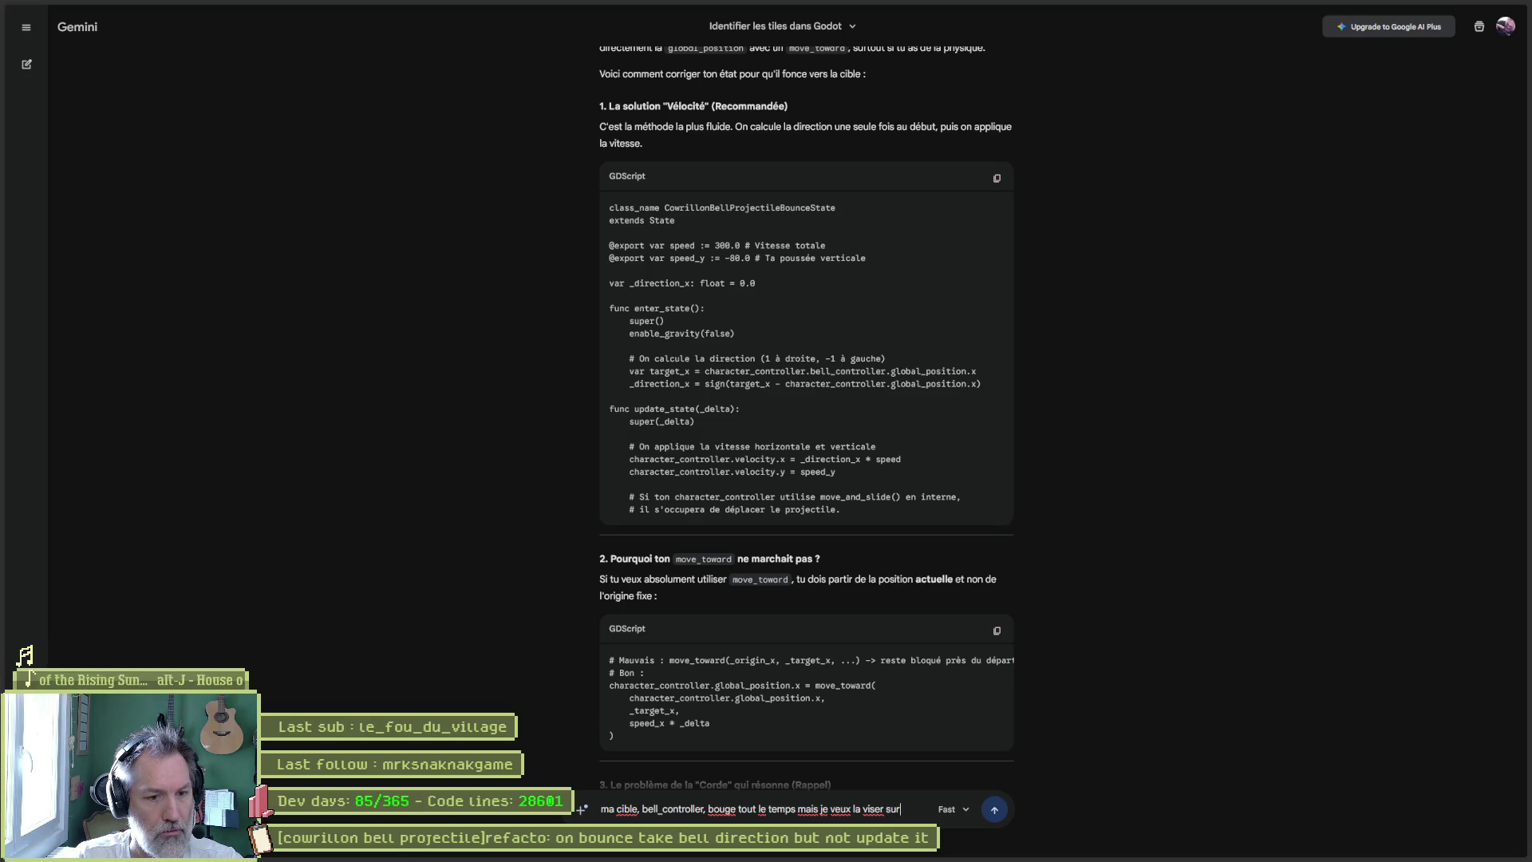
pyautogui.write(' sa position de depart ')
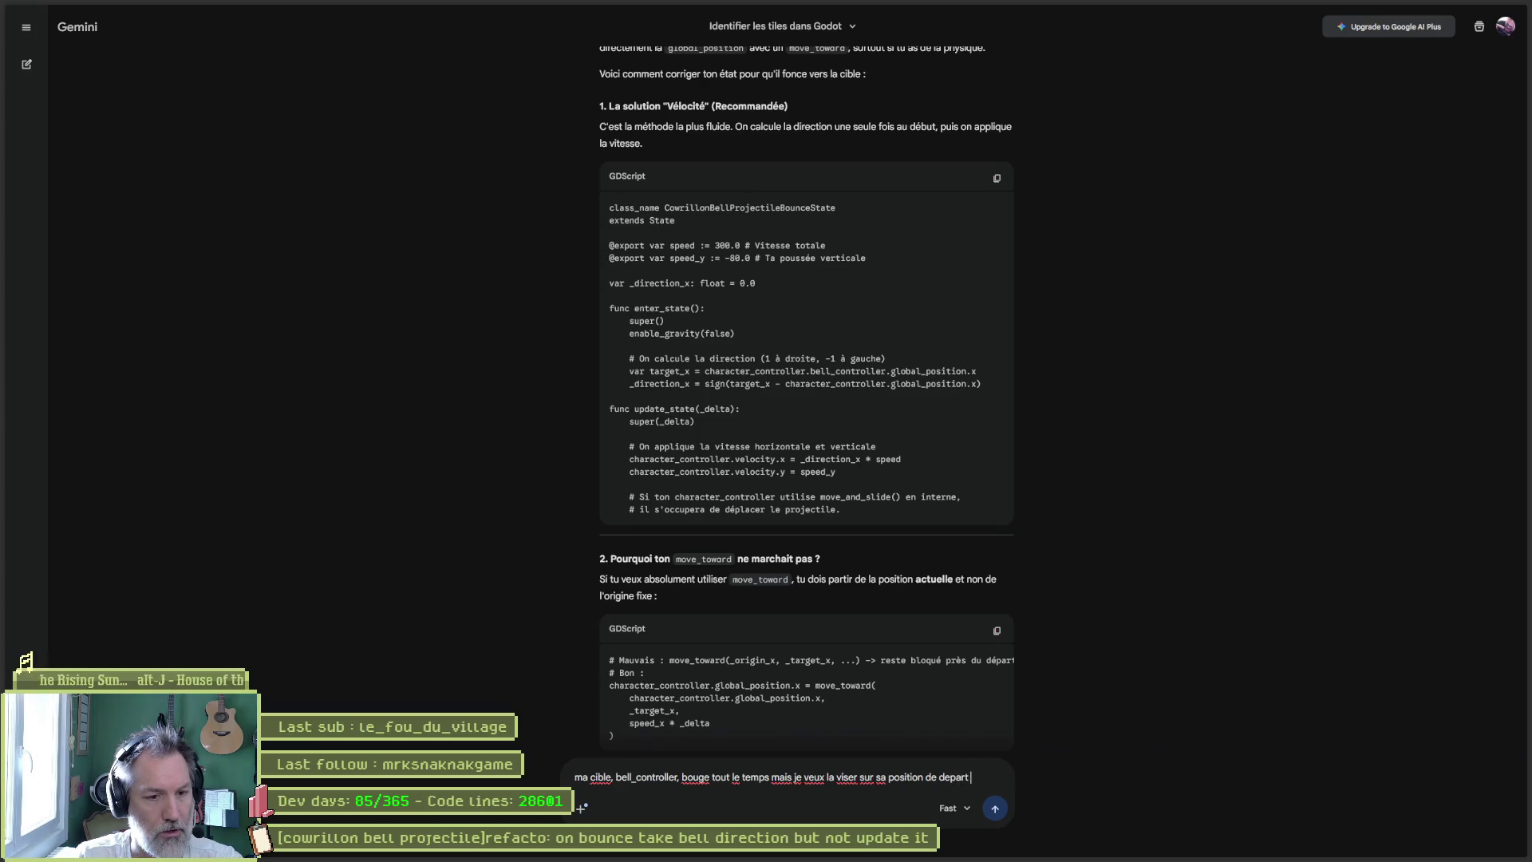
pyautogui.write('quand on rentre dans ce script')
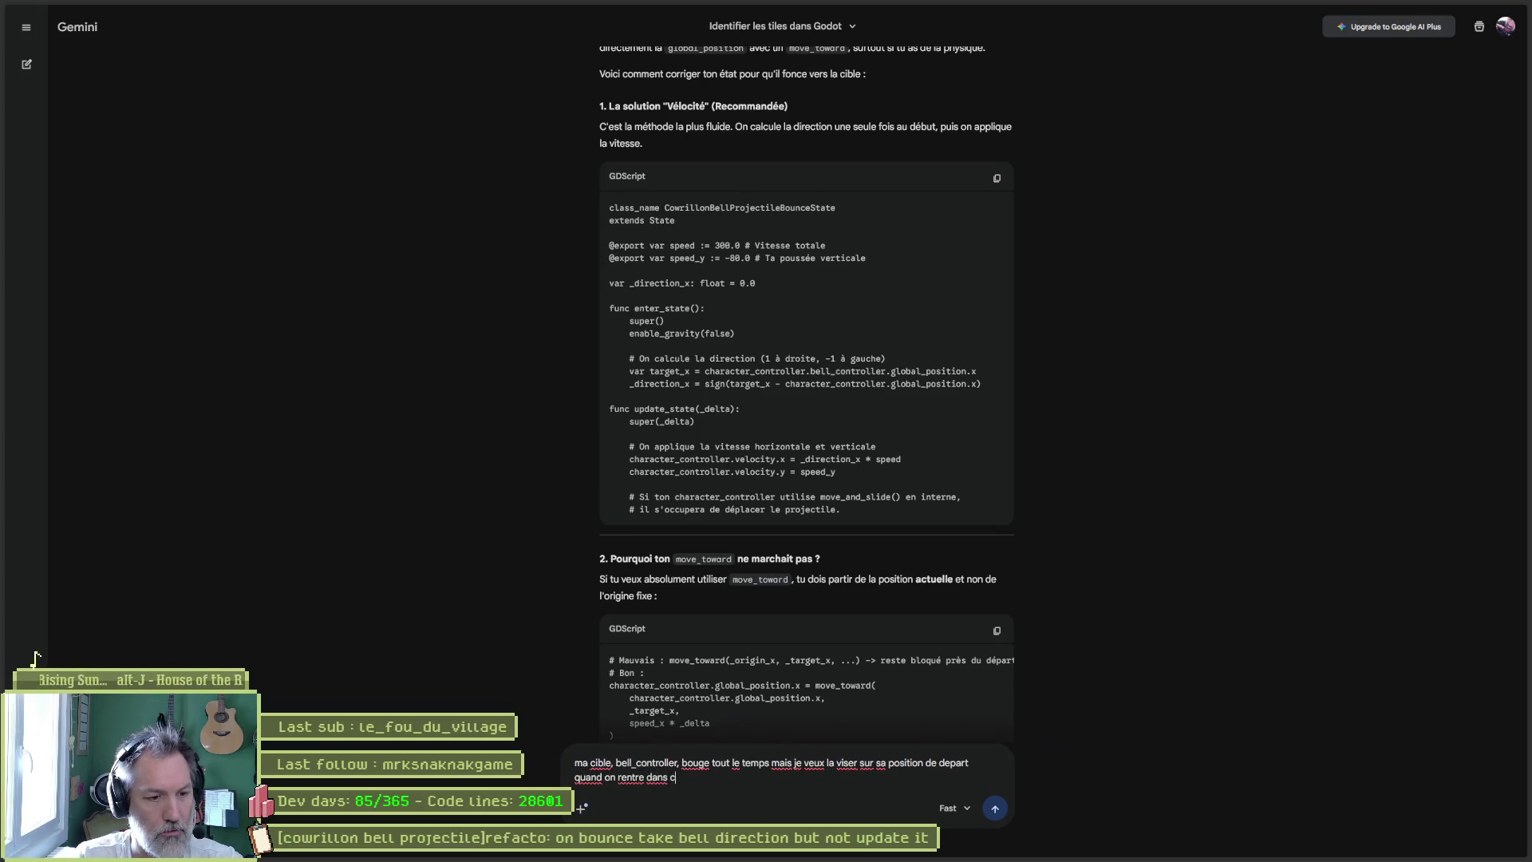
pyautogui.press('Return')
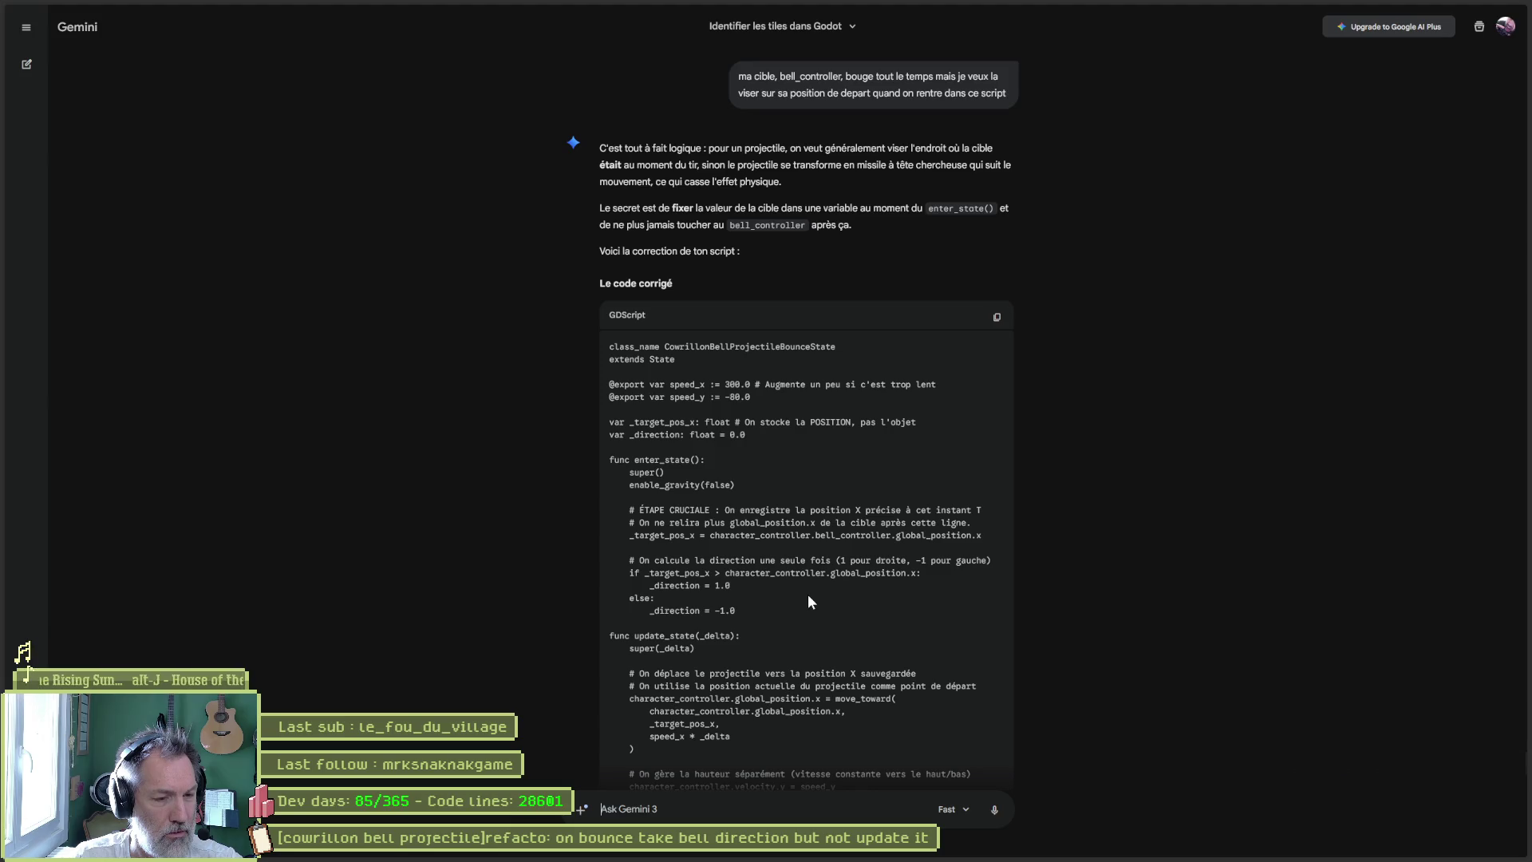
# - Send Gemini the clarification 'j'utilise move_and_slide pour le projectile'
pyautogui.scroll(-1, 760, 607)
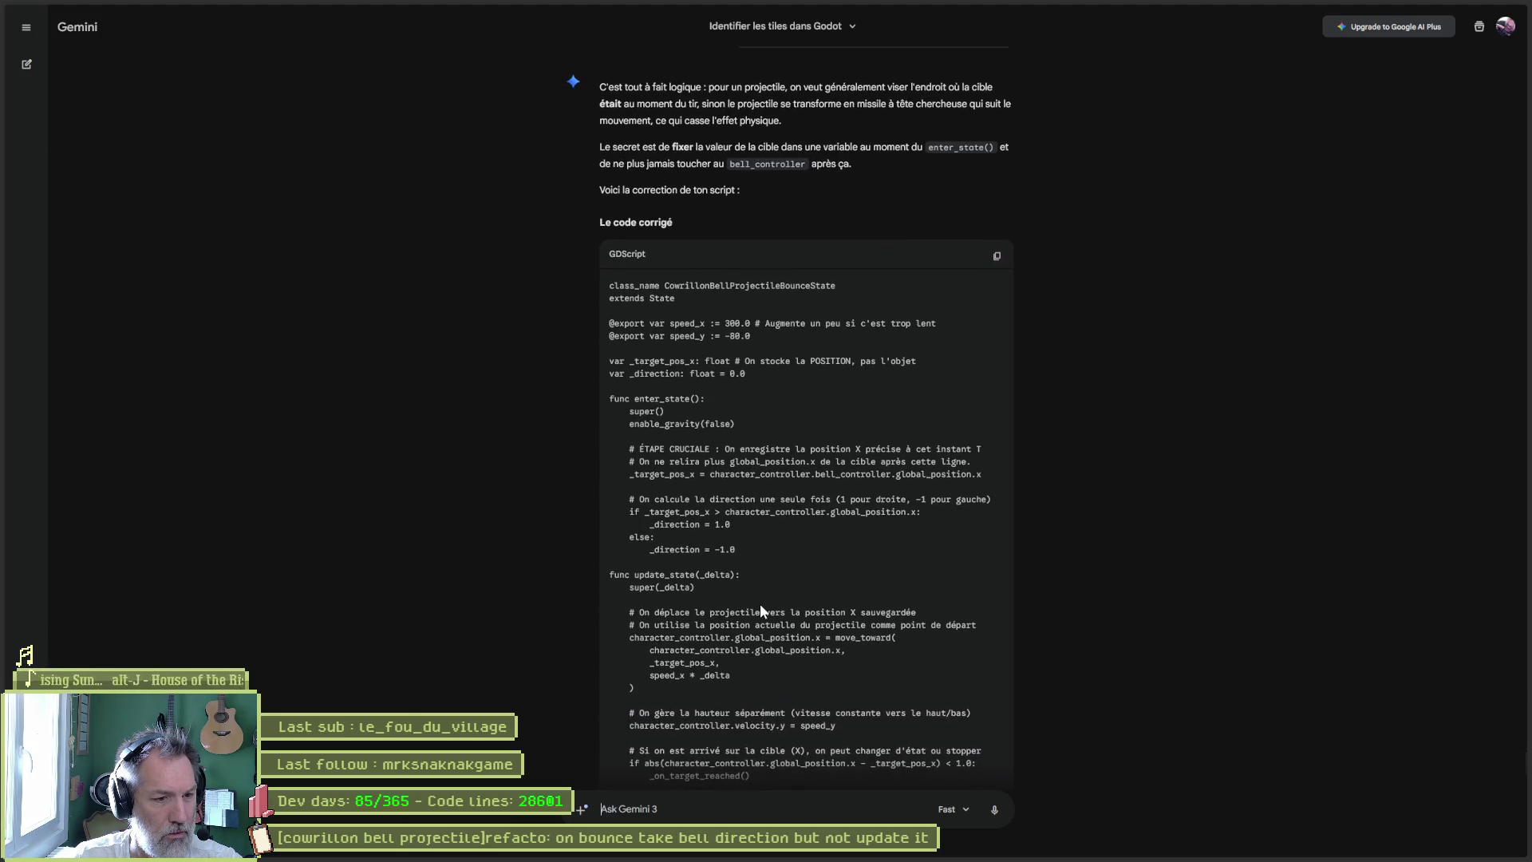
pyautogui.scroll(-1, 760, 607)
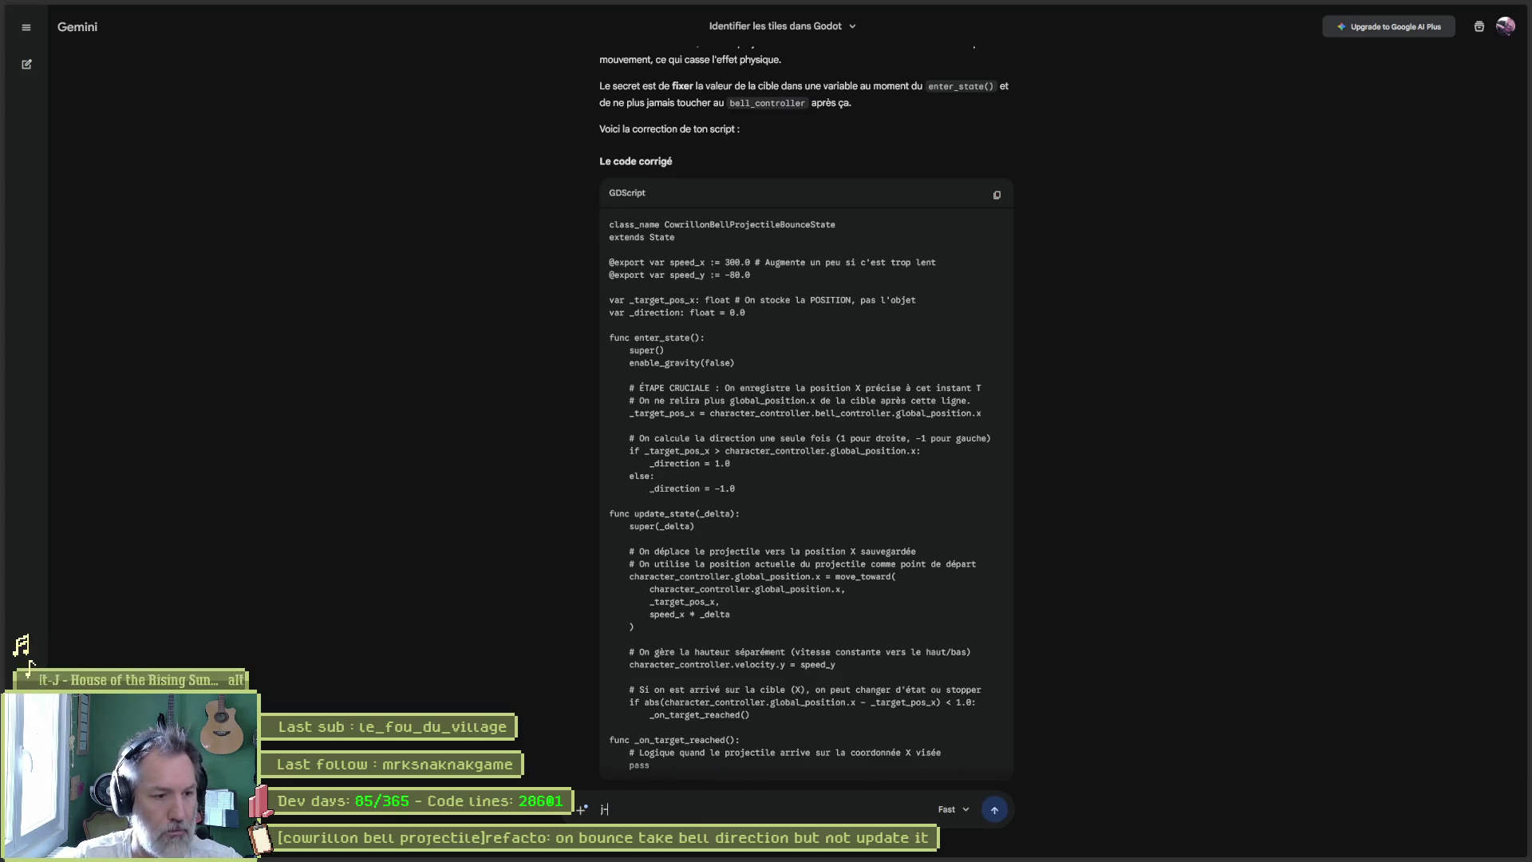
pyautogui.write("'utilise move")
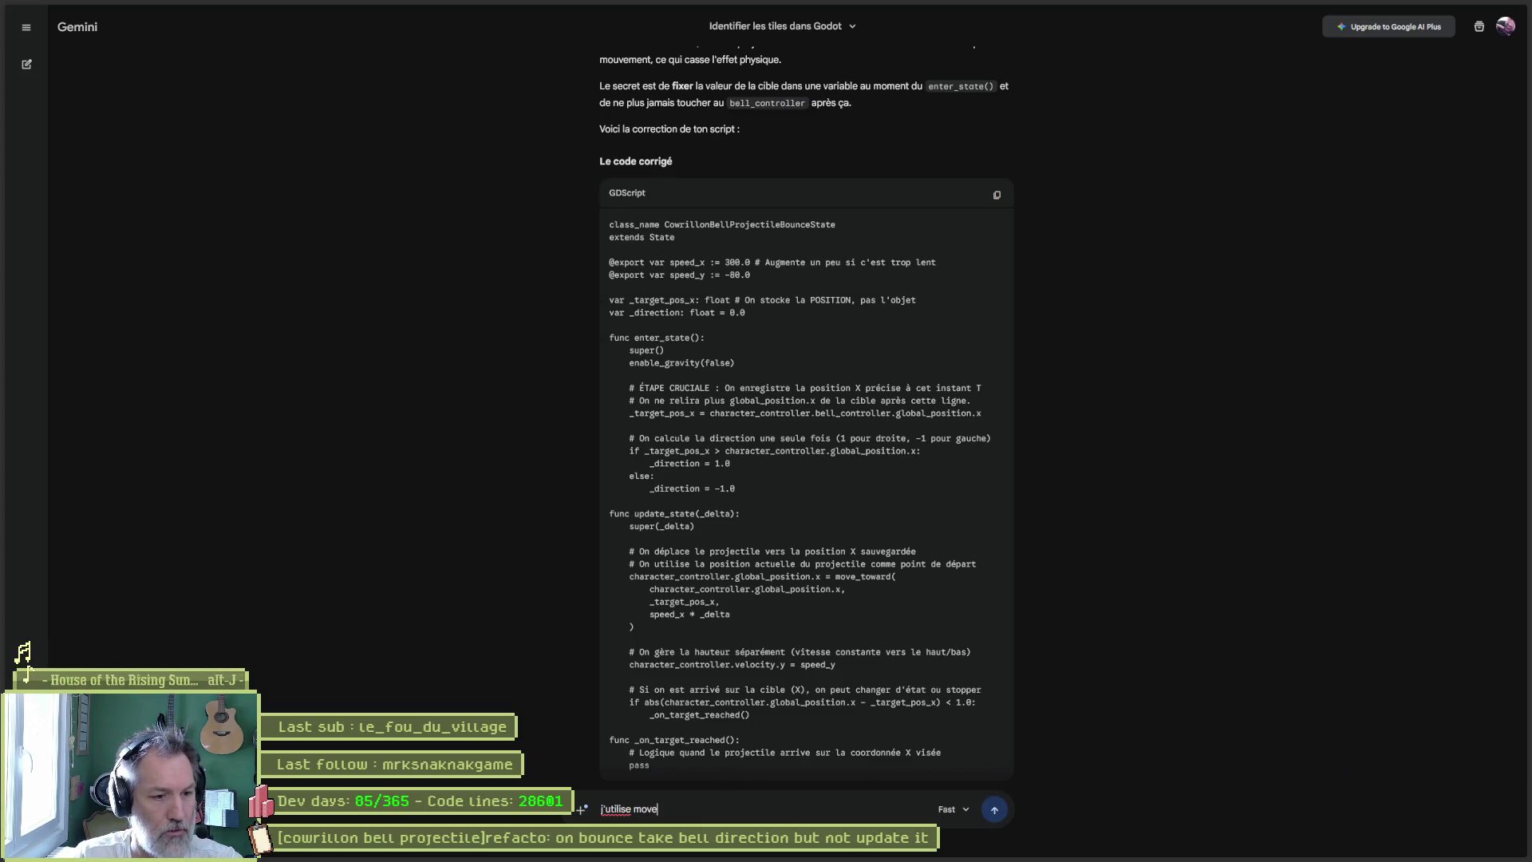
pyautogui.write('_and_slide pour le pojre')
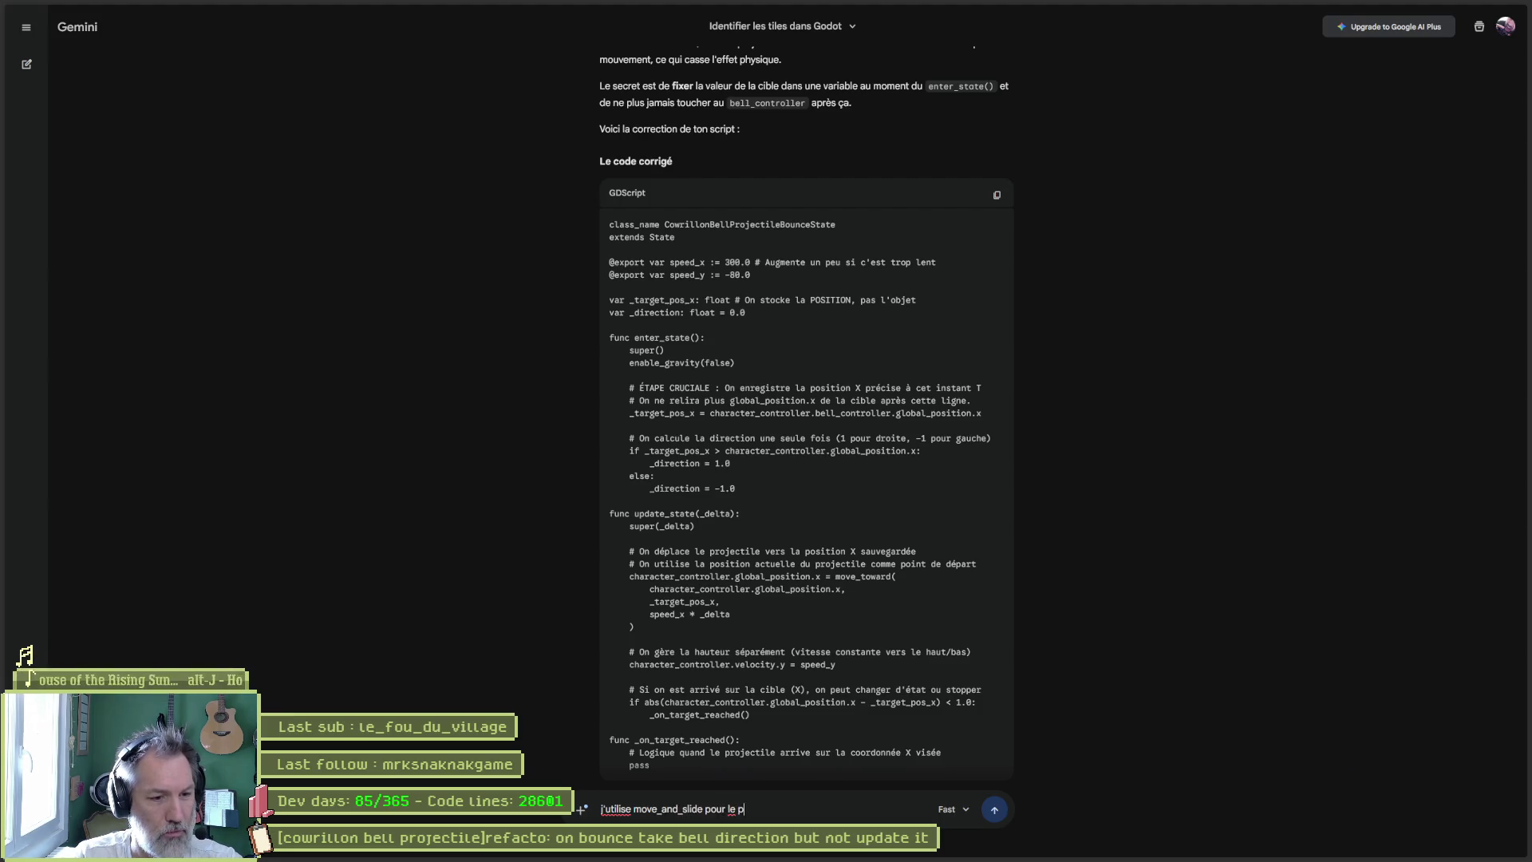
pyautogui.press('BackSpace')
pyautogui.press('BackSpace')
pyautogui.press('BackSpace')
pyautogui.write('rojectile')
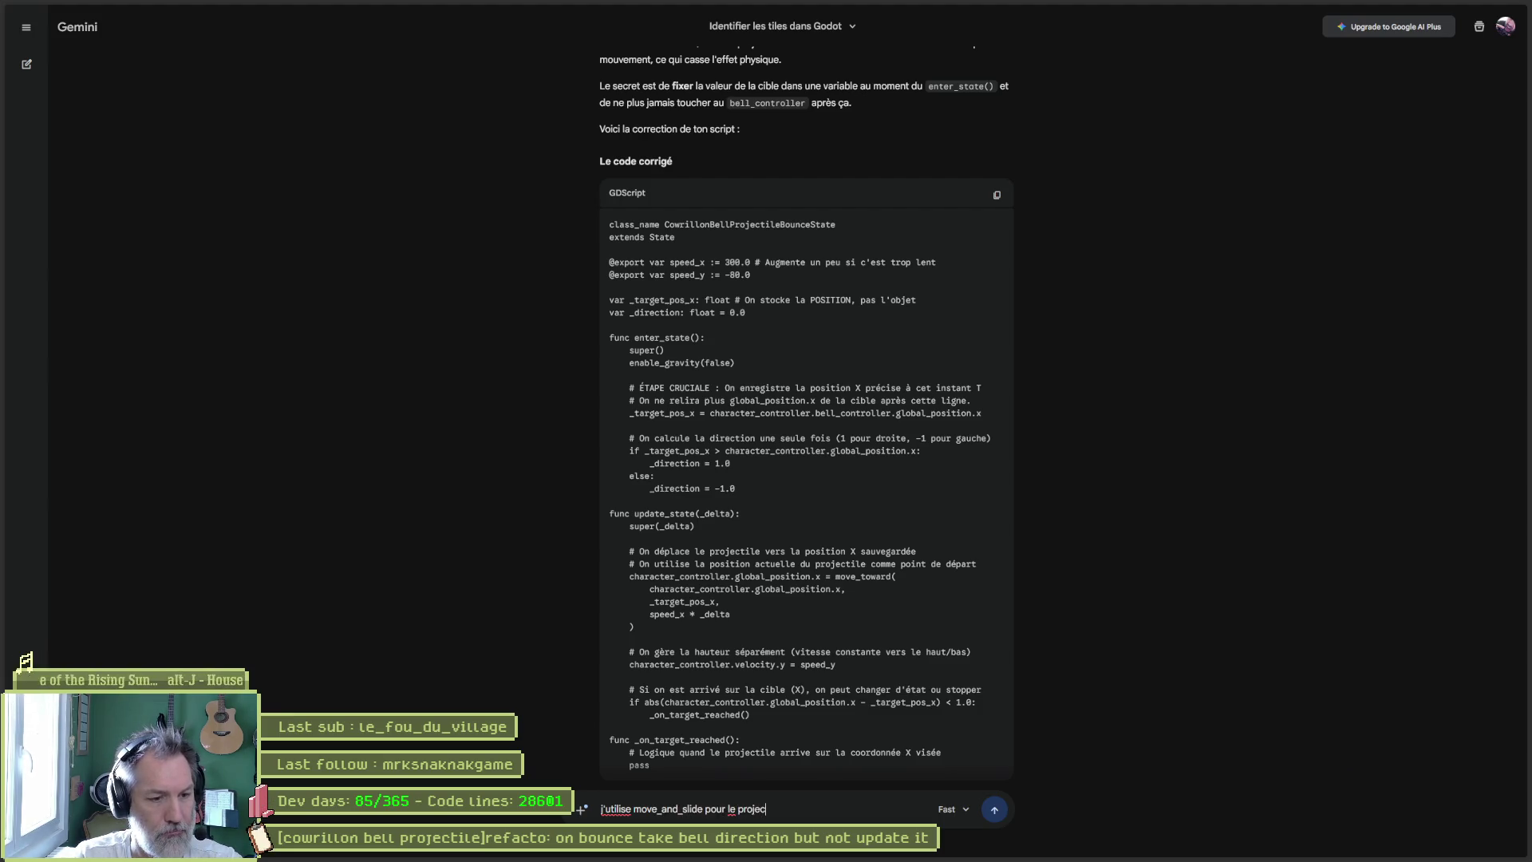
pyautogui.press('Return')
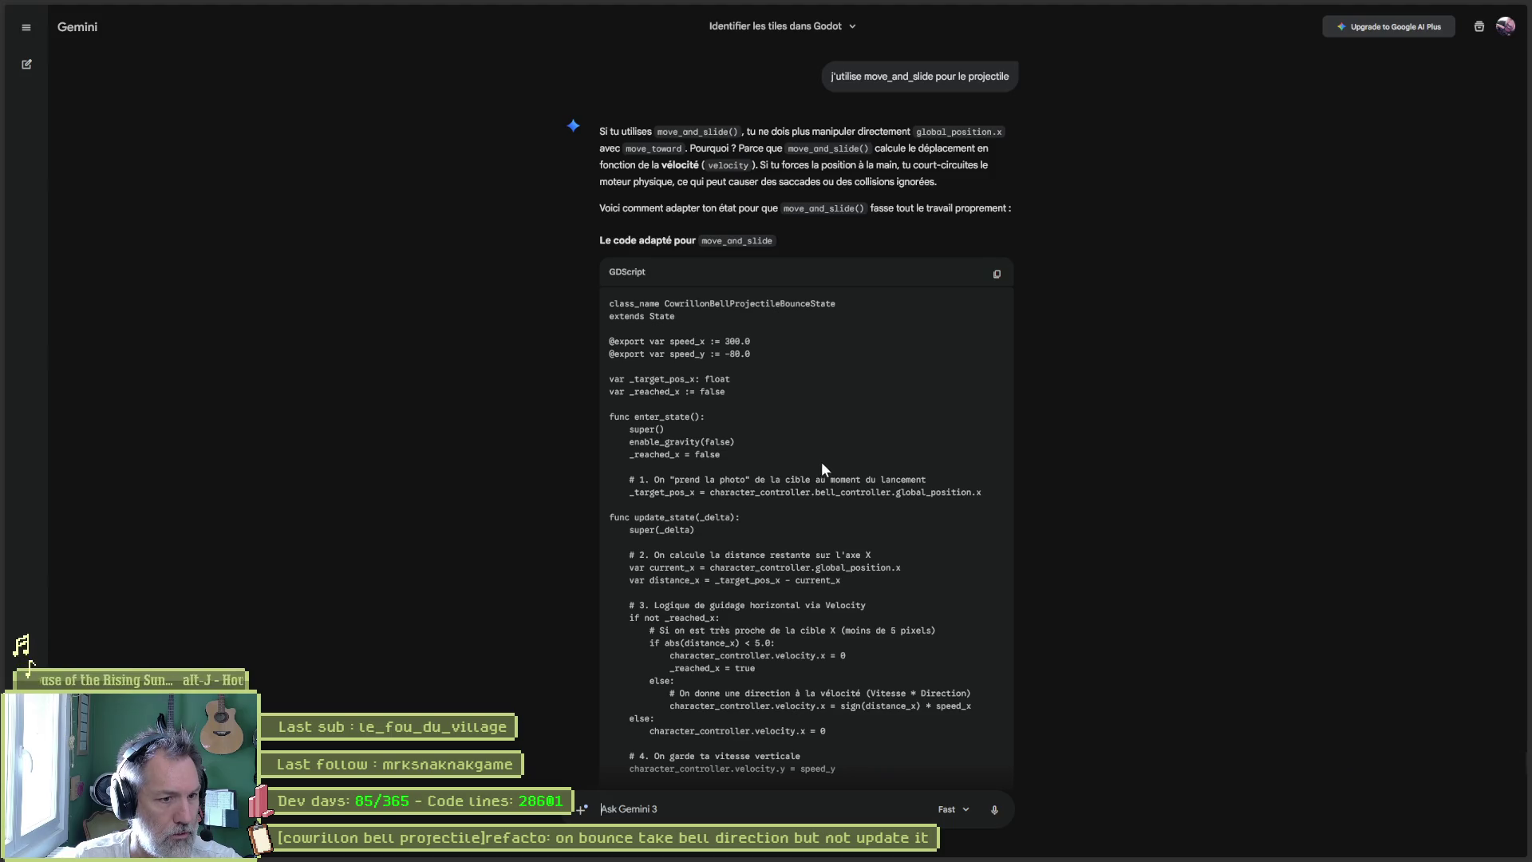
pyautogui.scroll(-1, 822, 465)
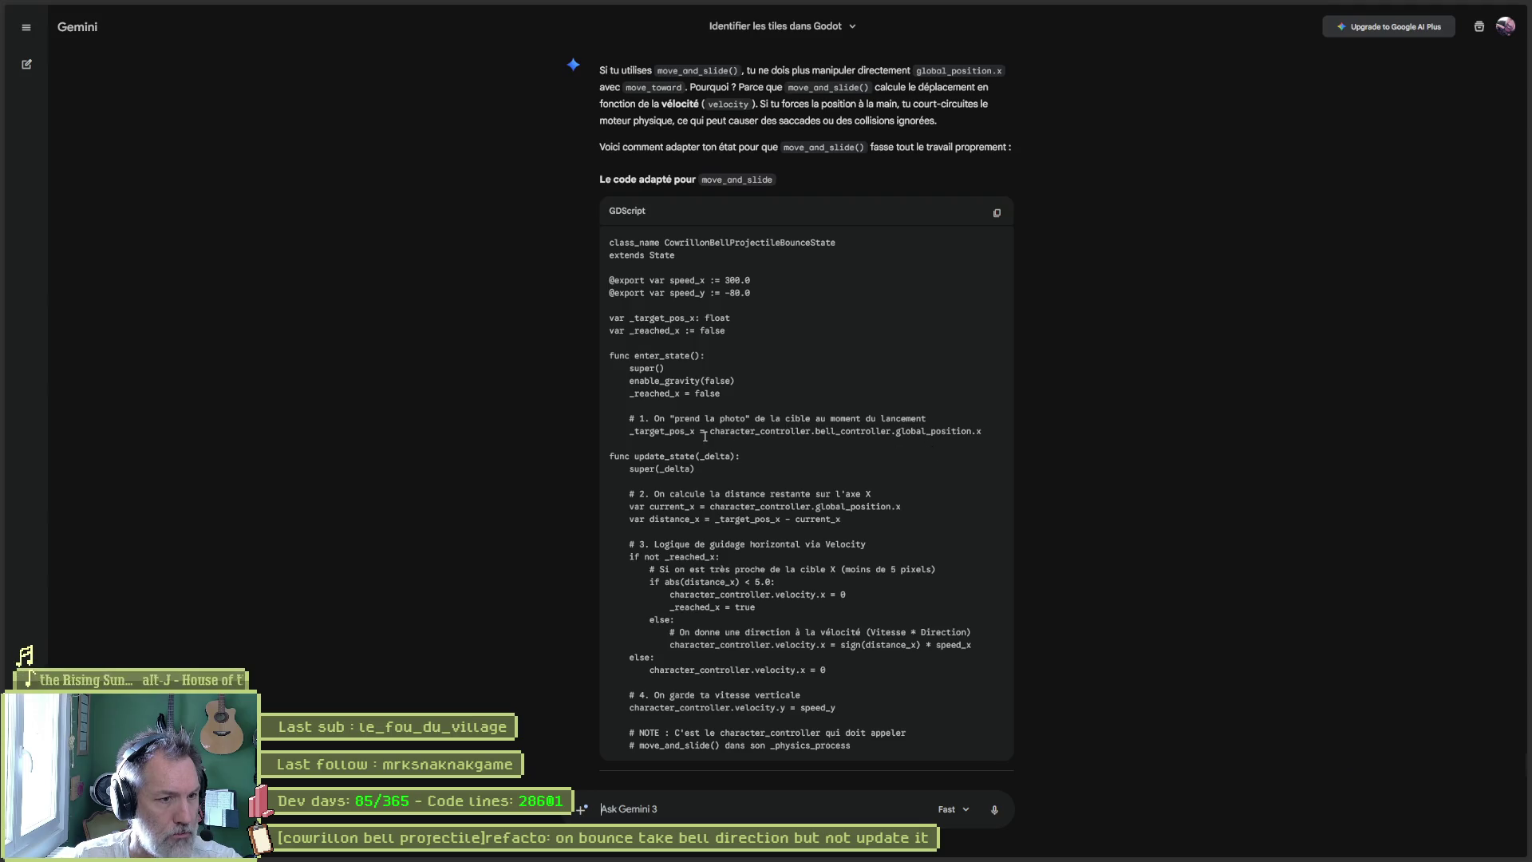
pyautogui.tripleClick(983, 432)
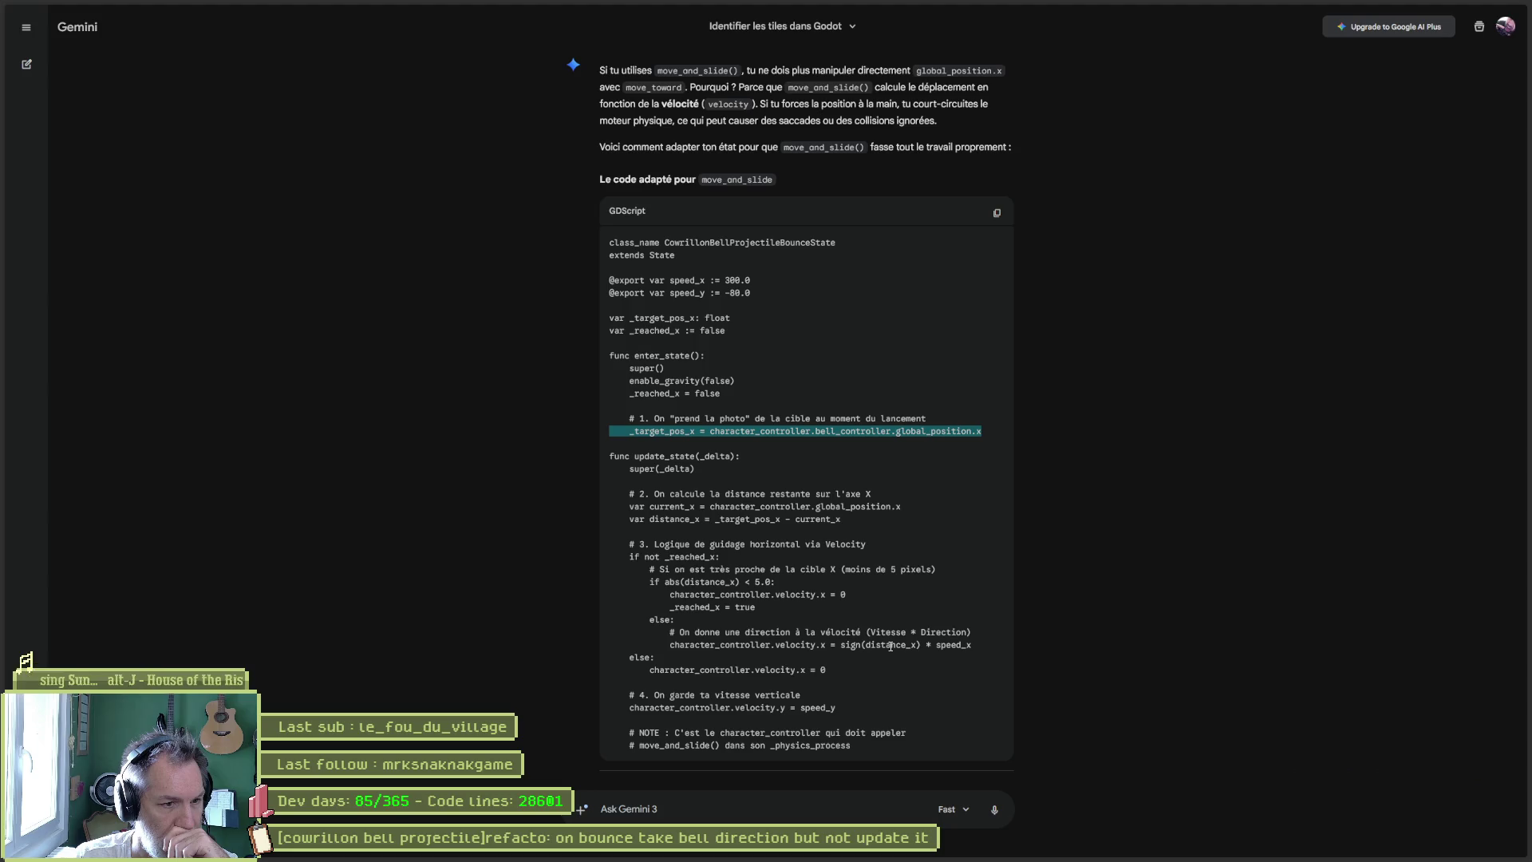
pyautogui.click(761, 797)
# - Tell Gemini the projectile shouldn't stop at its target but continue in a straight line
pyautogui.write('je')
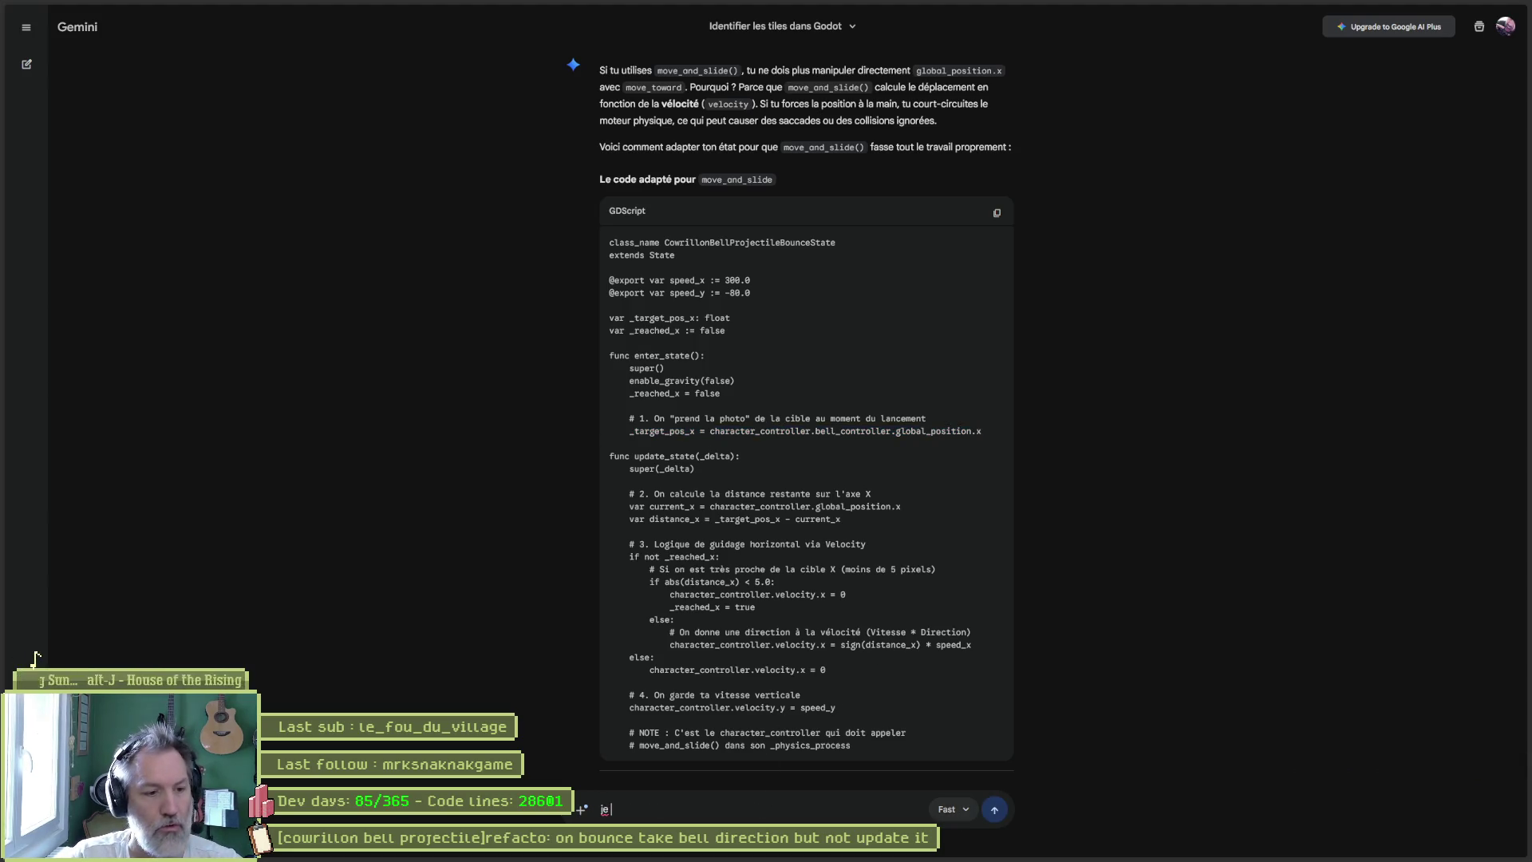
pyautogui.write(' ne veux pas que mo')
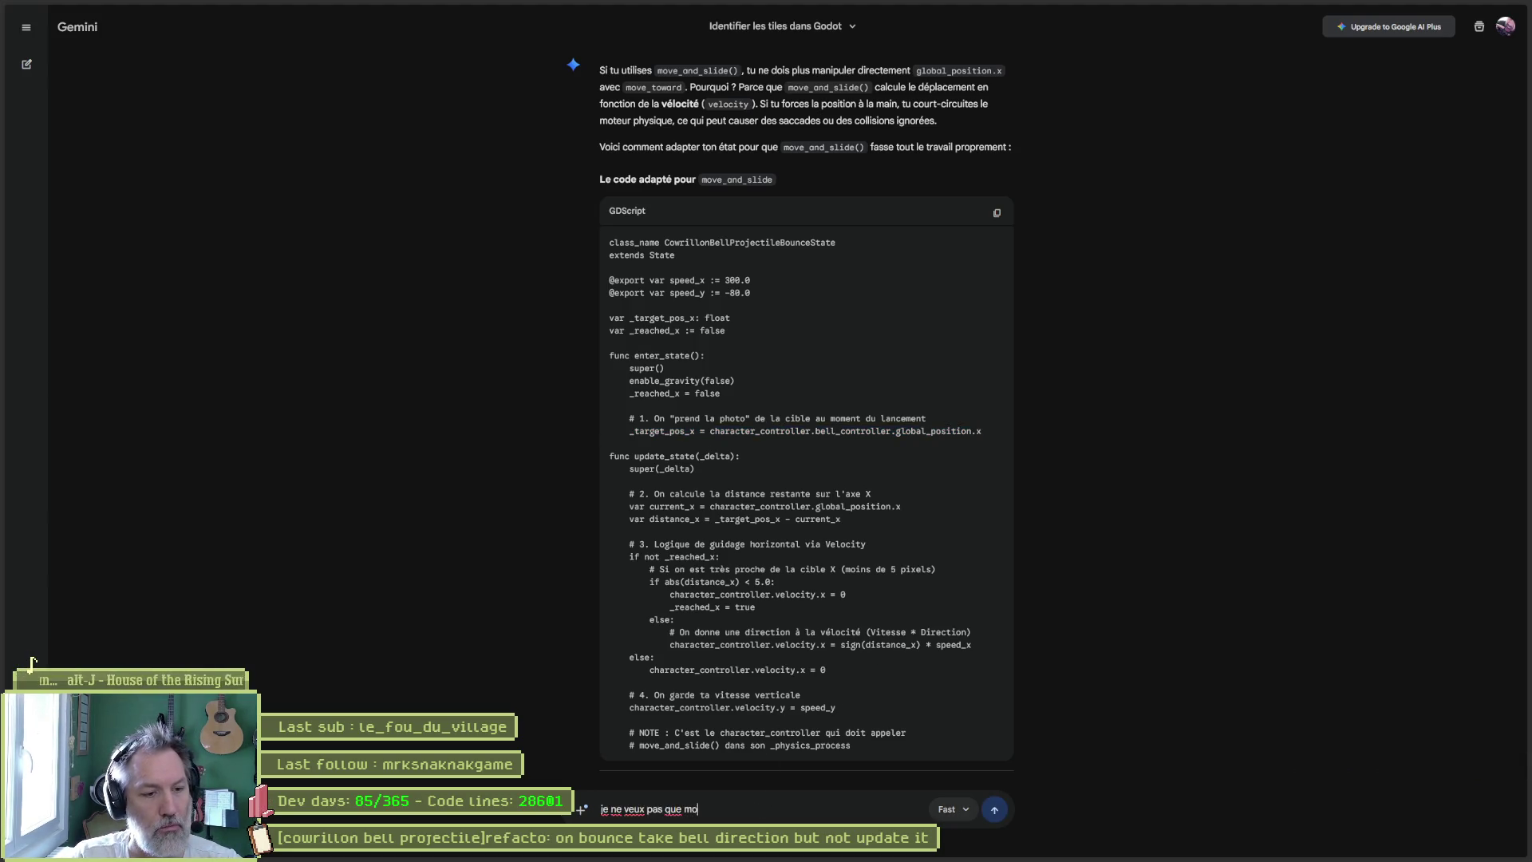
pyautogui.write("n projectil s'arr")
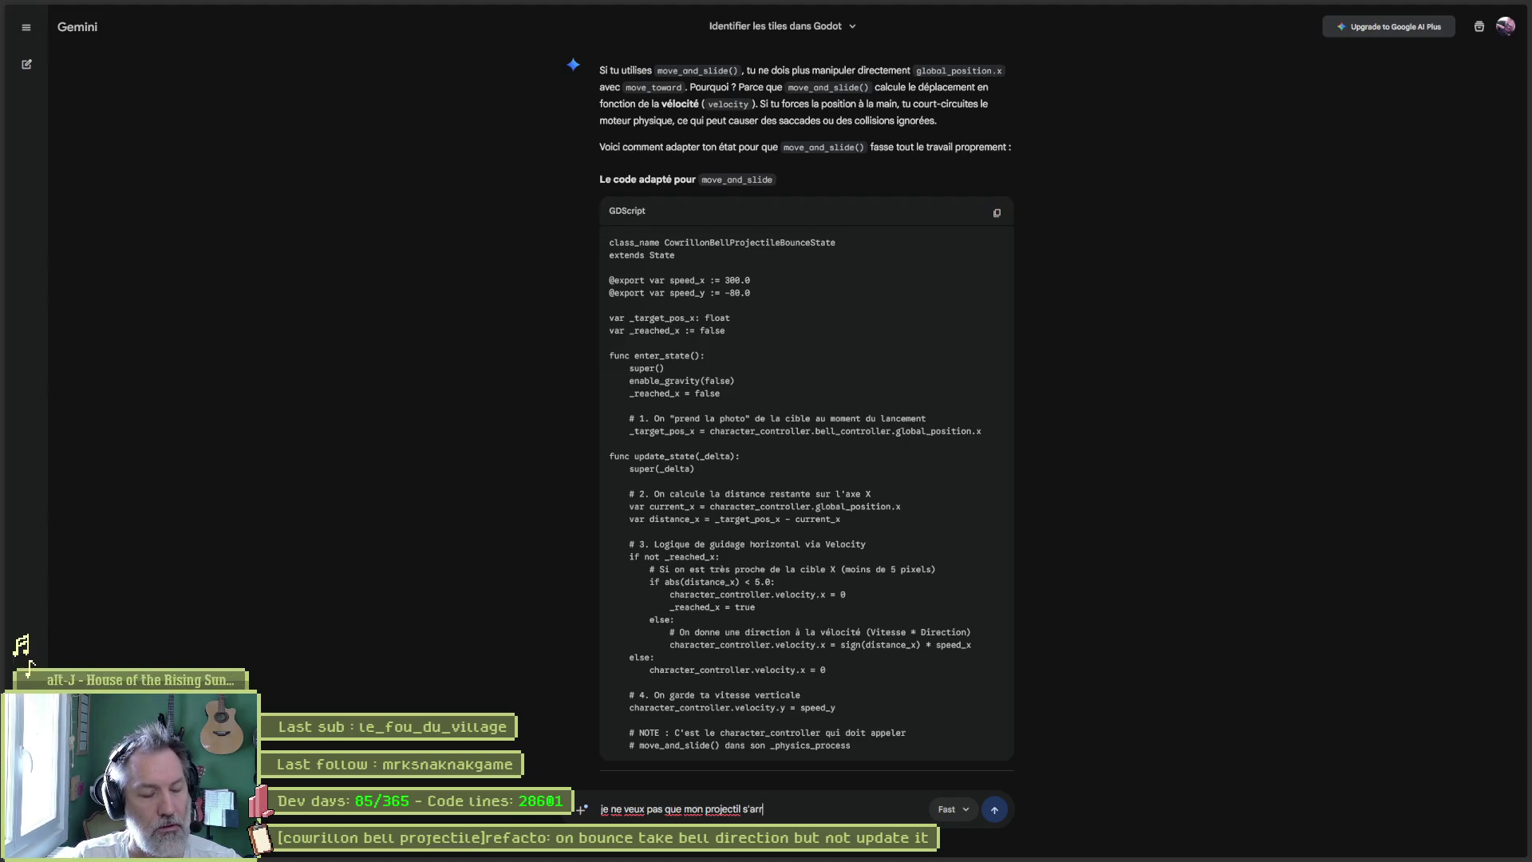
pyautogui.write('ete quand il atteint ')
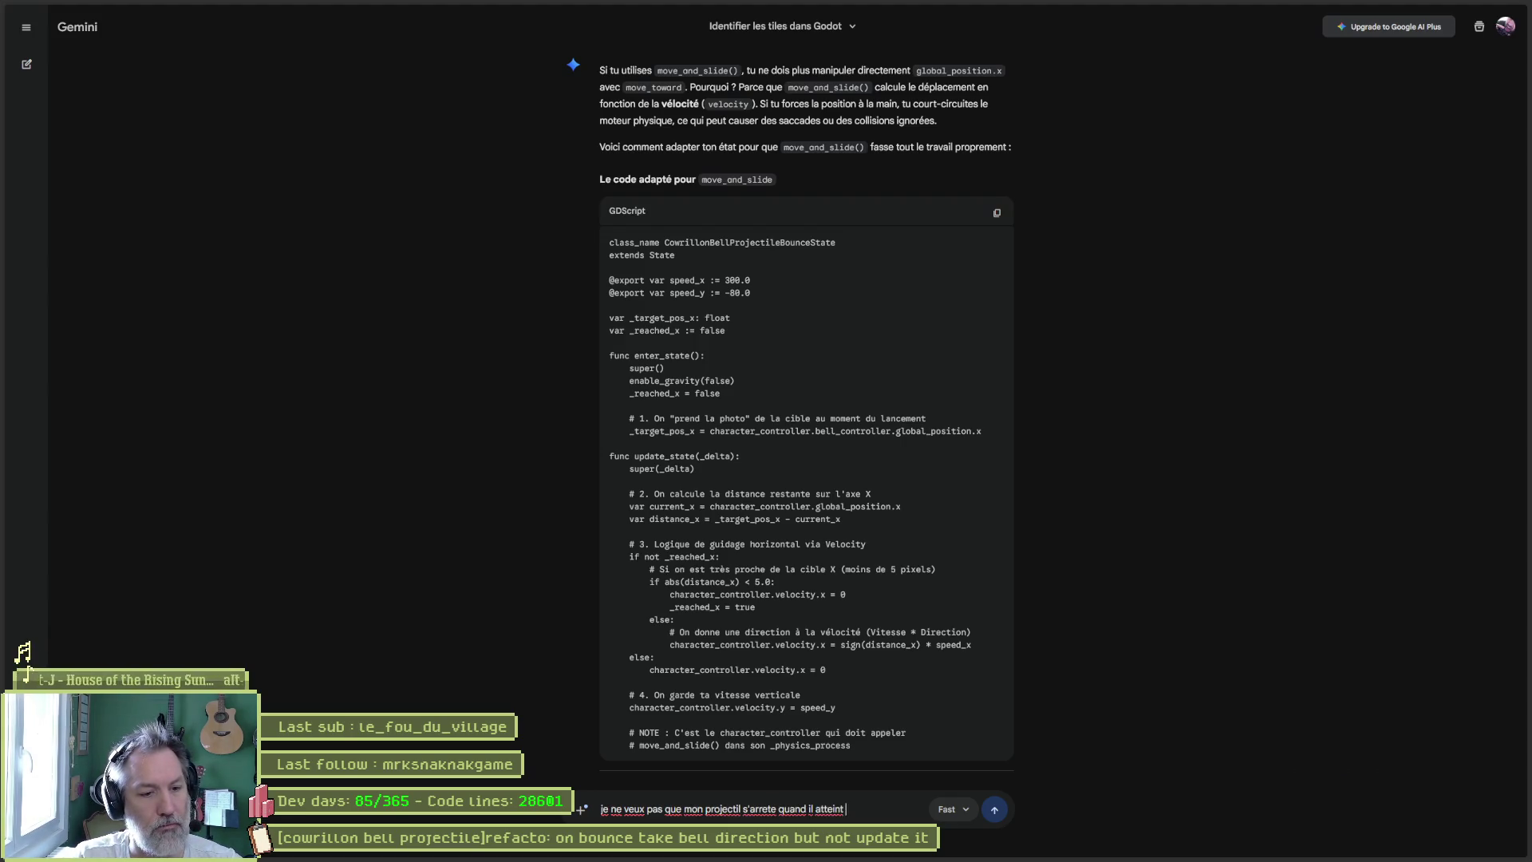
pyautogui.write('sa')
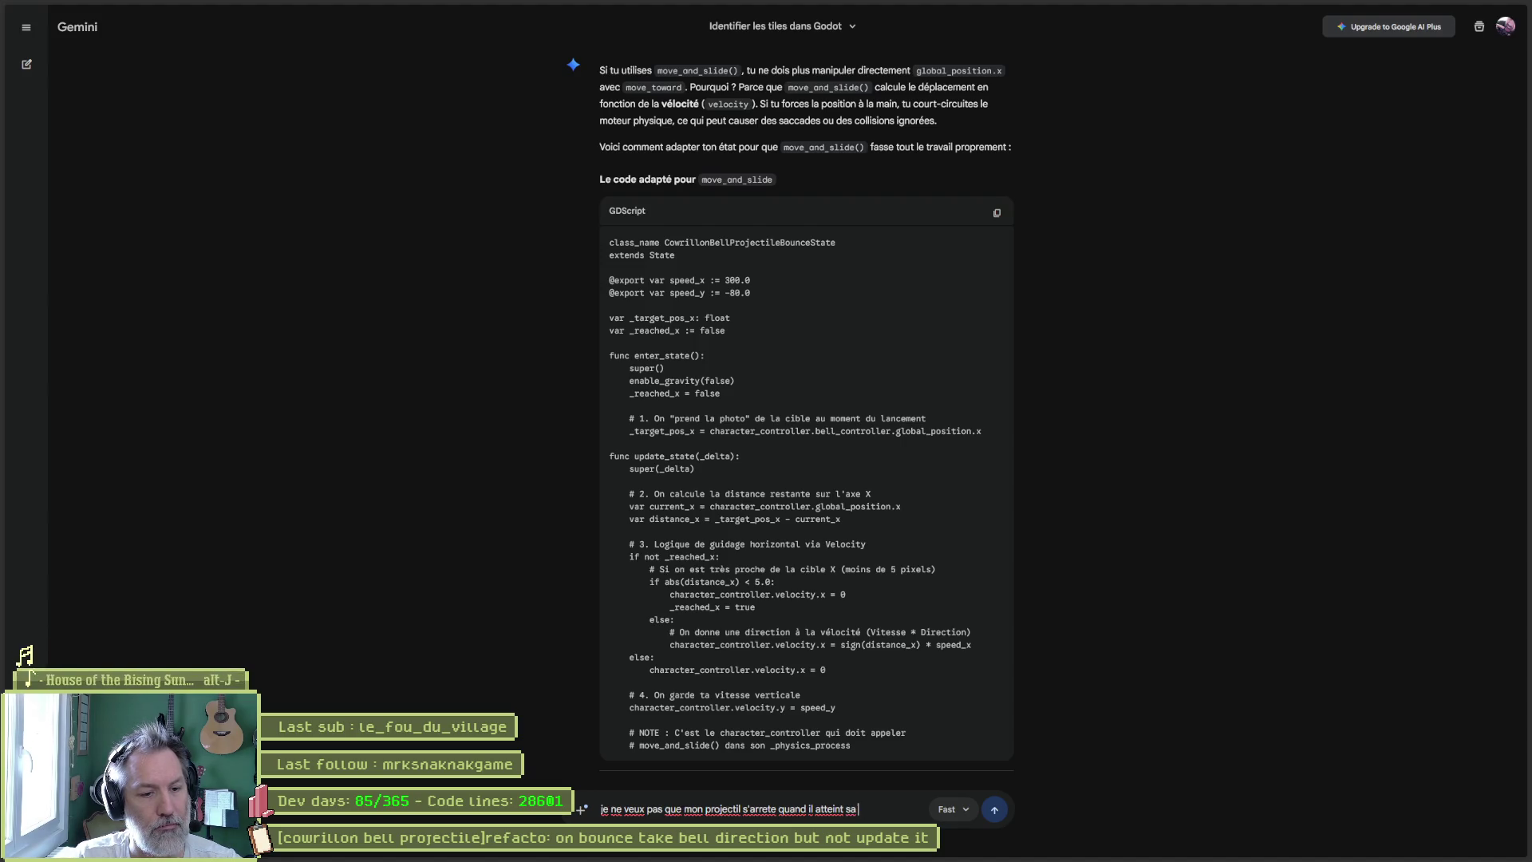
pyautogui.write(" cible mais qu'il")
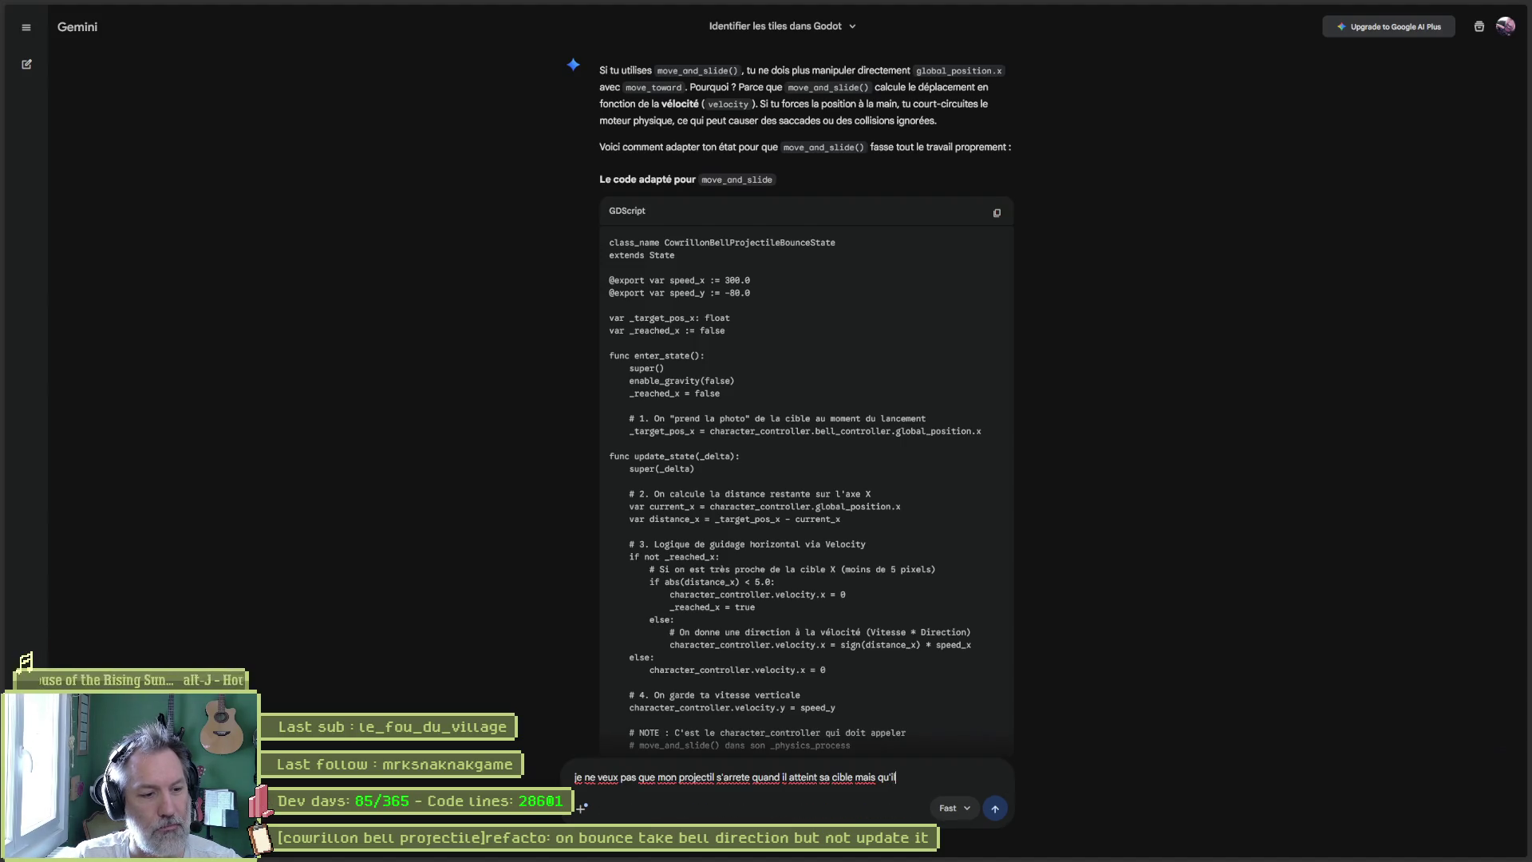
pyautogui.write(' continue sur la meme t')
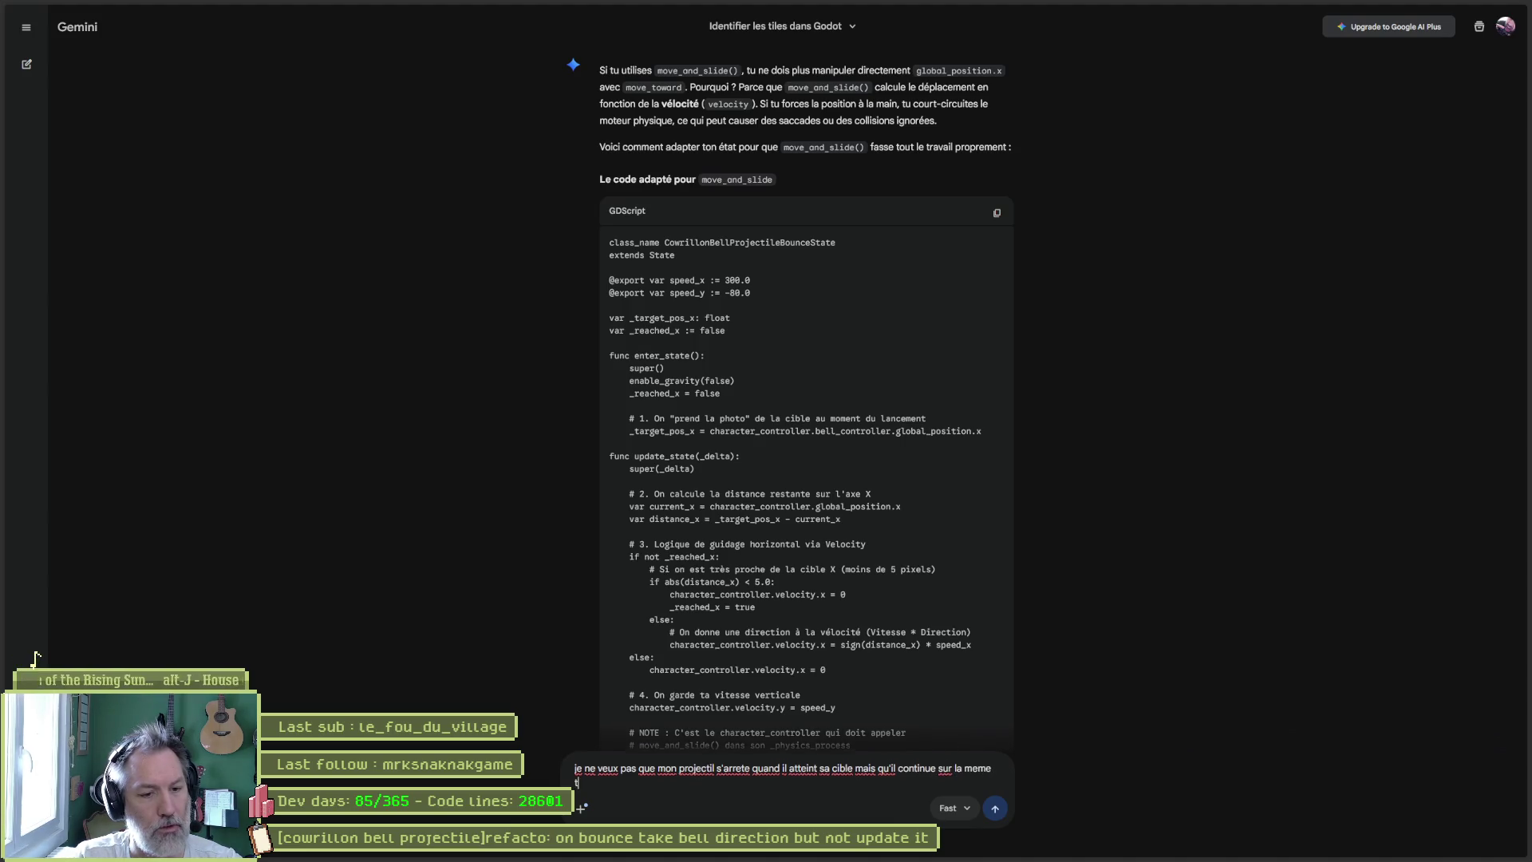
pyautogui.write('rajectoire. s')
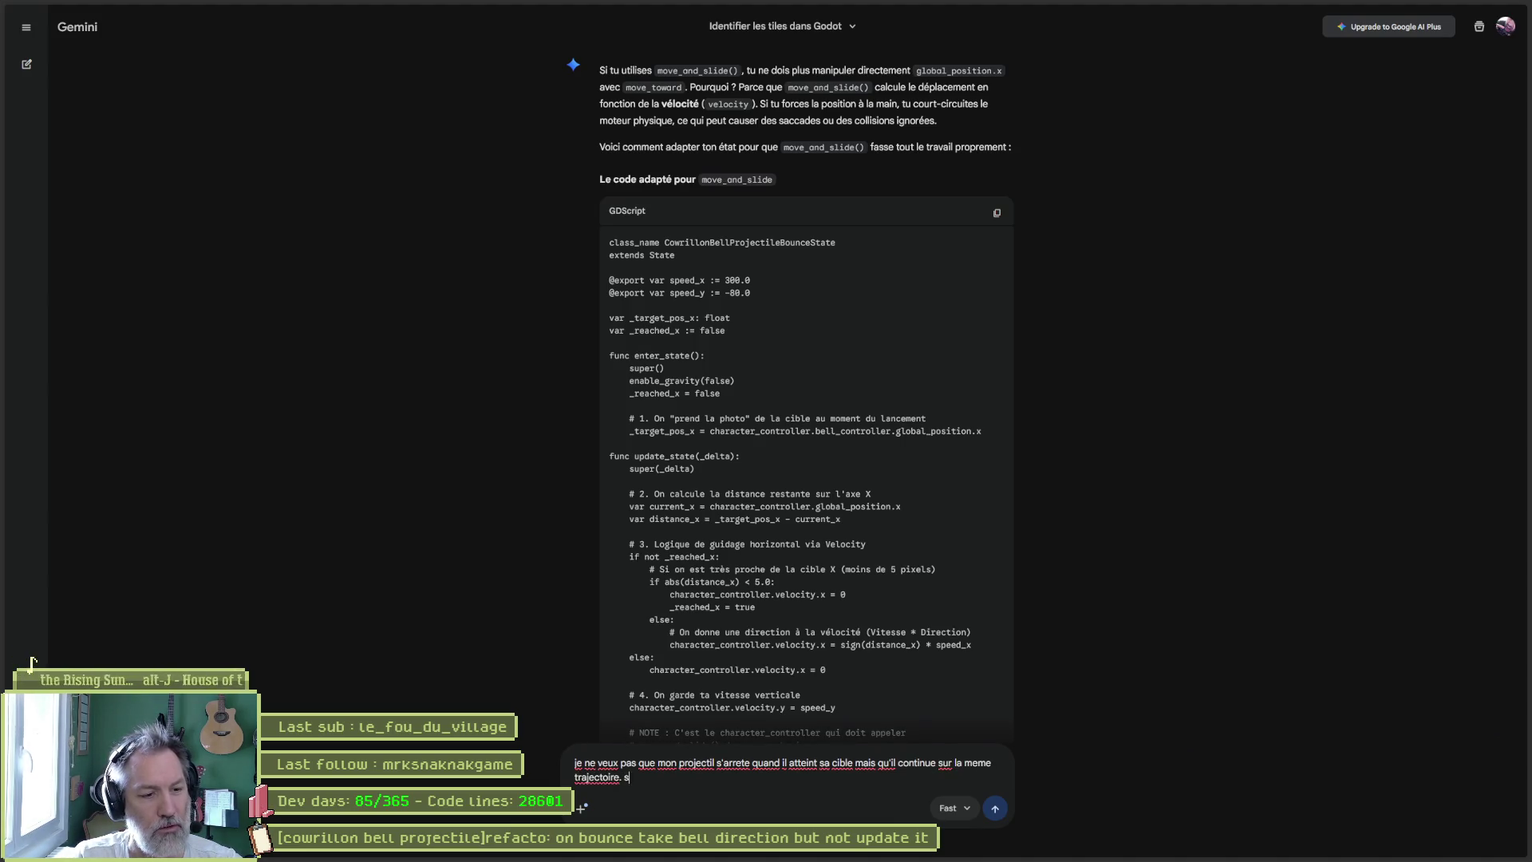
pyautogui.write('a trajectoire est ')
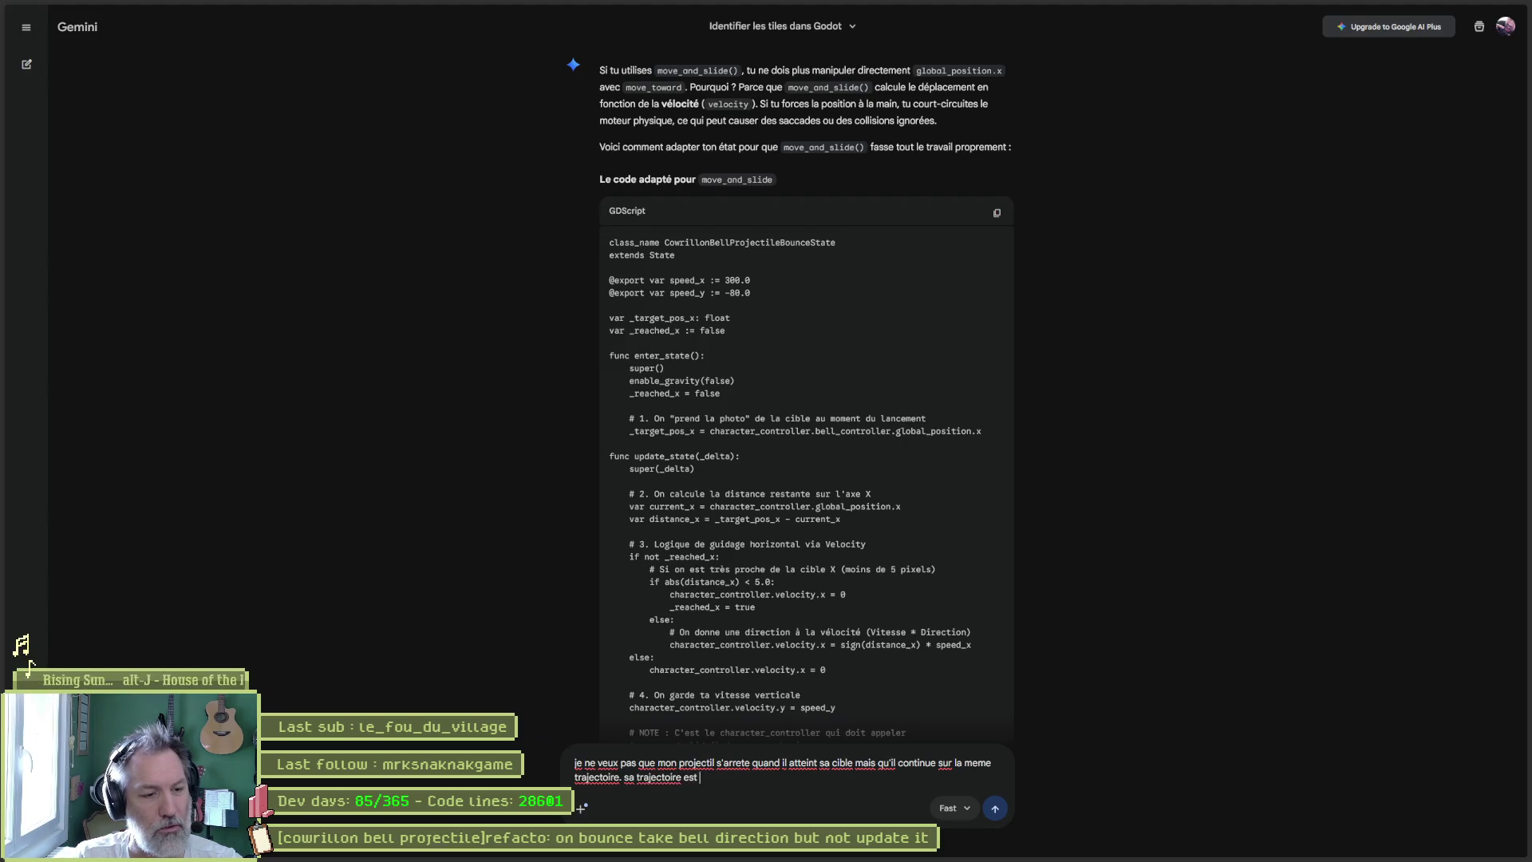
pyautogui.write('donc une droite d')
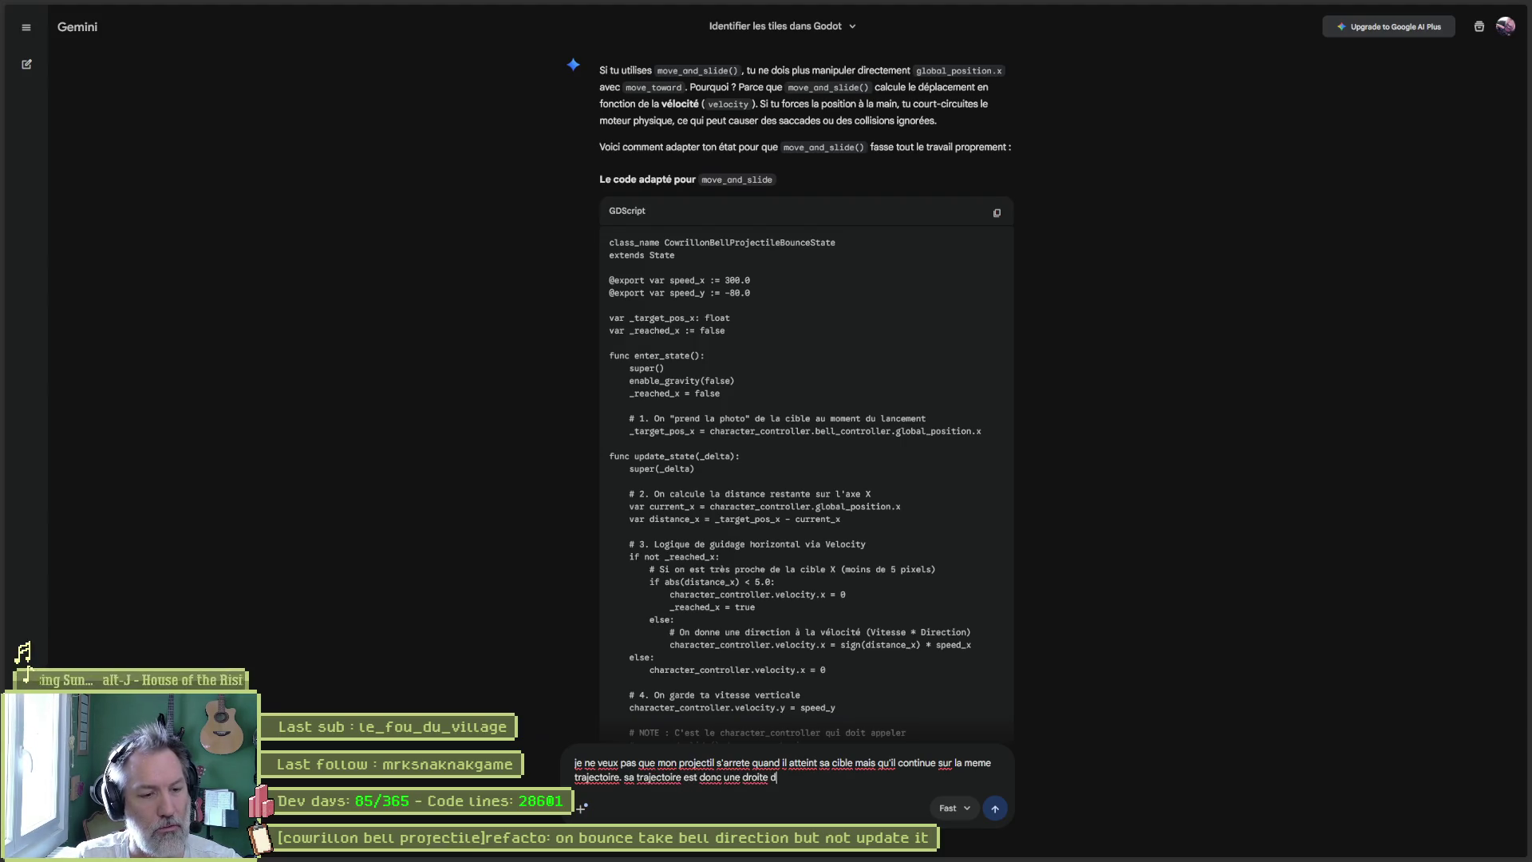
pyautogui.write('u debut a la ifn')
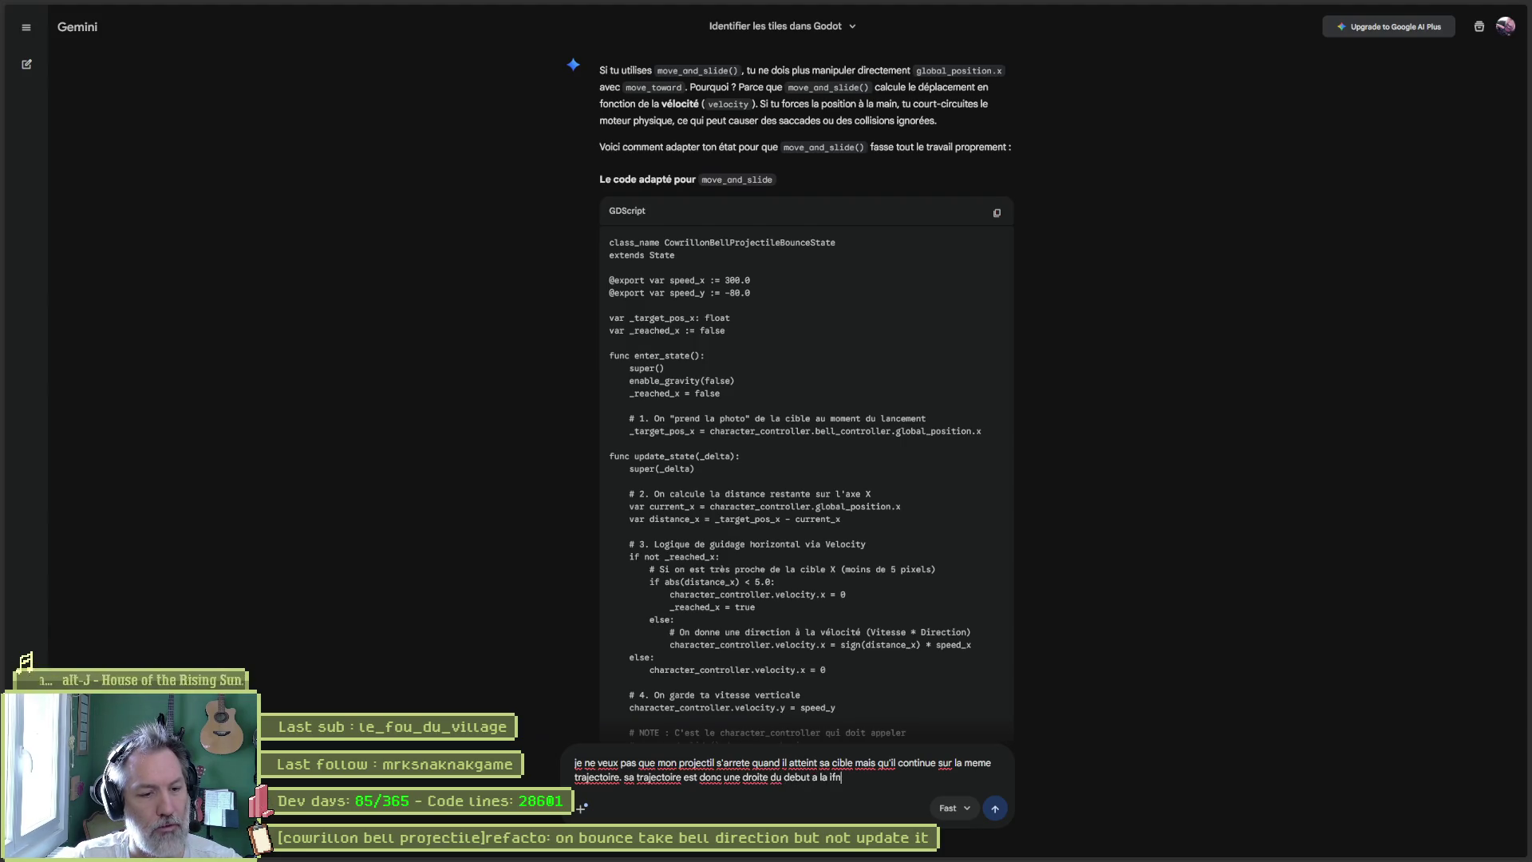
pyautogui.press('Return')
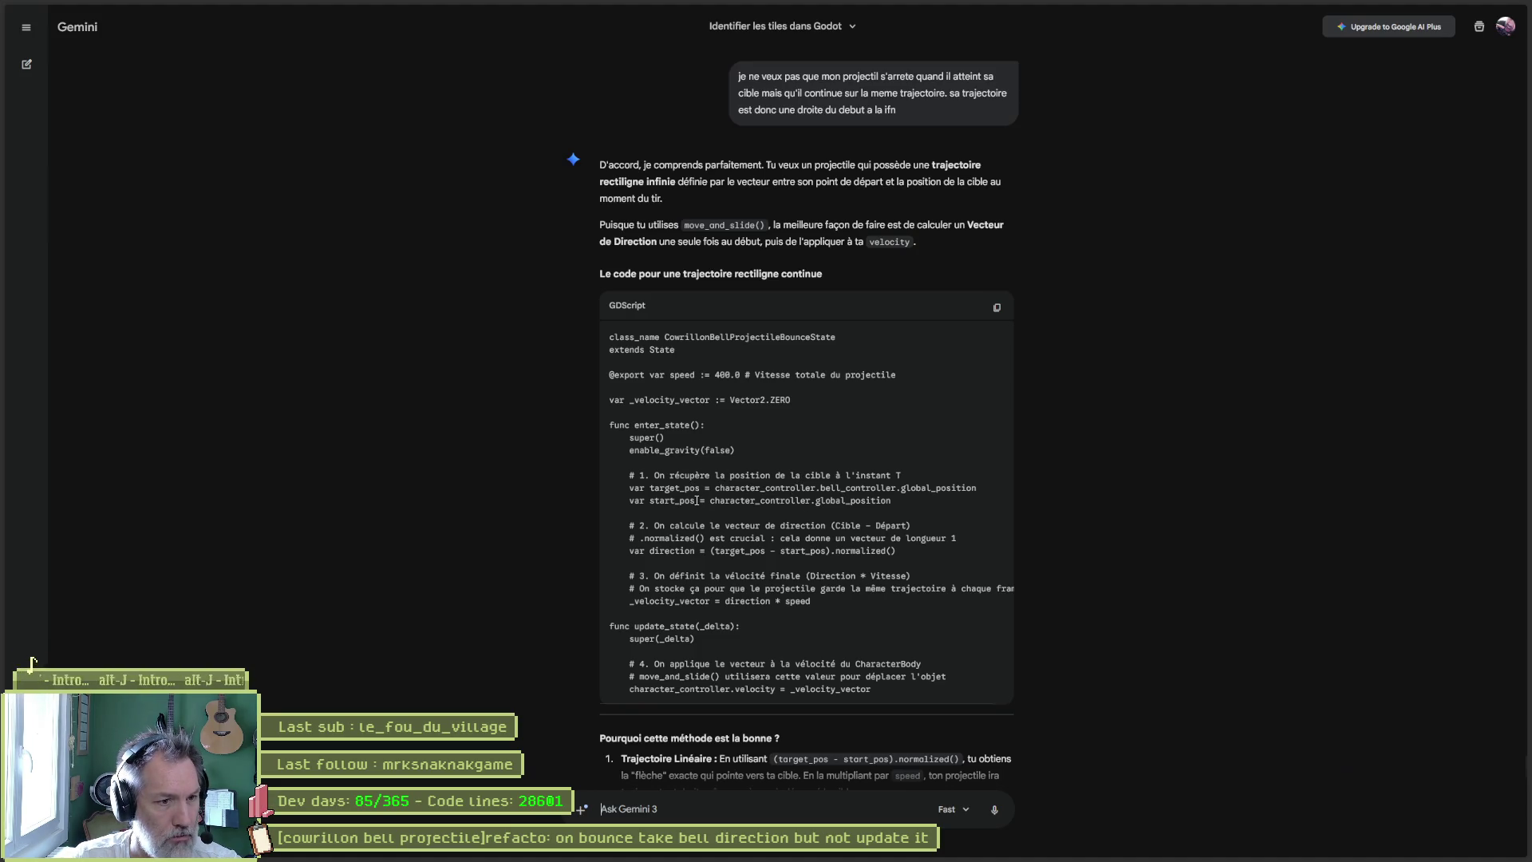
pyautogui.moveTo(711, 488); pyautogui.dragTo(926, 490)
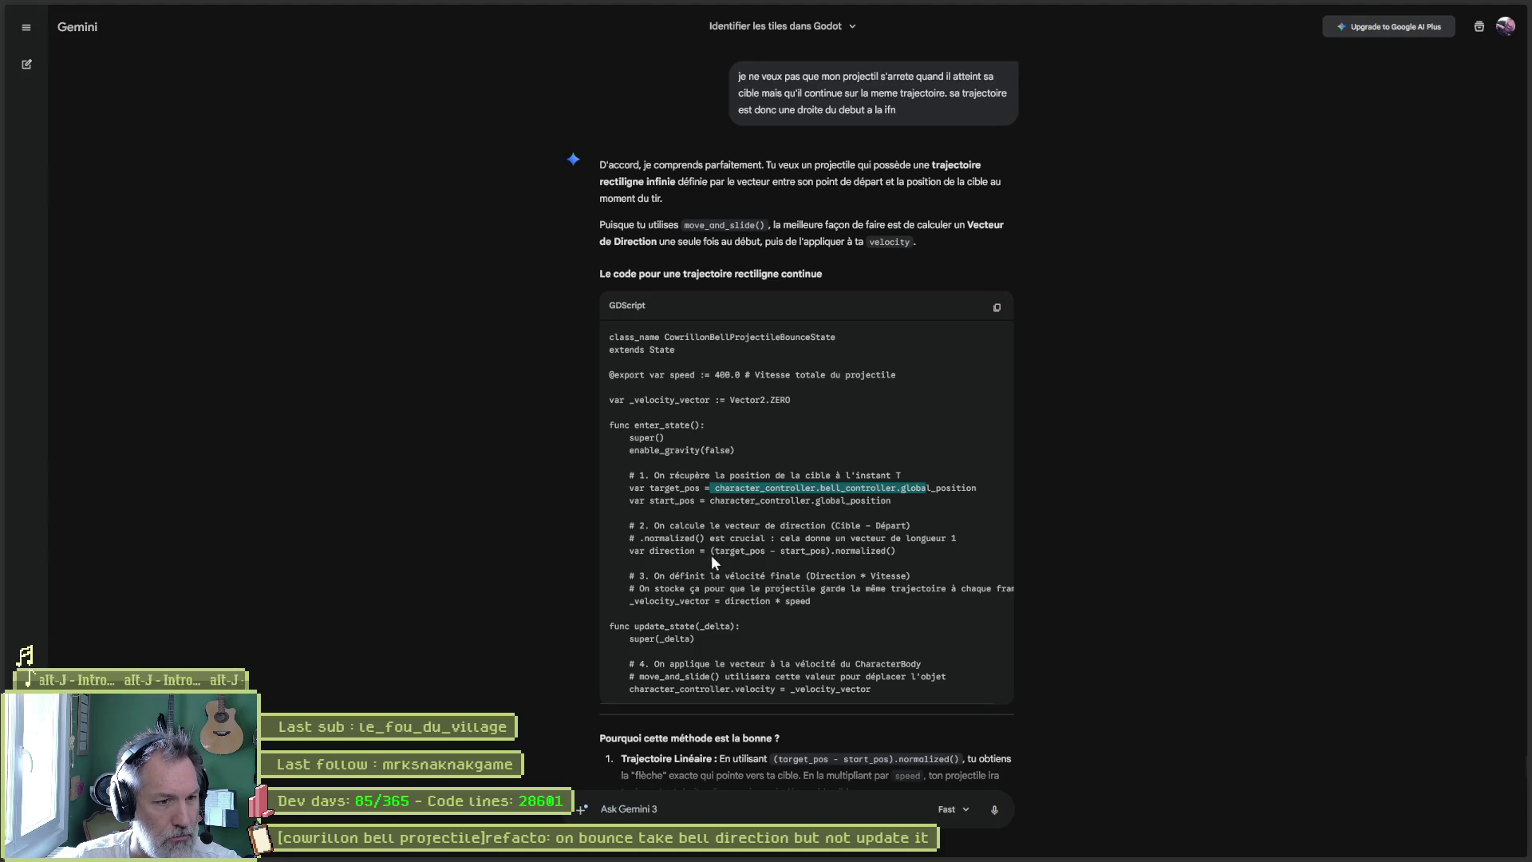
pyautogui.click(797, 530)
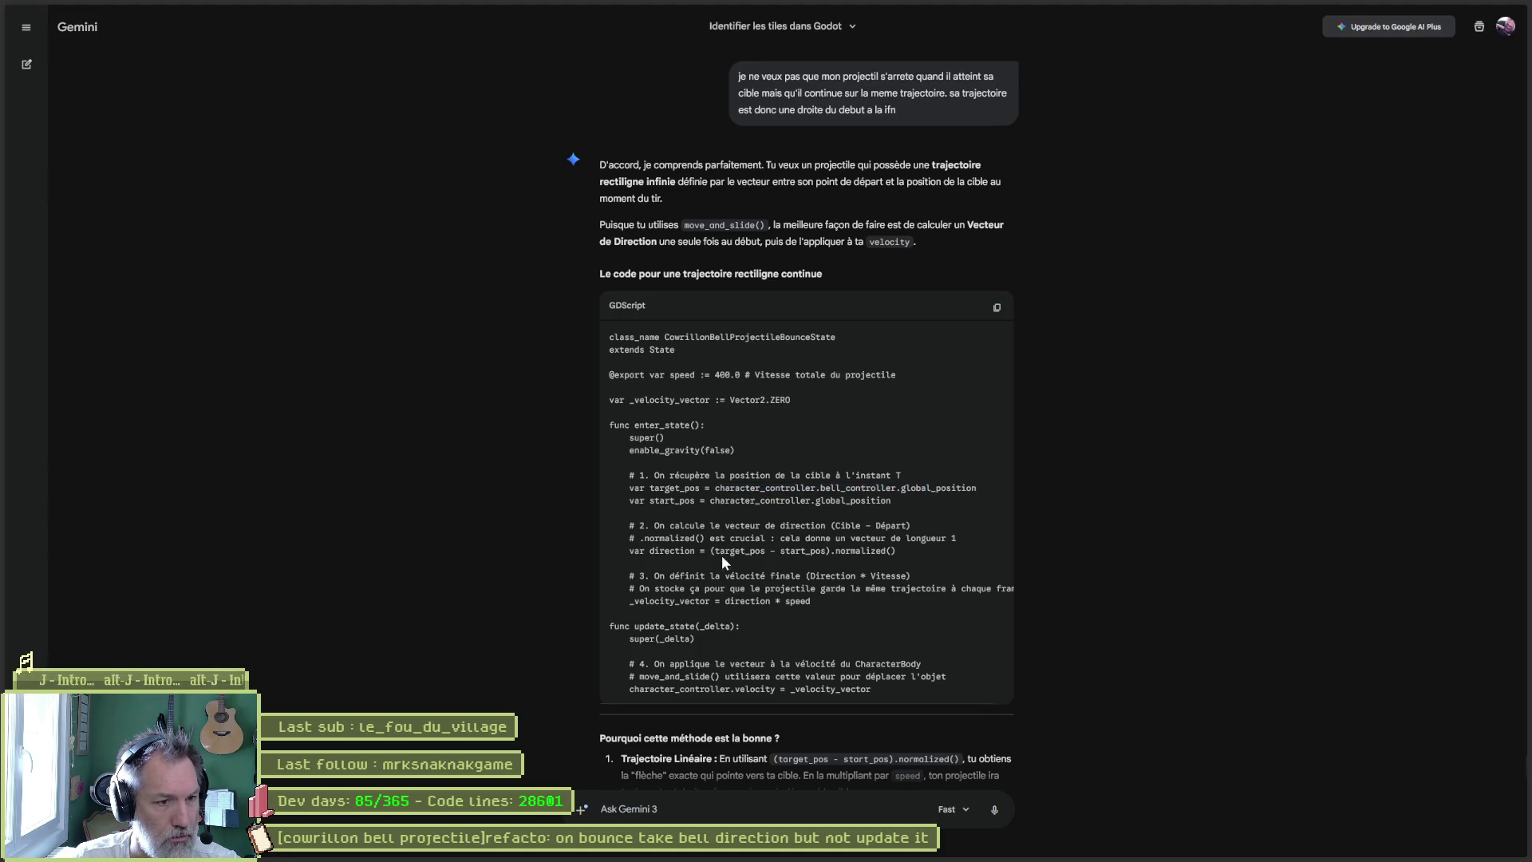
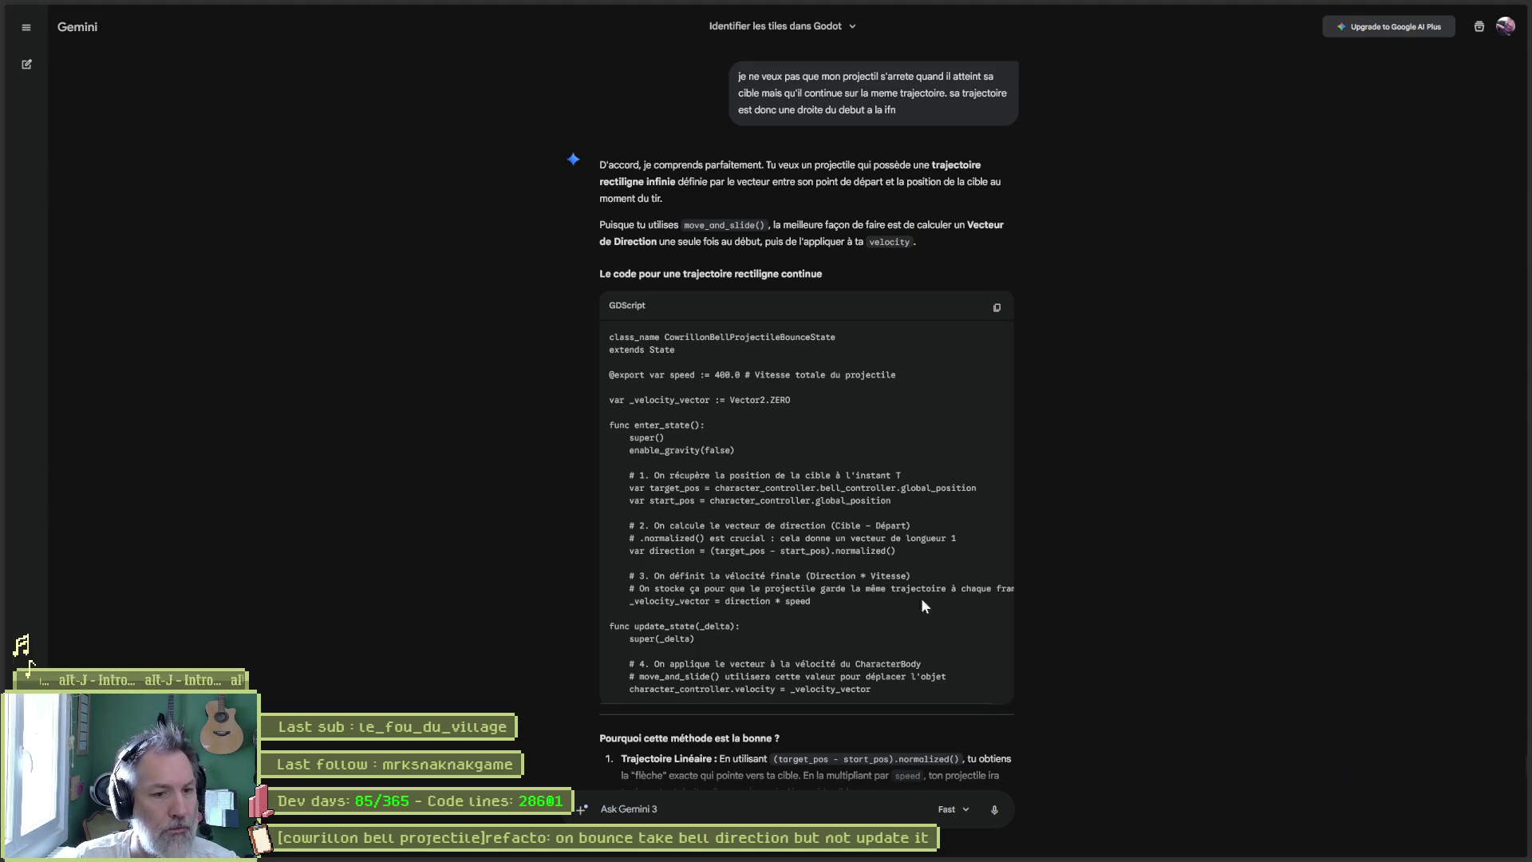
# - Copy Gemini's velocity-assignment line and place the cursor after super(_delta) in the bounce-state script
pyautogui.tripleClick(902, 691)
pyautogui.hotkey('ctrl', 'c')
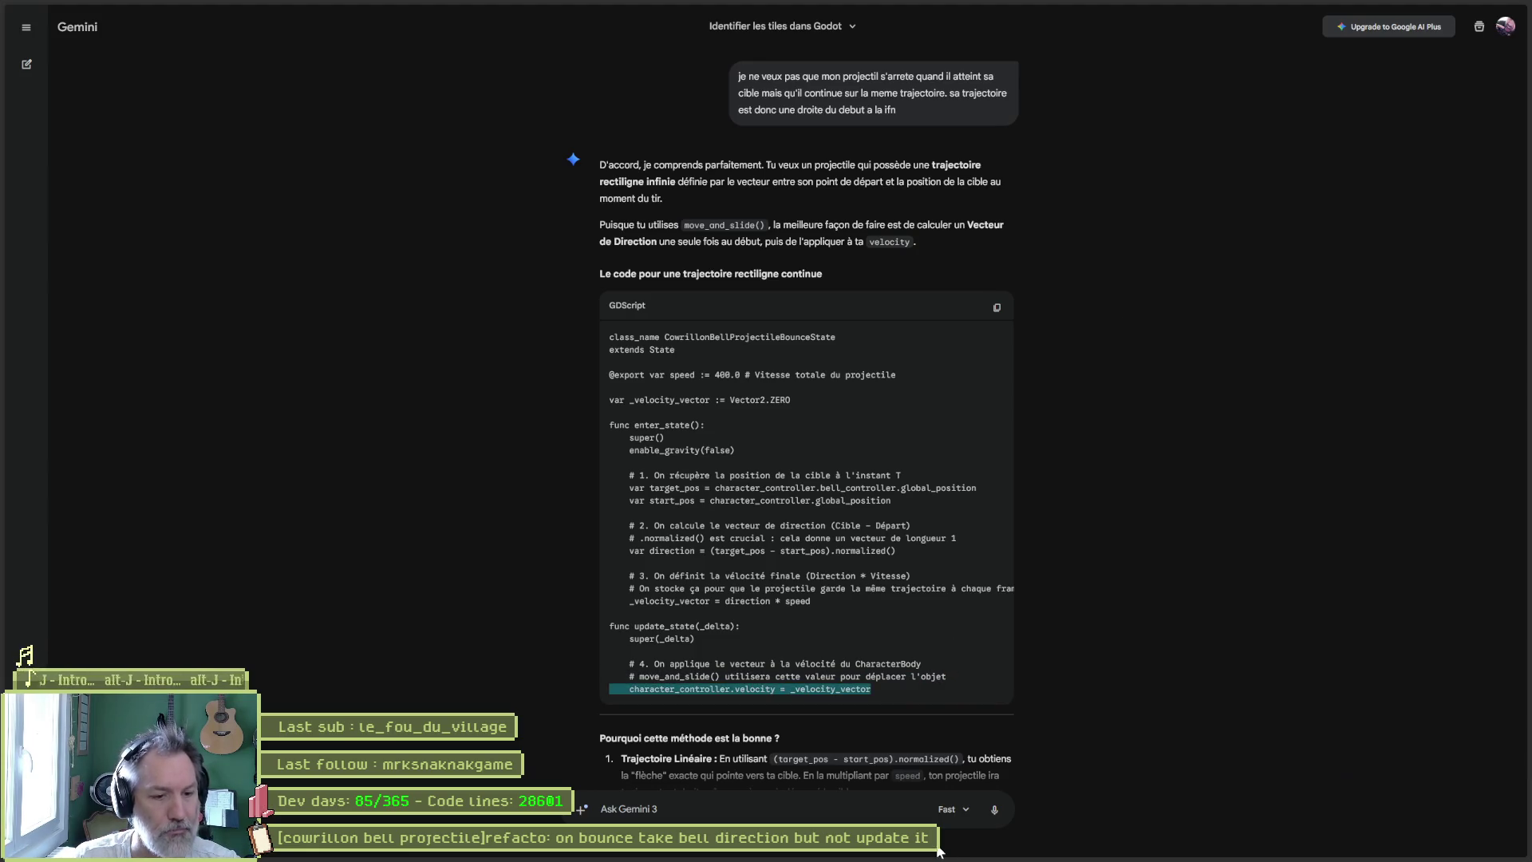
pyautogui.click(964, 847)
pyautogui.click(683, 455)
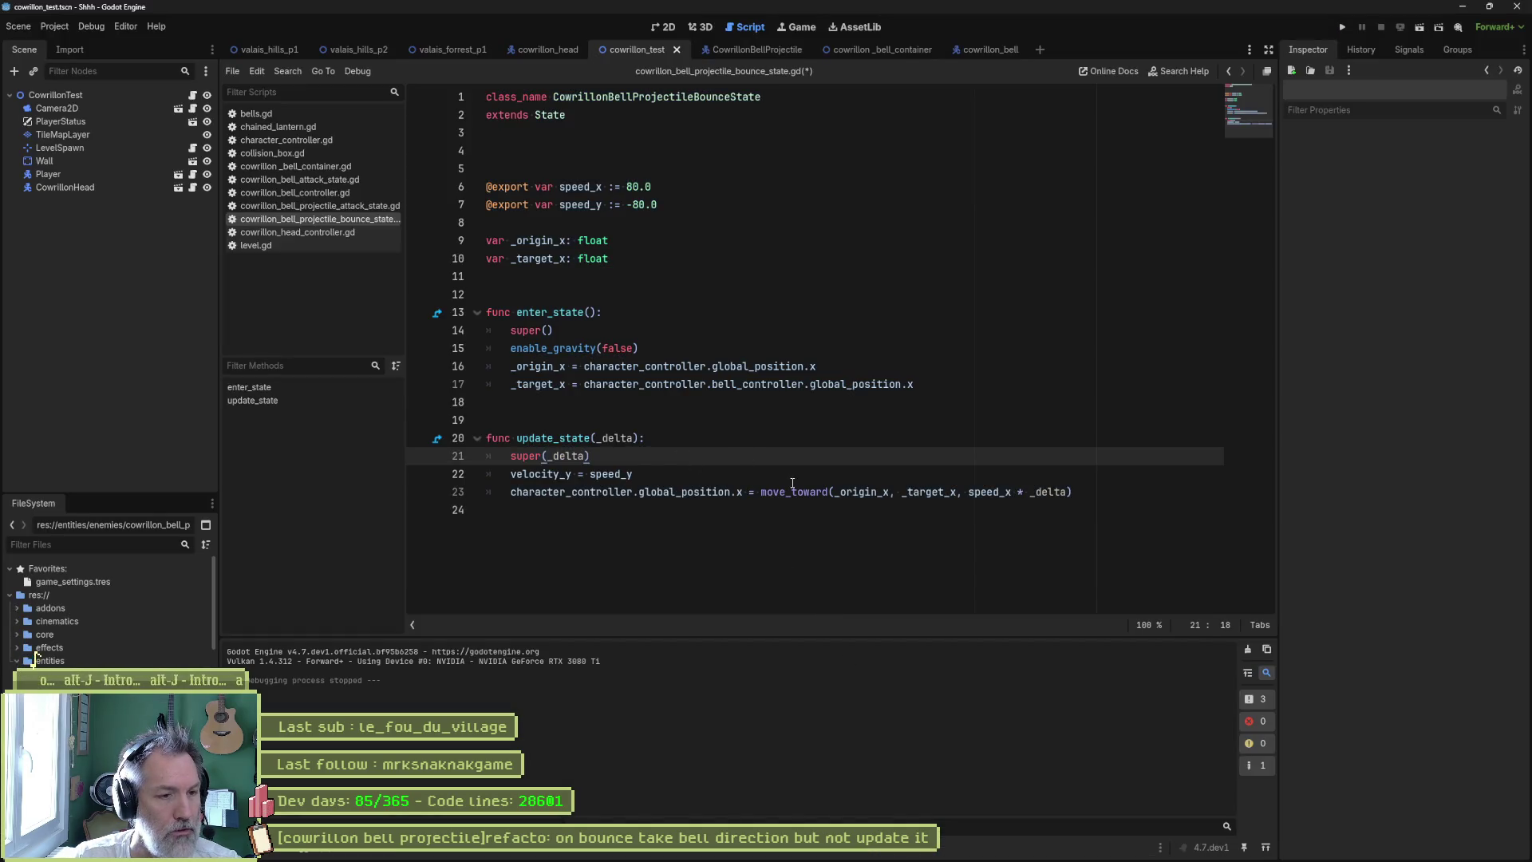
# - Paste the velocity assignment onto its own line after super(_delta) in update_state
pyautogui.hotkey('ctrl', 'v')
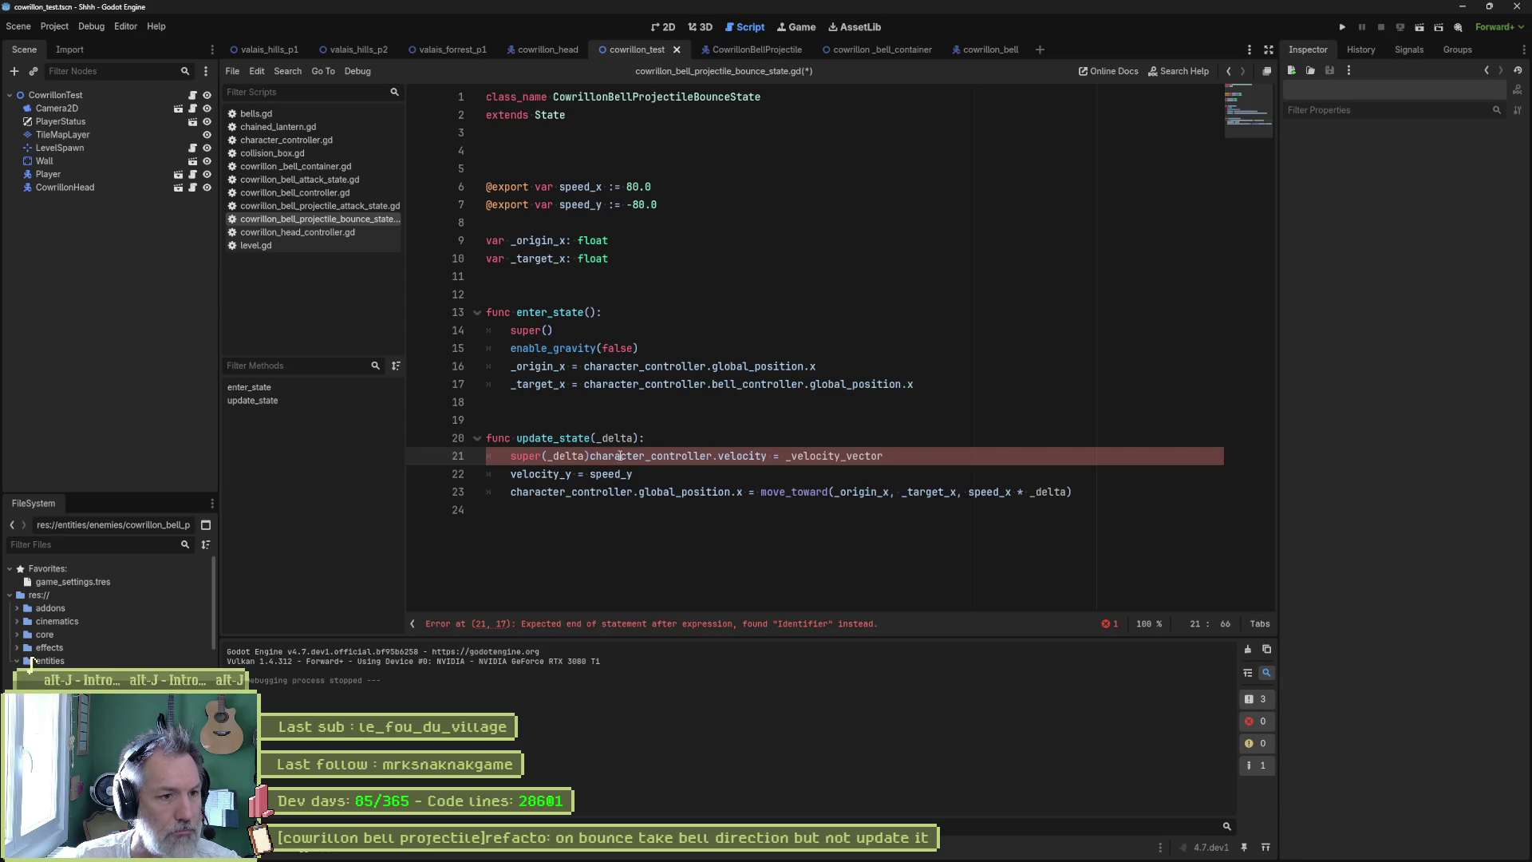
pyautogui.click(590, 456)
pyautogui.press('Return')
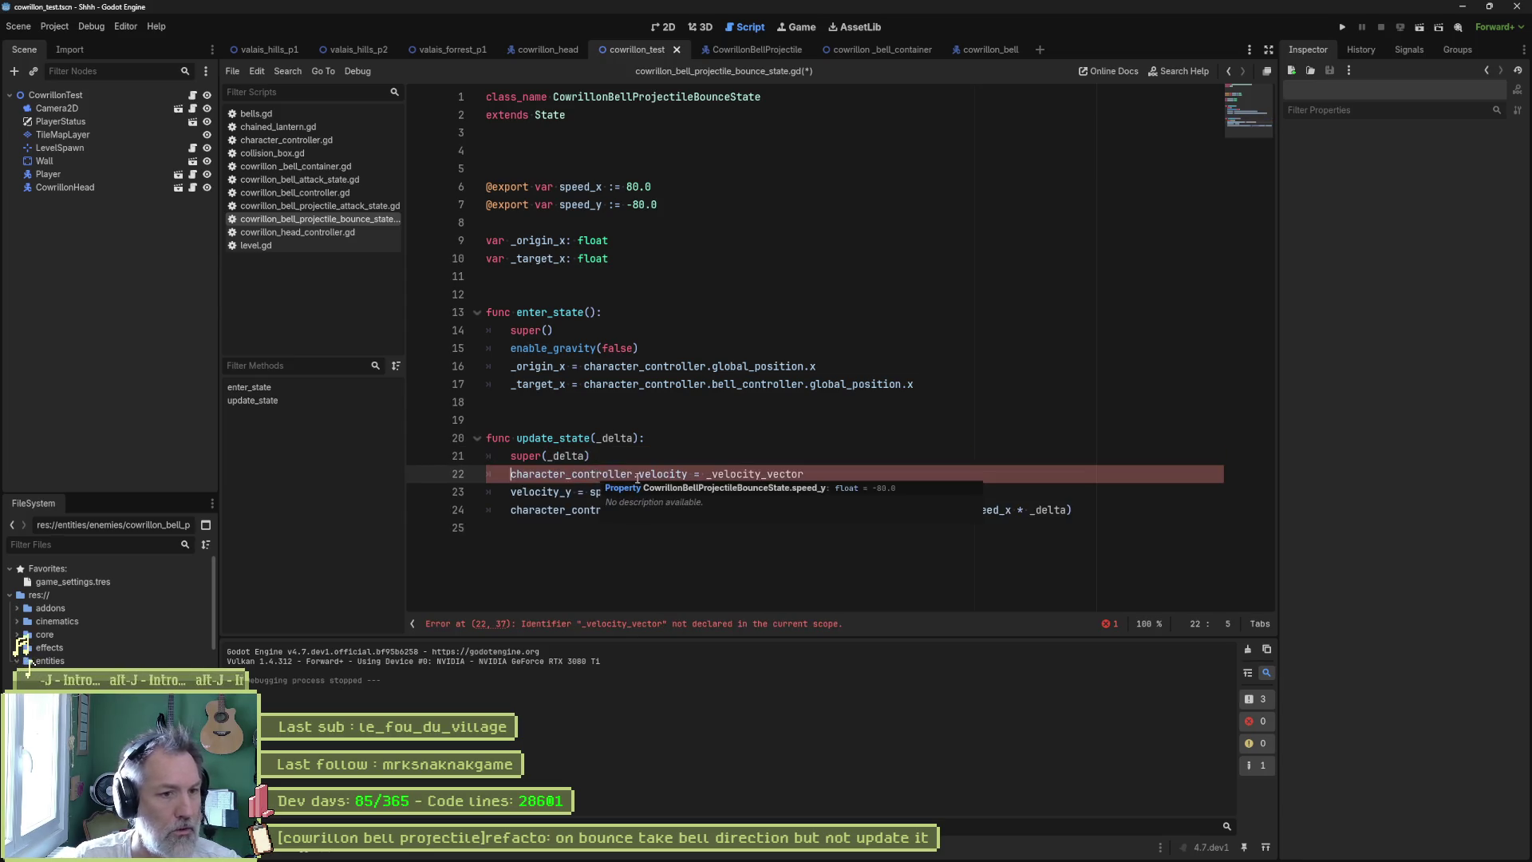
# - Add Gemini's _velocity_vector declaration on its own line below _target_x
pyautogui.hotkey('alt', 'Tab')
pyautogui.tripleClick(792, 397)
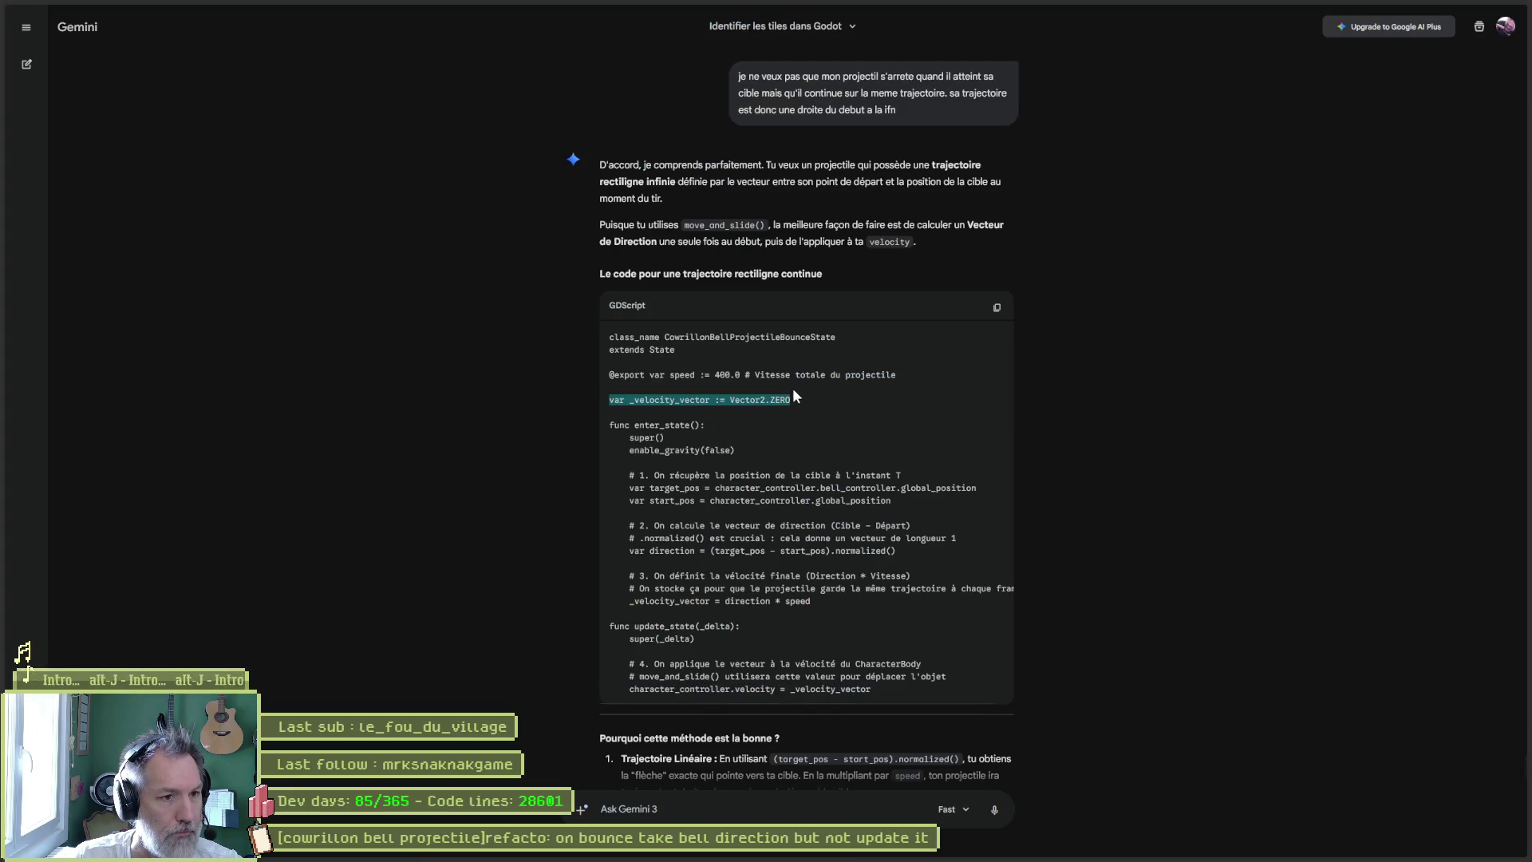
pyautogui.hotkey('ctrl', 'c')
pyautogui.hotkey('alt', 'Tab')
pyautogui.click(631, 262)
pyautogui.hotkey('ctrl', 'v')
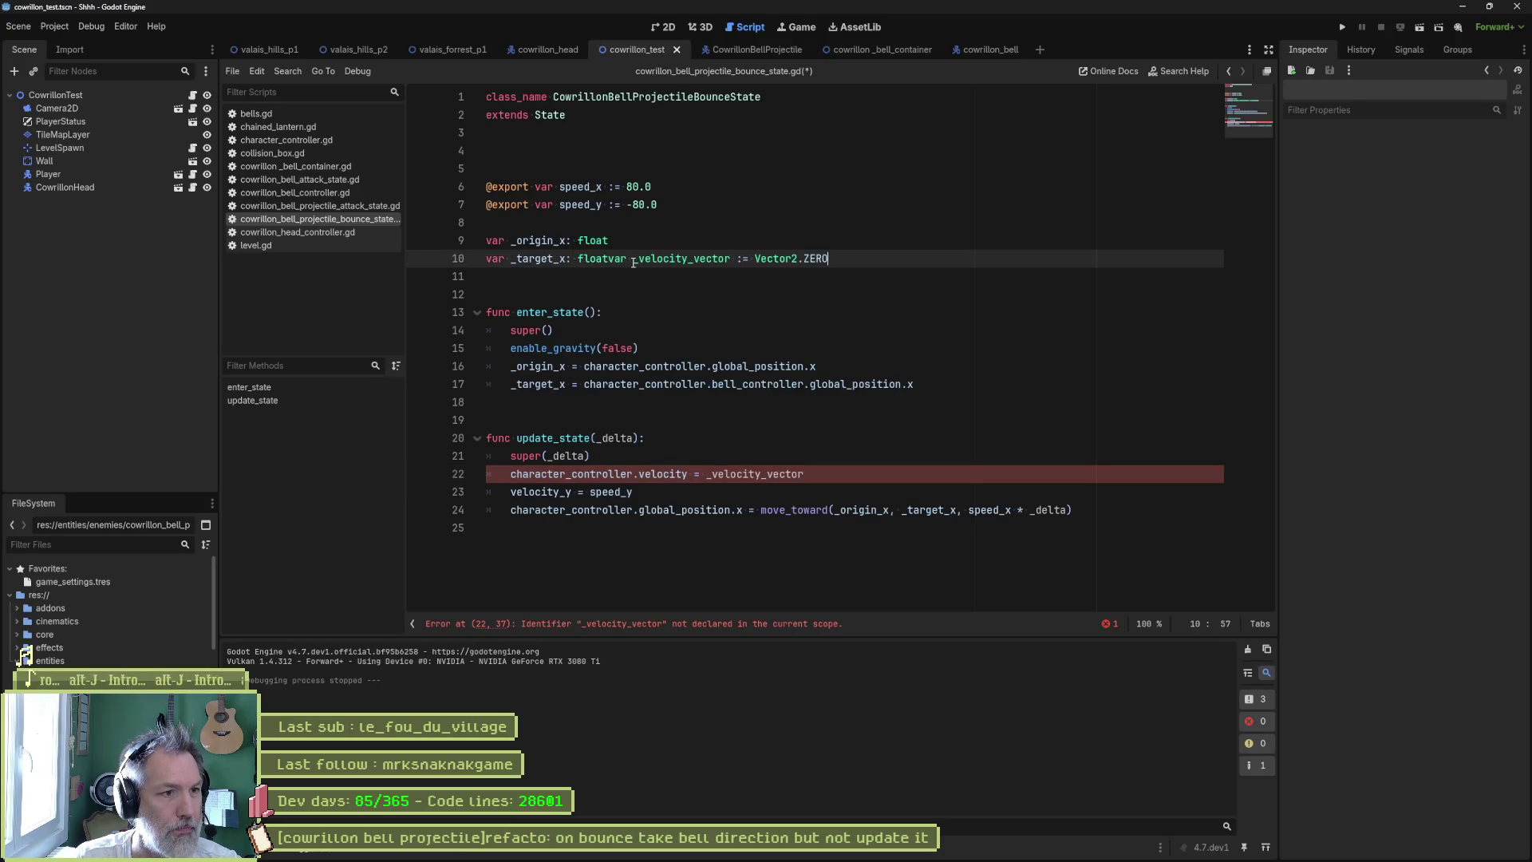
pyautogui.click(602, 259)
pyautogui.press('Return')
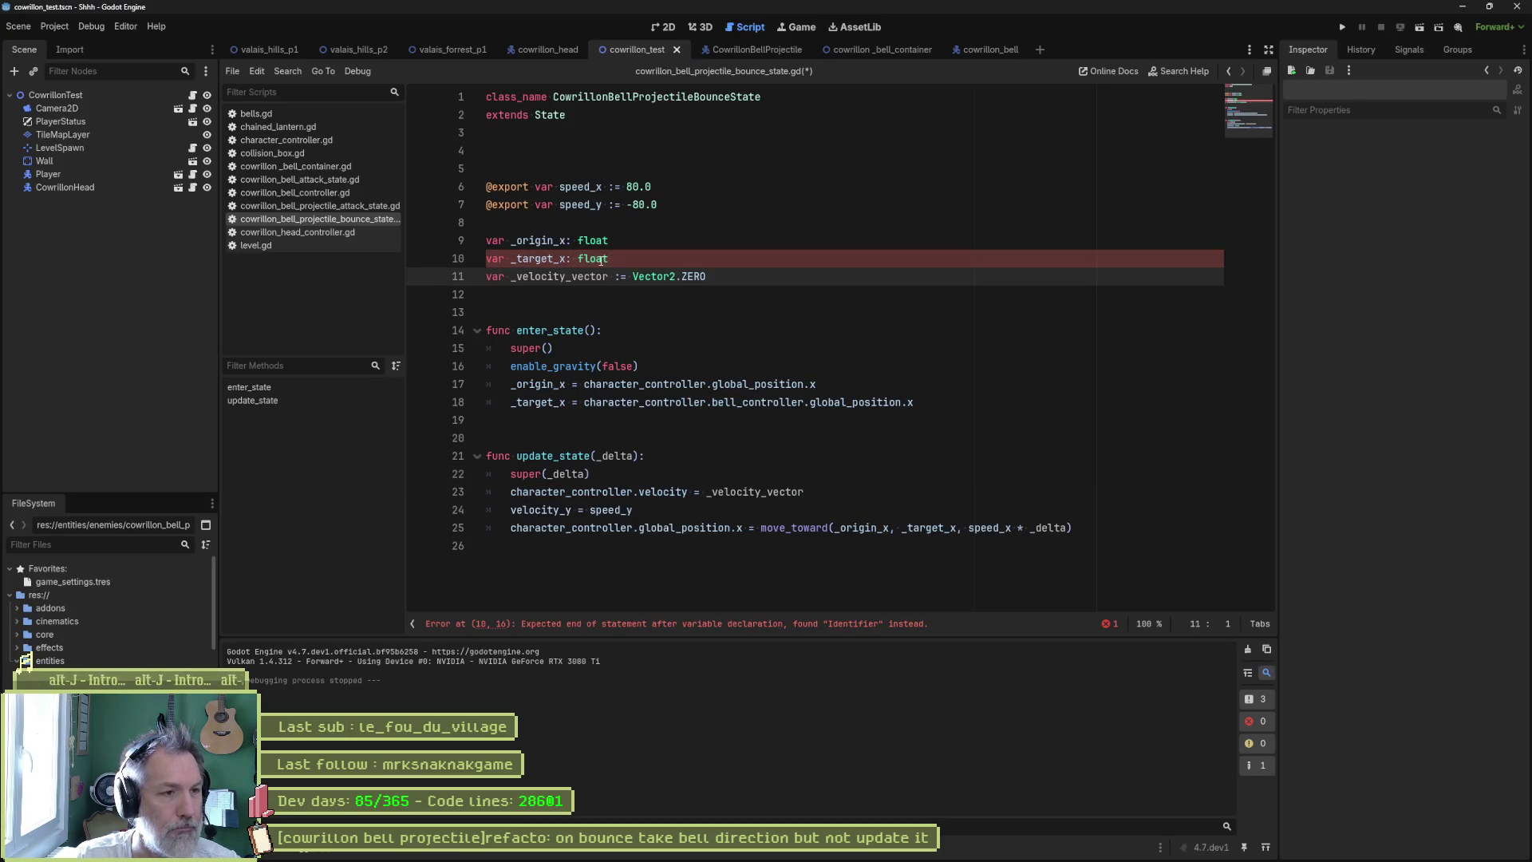
# - Paste Gemini's direction-vector calculation into enter_state below enable_gravity(false)
pyautogui.hotkey('alt', 'Tab')
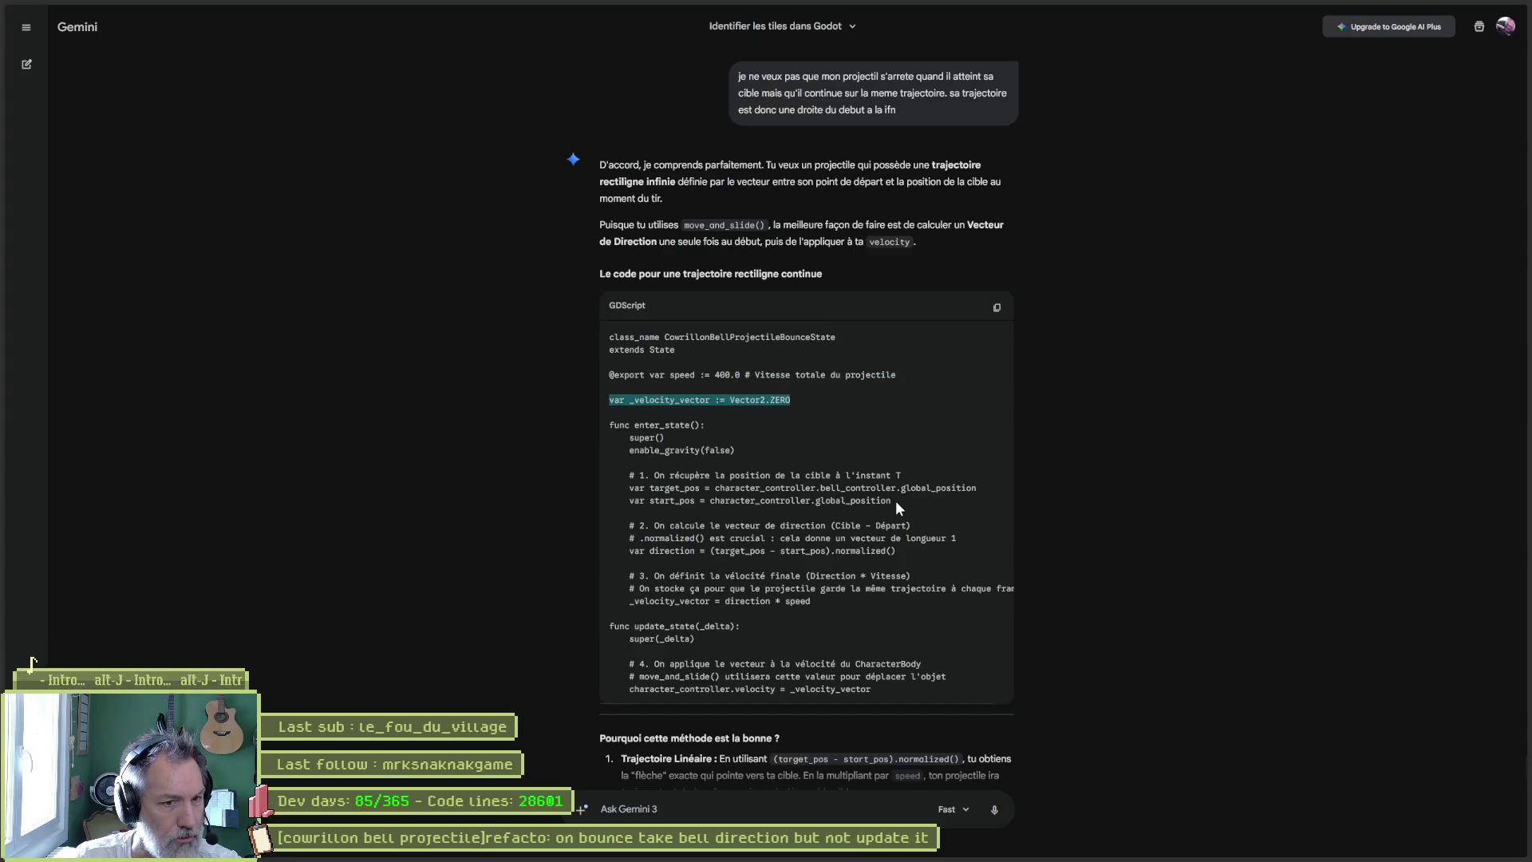
pyautogui.moveTo(846, 601)
pyautogui.mouseDown()
pyautogui.moveTo(798, 475)
pyautogui.moveTo(840, 460)
pyautogui.mouseUp()
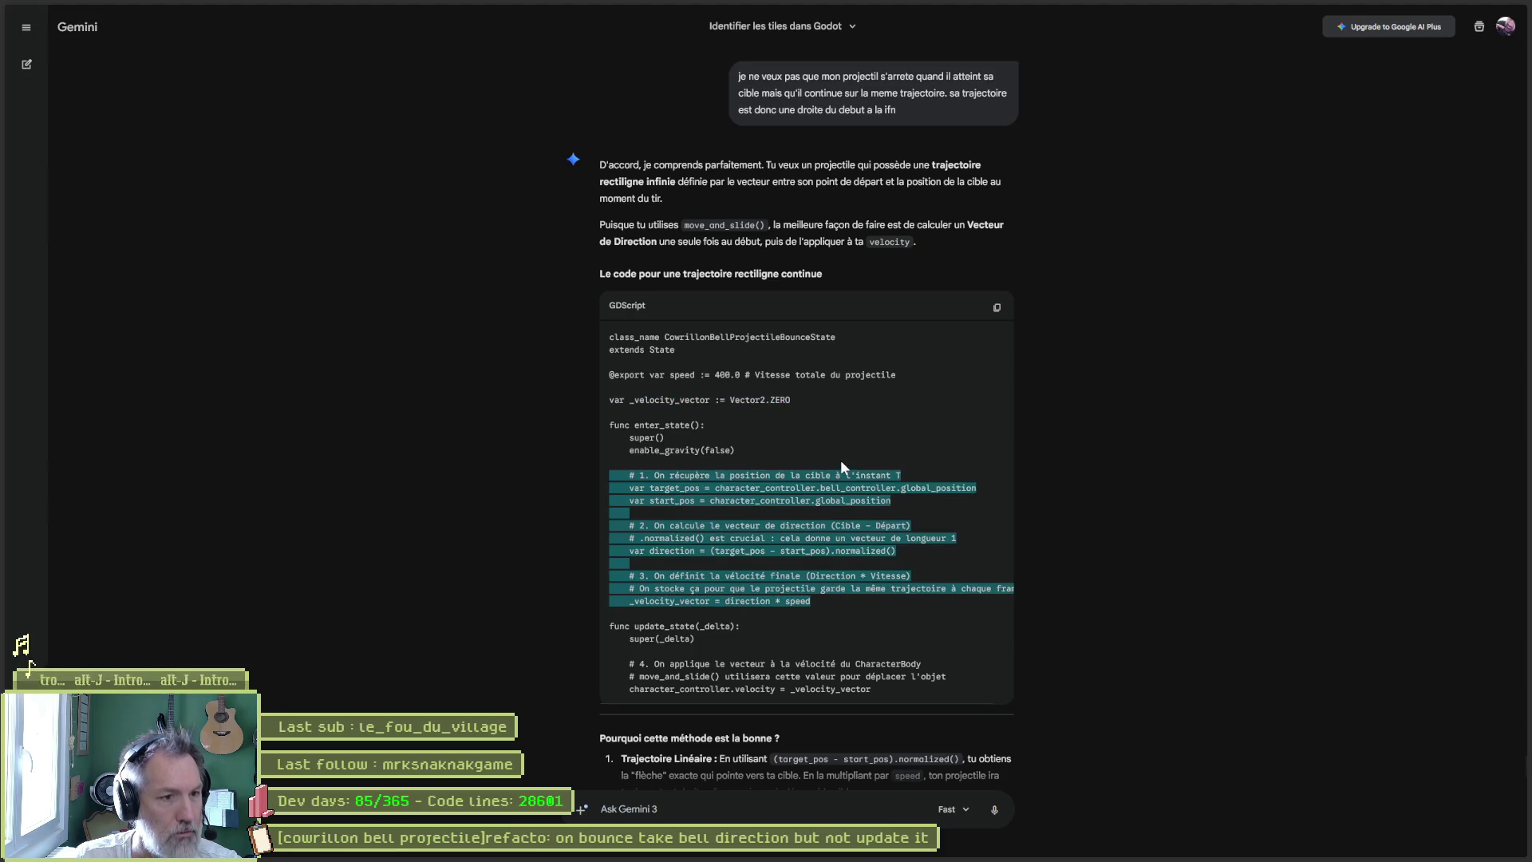
pyautogui.hotkey('alt', 'Tab')
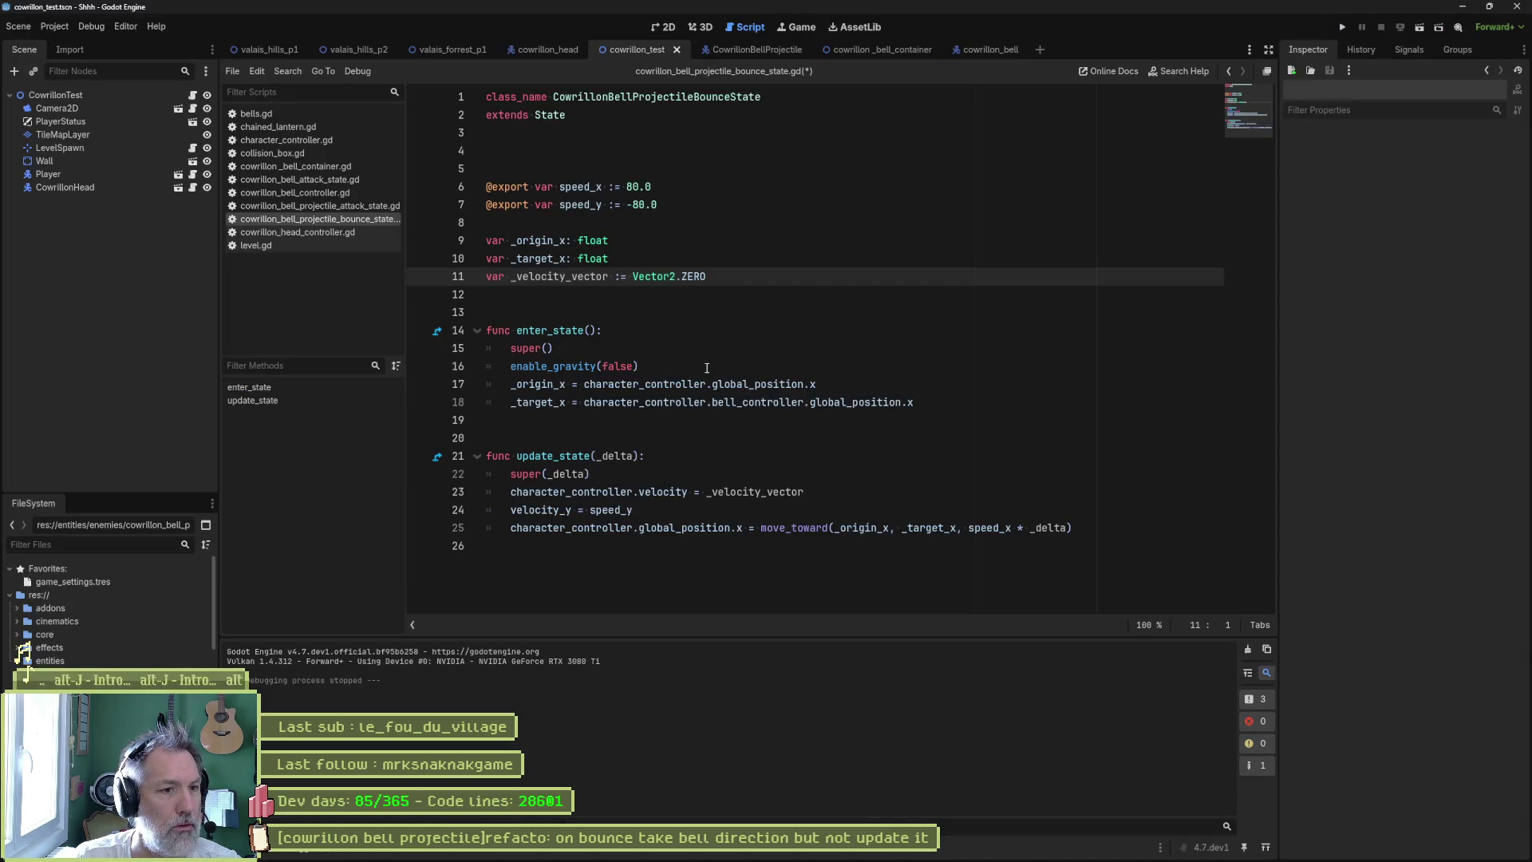
pyautogui.click(706, 369)
pyautogui.press('Return')
pyautogui.press('Return')
pyautogui.press('Return')
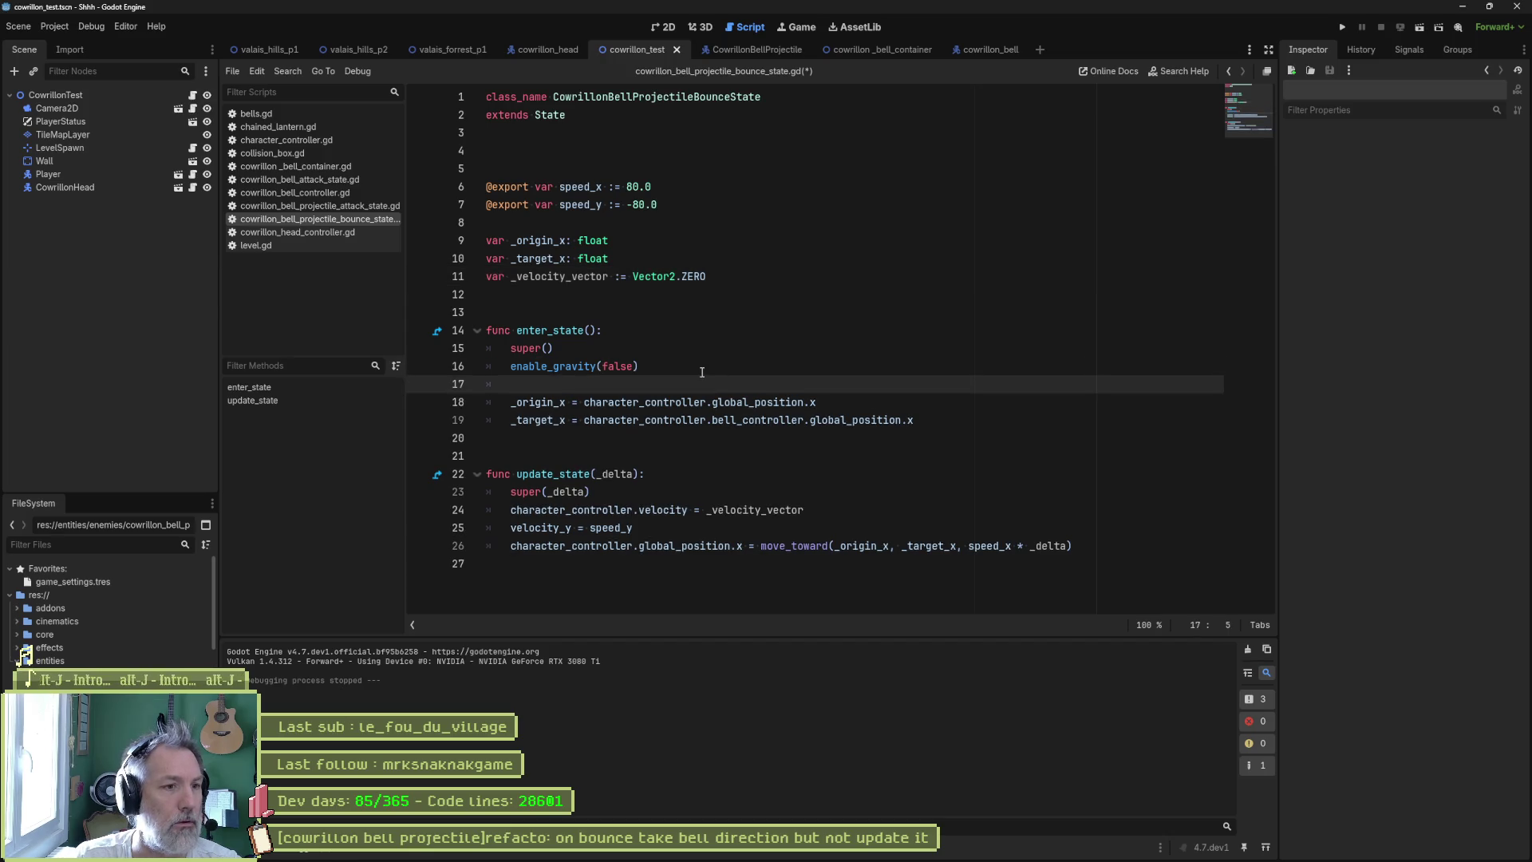
pyautogui.press('Up')
pyautogui.press('Up')
pyautogui.press('Up')
pyautogui.hotkey('ctrl', 'v')
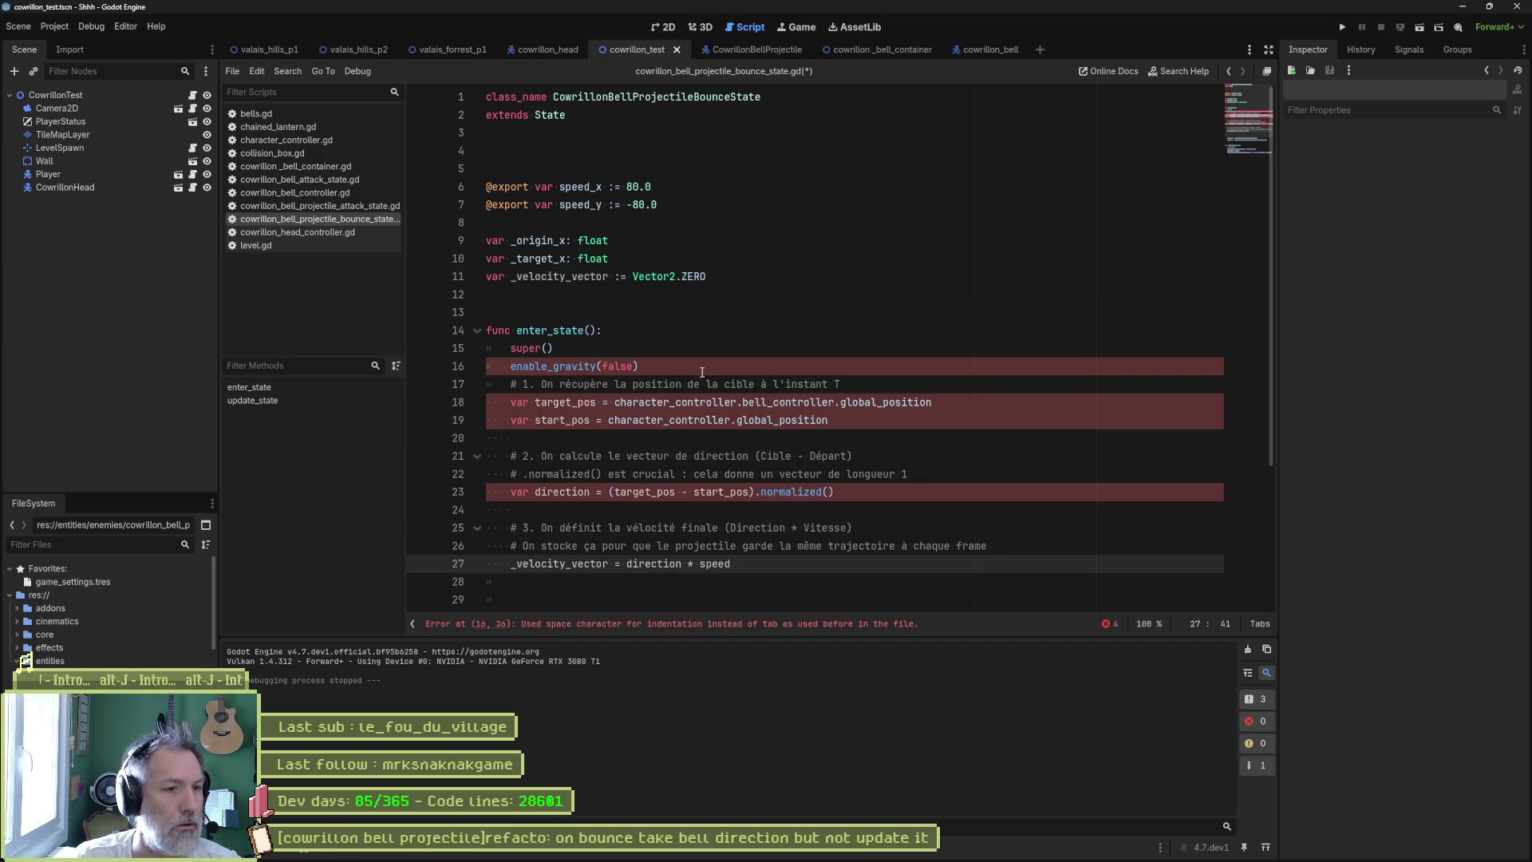
# - Tidy the pasted direction block and replace the undefined speed with speed_x on line 28
pyautogui.click(702, 372)
pyautogui.press('Return')
pyautogui.scroll(-2, 638, 335)
pyautogui.moveTo(627, 294); pyautogui.dragTo(651, 474)
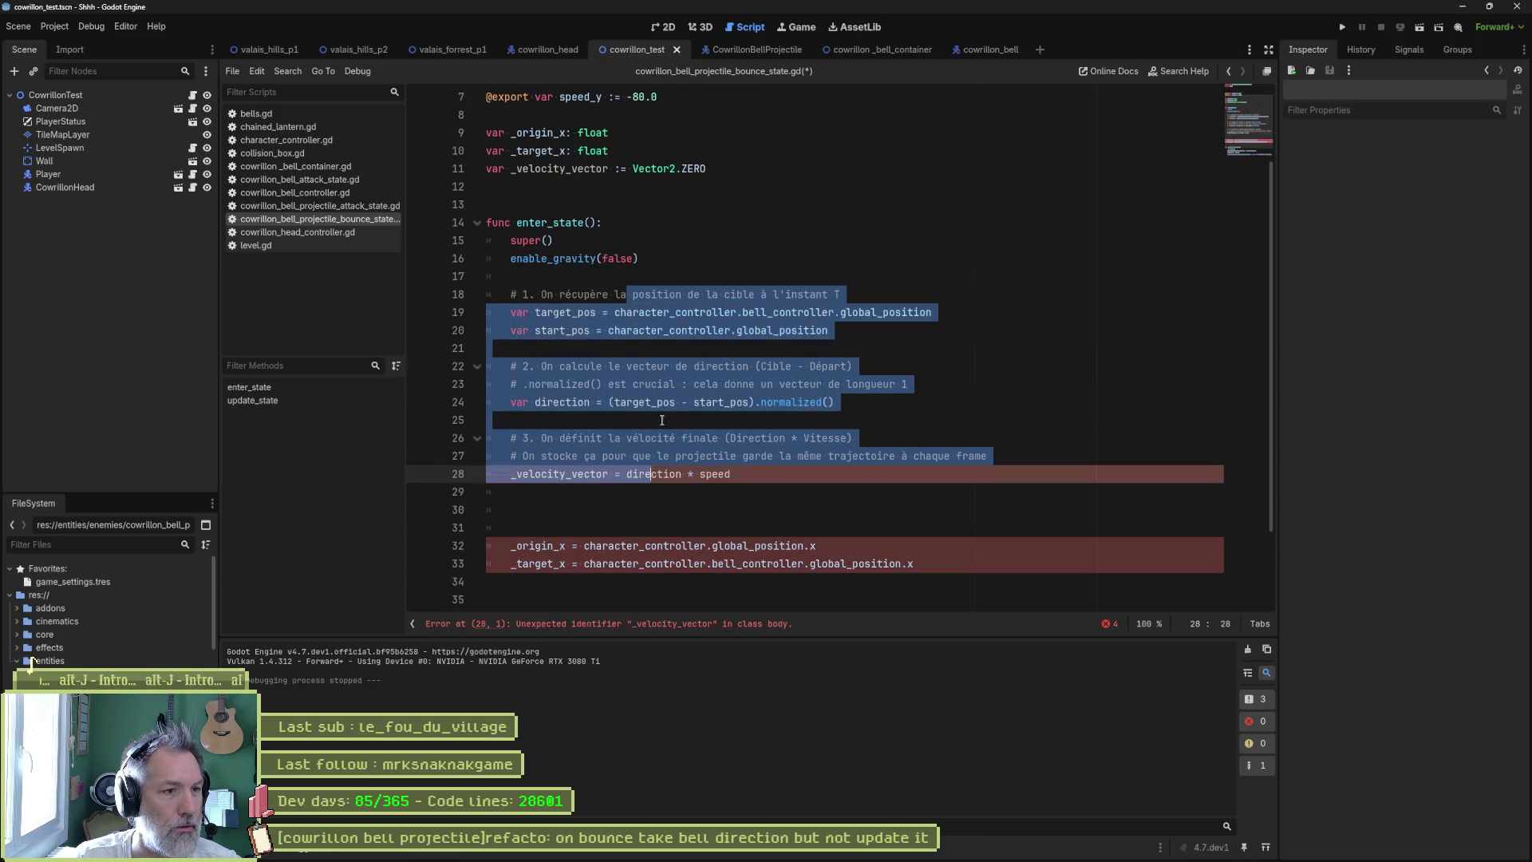
pyautogui.click(673, 277)
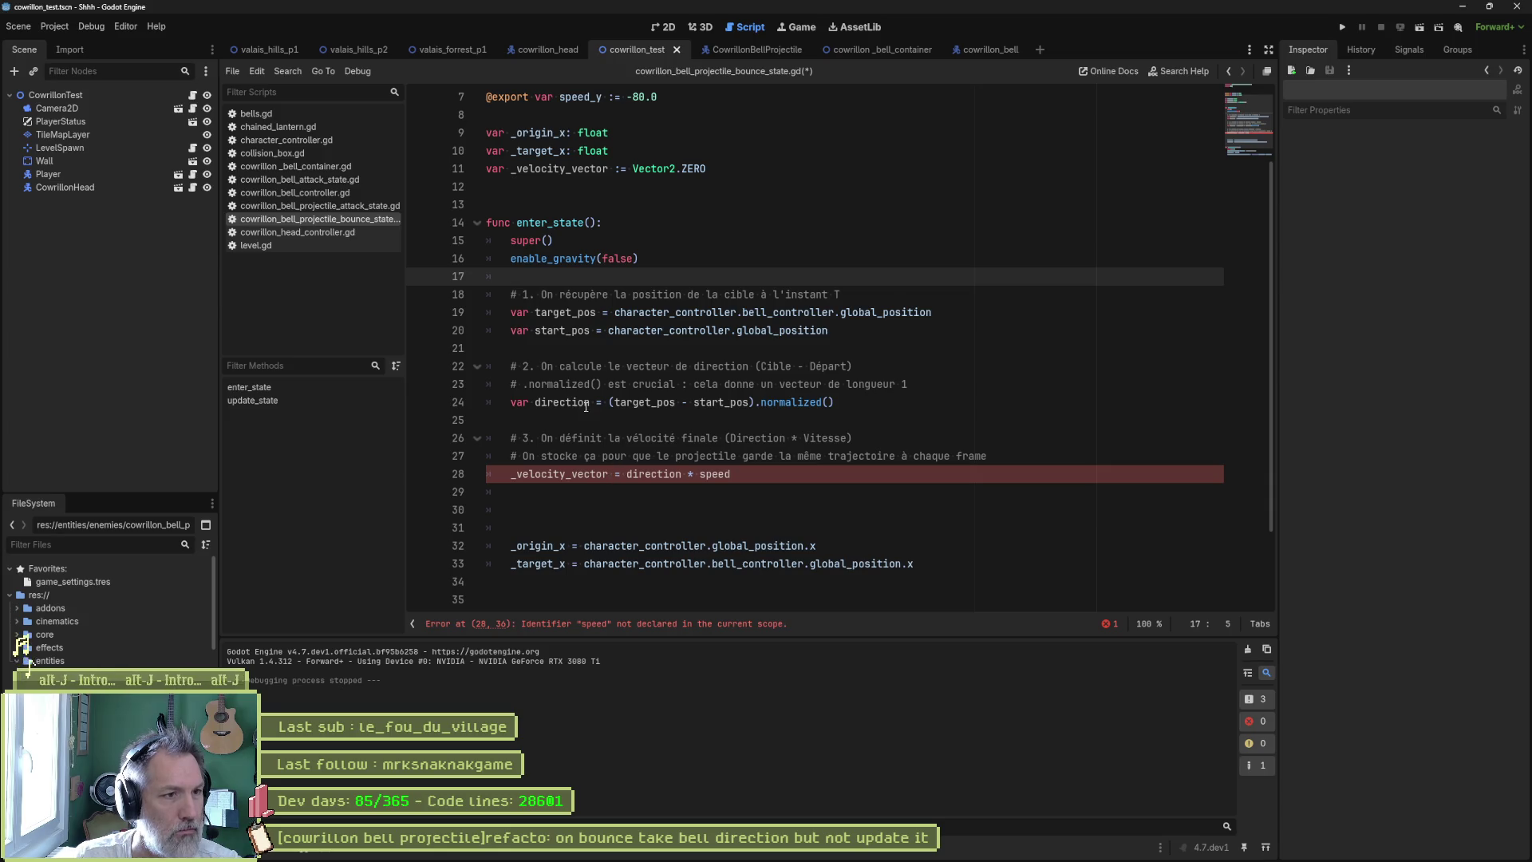
pyautogui.doubleClick(672, 475)
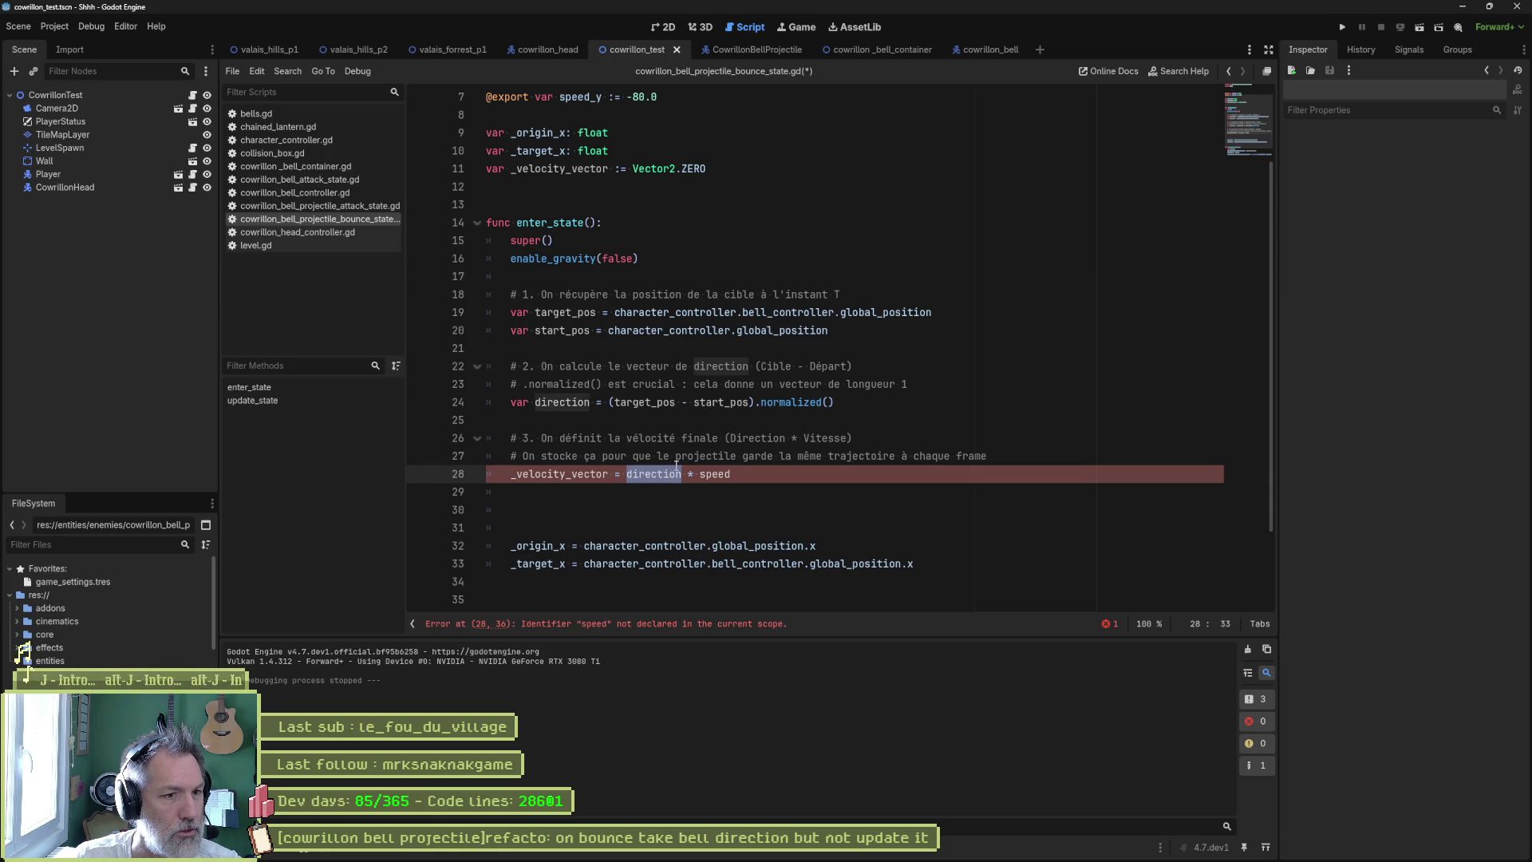
pyautogui.click(712, 475)
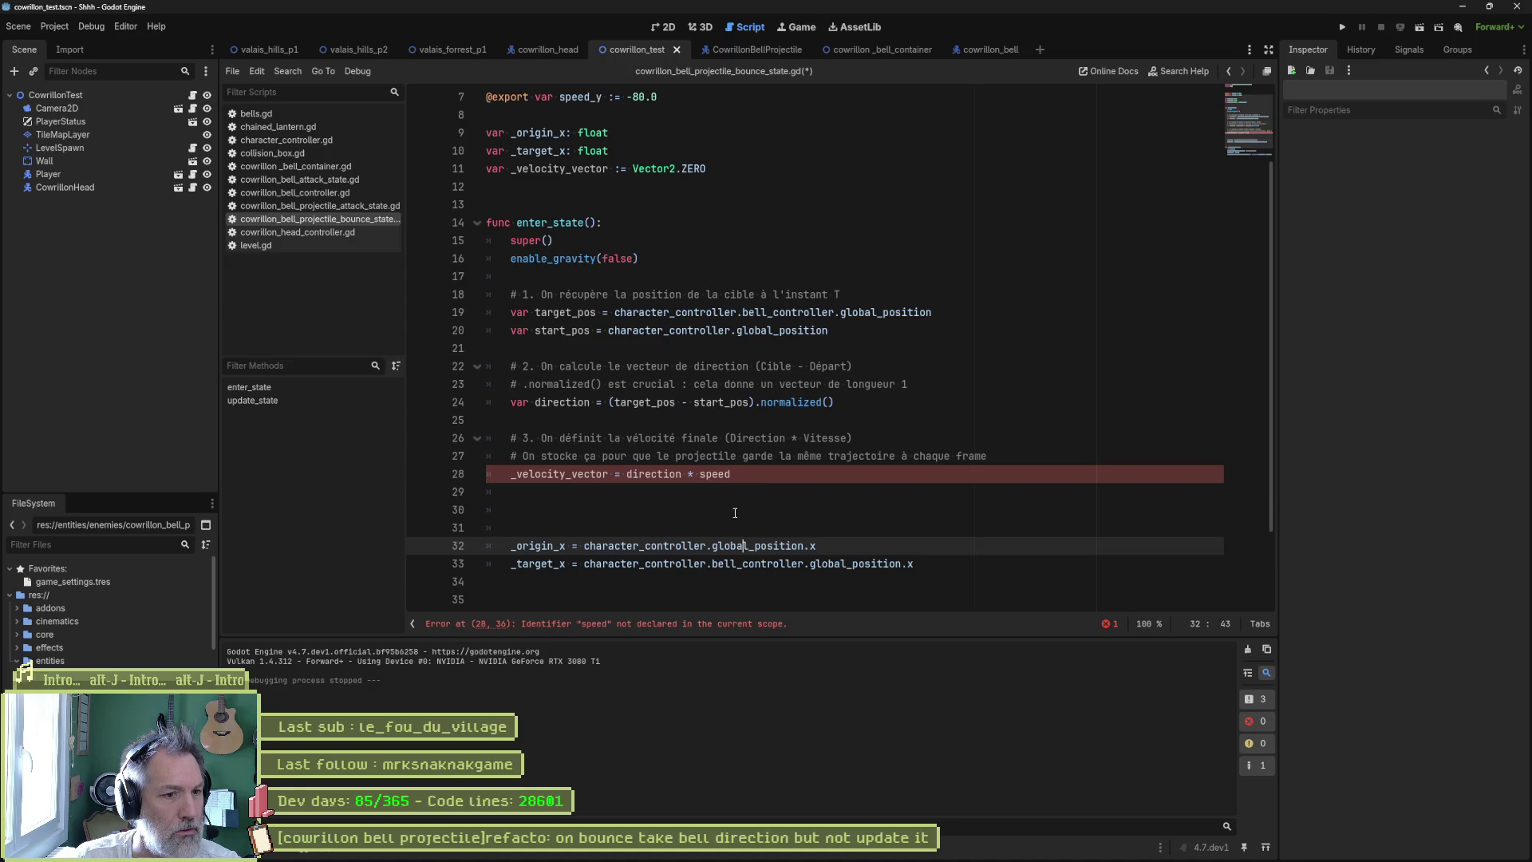
pyautogui.doubleClick(714, 475)
pyautogui.scroll(1, 602, 132)
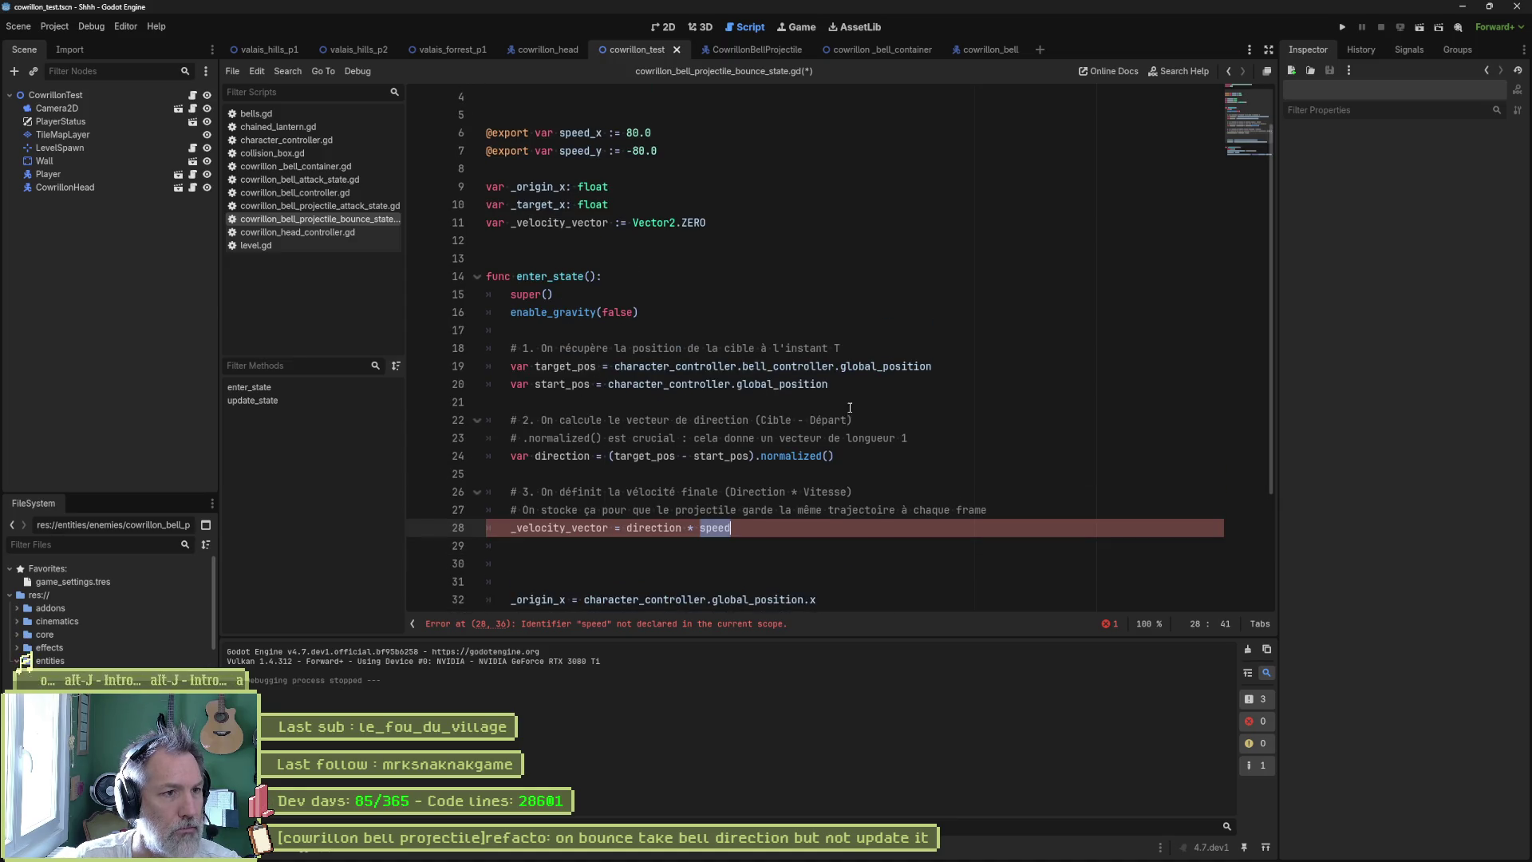
pyautogui.doubleClick(601, 133)
pyautogui.doubleClick(714, 528)
pyautogui.write('speed_x')
pyautogui.scroll(-3, 746, 473)
# - Comment out the old _origin_x/_target_x assignments and the velocity_y/move_toward update lines
pyautogui.moveTo(670, 441); pyautogui.dragTo(676, 459)
pyautogui.hotkey('ctrl', 'k')
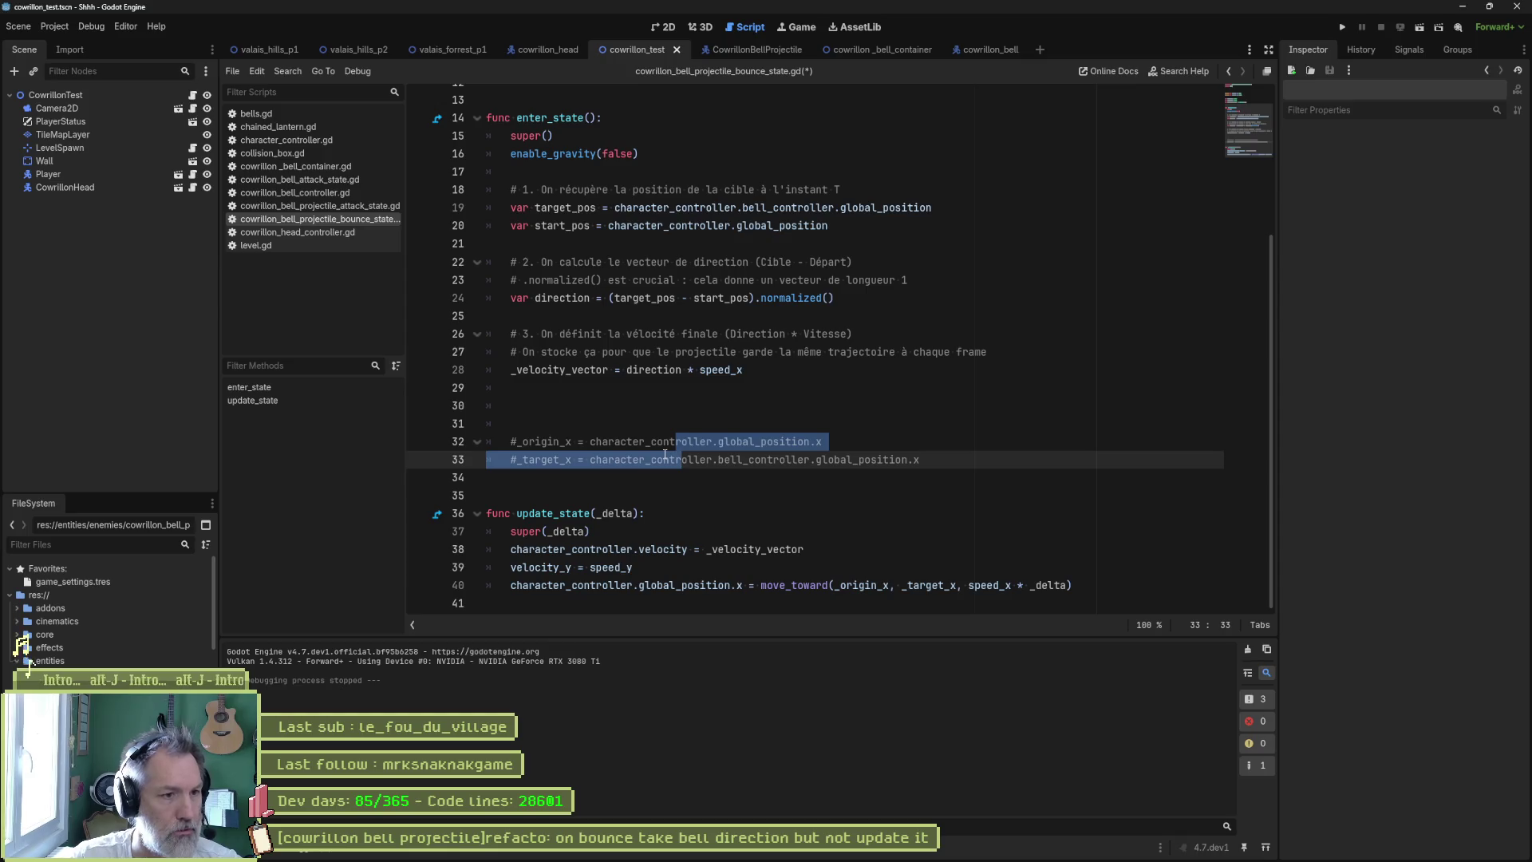
pyautogui.hotkey('alt', 'Up')
pyautogui.hotkey('alt', 'Up')
pyautogui.press('Down')
pyautogui.press('Down')
pyautogui.press('BackSpace')
pyautogui.press('BackSpace')
pyautogui.scroll(2, 665, 454)
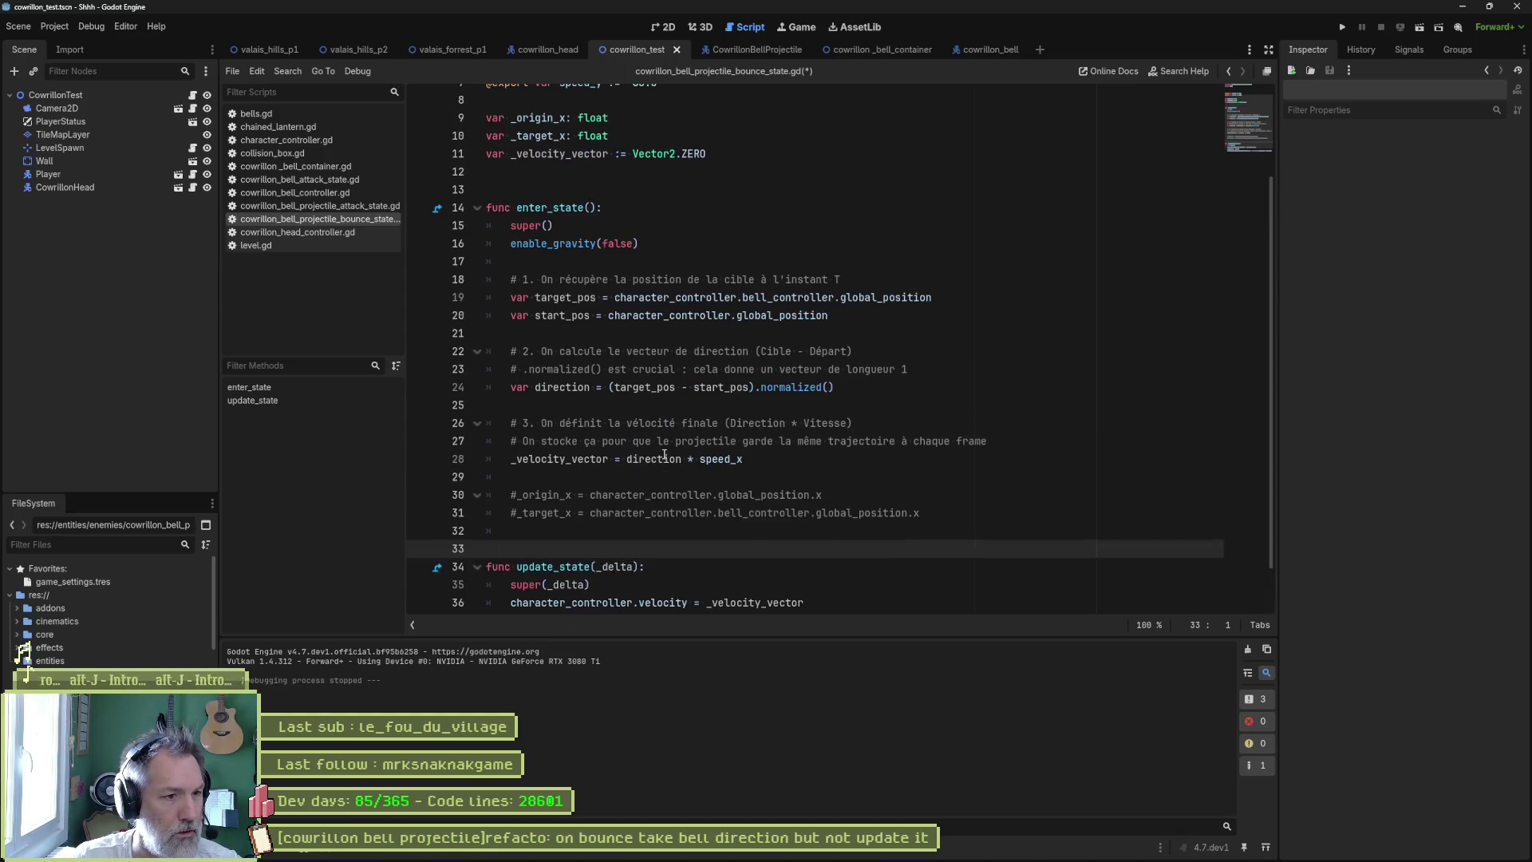
pyautogui.scroll(-1, 672, 463)
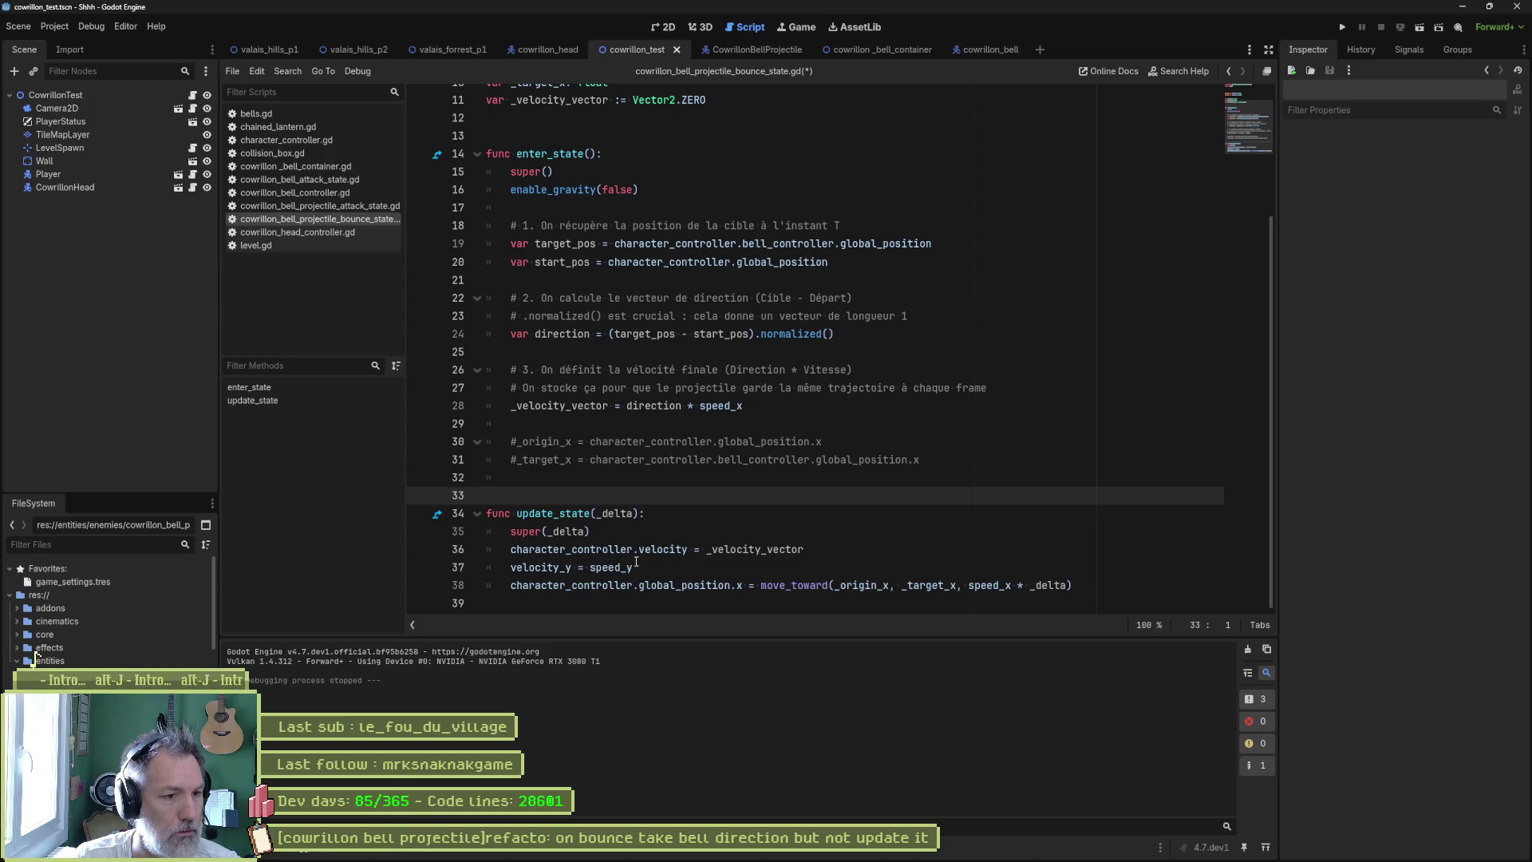
pyautogui.moveTo(603, 568); pyautogui.dragTo(628, 584)
pyautogui.hotkey('ctrl', 'k')
pyautogui.scroll(1, 610, 580)
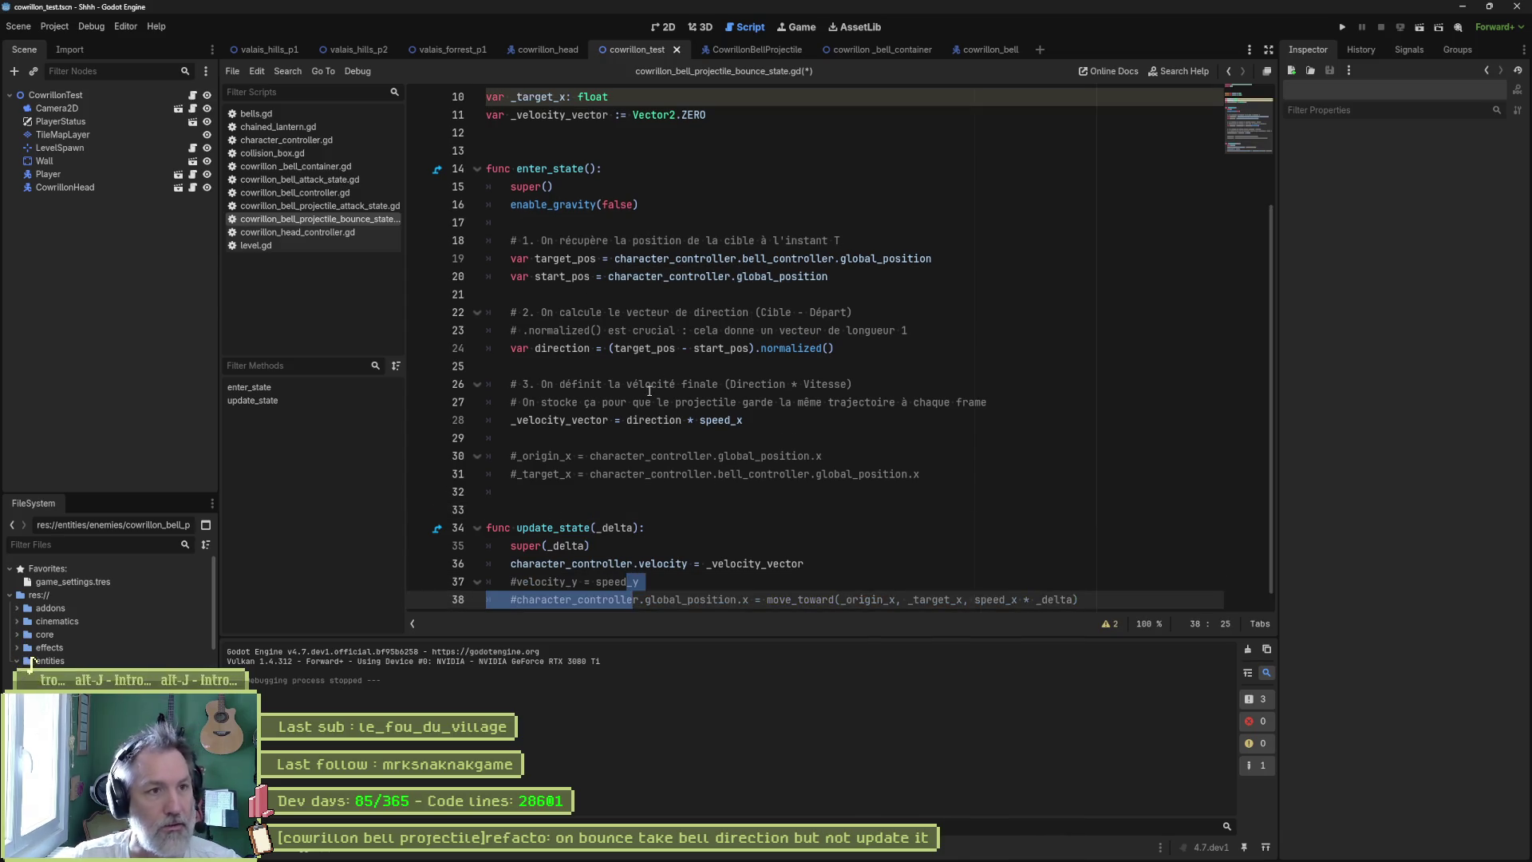
# - Test-run the game to check the bell bounce, then stop it and inspect the velocity line
pyautogui.press('F6')
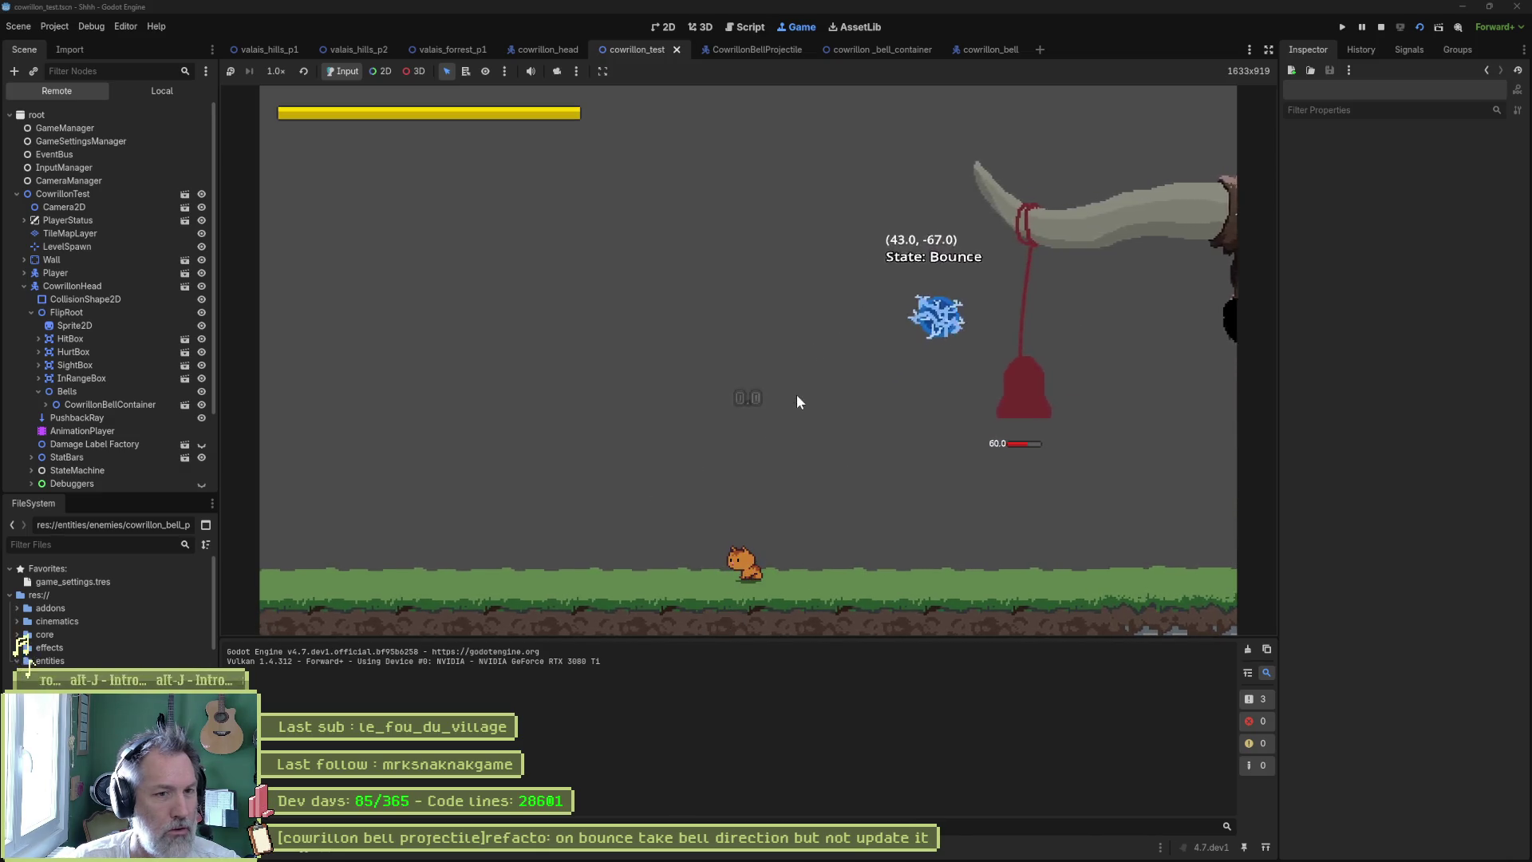
pyautogui.press('F8')
pyautogui.click(798, 395)
pyautogui.scroll(-1, 790, 396)
pyautogui.doubleClick(663, 546)
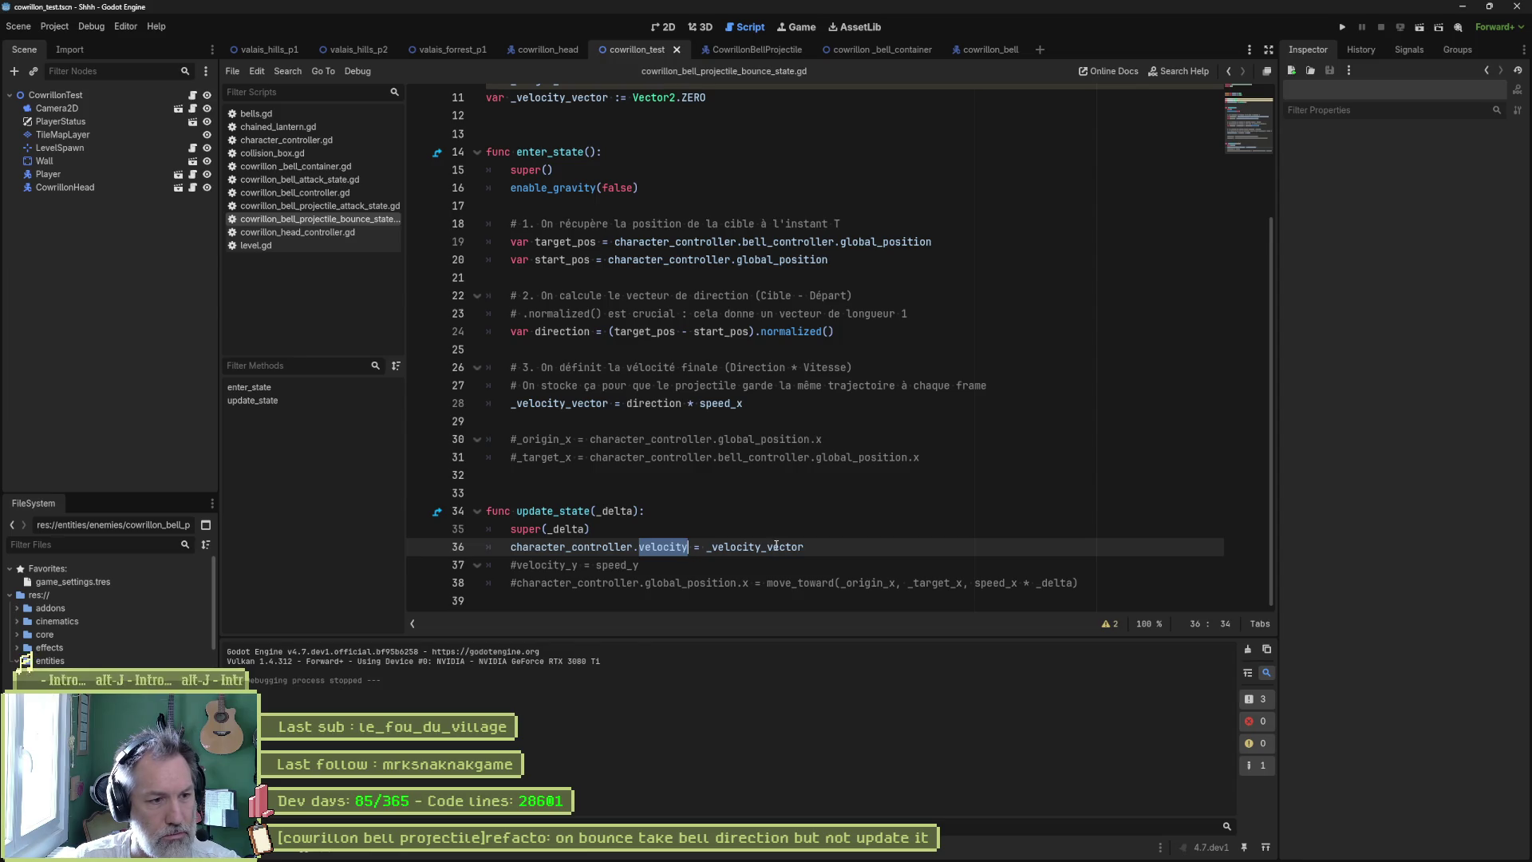
# - Delete the commented-out movement lines and the unused _origin_x and _target_x declarations
pyautogui.click(760, 568)
pyautogui.hotkey('ctrl', 'shift', 'k')
pyautogui.hotkey('ctrl', 'shift', 'k')
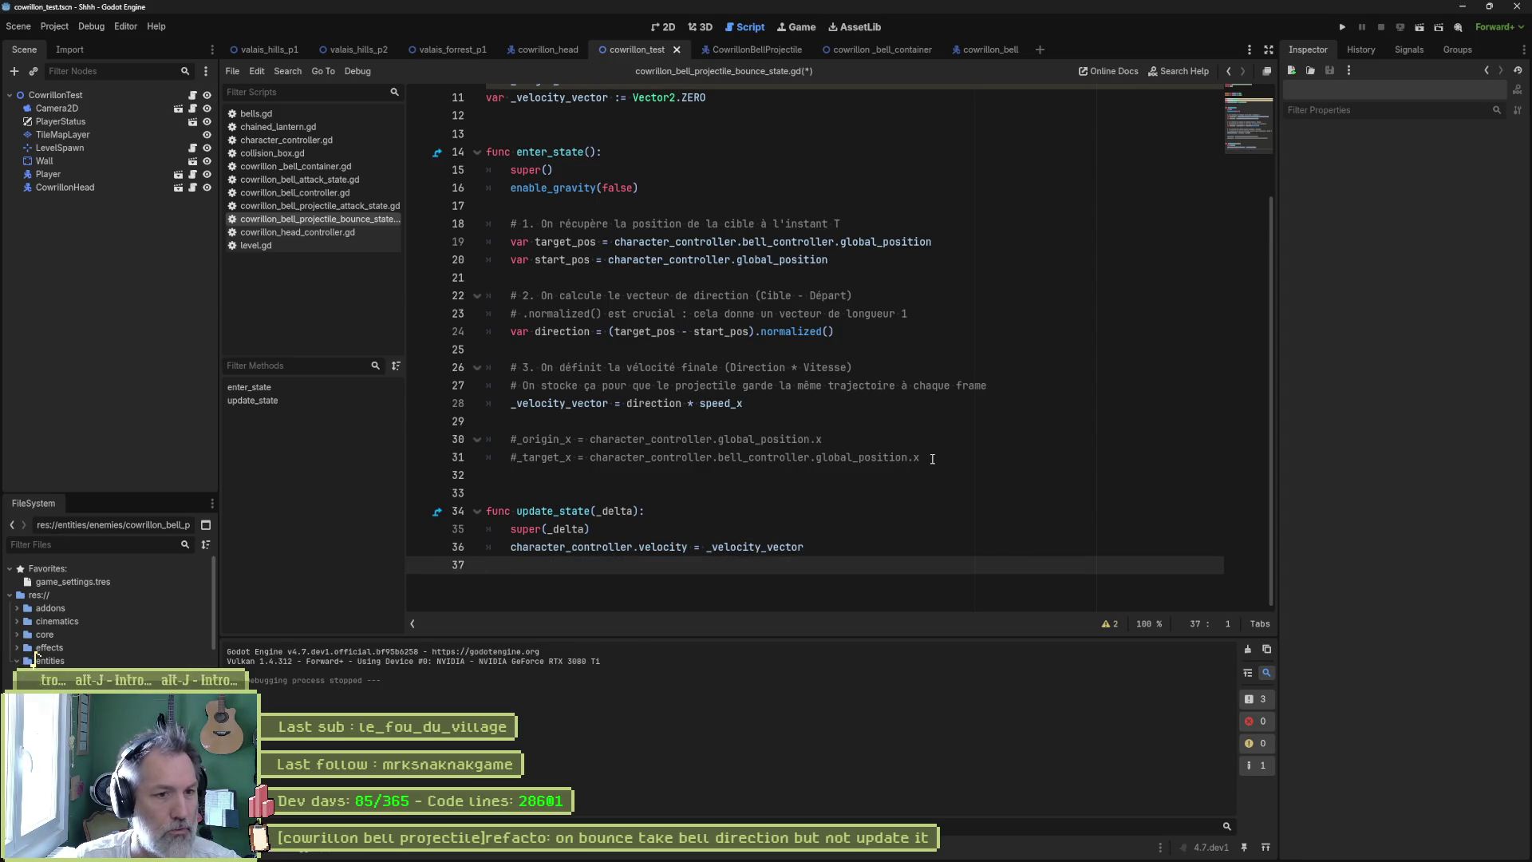
pyautogui.moveTo(934, 457); pyautogui.dragTo(942, 404)
pyautogui.press('Delete')
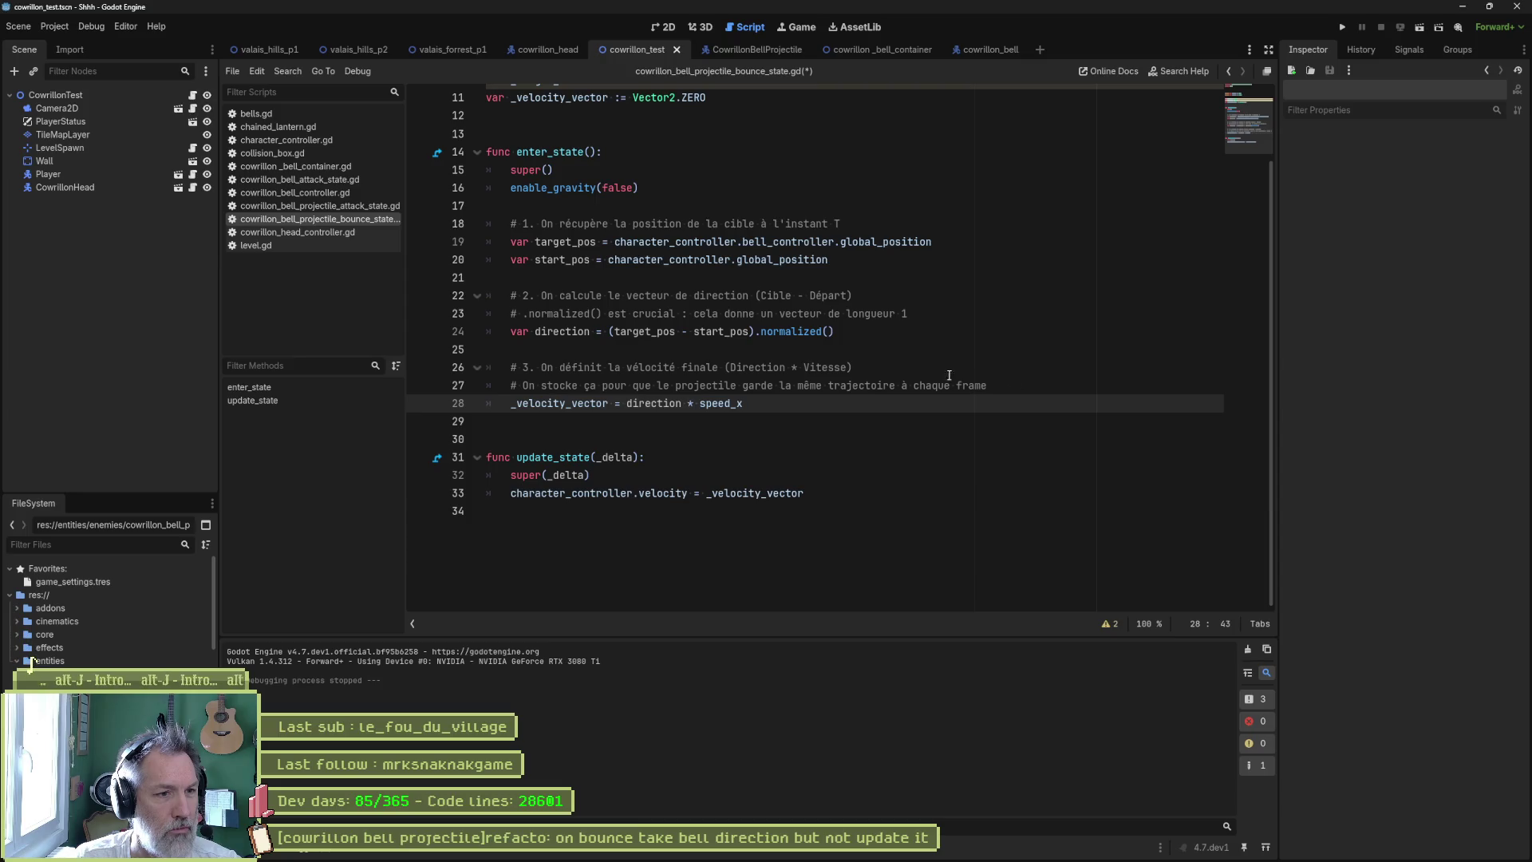
pyautogui.scroll(3, 667, 249)
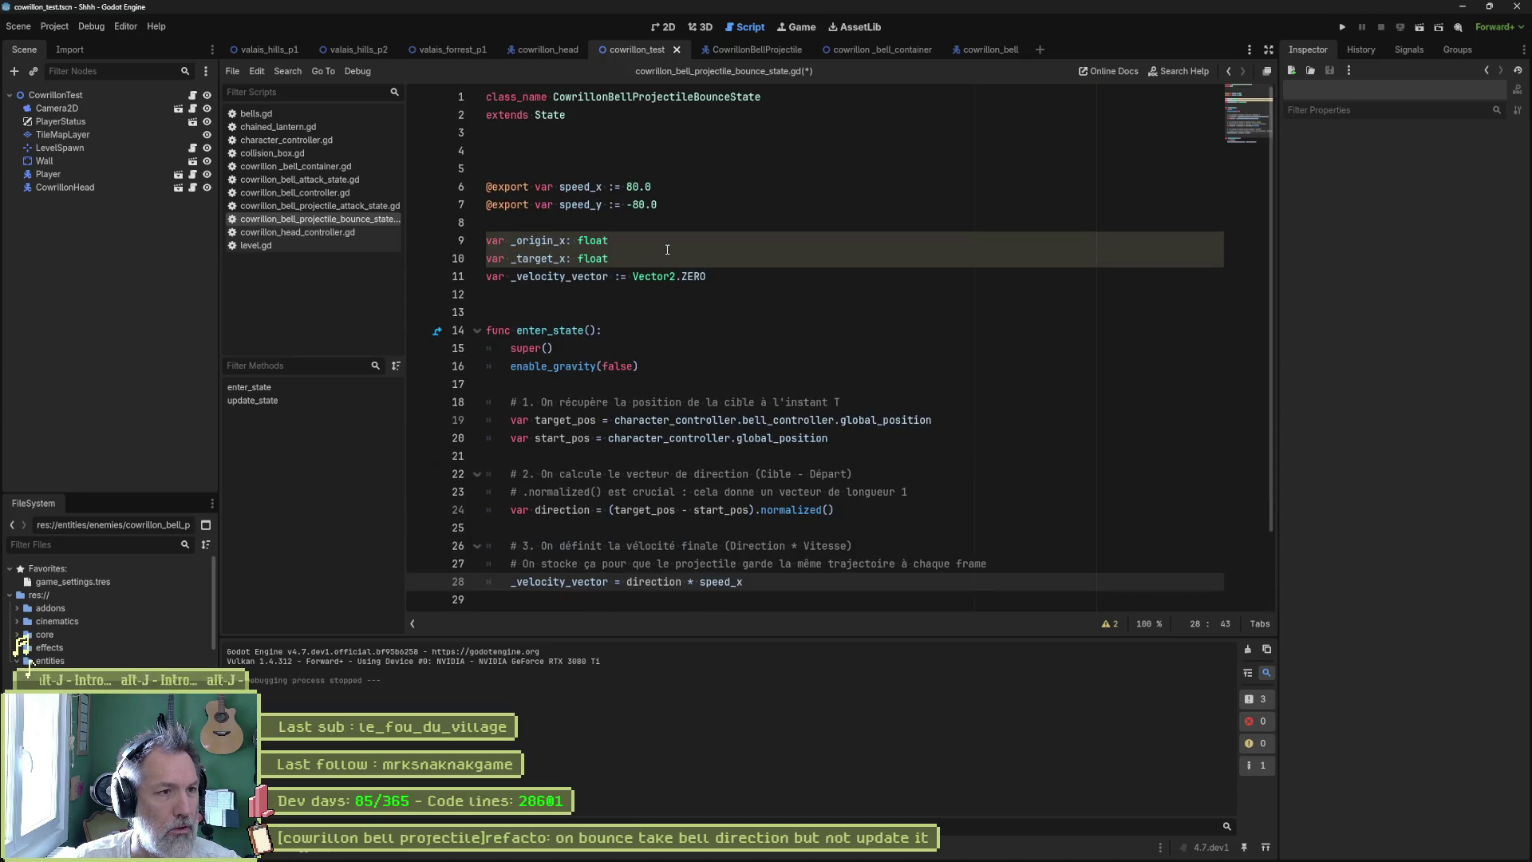
pyautogui.click(650, 239)
pyautogui.scroll(-2, 718, 247)
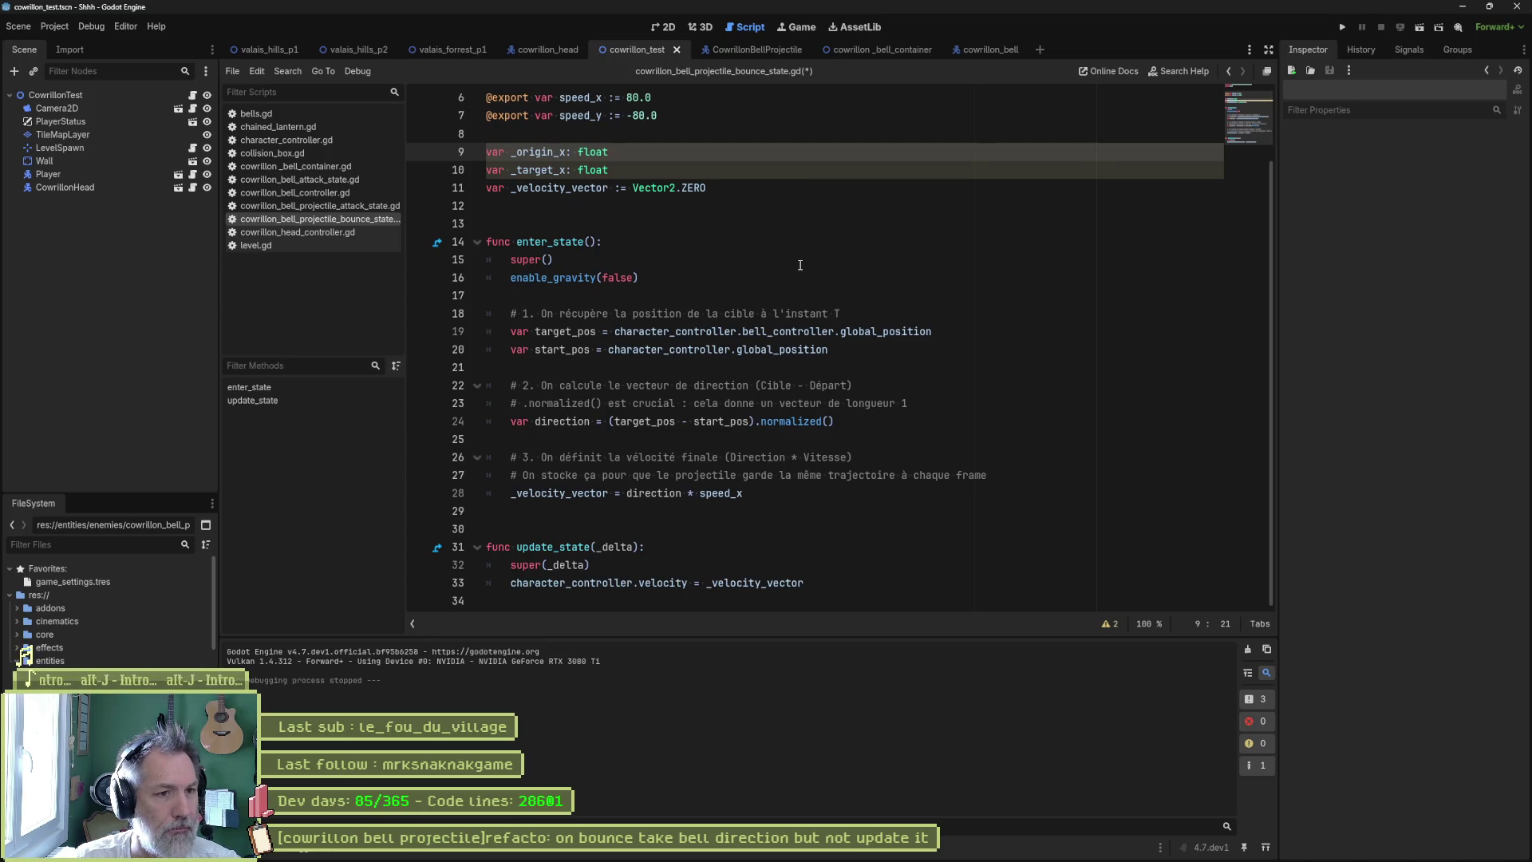
pyautogui.hotkey('ctrl', 'shift', 'k')
pyautogui.hotkey('ctrl', 'shift', 'k')
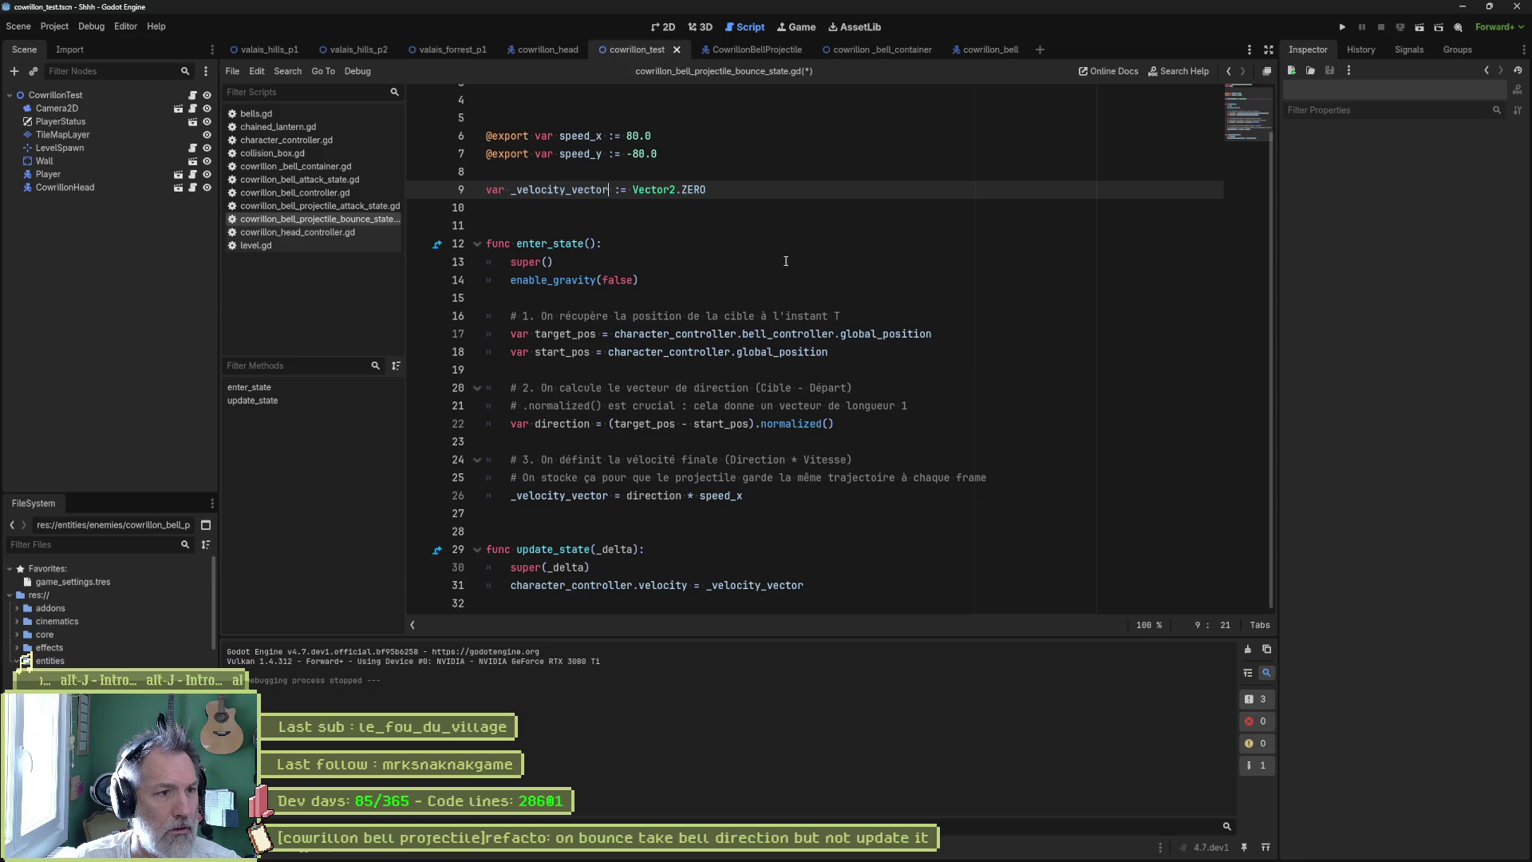
# - Remove the explanatory step comments from enter_state's direction calculation
pyautogui.doubleClick(562, 333)
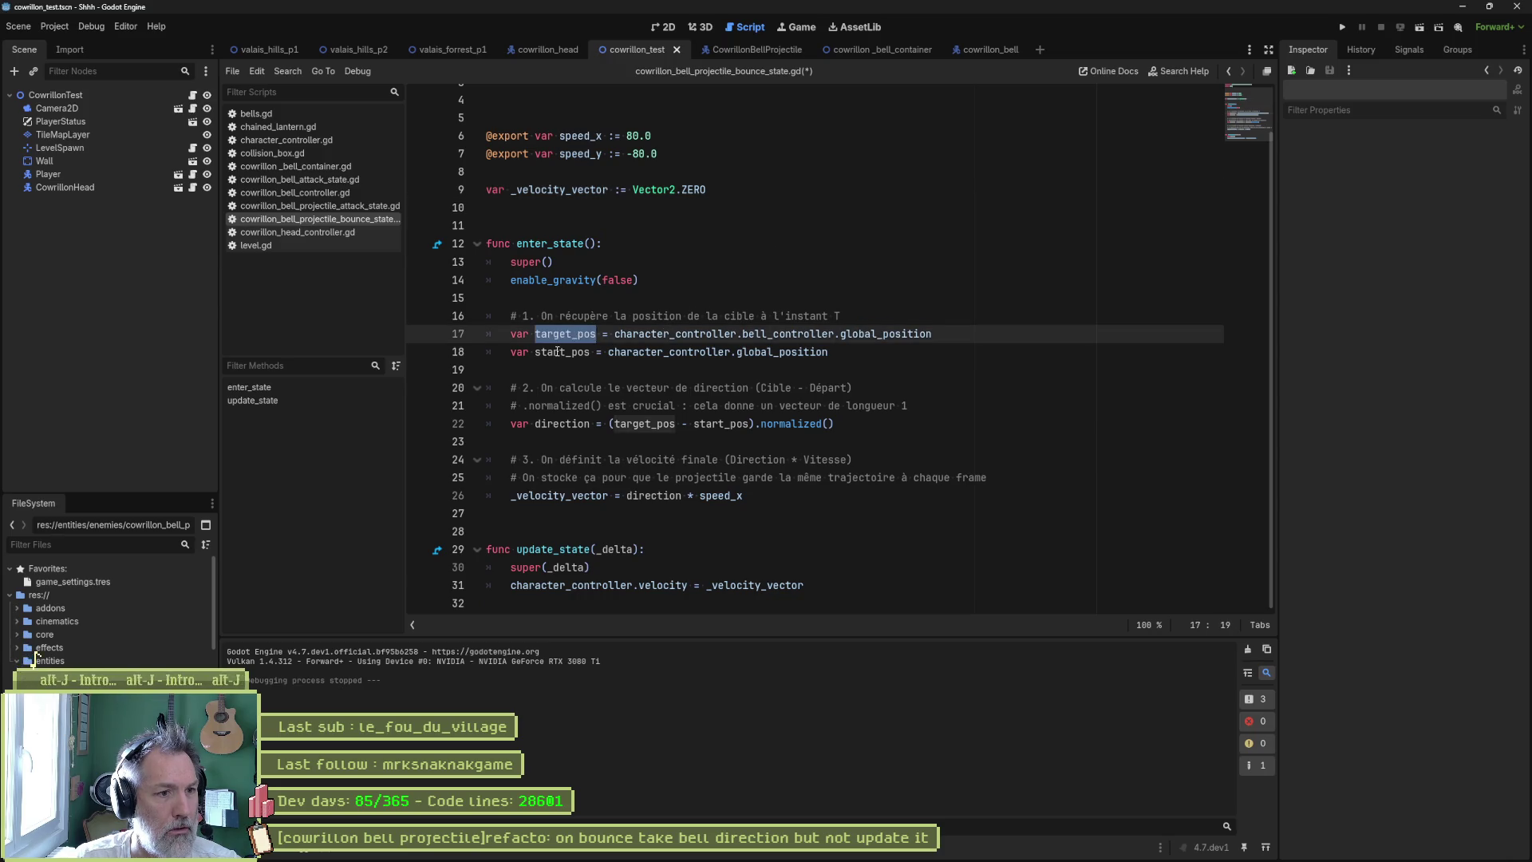
pyautogui.doubleClick(557, 352)
pyautogui.doubleClick(562, 333)
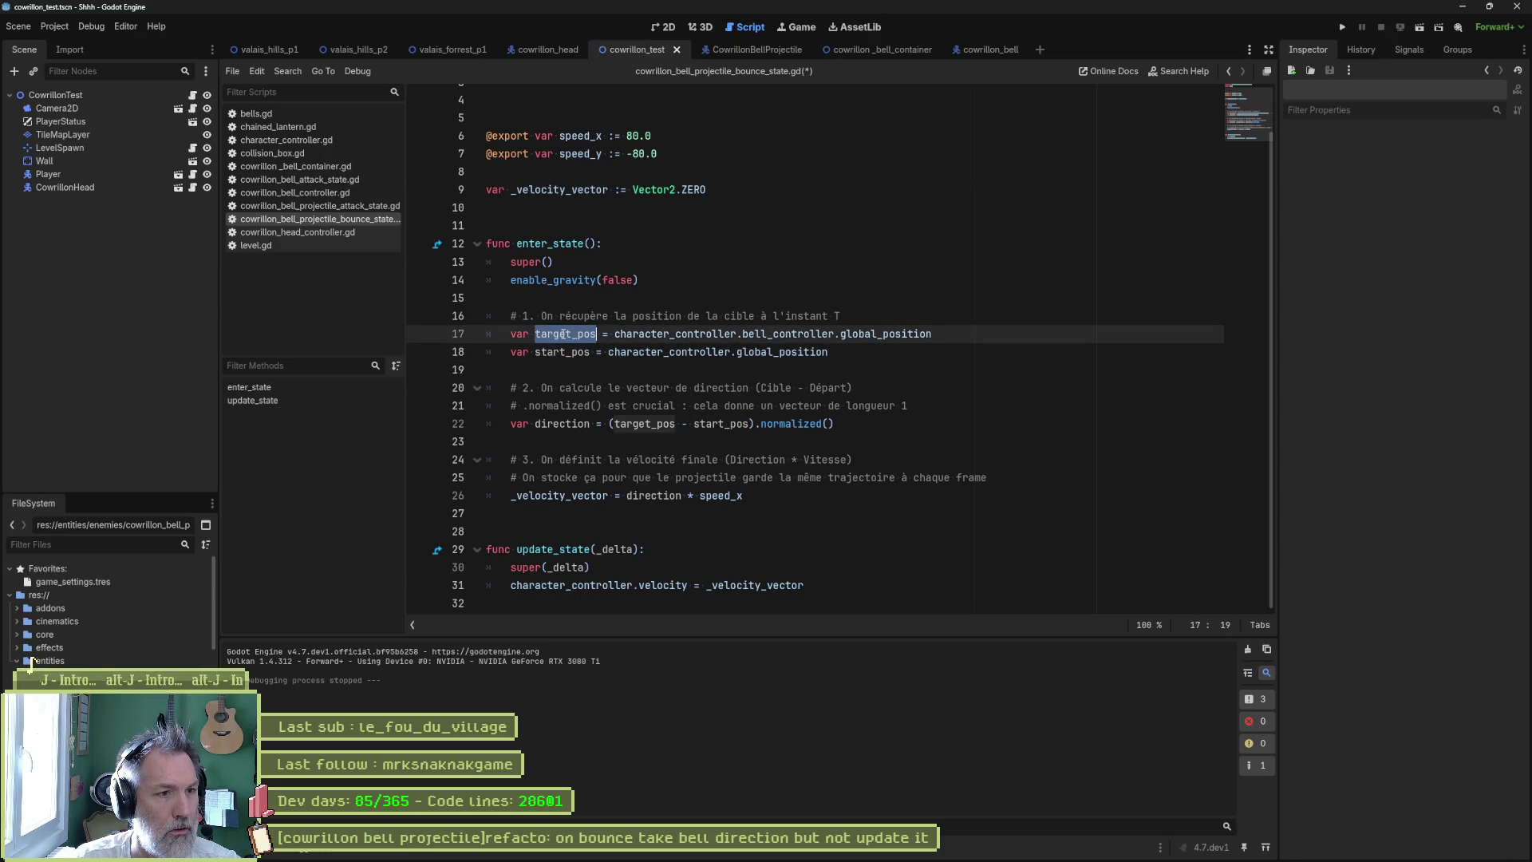
pyautogui.click(567, 316)
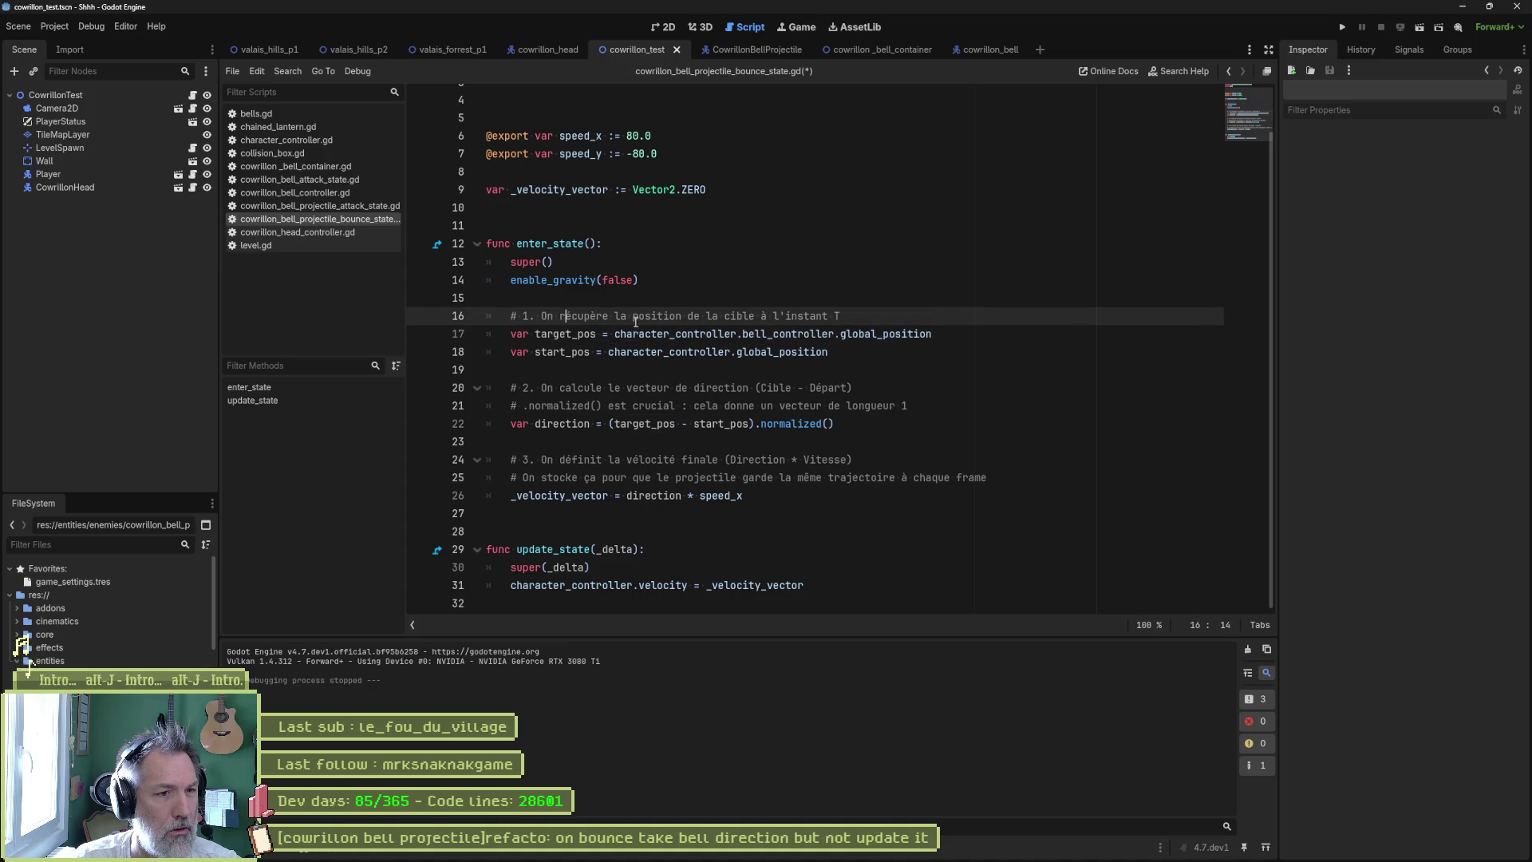
pyautogui.hotkey('ctrl', 'shift', 'k')
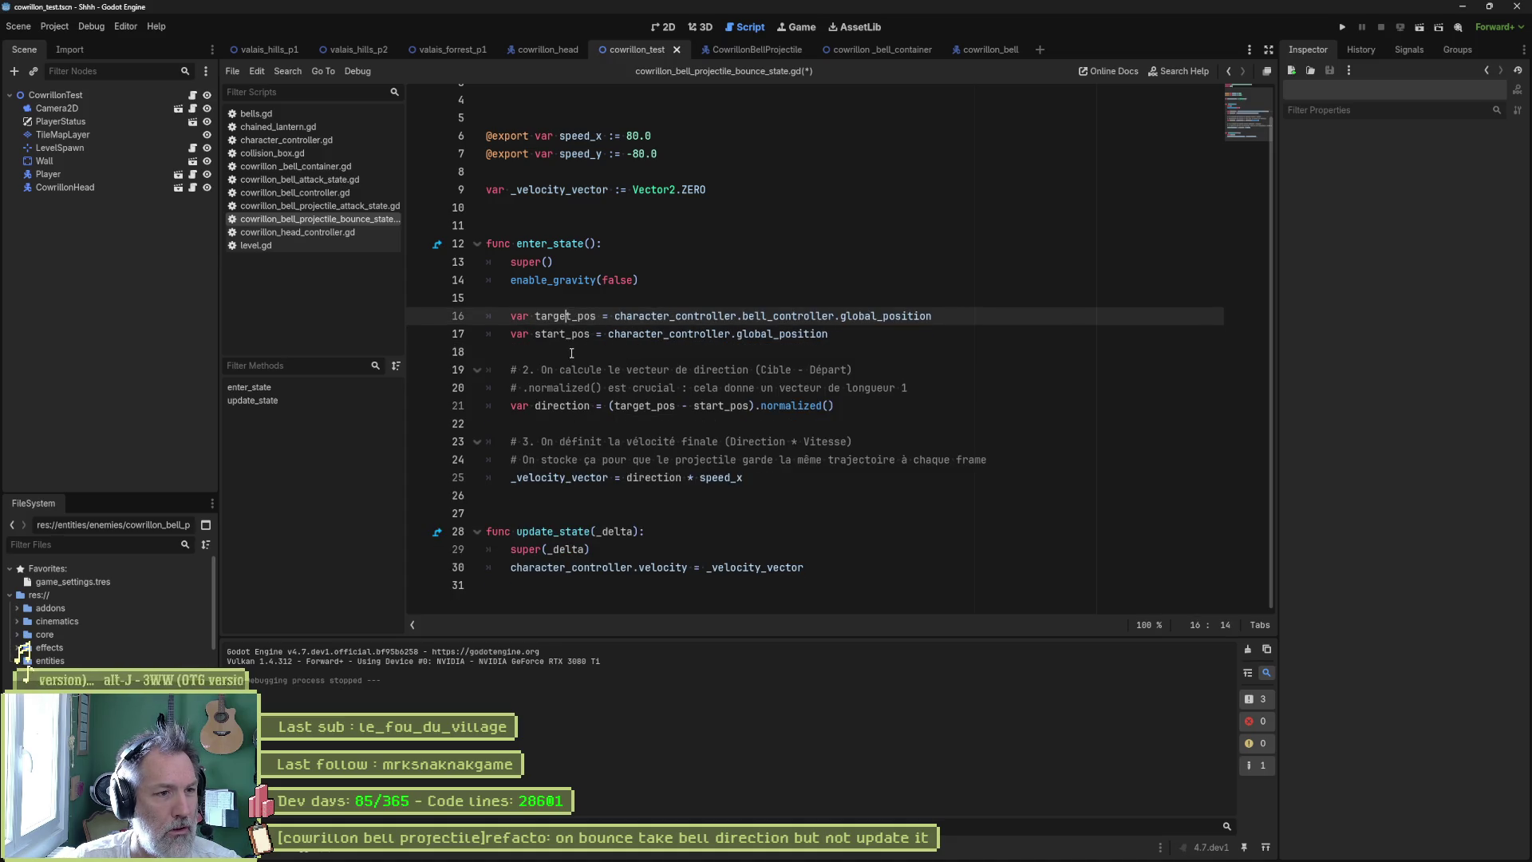
pyautogui.click(571, 352)
pyautogui.hotkey('ctrl', 'shift', 'k')
pyautogui.hotkey('ctrl', 'shift', 'k')
pyautogui.hotkey('ctrl', 'shift', 'k')
pyautogui.press('Down')
pyautogui.hotkey('ctrl', 'shift', 'k')
pyautogui.hotkey('ctrl', 'shift', 'k')
pyautogui.hotkey('ctrl', 'shift', 'k')
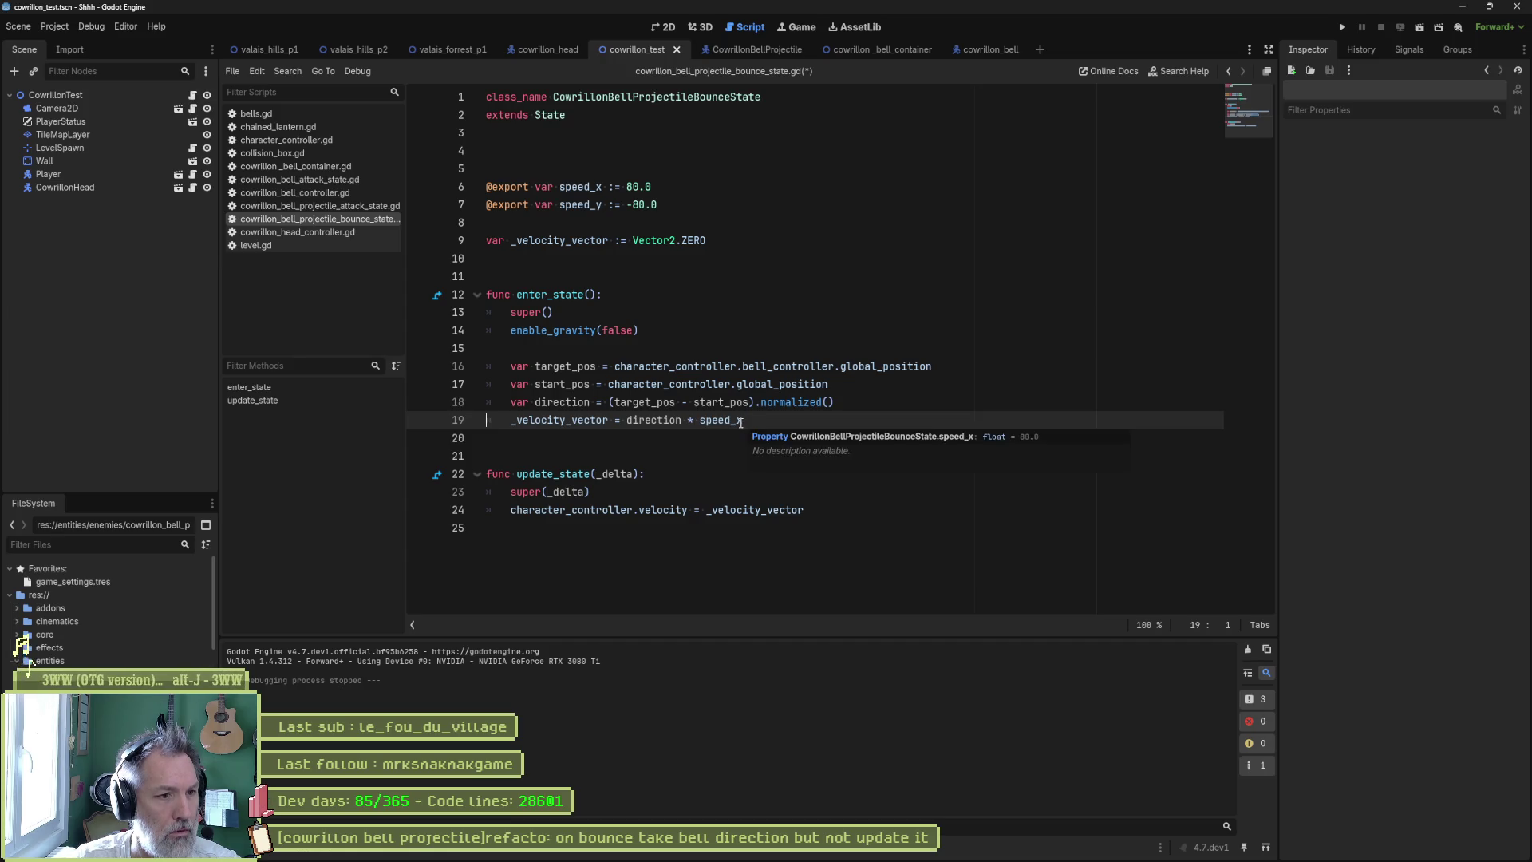
# - Save the script and strip the character_controller prefix from line 24
pyautogui.doubleClick(592, 206)
pyautogui.doubleClick(587, 189)
pyautogui.doubleClick(579, 206)
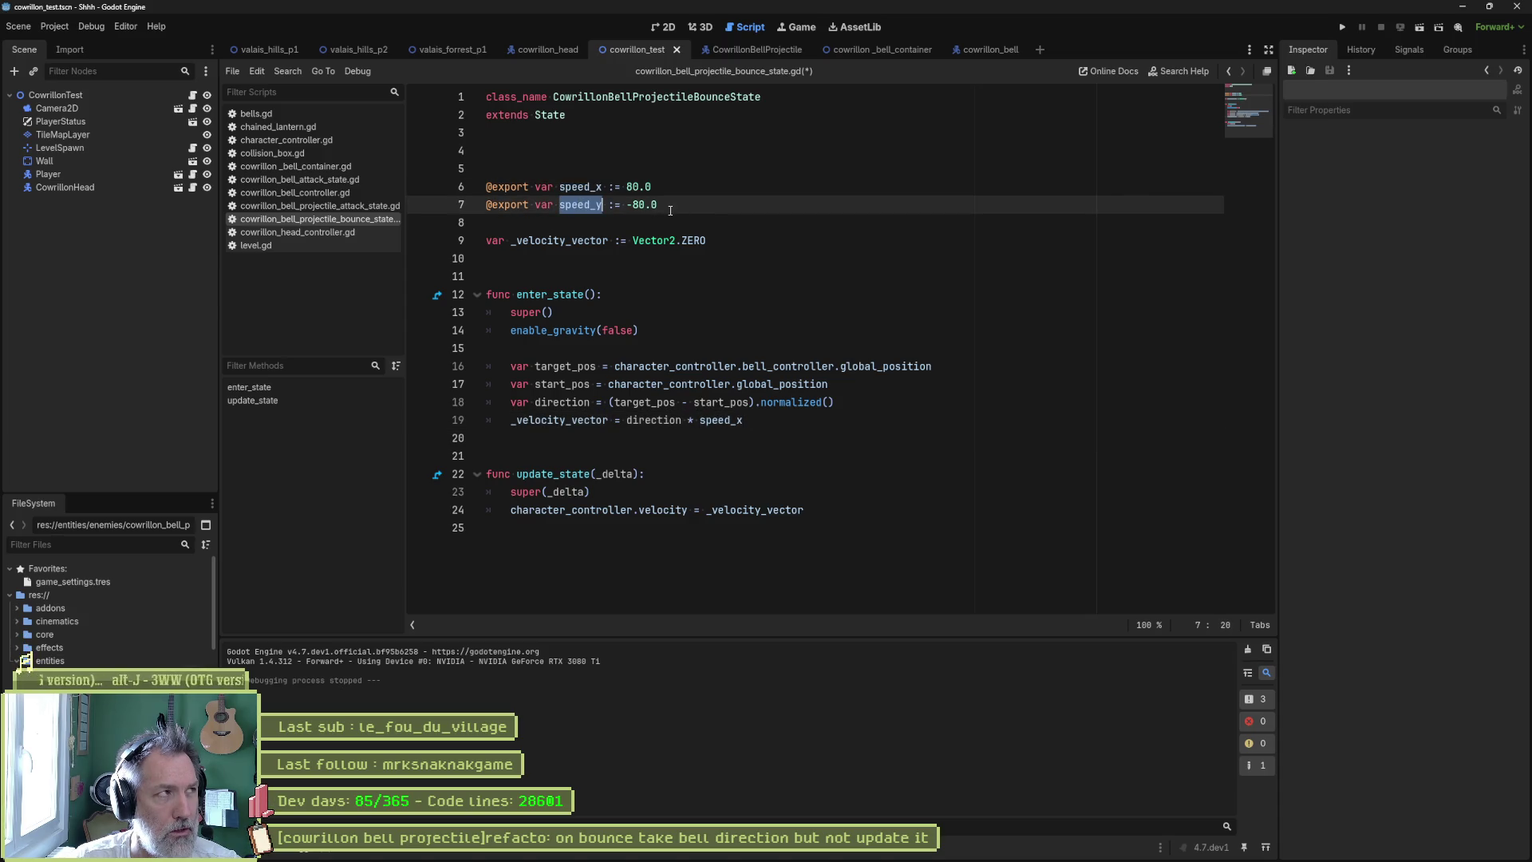
pyautogui.hotkey('ctrl', 's')
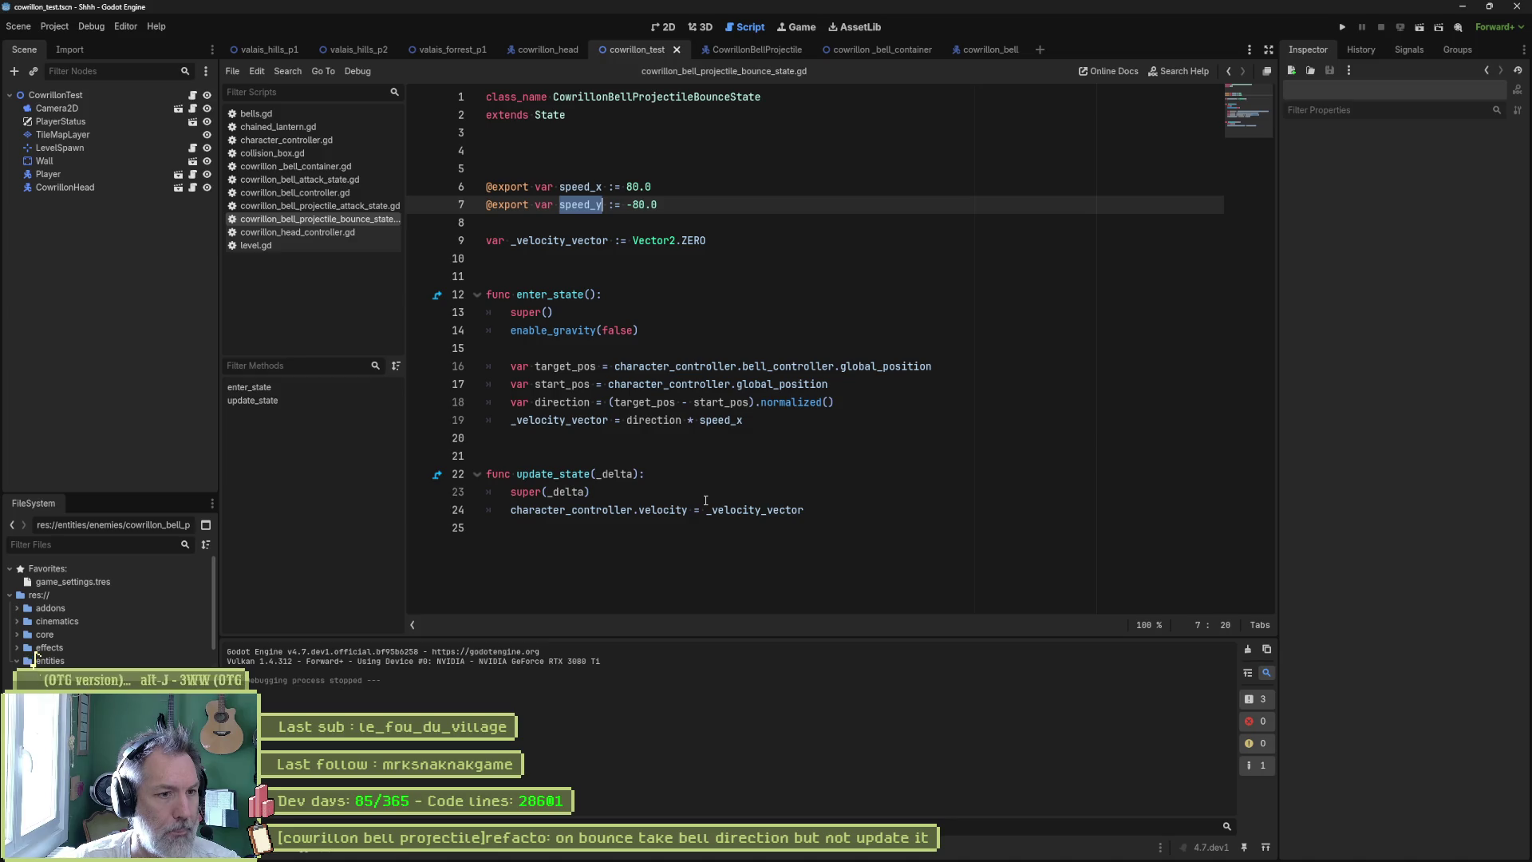
pyautogui.doubleClick(610, 511)
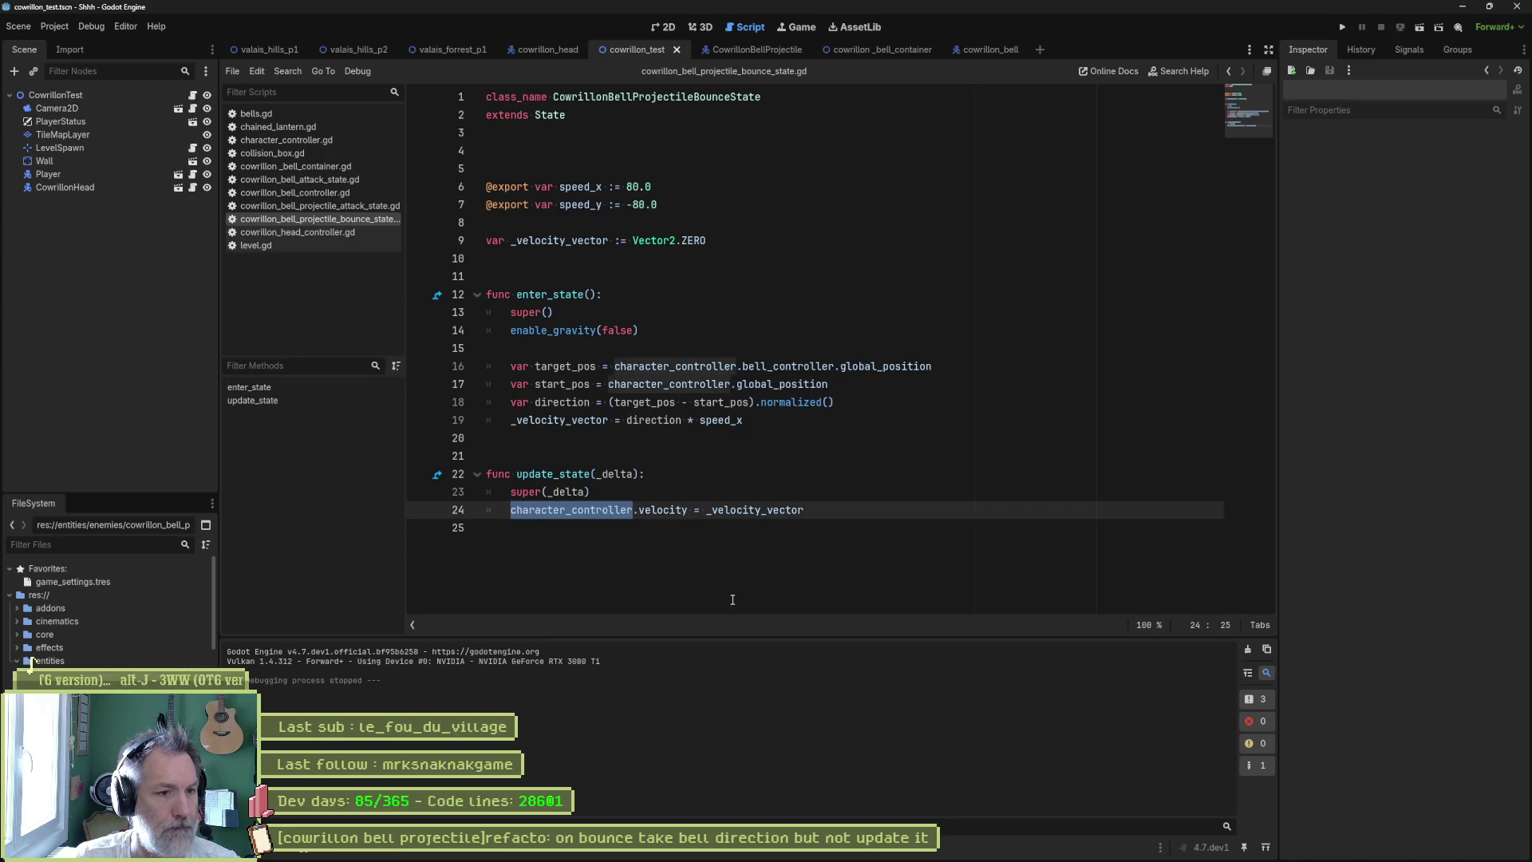
pyautogui.press('Delete')
pyautogui.press('Delete')
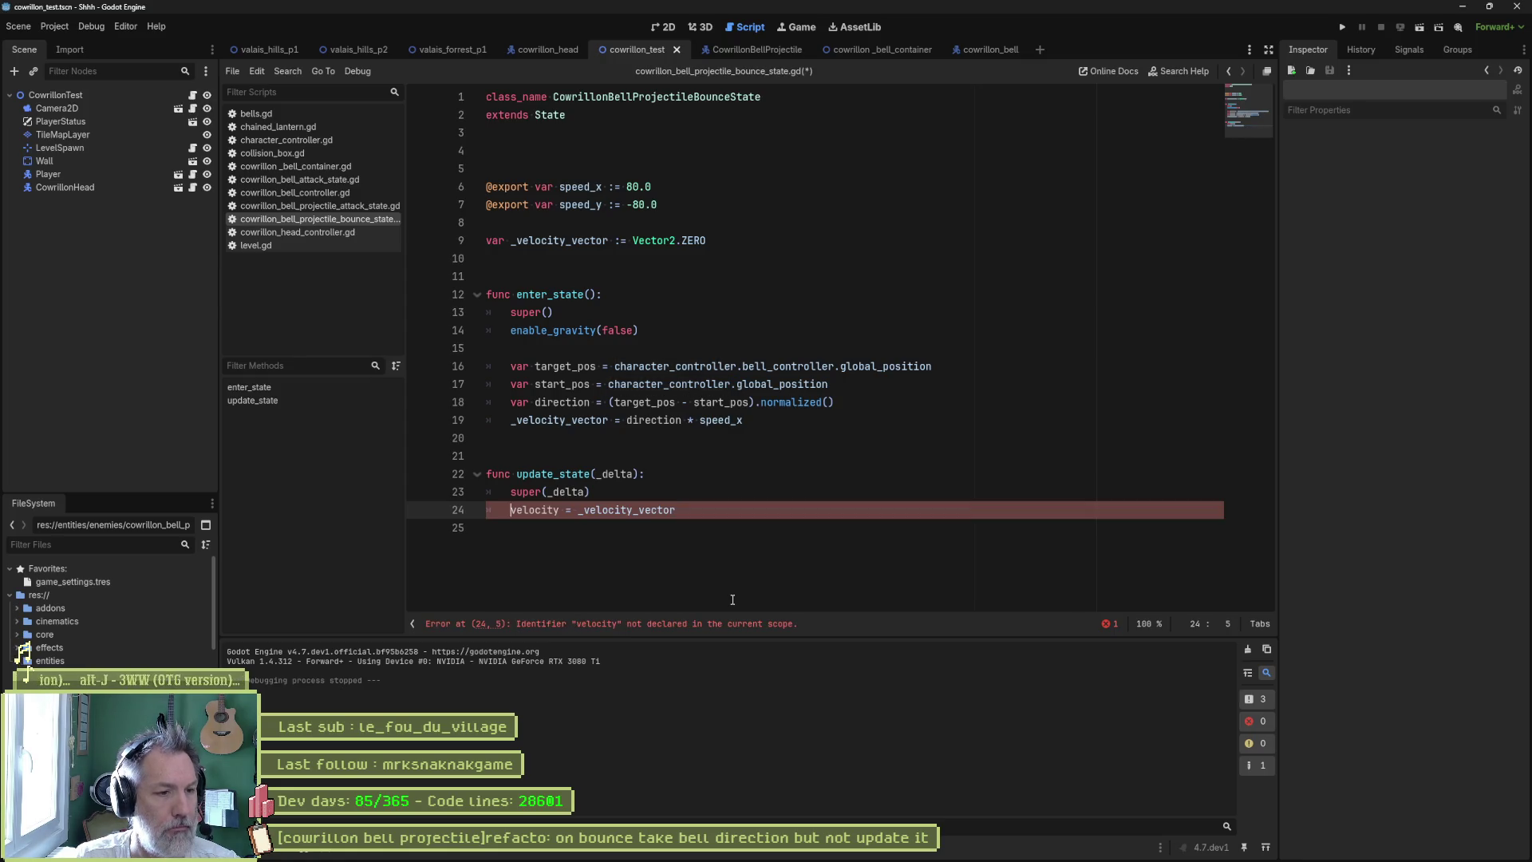
# - Set velocity_x = _velocity_vector.x and velocity_y = _velocity_vector.y, then run the game
pyautogui.hotkey('ctrl', 'Right')
pyautogui.write('_x')
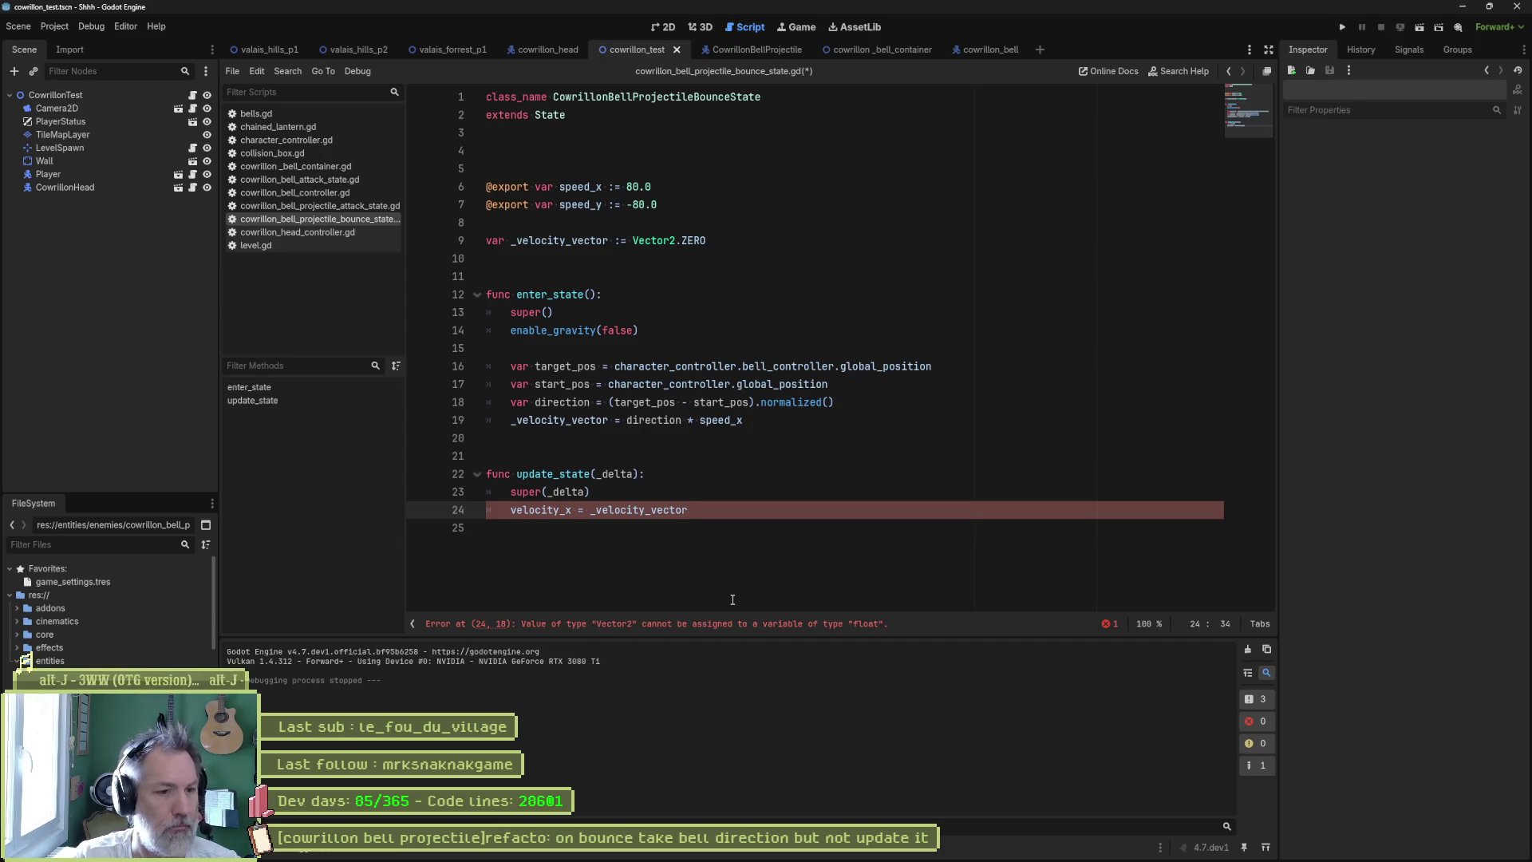
pyautogui.hotkey('ctrl', 'shift', 'd')
pyautogui.press('BackSpace')
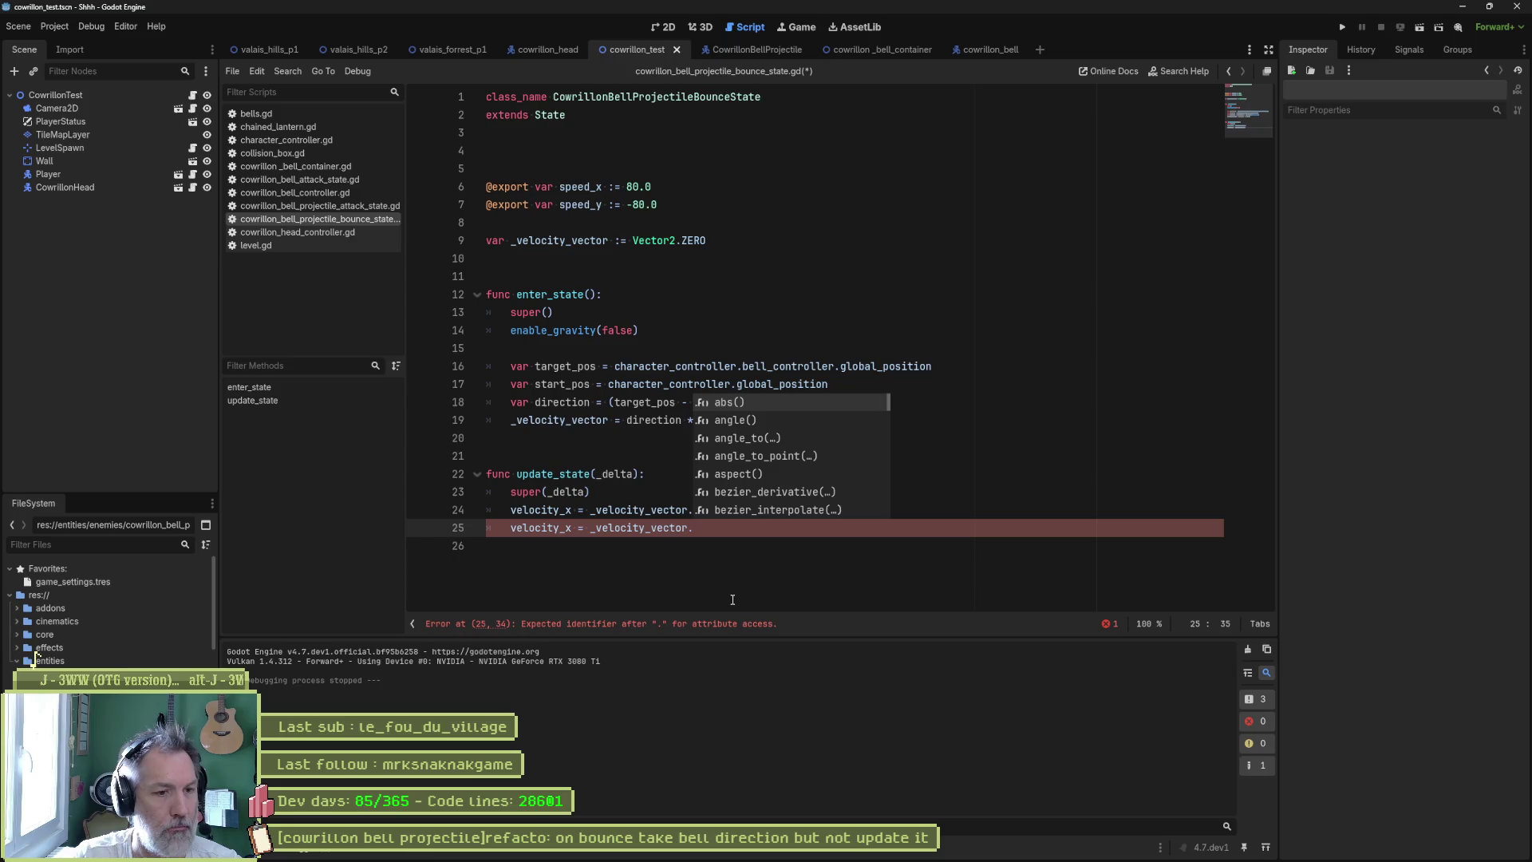
pyautogui.write('y')
pyautogui.hotkey('ctrl', 'Left')
pyautogui.hotkey('ctrl', 'Left')
pyautogui.hotkey('ctrl', 'Left')
pyautogui.press('BackSpace')
pyautogui.press('BackSpace')
pyautogui.write('y')
pyautogui.press('F6')
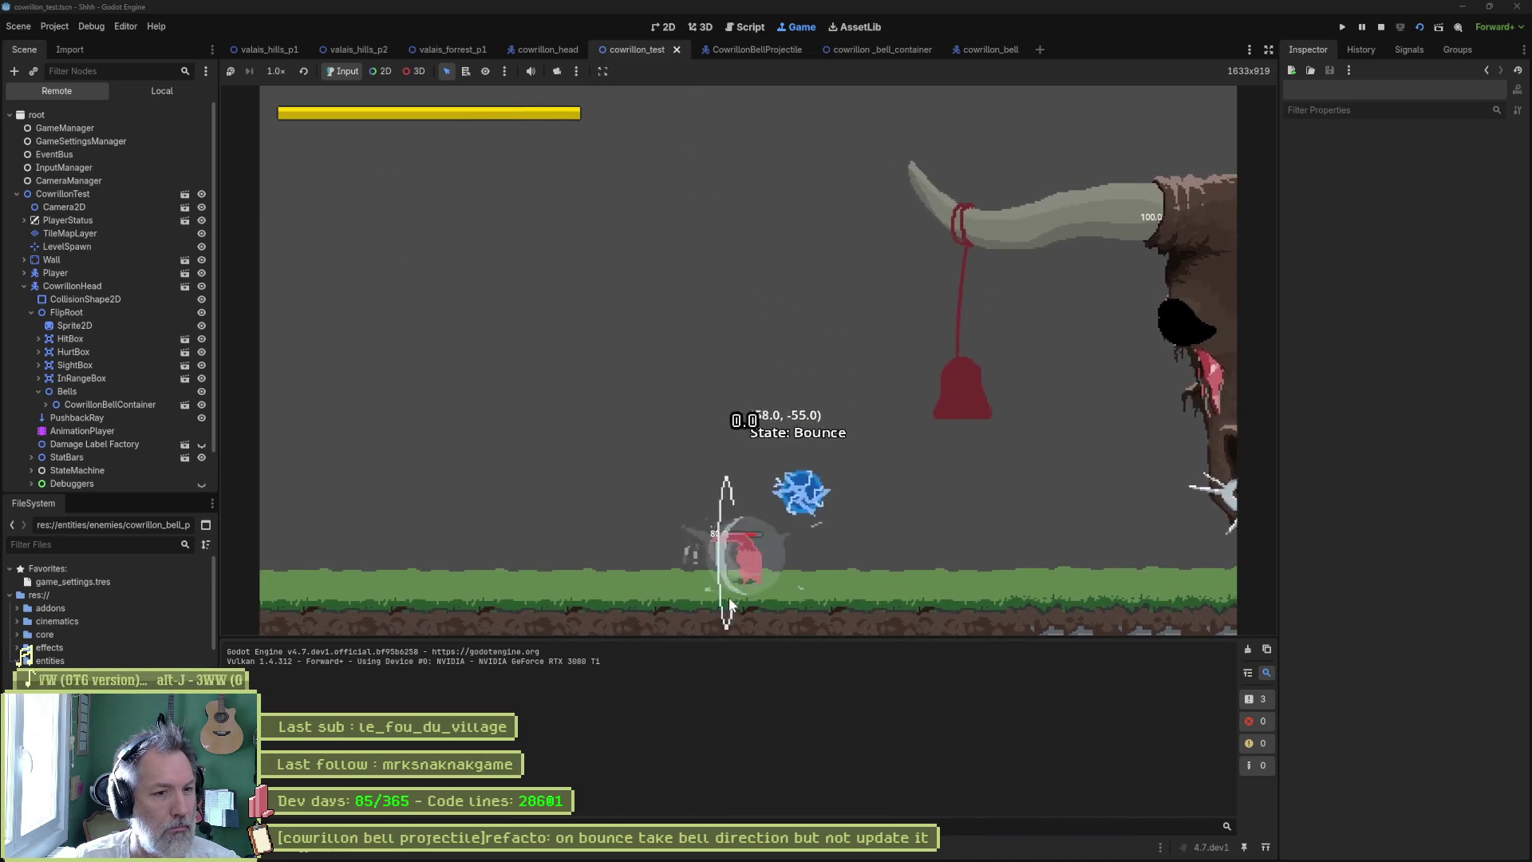
# - Stop the game and delete the unused speed_y export, leaving speed_x at 80.0
pyautogui.press('F8')
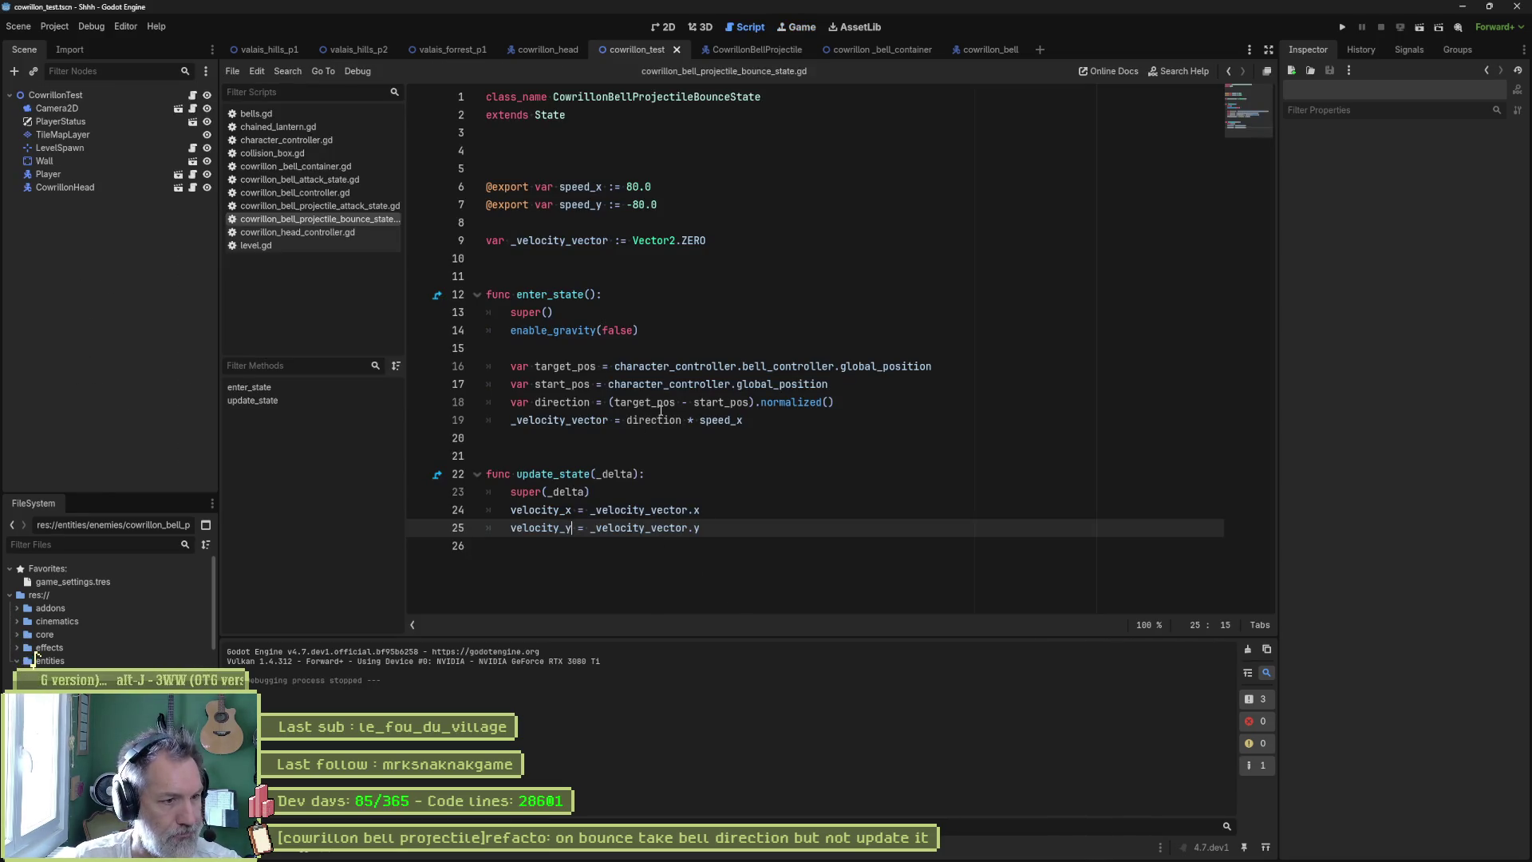
pyautogui.click(567, 240)
pyautogui.doubleClick(568, 240)
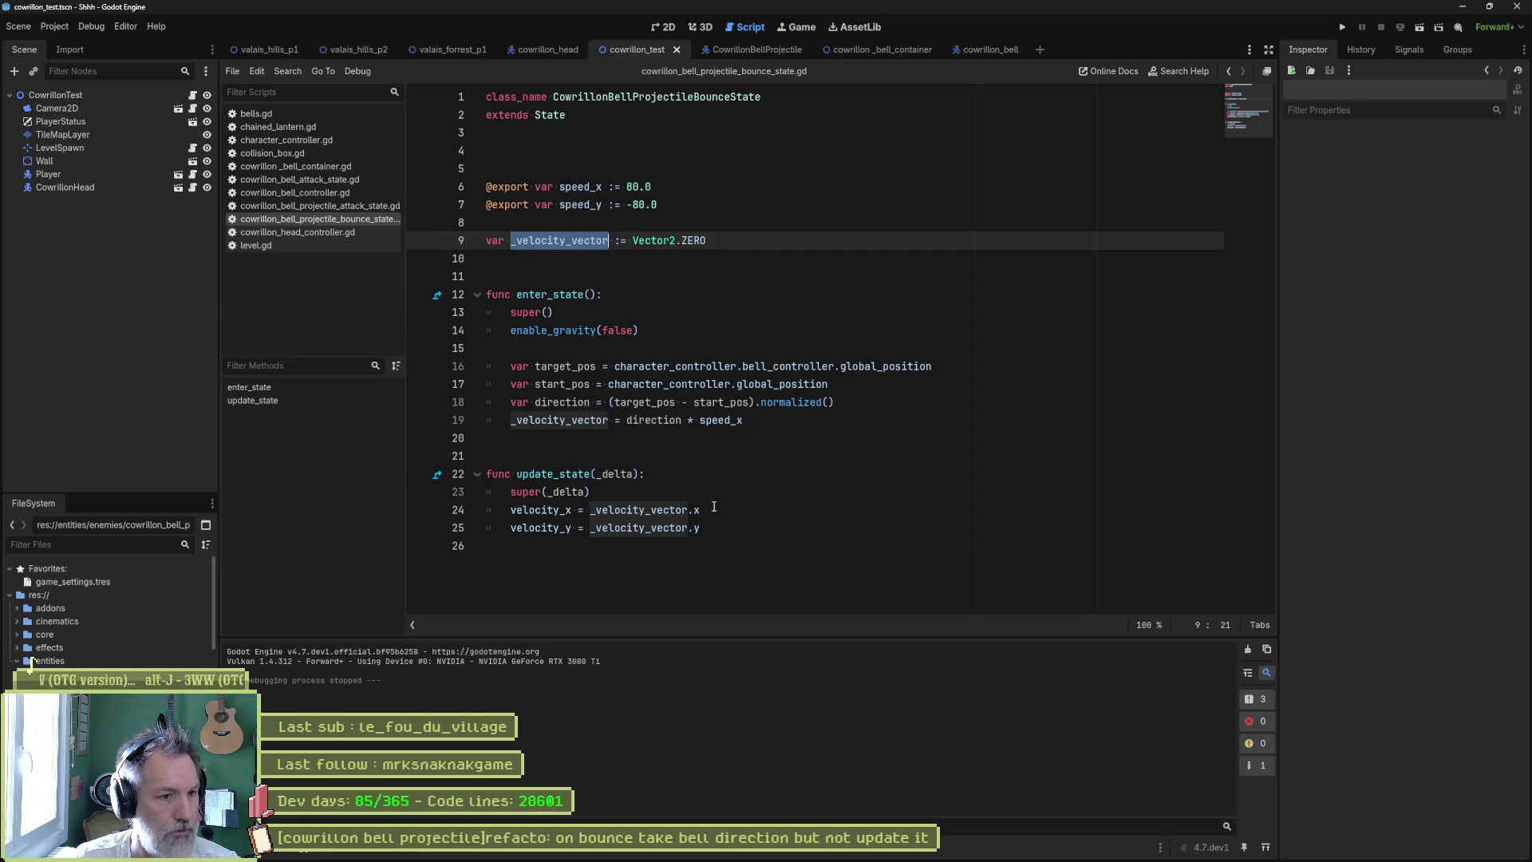
pyautogui.doubleClick(655, 419)
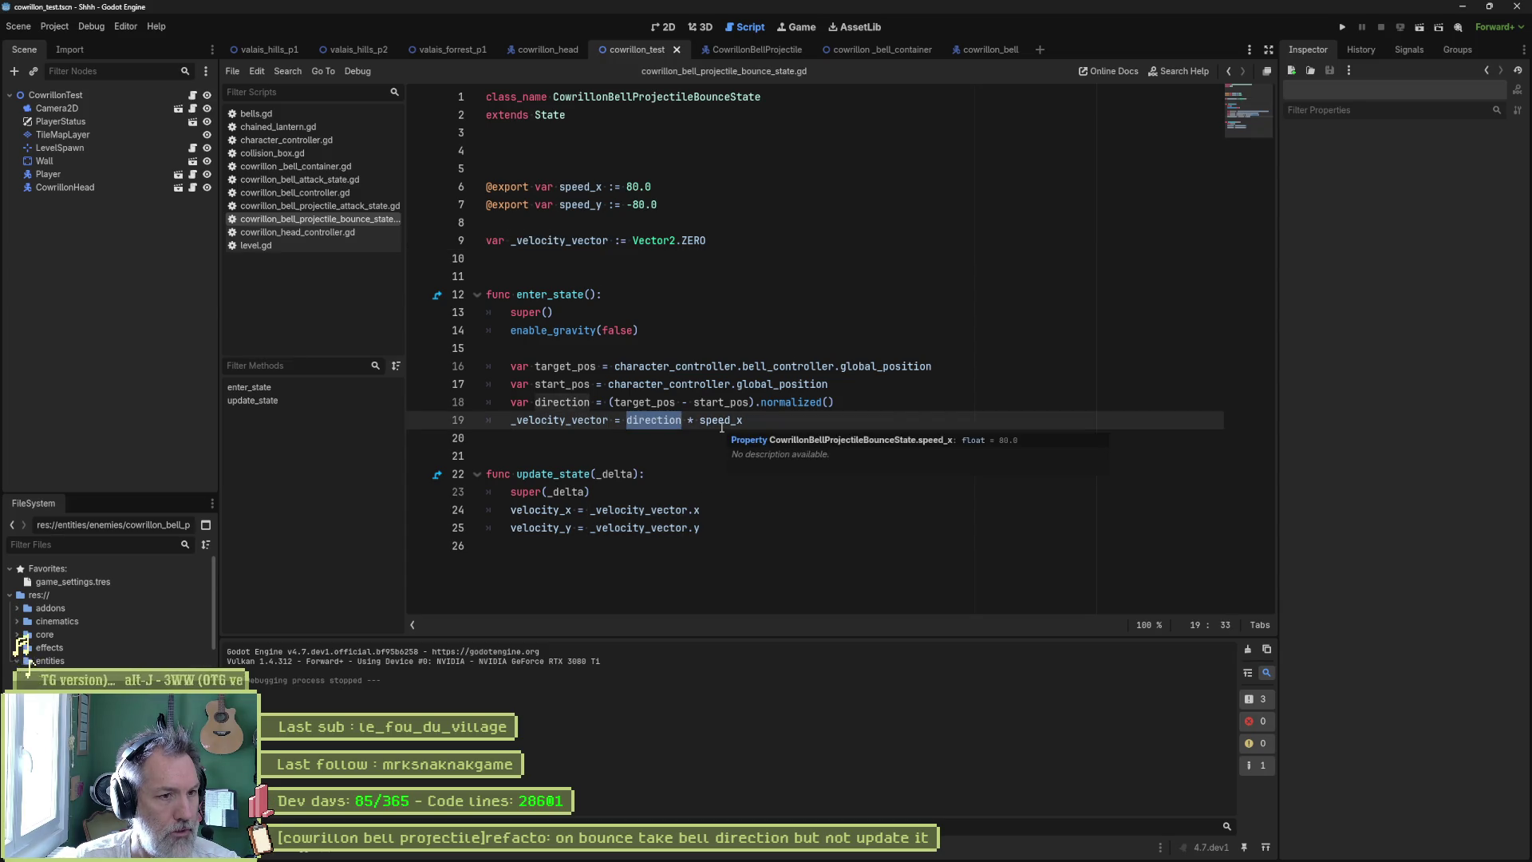
pyautogui.doubleClick(721, 420)
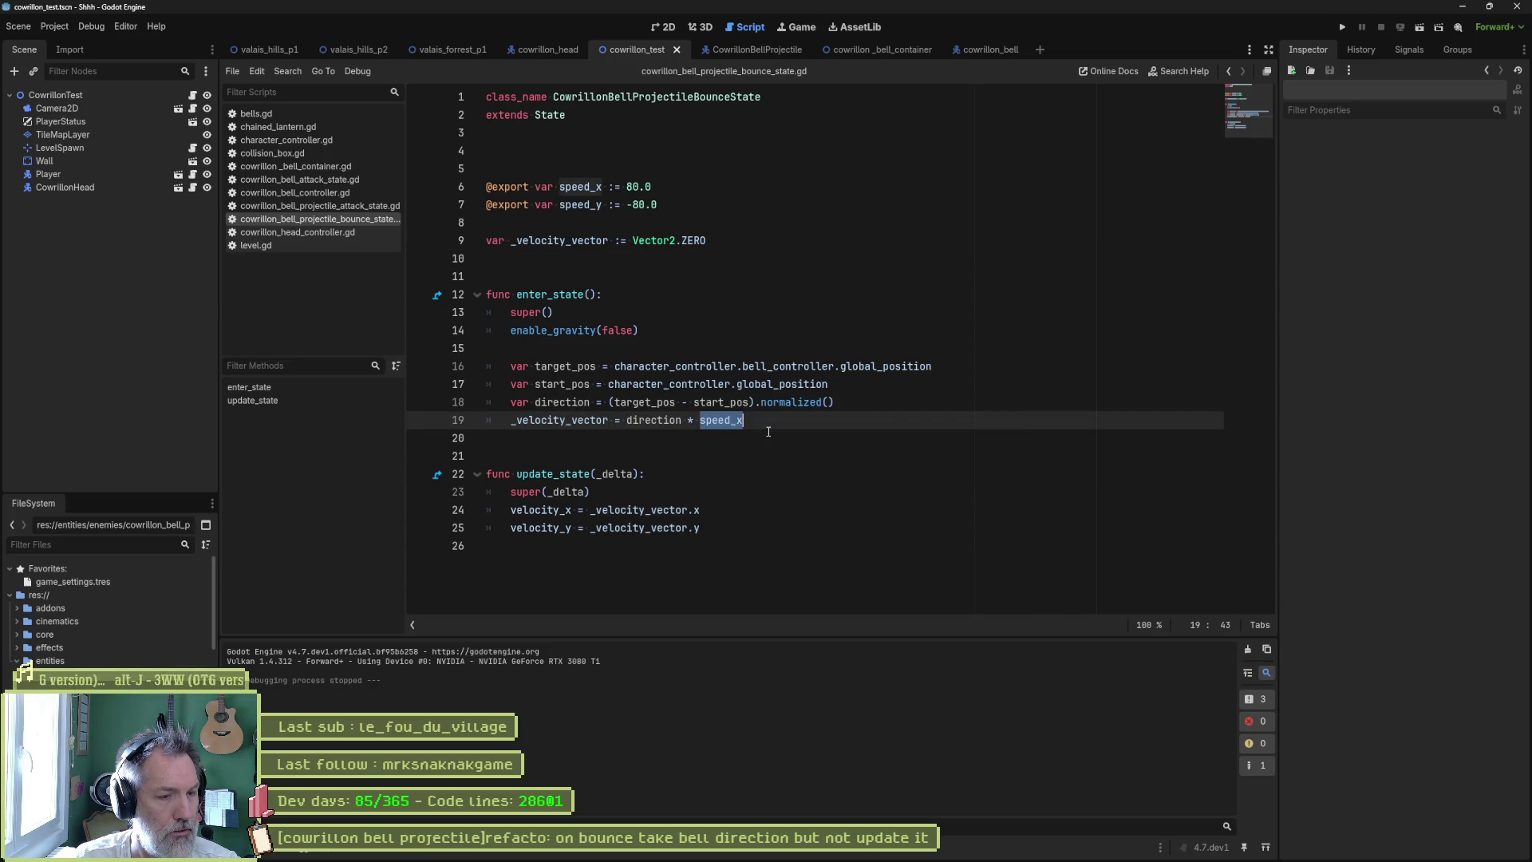
pyautogui.click(622, 204)
pyautogui.hotkey('ctrl', 'shift', 'k')
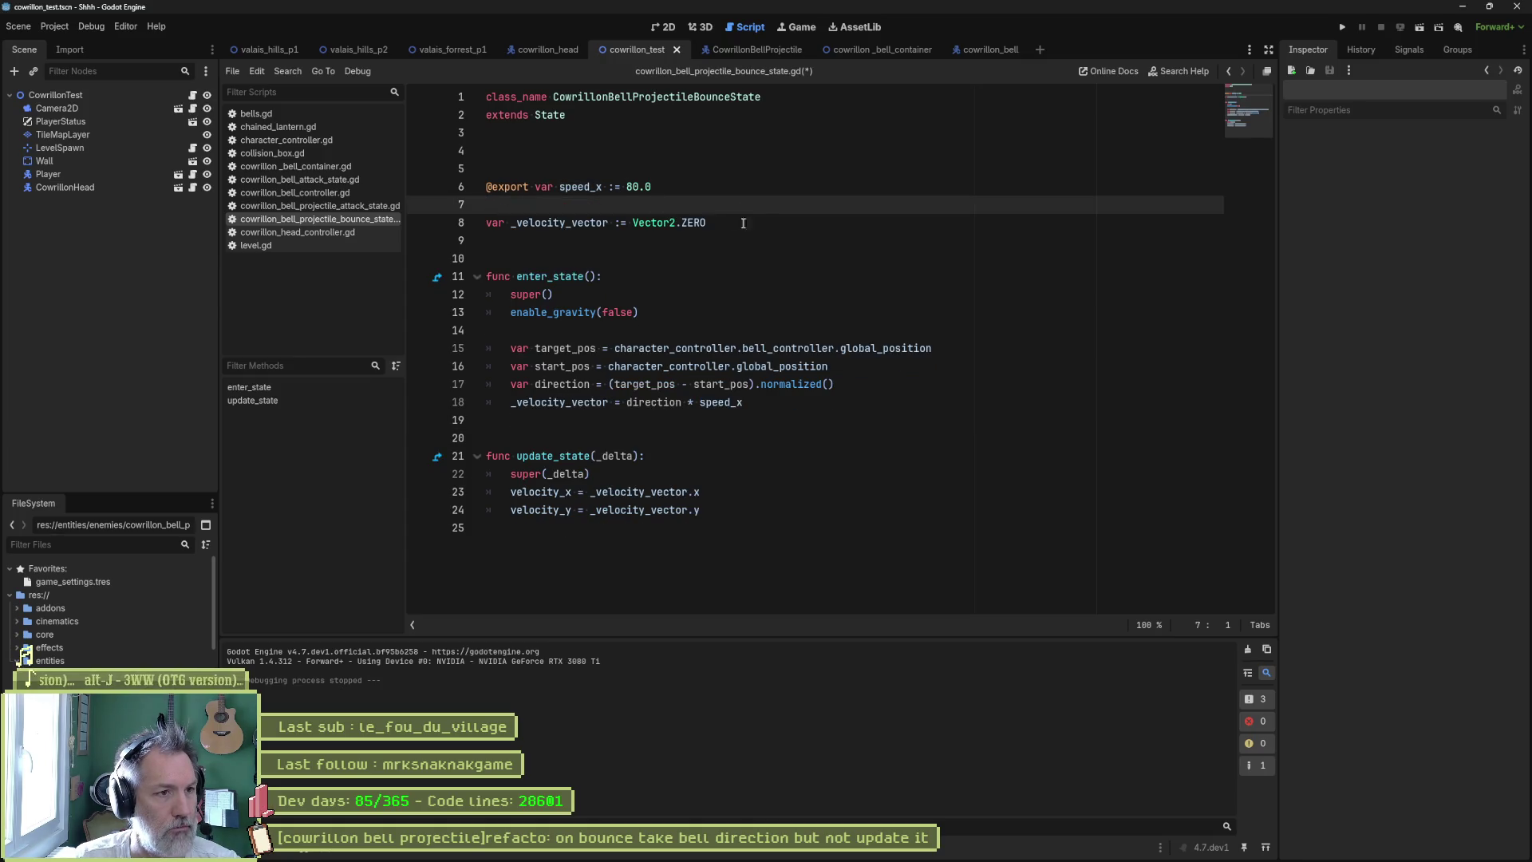
# - Rename speed_x to speed on lines 6 and 18, save, and jump to velocity_x in state.gd
pyautogui.click(601, 185)
pyautogui.press('BackSpace')
pyautogui.press('BackSpace')
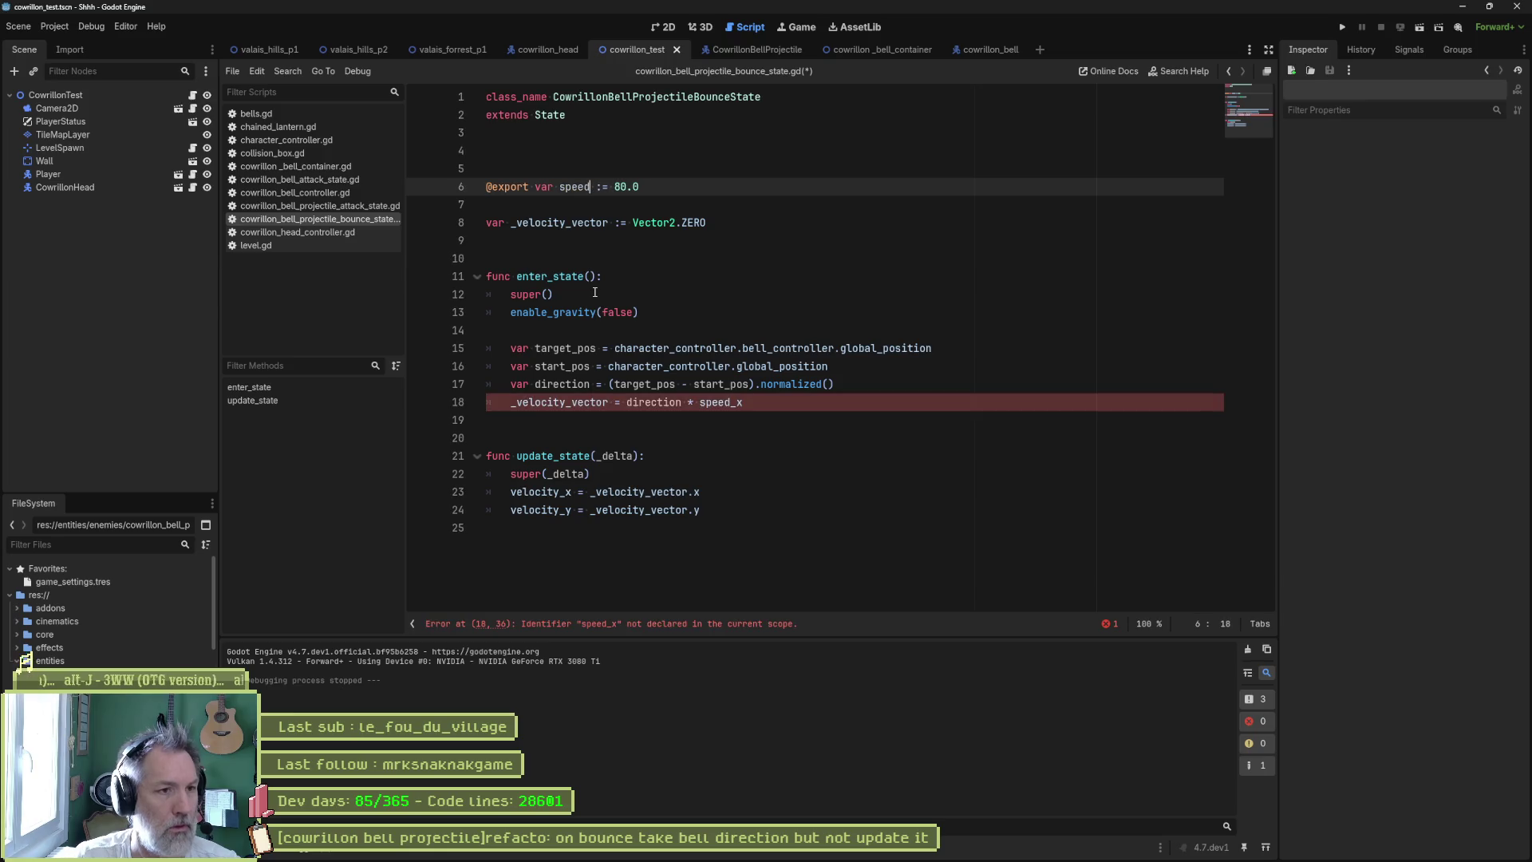
pyautogui.click(742, 402)
pyautogui.press('BackSpace')
pyautogui.press('BackSpace')
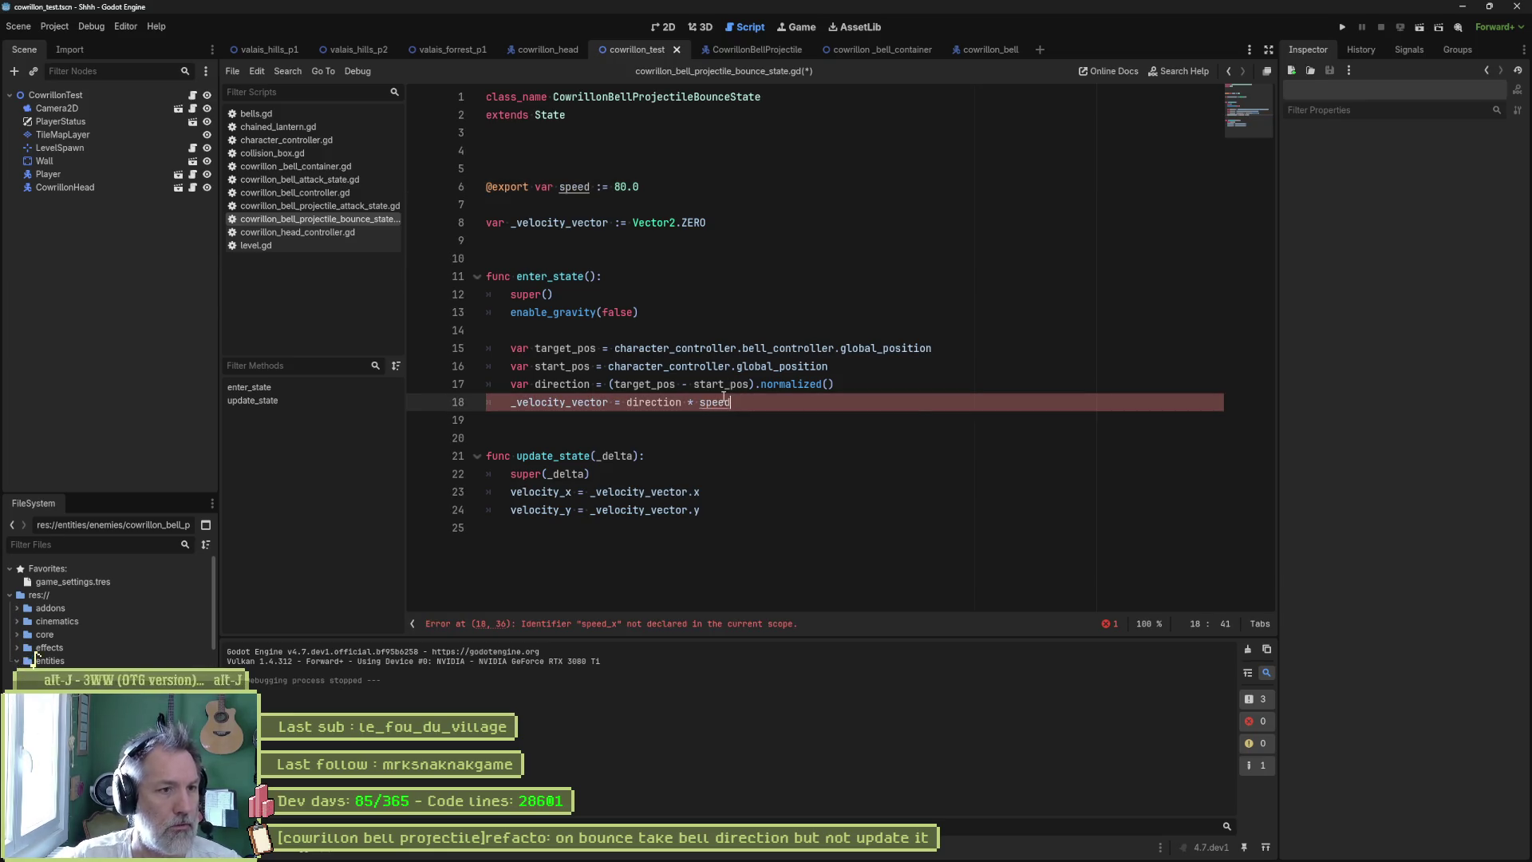
pyautogui.hotkey('ctrl', 's')
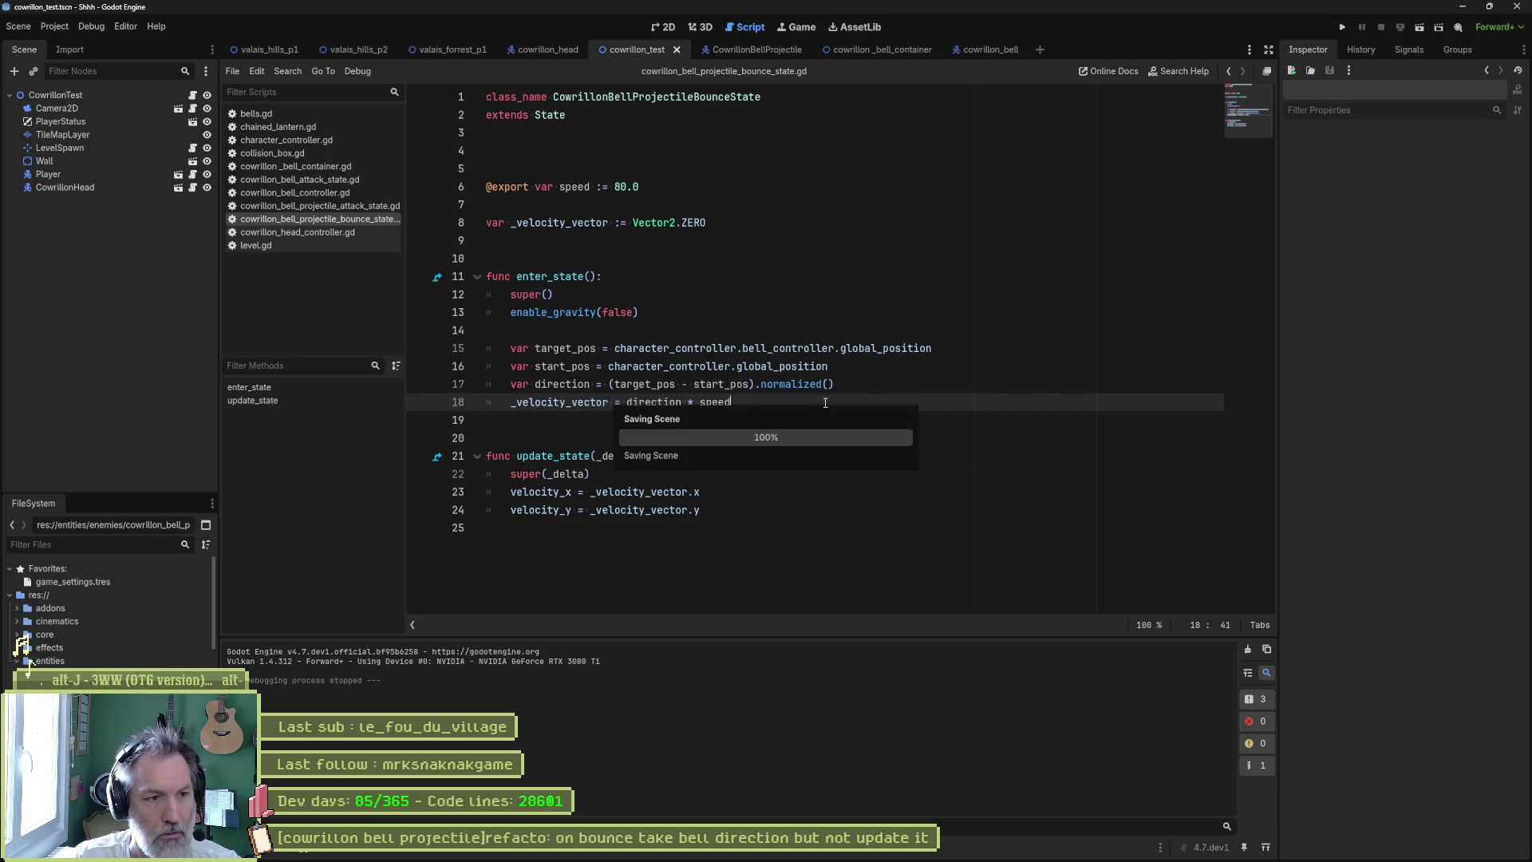
pyautogui.click(567, 492)
pyautogui.keyDown('ctrl'); pyautogui.click(567, 491); pyautogui.keyUp('ctrl')
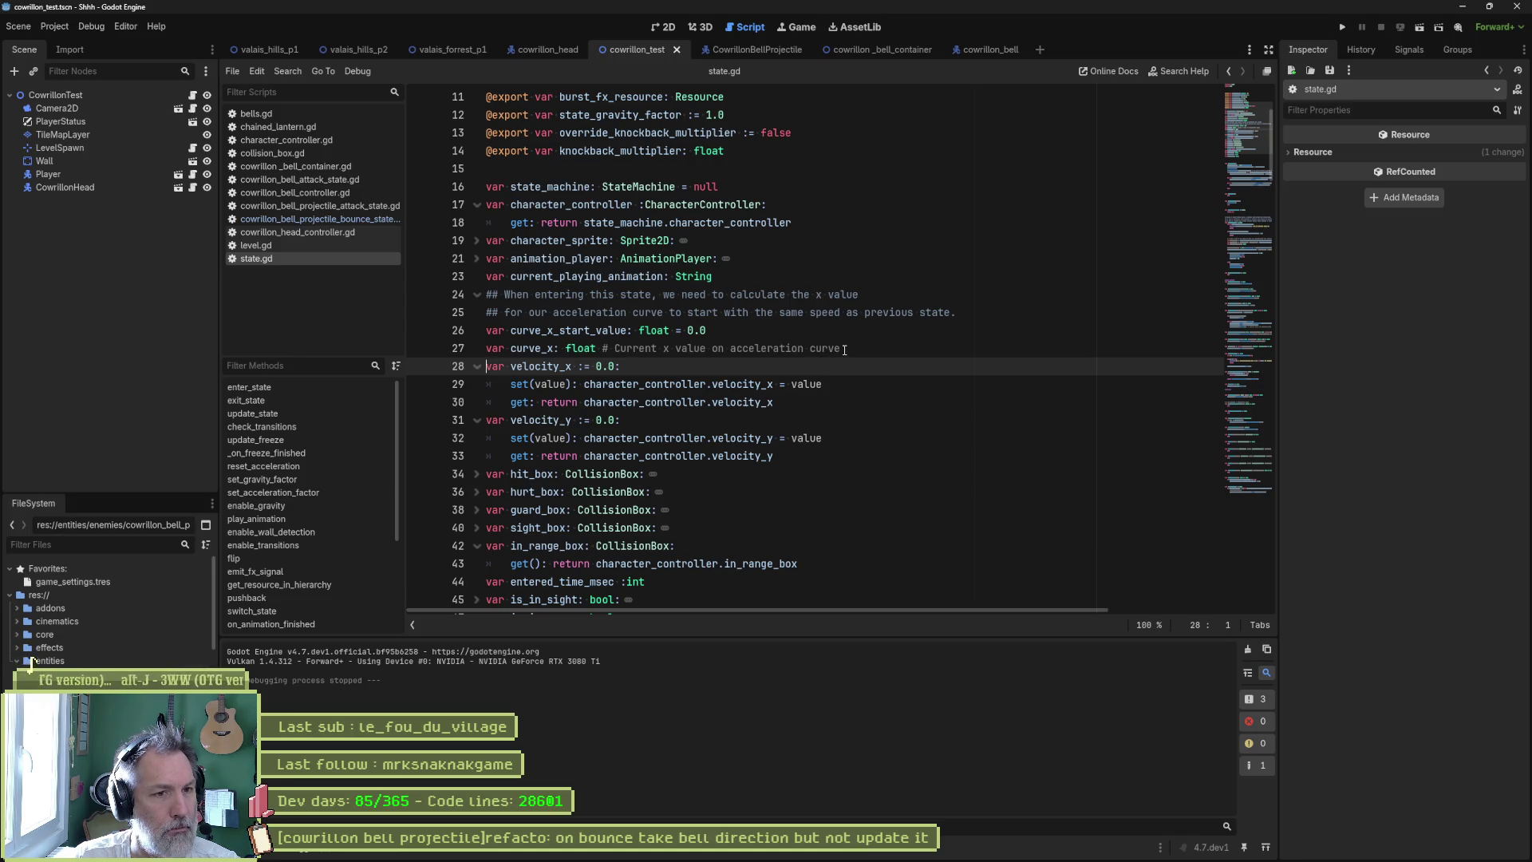
# - Duplicate the velocity_x property as velocity with a Vector2.ZERO default
pyautogui.moveTo(774, 402); pyautogui.dragTo(854, 353)
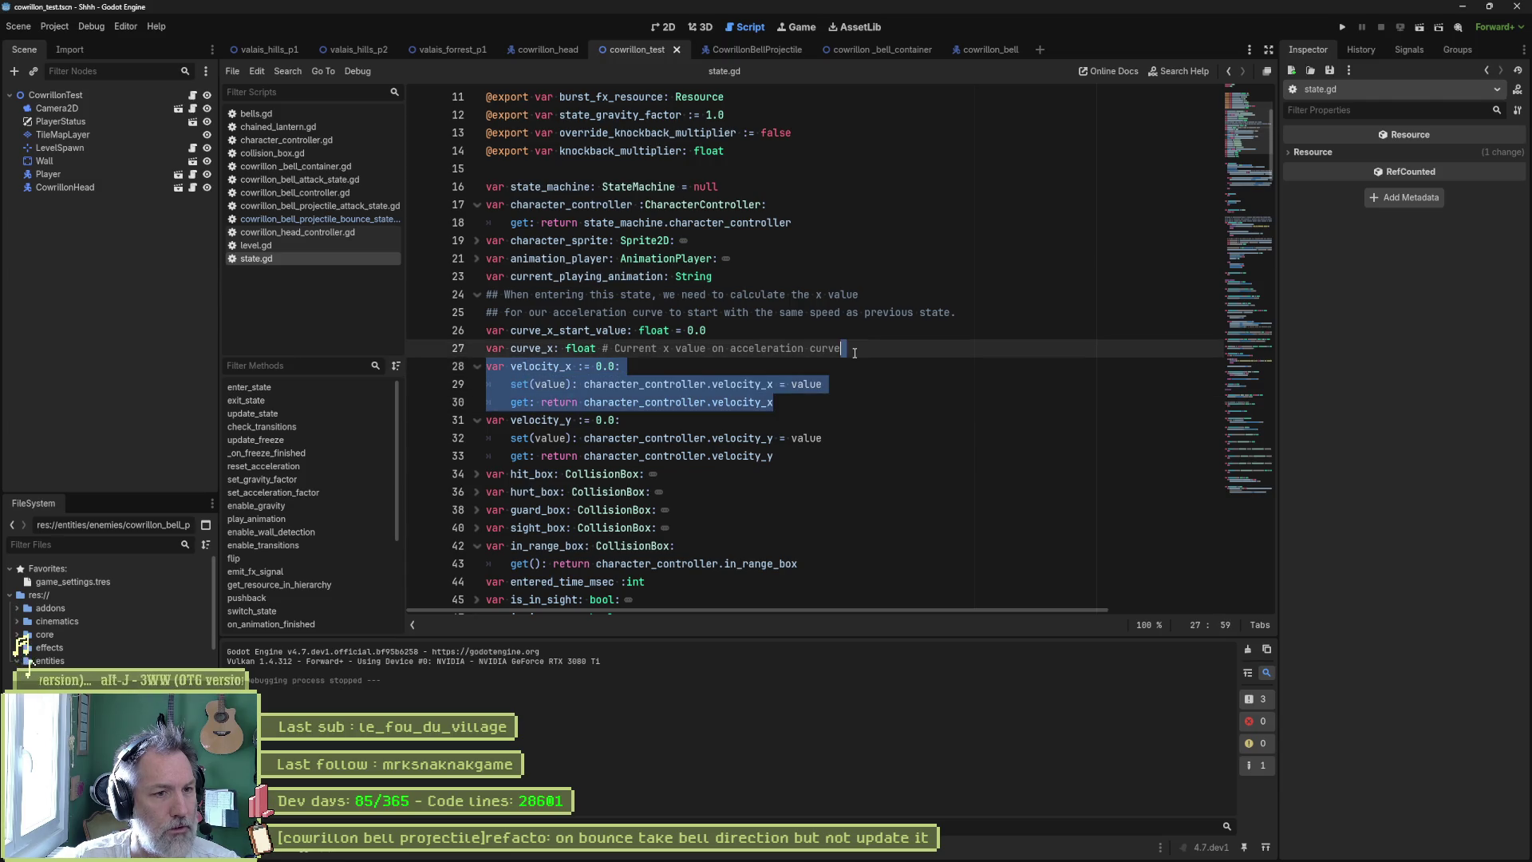
pyautogui.hotkey('ctrl', 'shift', 'd')
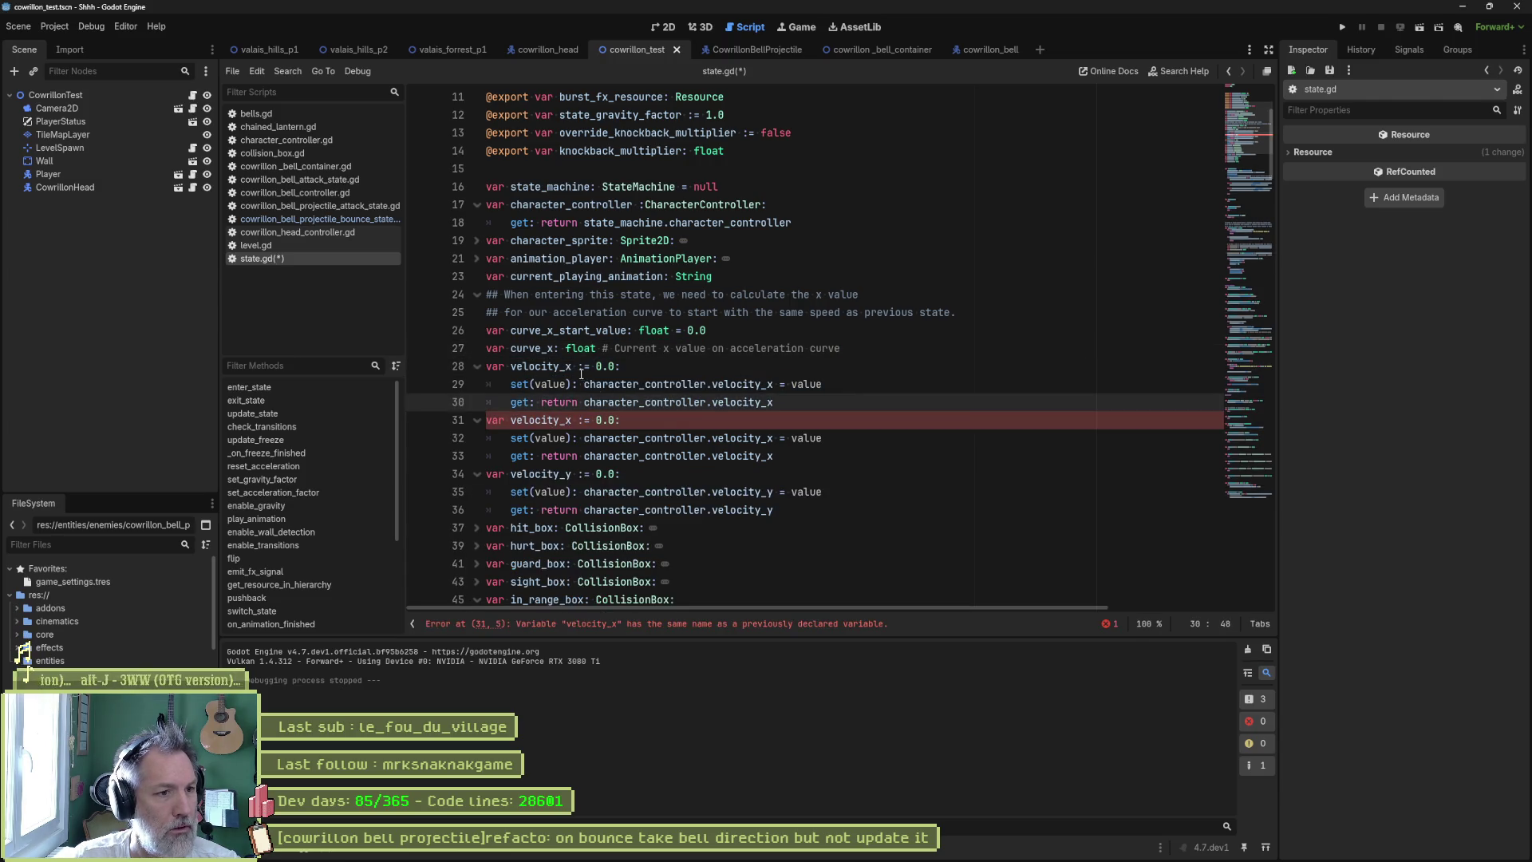
pyautogui.click(571, 366)
pyautogui.press('BackSpace')
pyautogui.press('BackSpace')
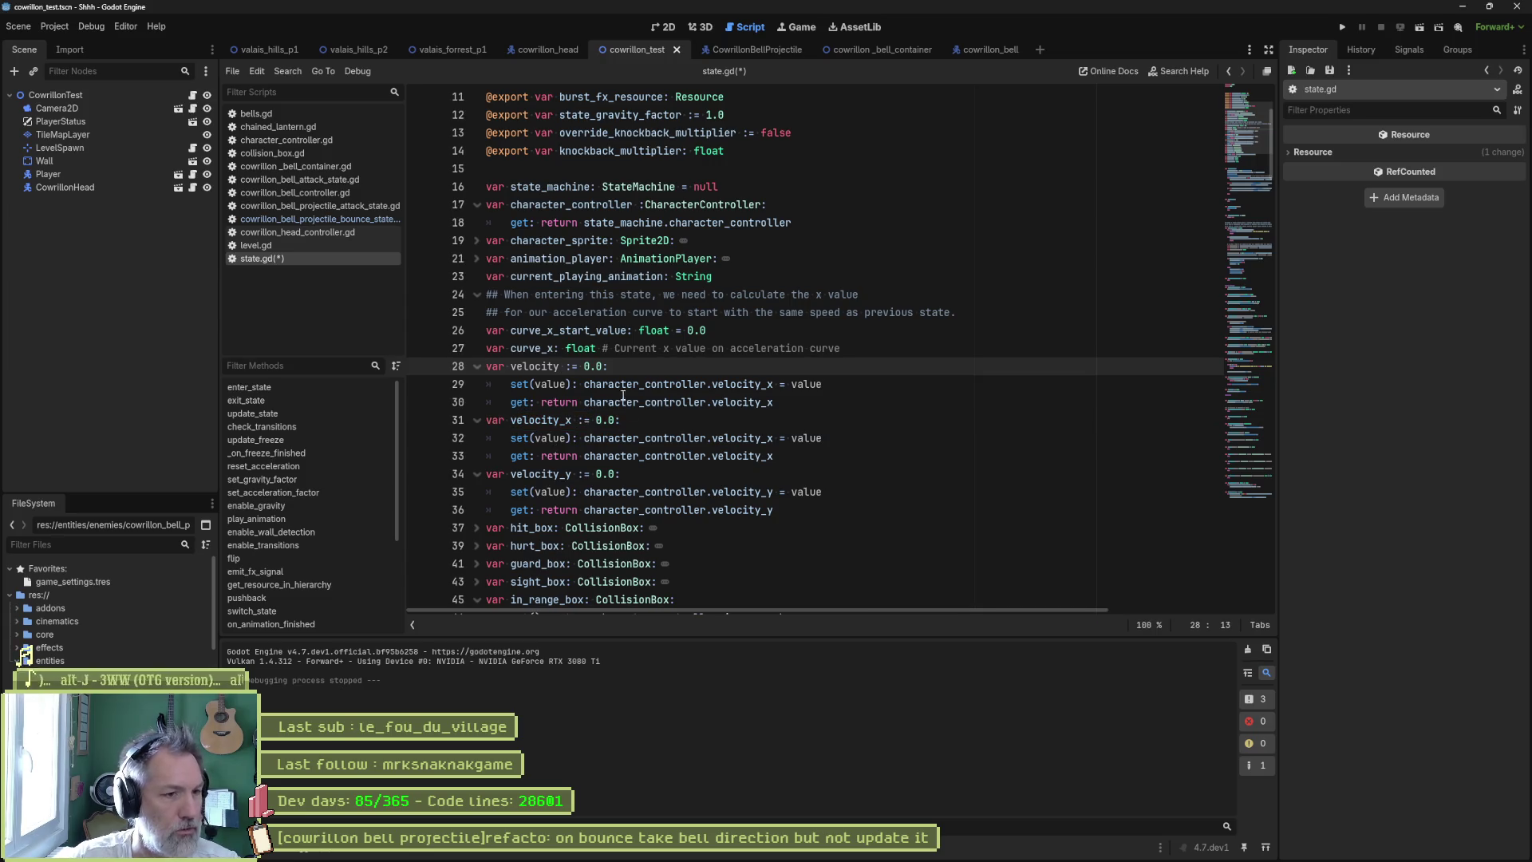
pyautogui.moveTo(583, 367); pyautogui.dragTo(604, 369)
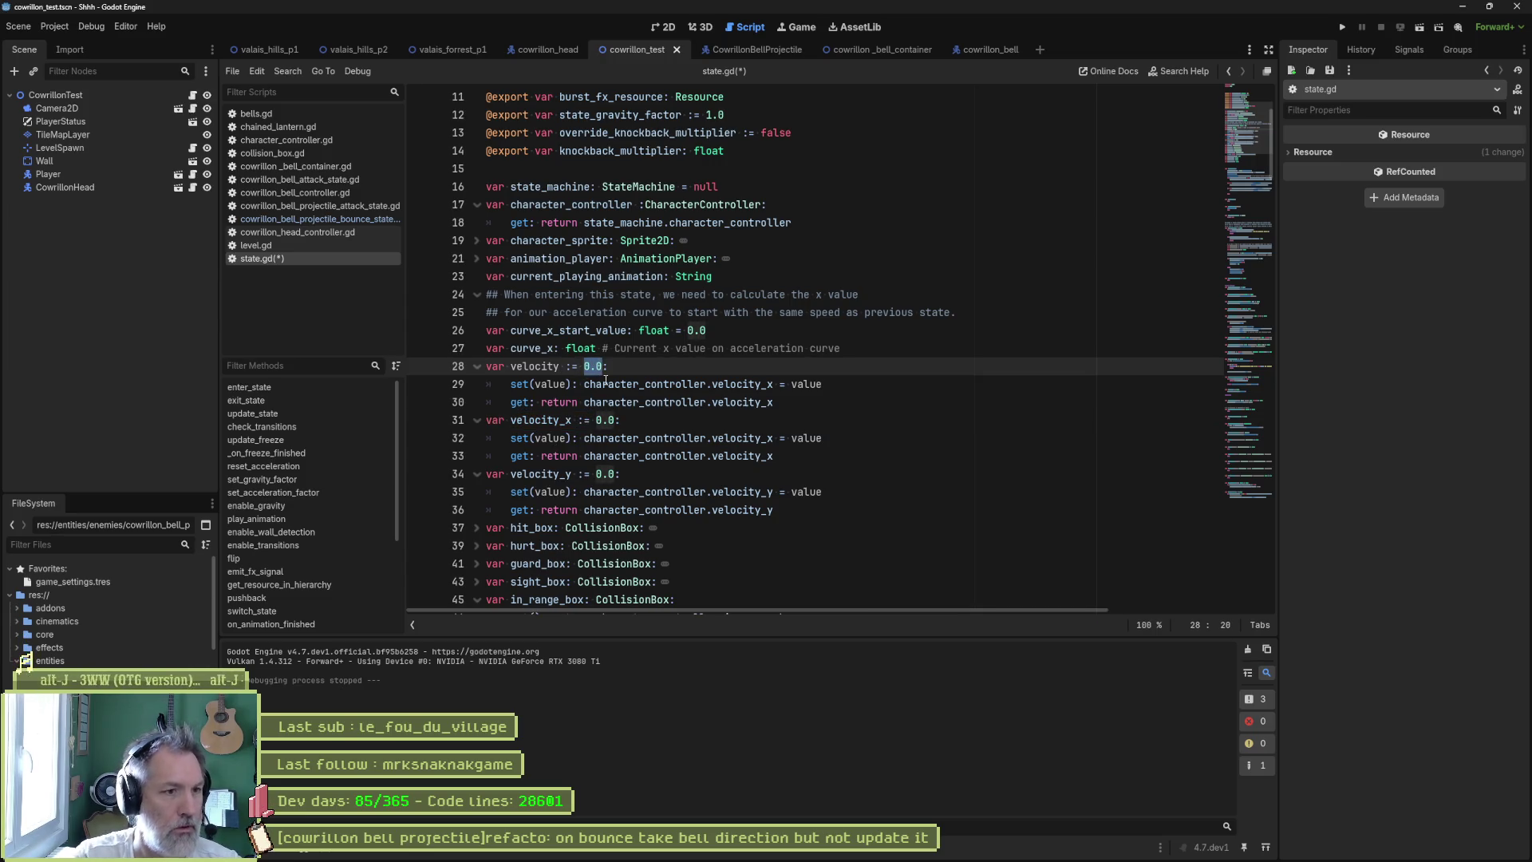
pyautogui.write('Ve')
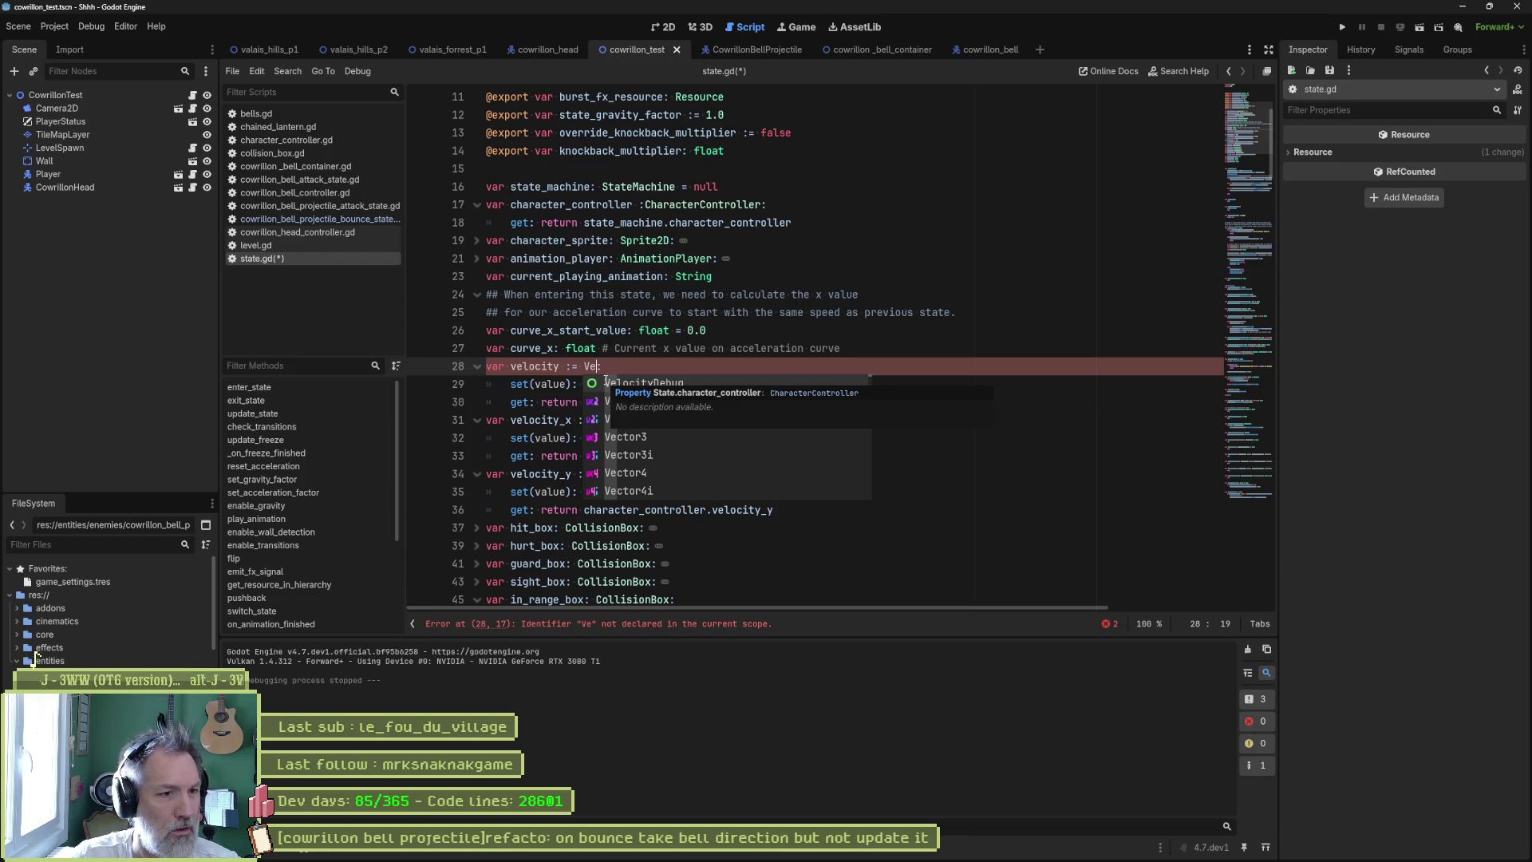
pyautogui.write('ctor2')
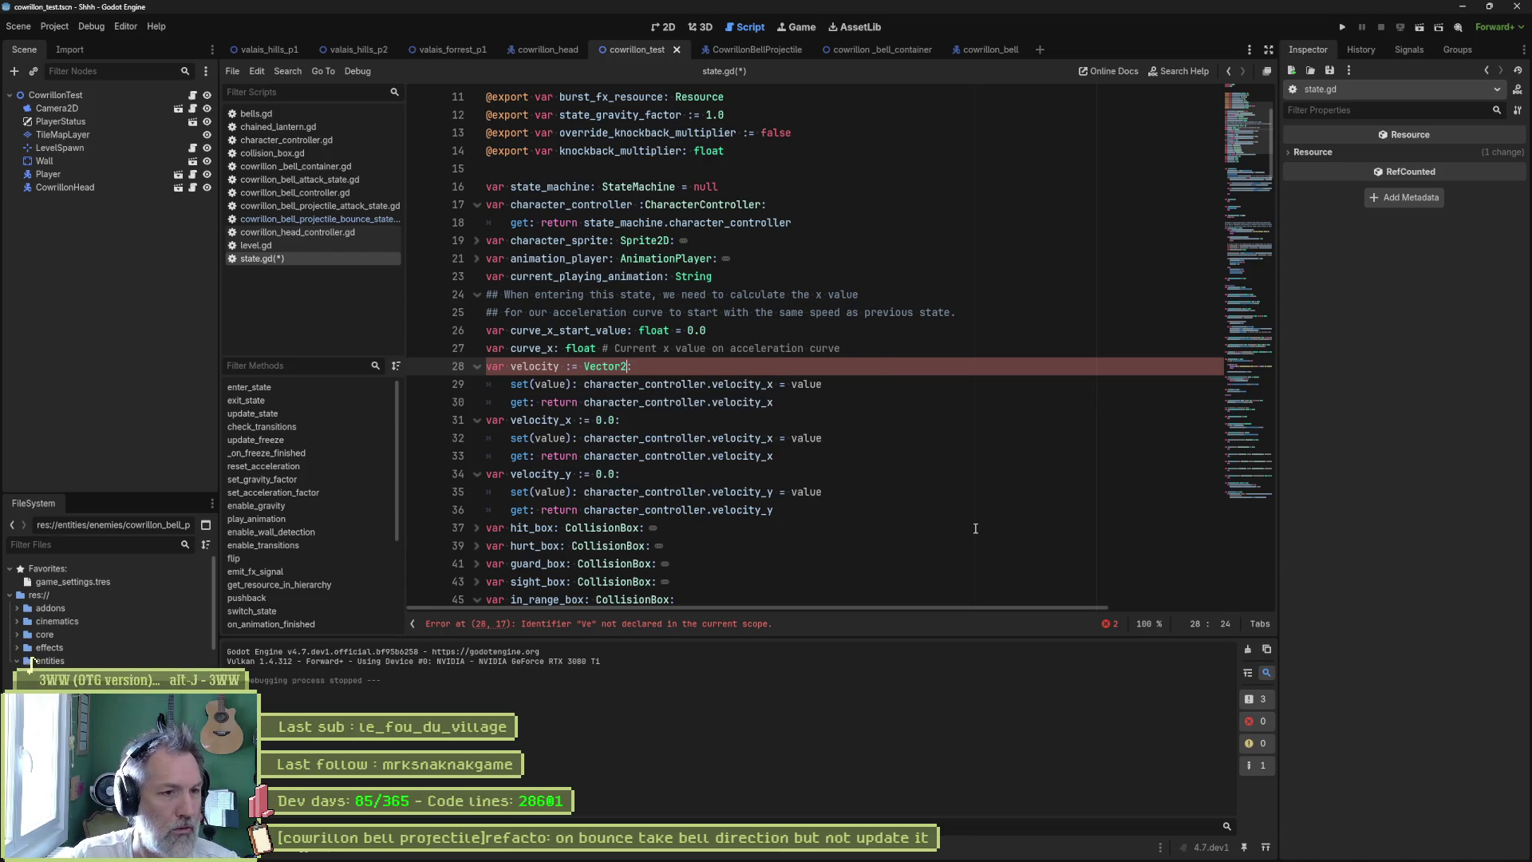
pyautogui.write('.z')
pyautogui.press('Return')
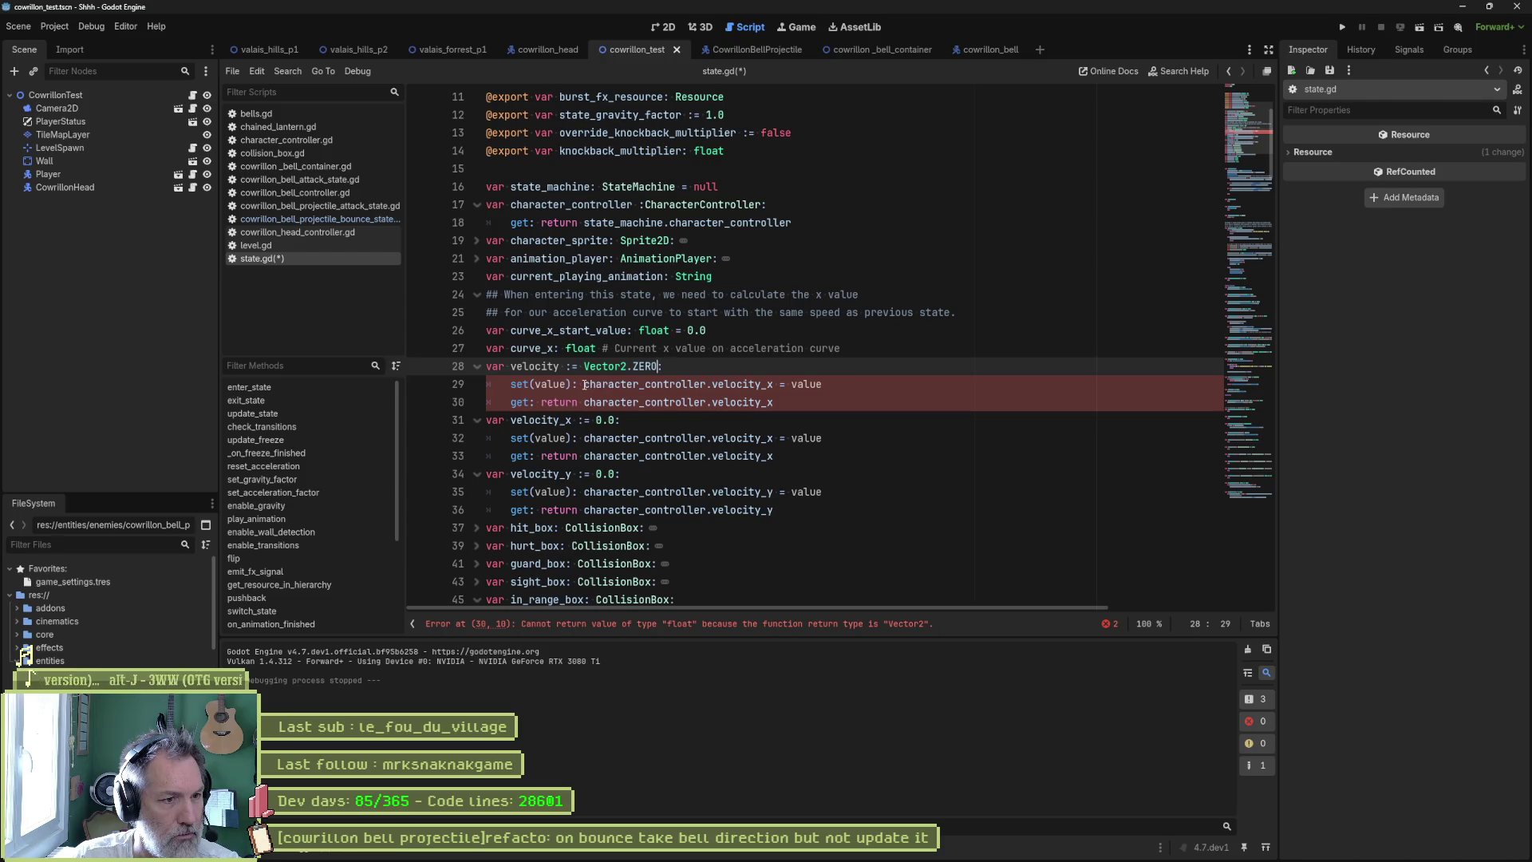
# - Point the velocity setter and getter at character_controller.velocity and save state.gd
pyautogui.click(585, 386)
pyautogui.press('BackSpace')
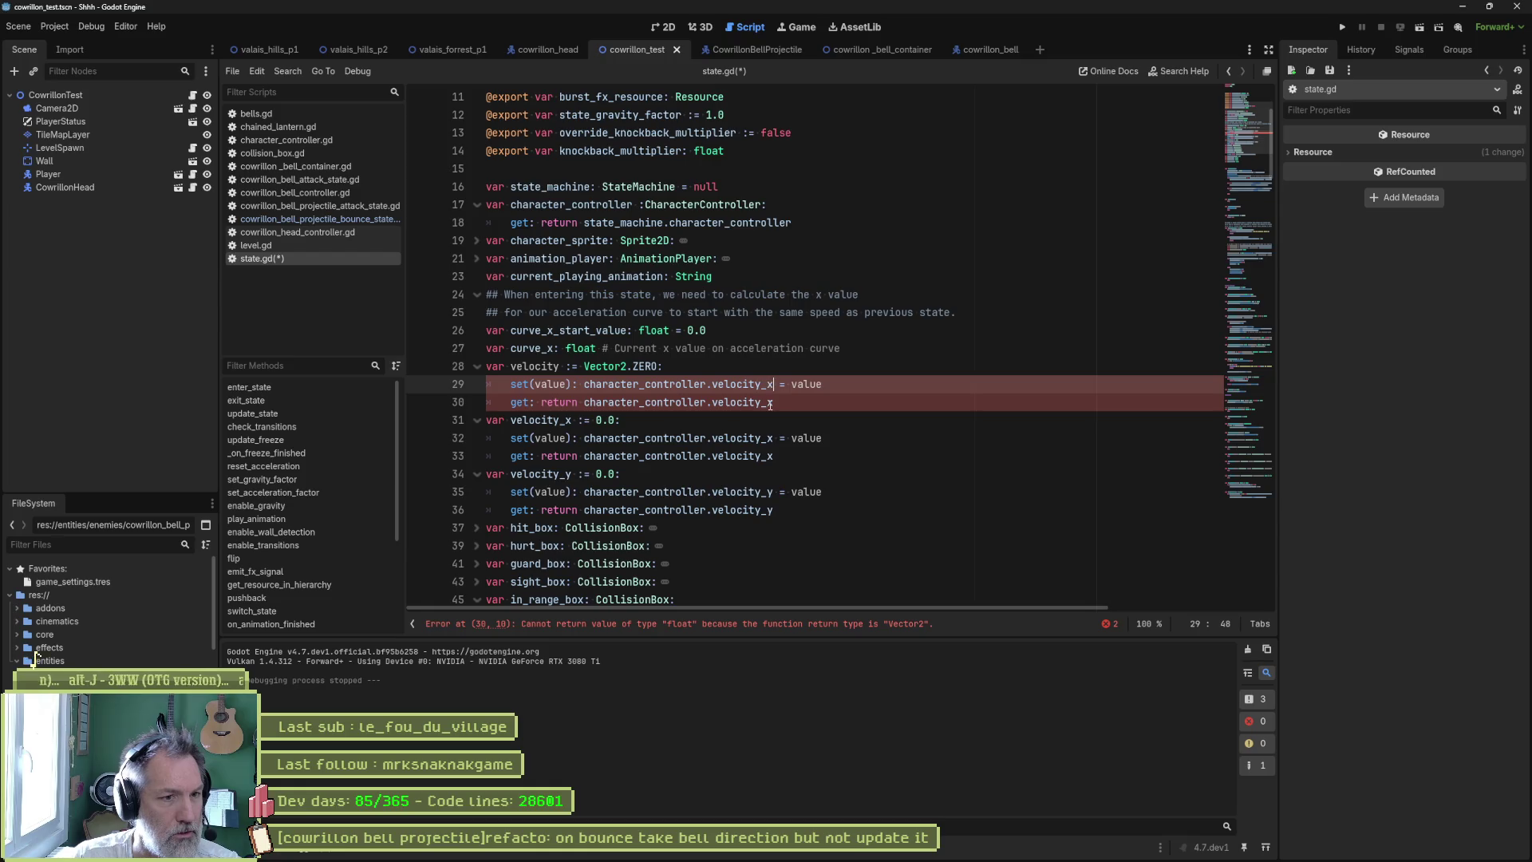
pyautogui.press('BackSpace')
pyautogui.press('BackSpace')
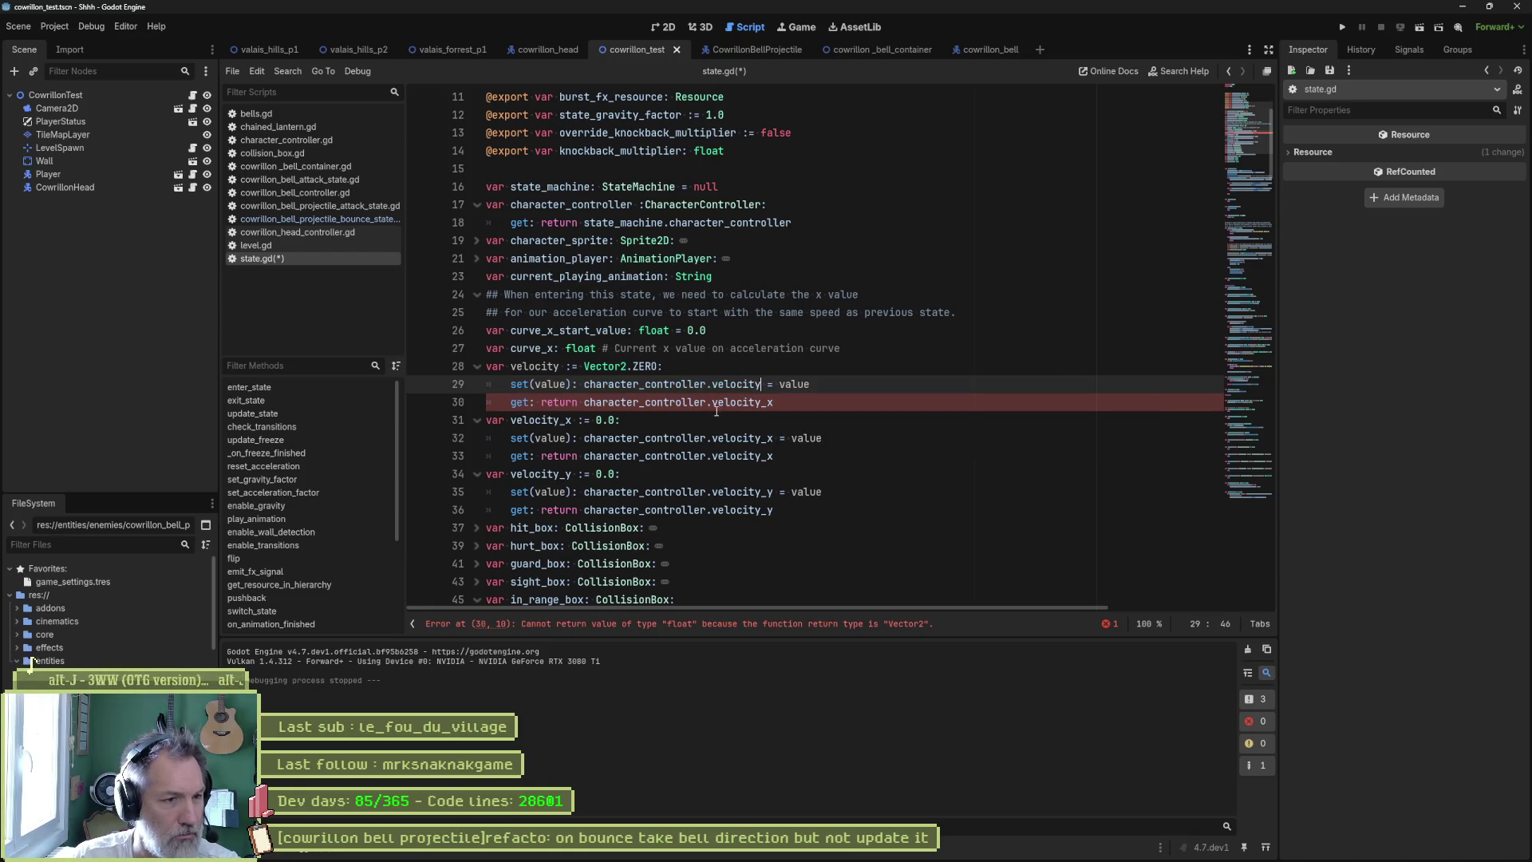
pyautogui.click(765, 402)
pyautogui.press('BackSpace')
pyautogui.press('Delete')
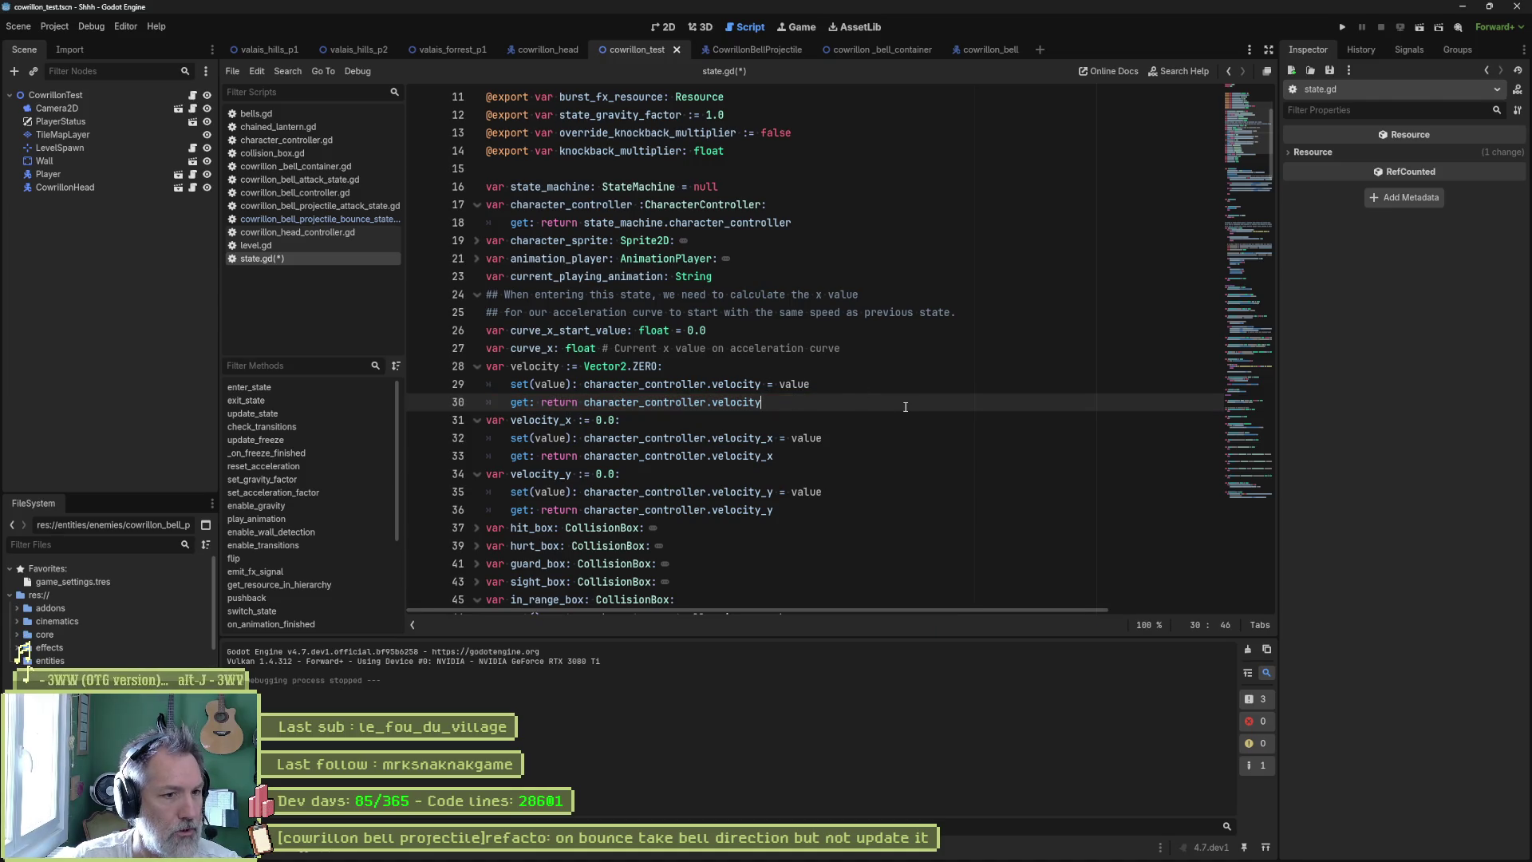
pyautogui.hotkey('ctrl', 's')
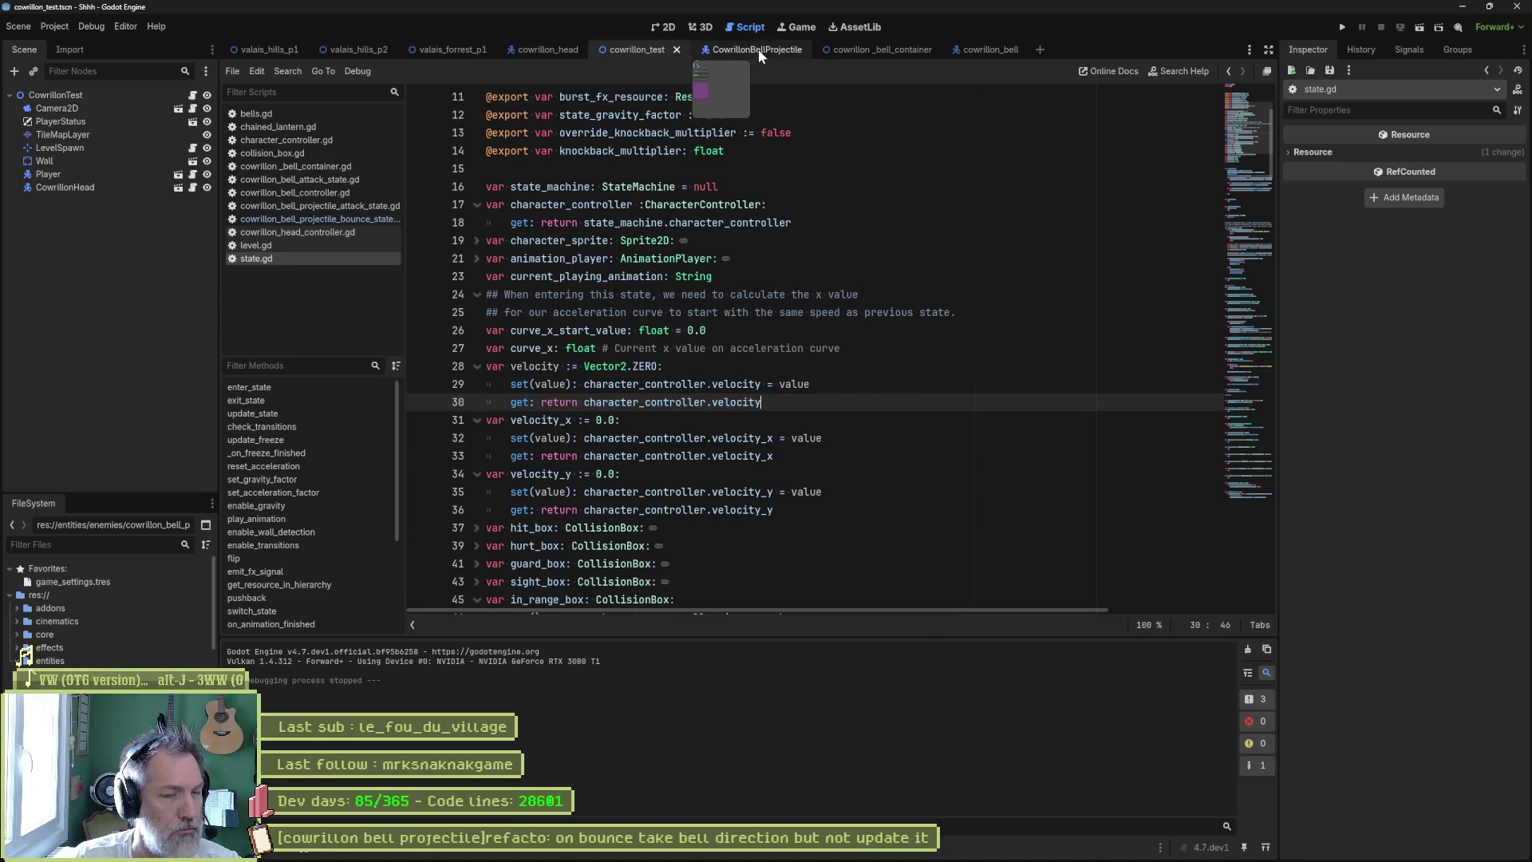
pyautogui.click(311, 219)
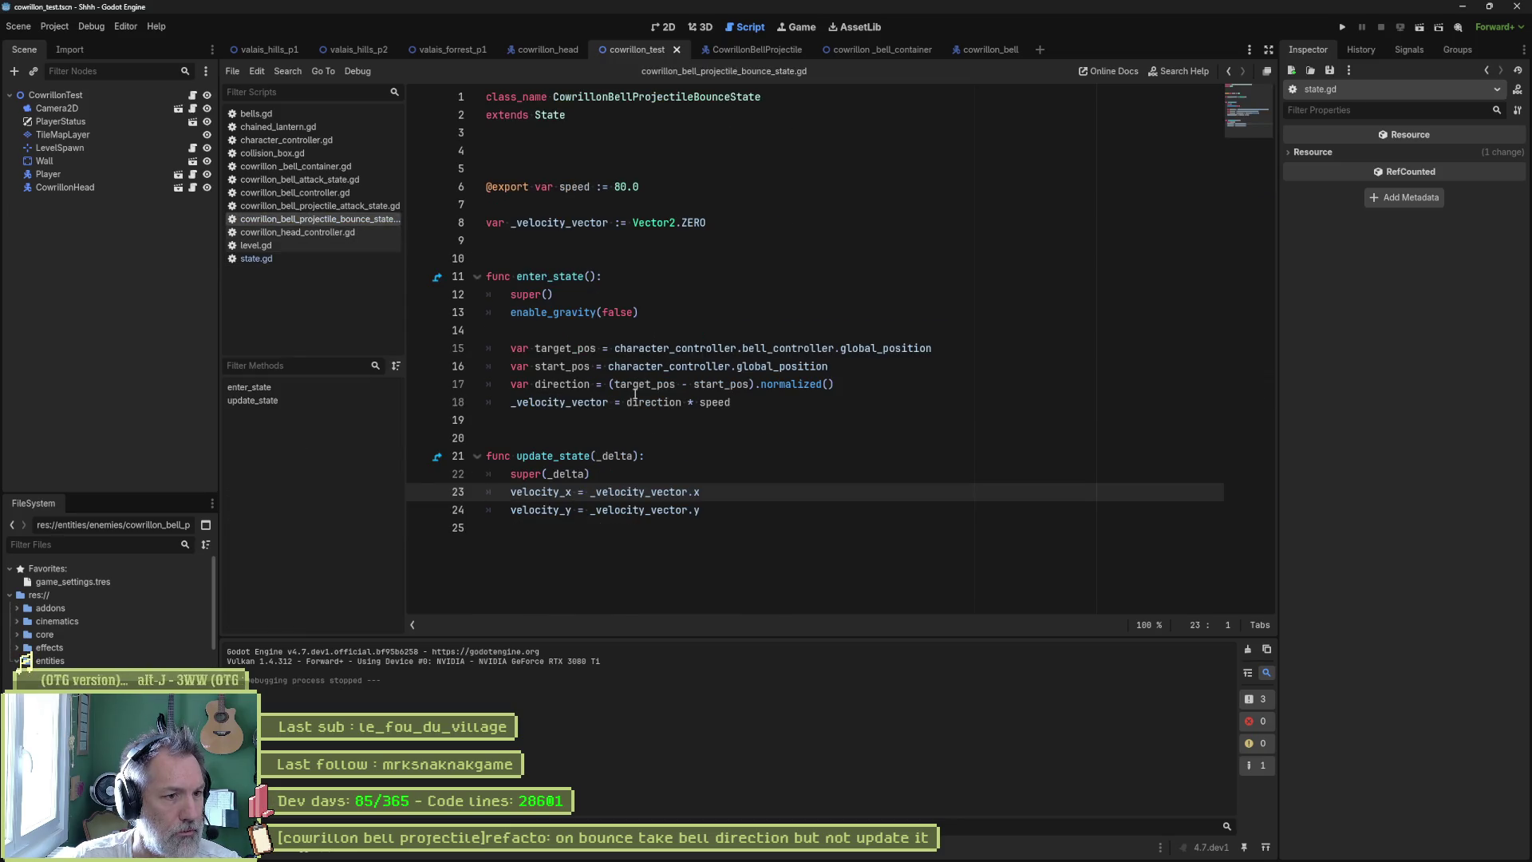
# - Add velocity = _velocity_vector below super(_delta) and comment out the velocity_x/velocity_y lines
pyautogui.click(714, 482)
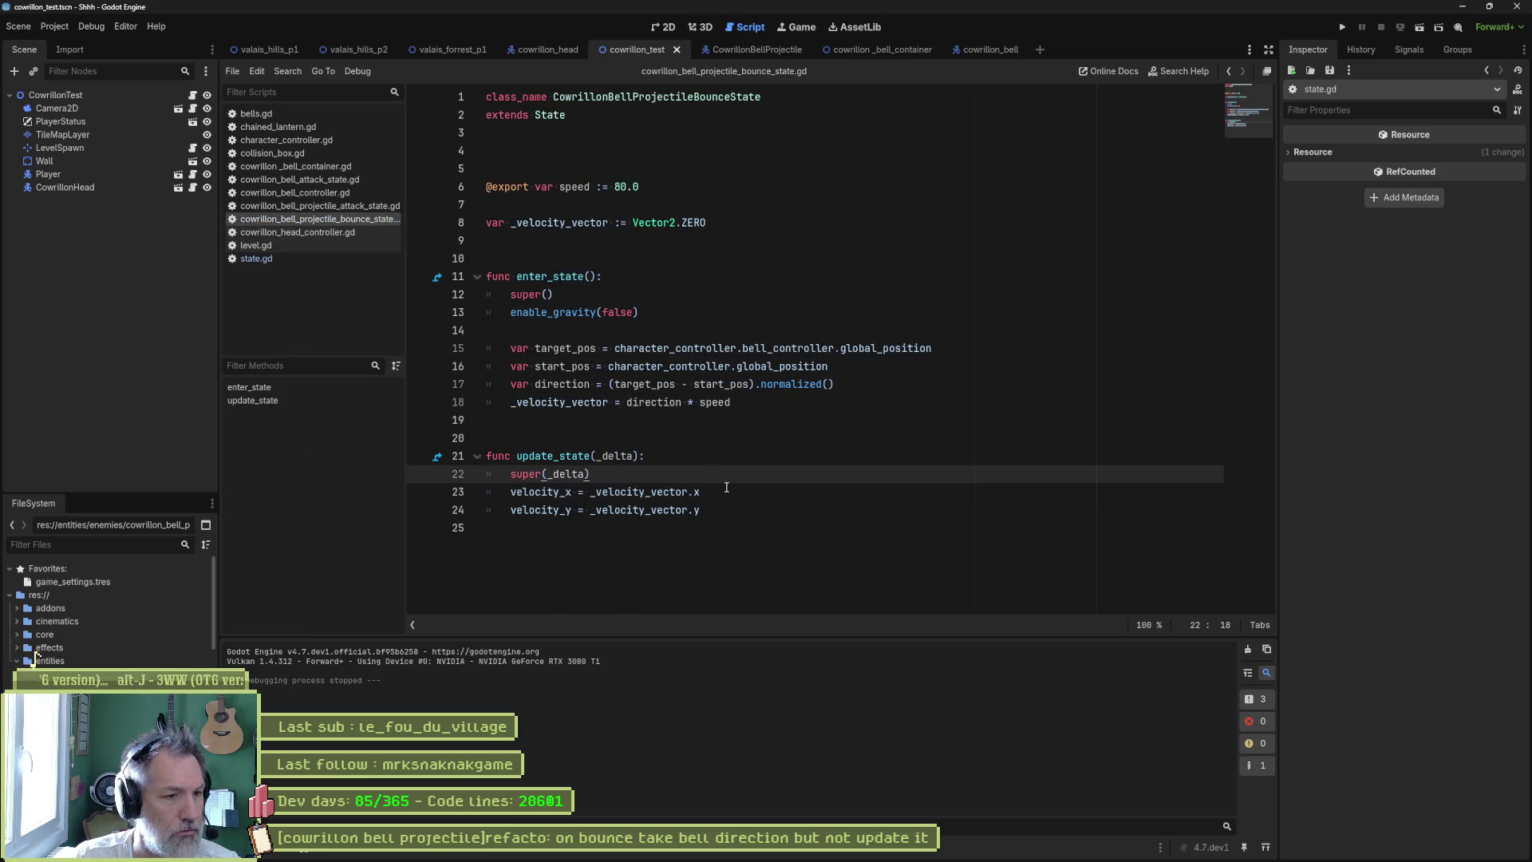
pyautogui.press('Return')
pyautogui.write('ve')
pyautogui.press('Return')
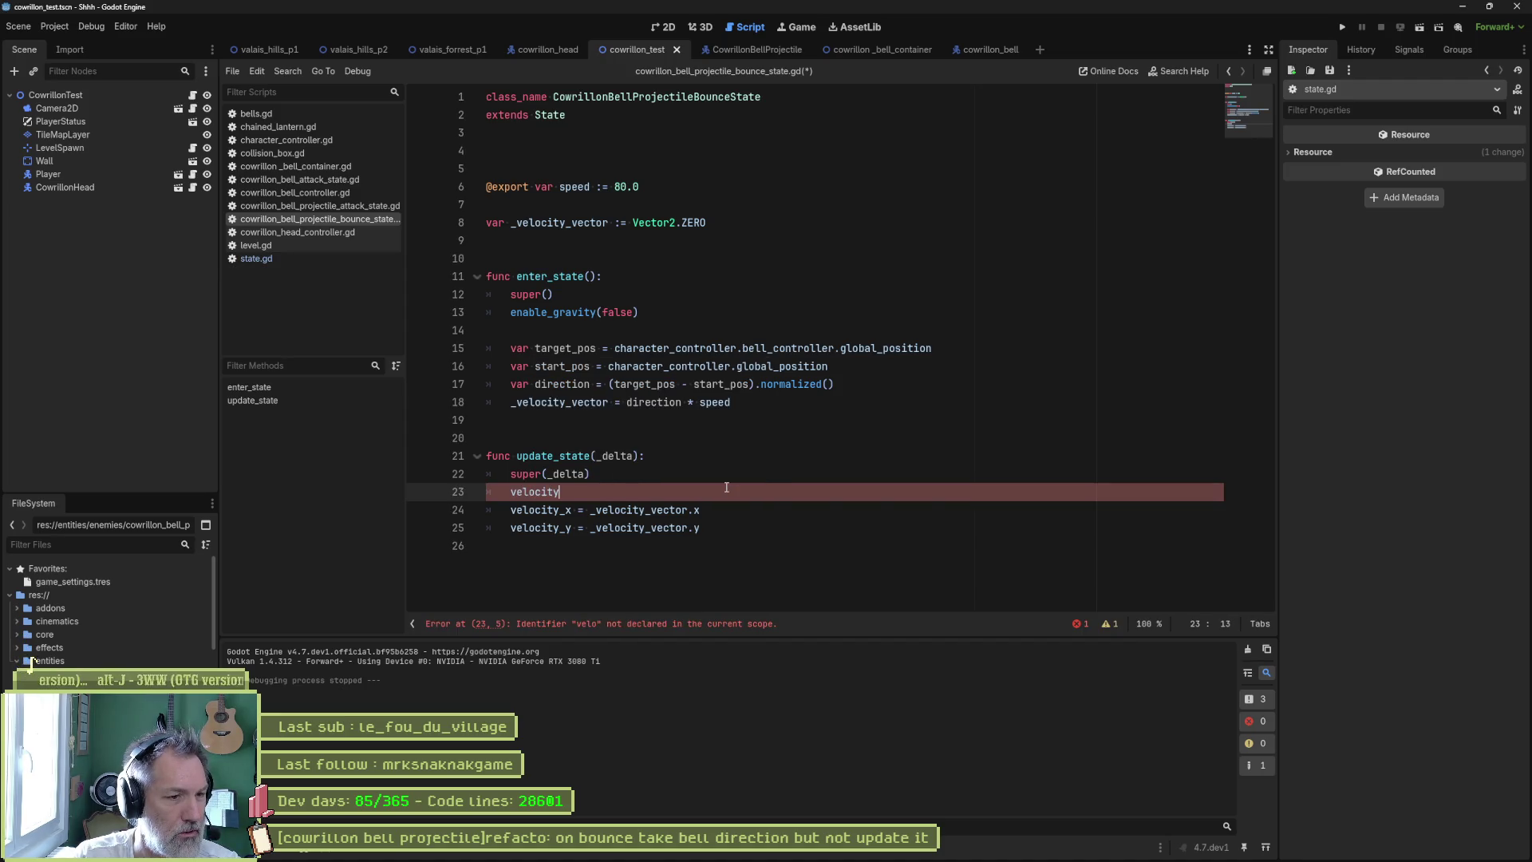
pyautogui.write('_vl')
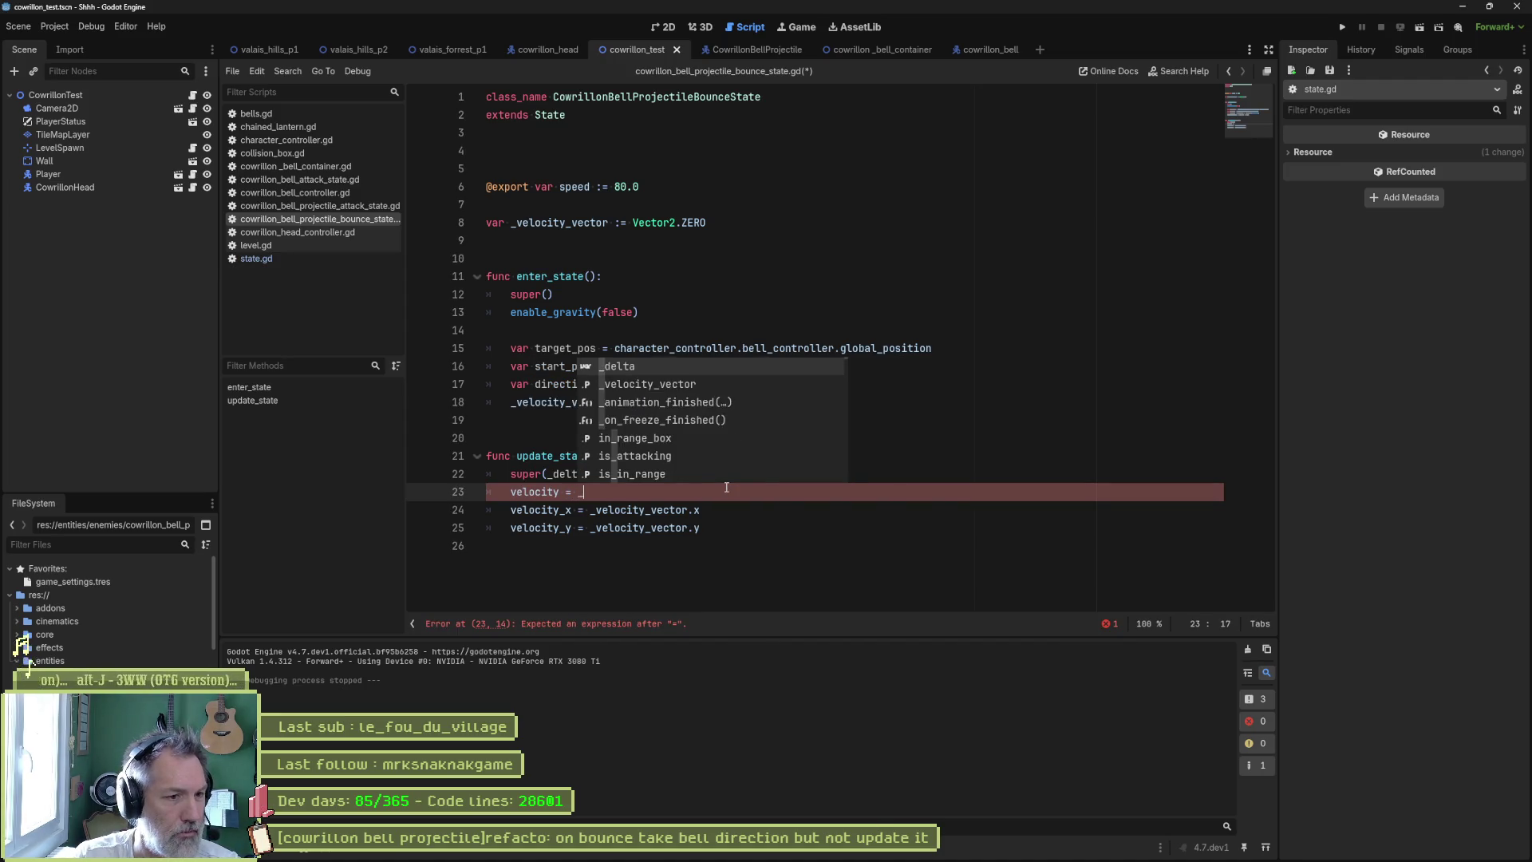
pyautogui.press('Return')
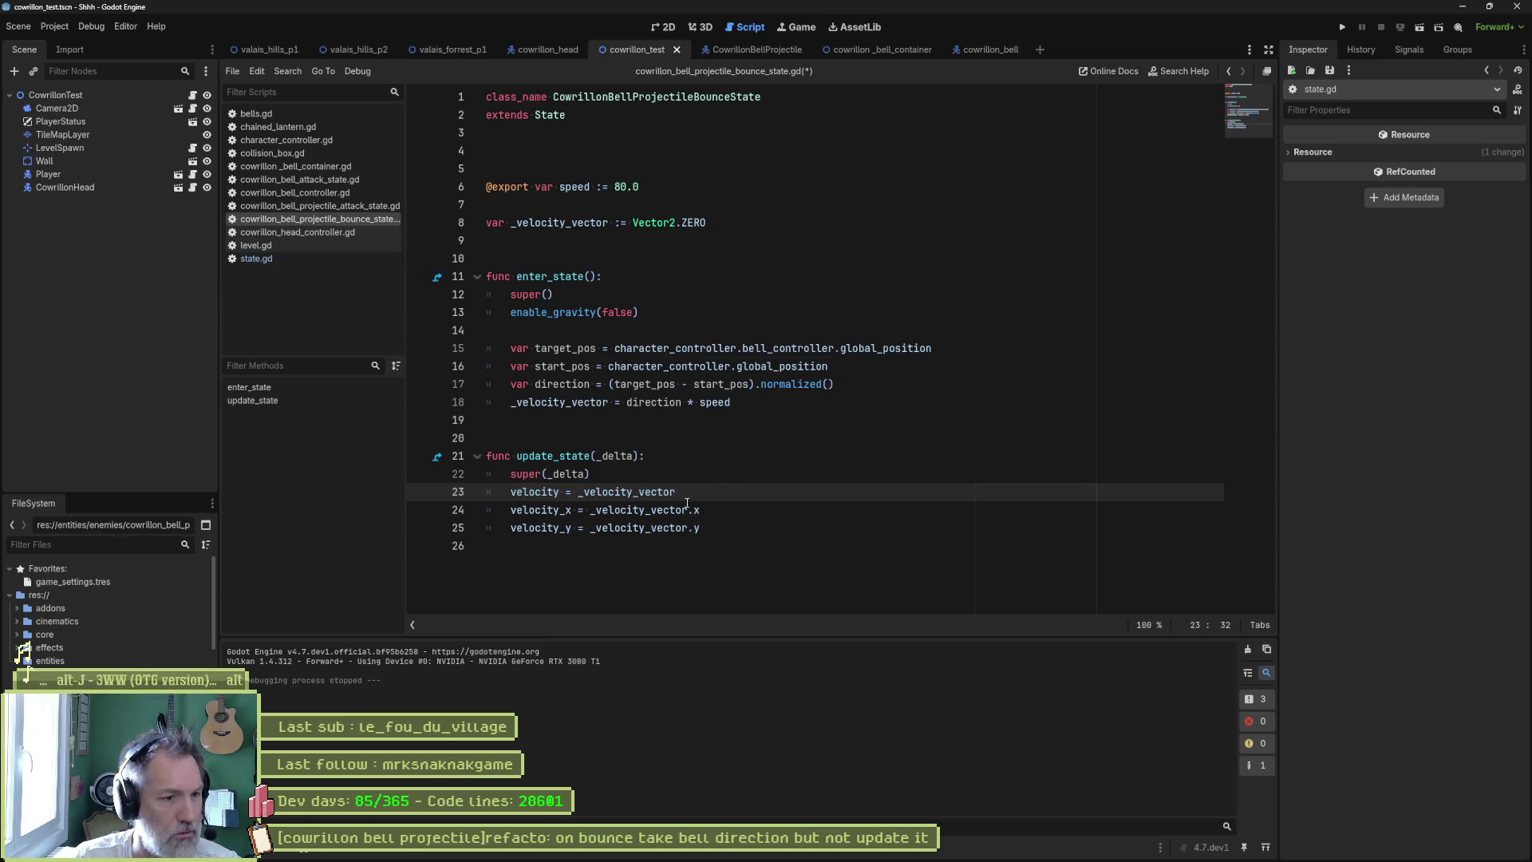
pyautogui.moveTo(686, 510); pyautogui.dragTo(677, 524)
pyautogui.hotkey('ctrl', 'k')
# - Playtest the cowrillon_test scene, running the cat left to watch the bell bounce
pyautogui.press('F6')
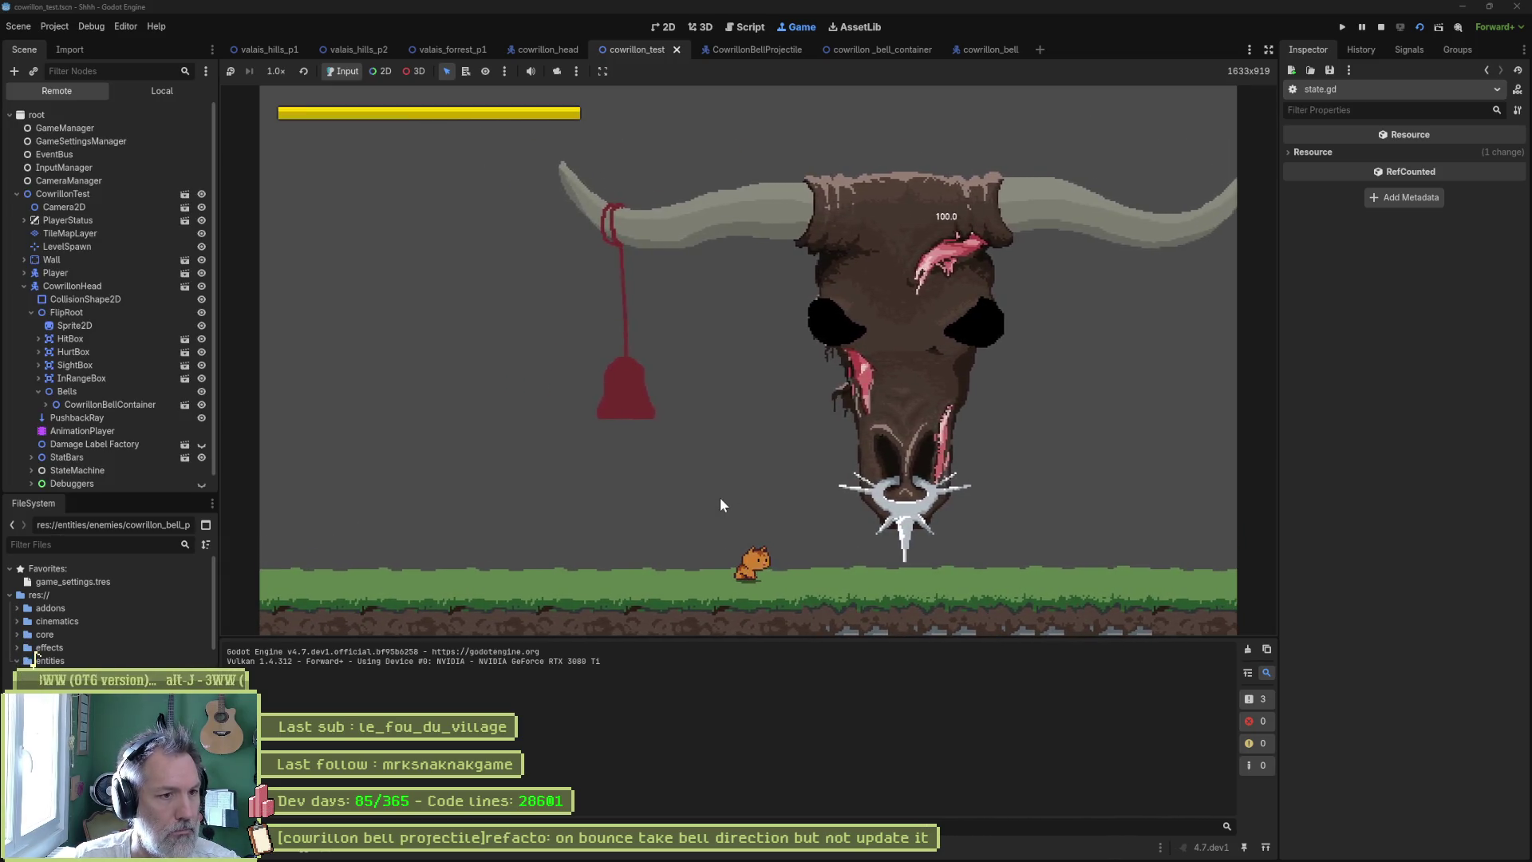
pyautogui.press('Left')
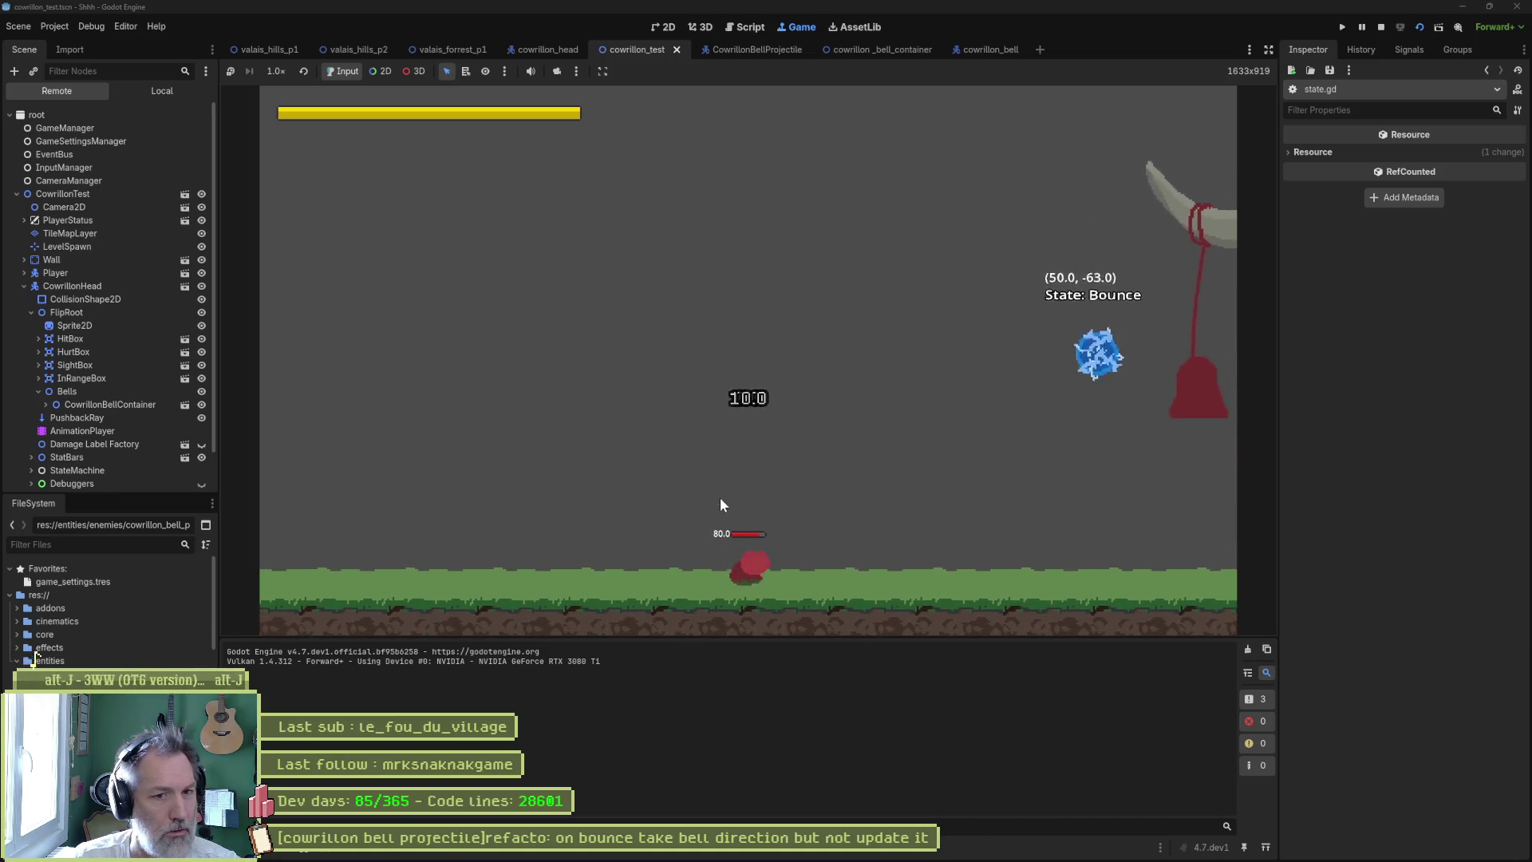
pyautogui.press('F8')
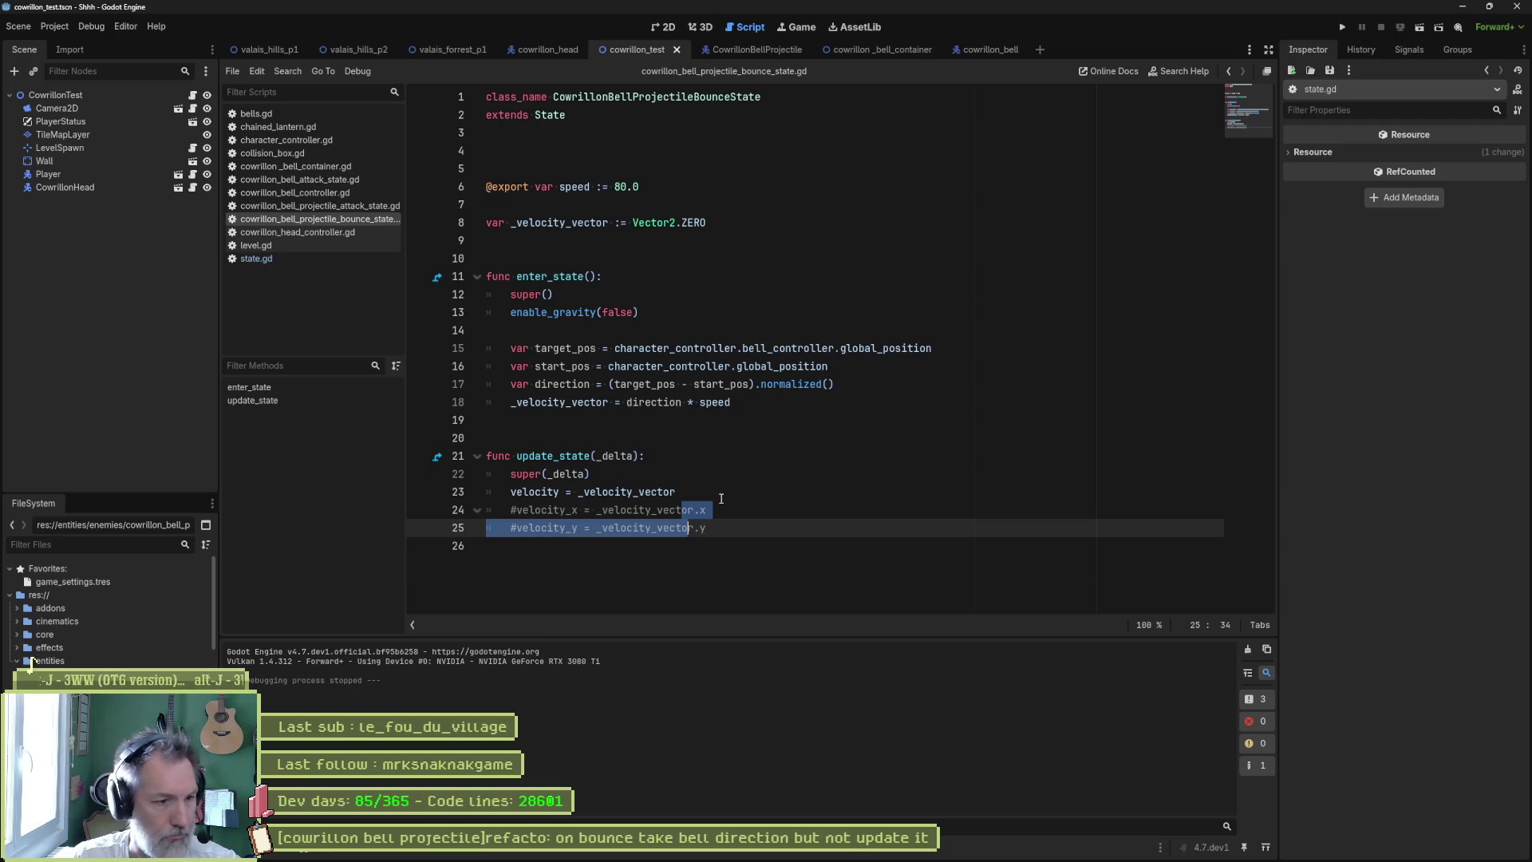
# - Delete the commented velocity_x/velocity_y lines and switch to the cowrillon_head scene
pyautogui.hotkey('ctrl', 'shift', 'k')
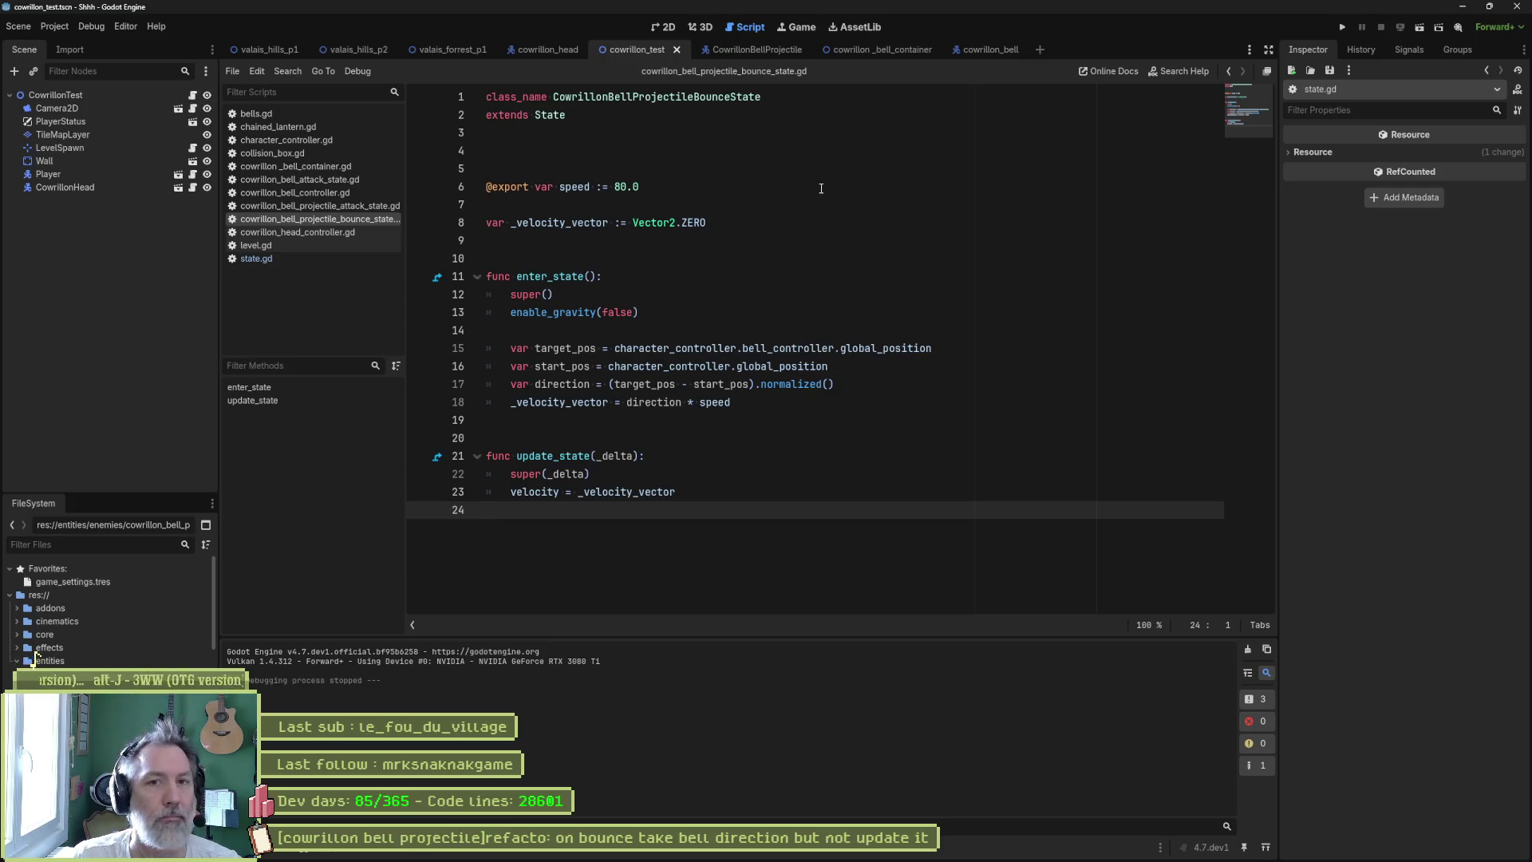
pyautogui.click(544, 49)
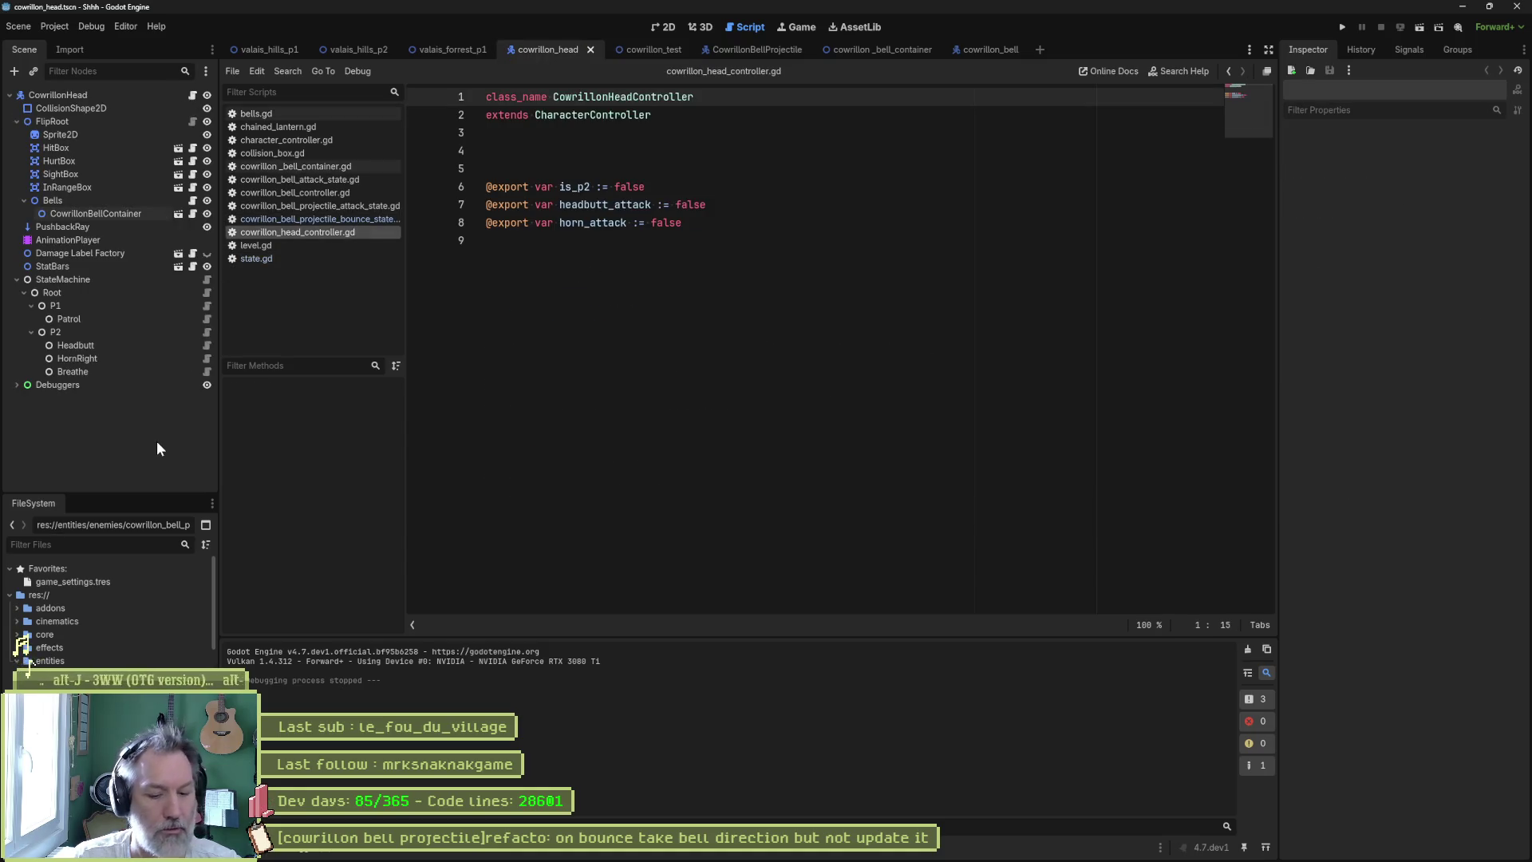
# - Undo the container removal, save cowrillon_head, and playtest cowrillon_test with the three hanging bells
pyautogui.hotkey('ctrl', 'z')
pyautogui.hotkey('ctrl', 's')
pyautogui.click(663, 50)
pyautogui.press('F6')
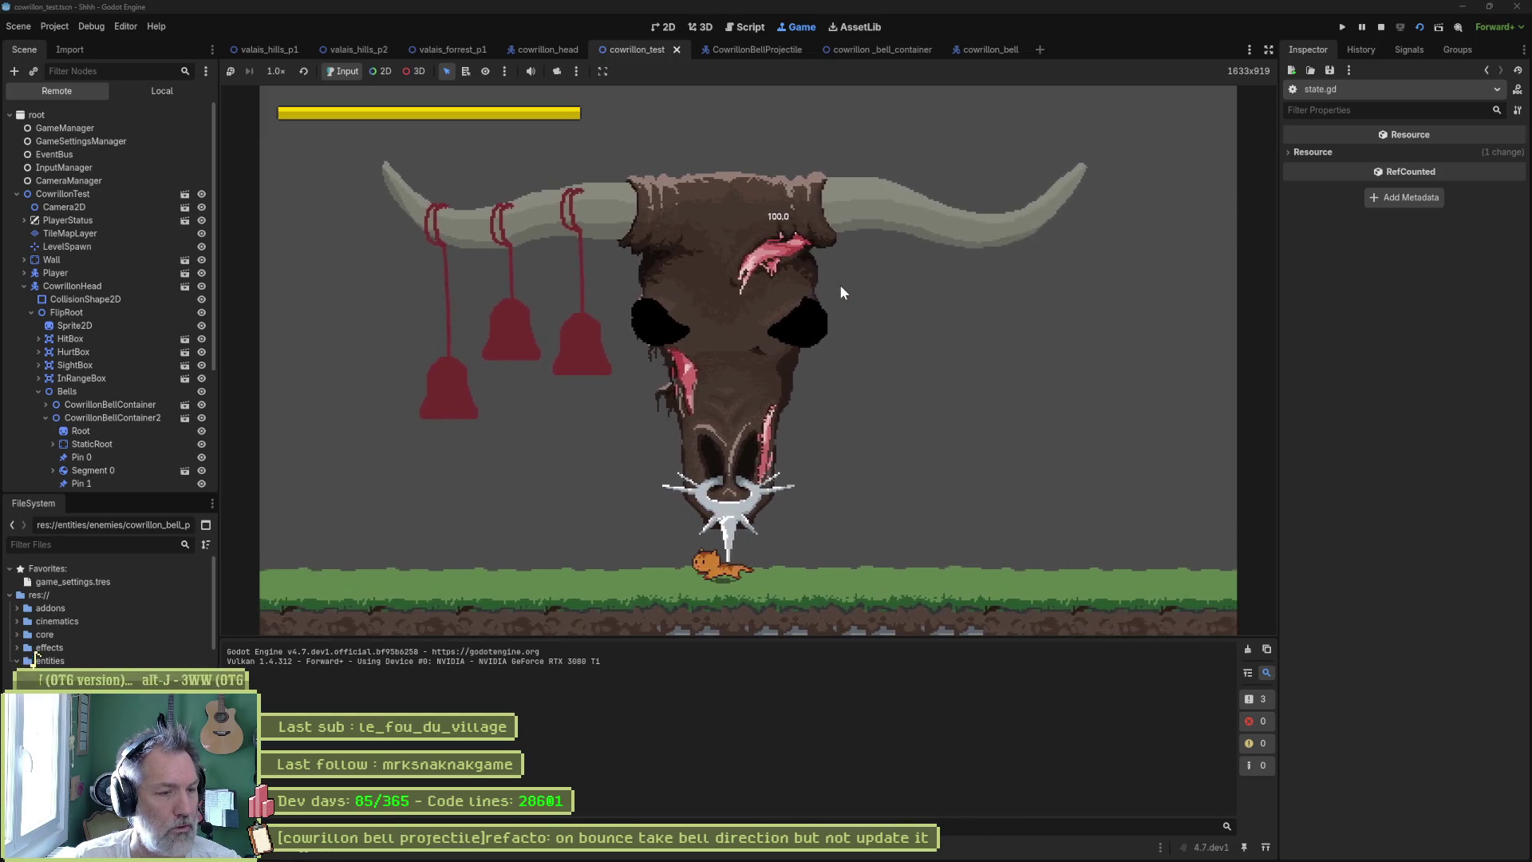
pyautogui.press('Right')
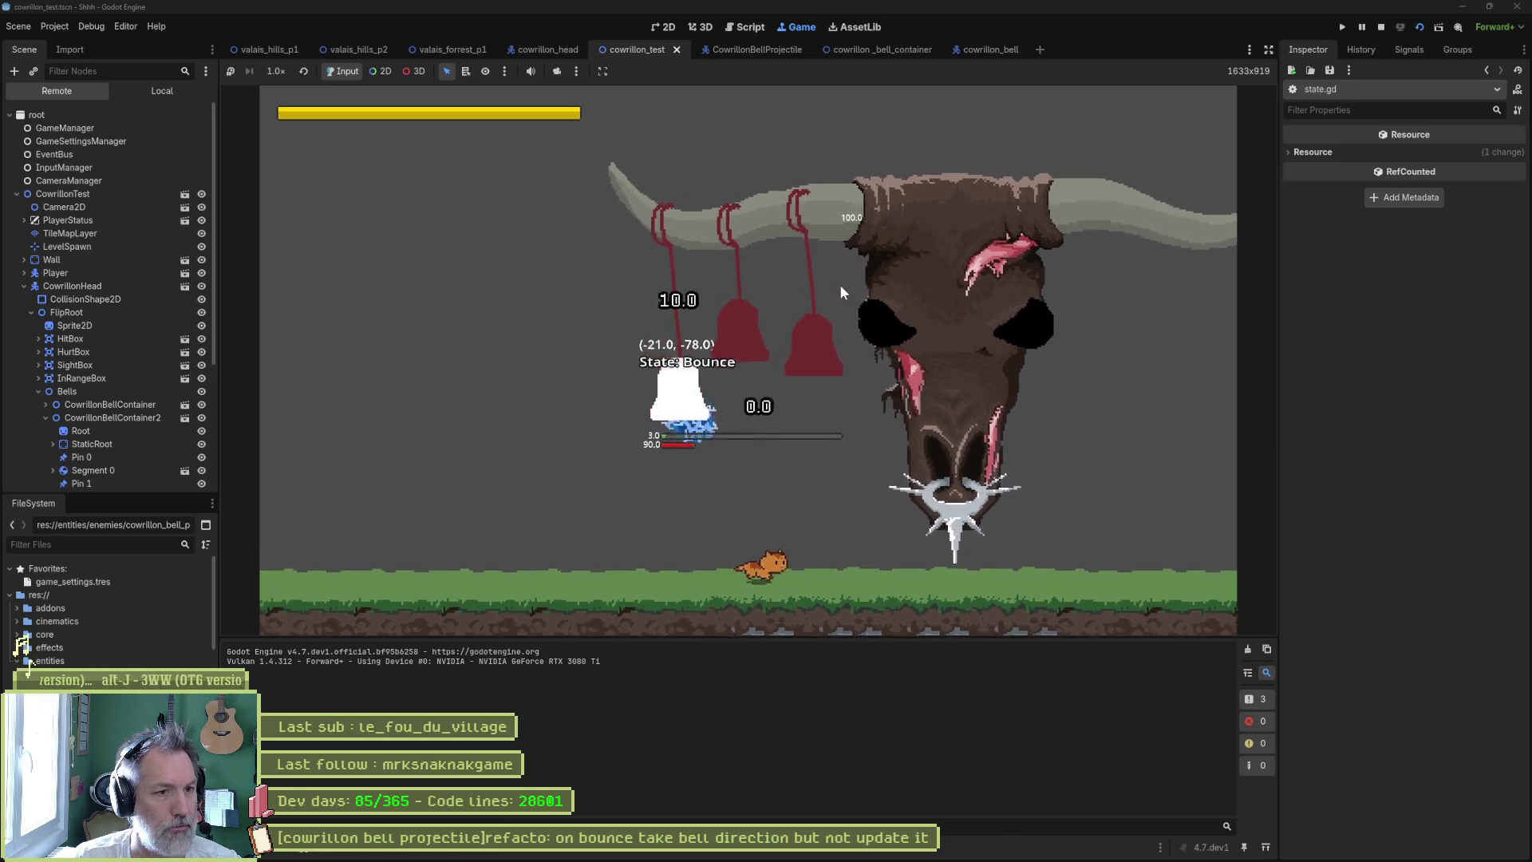
pyautogui.press('Right')
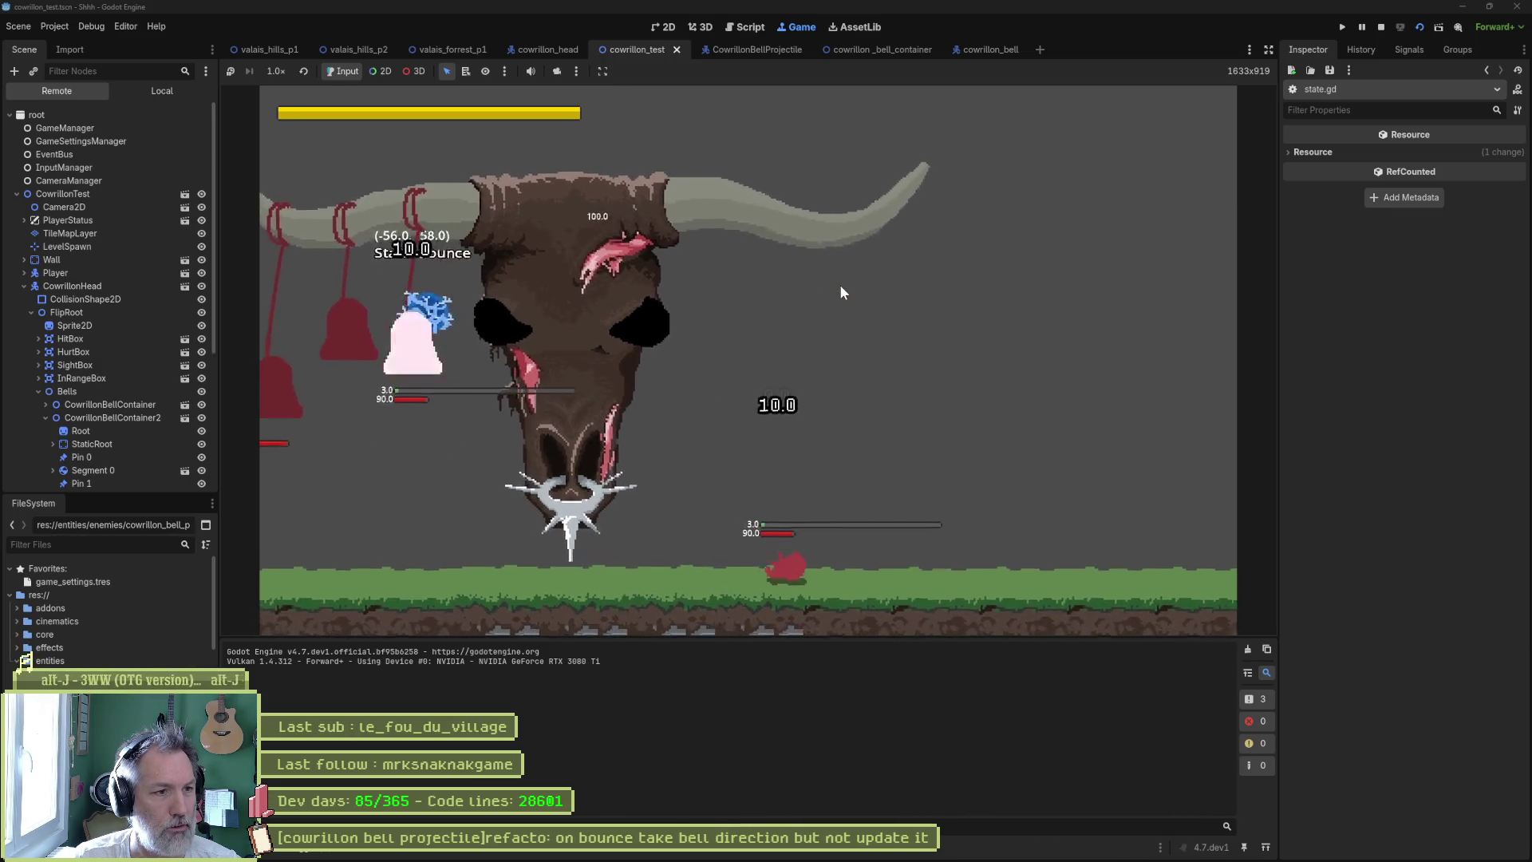
pyautogui.press('F8')
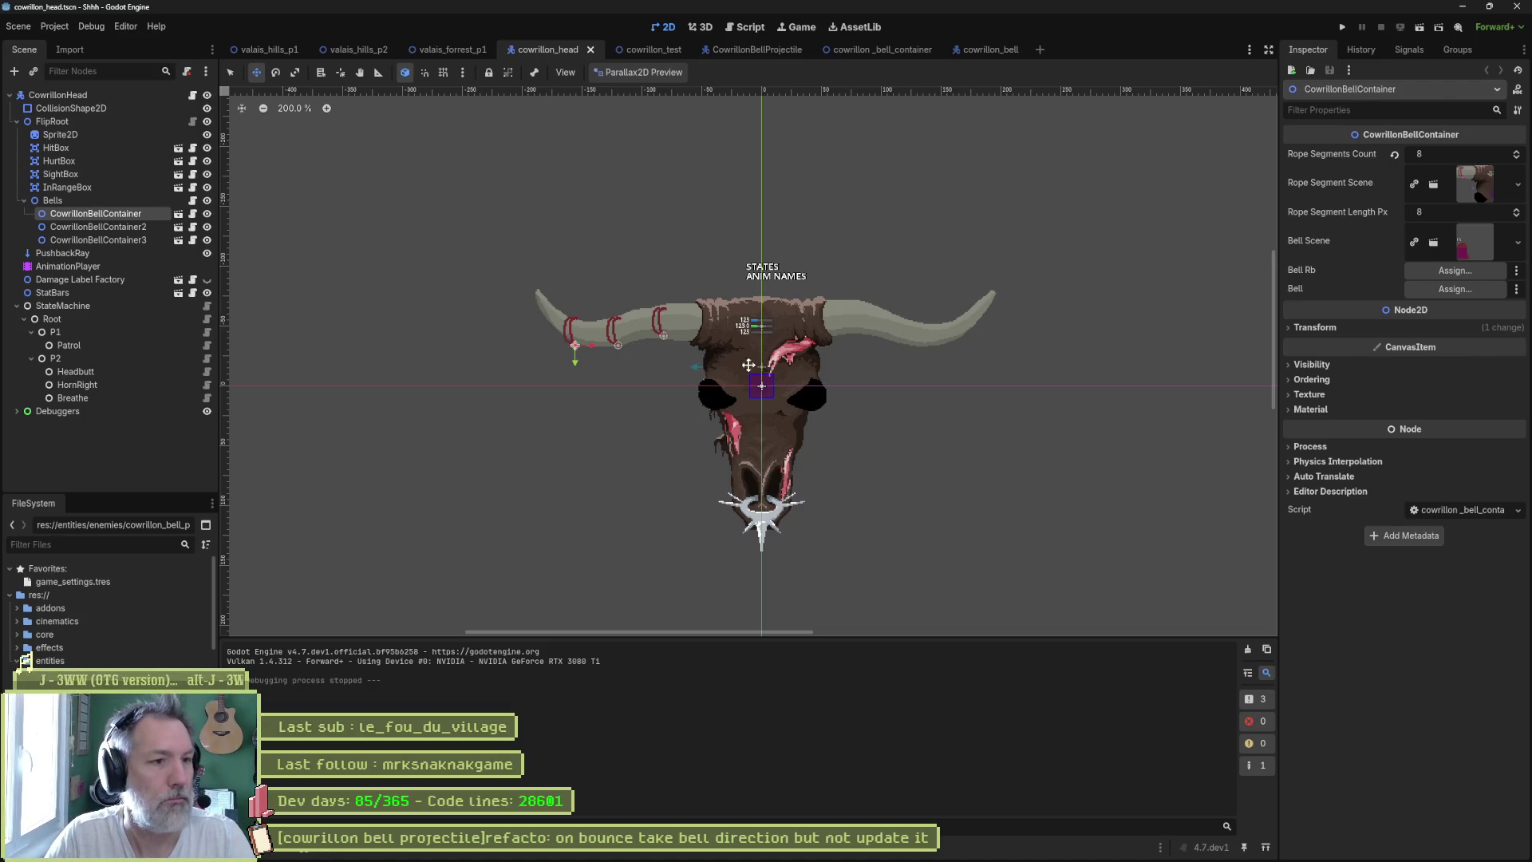
# - Open the bell container scene and delete its Root sprite node
pyautogui.click(178, 214)
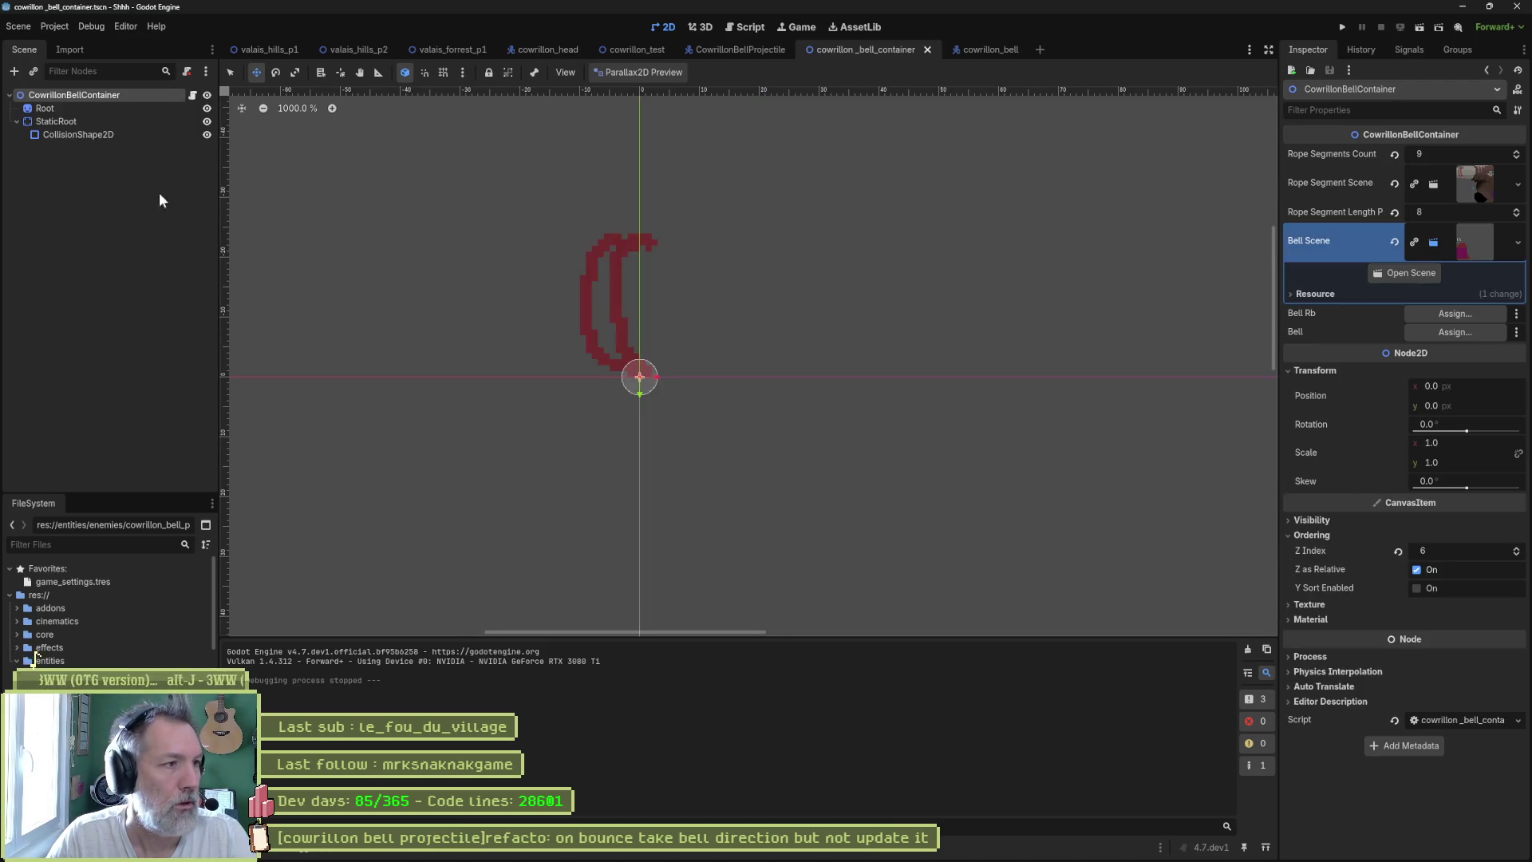
pyautogui.click(107, 112)
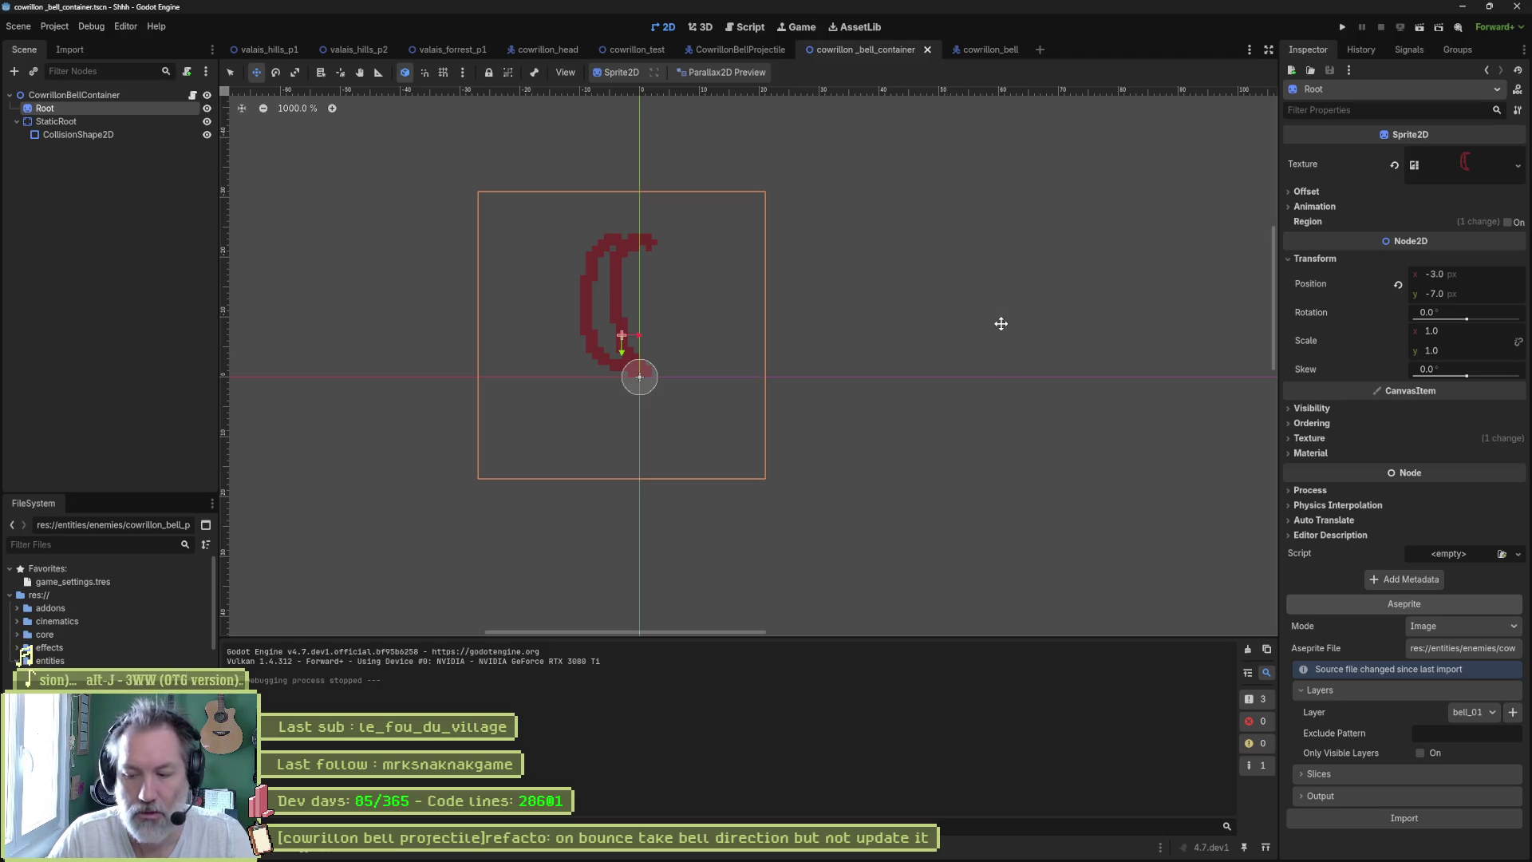
pyautogui.press('Delete')
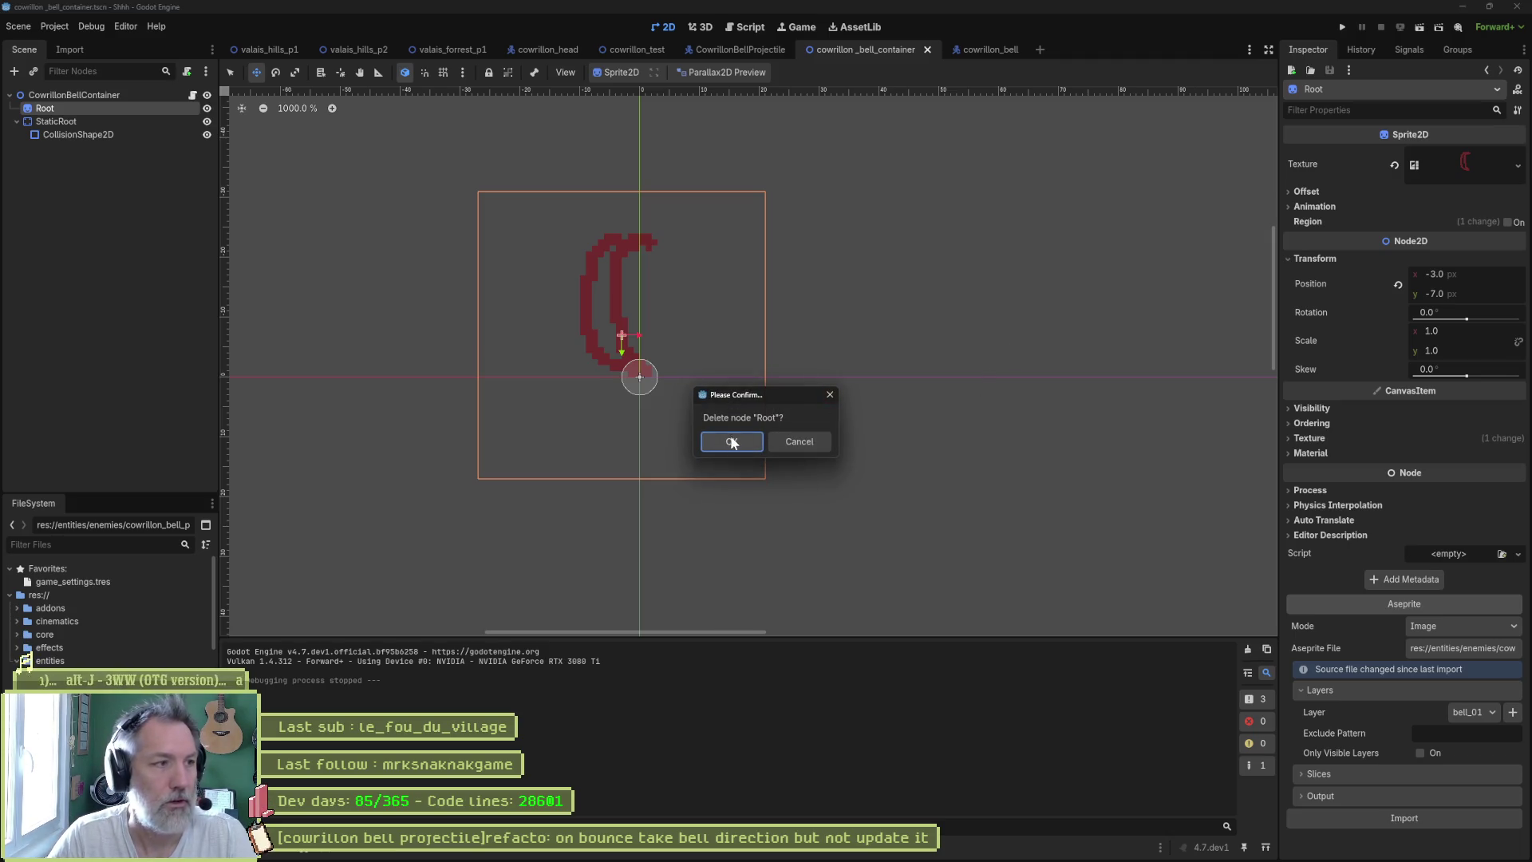
pyautogui.click(731, 441)
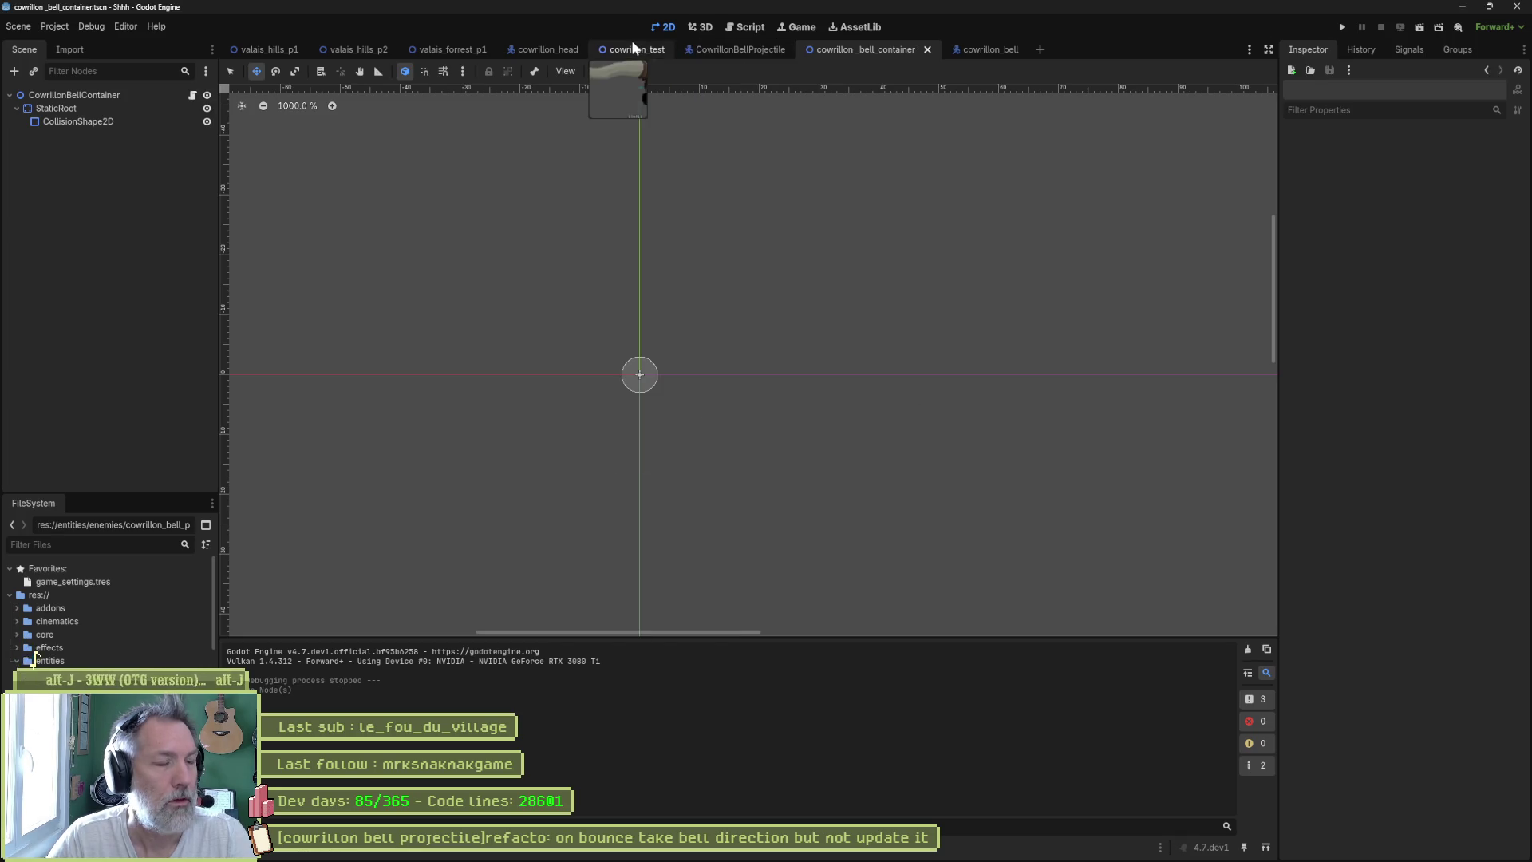
# - Add a Sprite2D child under CowrillonBellContainer in the cowrillon_head scene
pyautogui.click(761, 48)
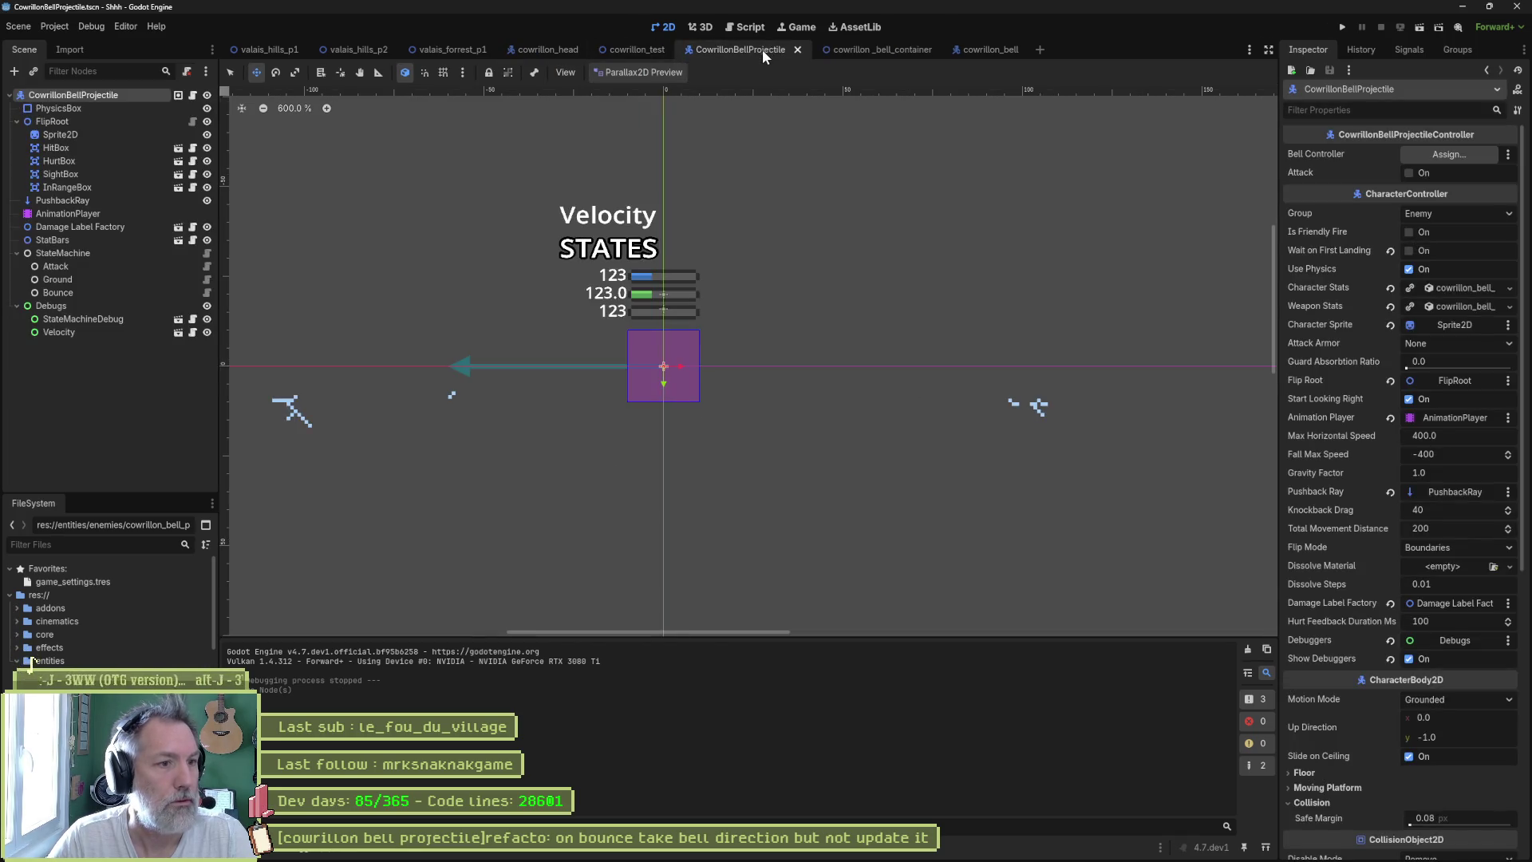
pyautogui.click(560, 49)
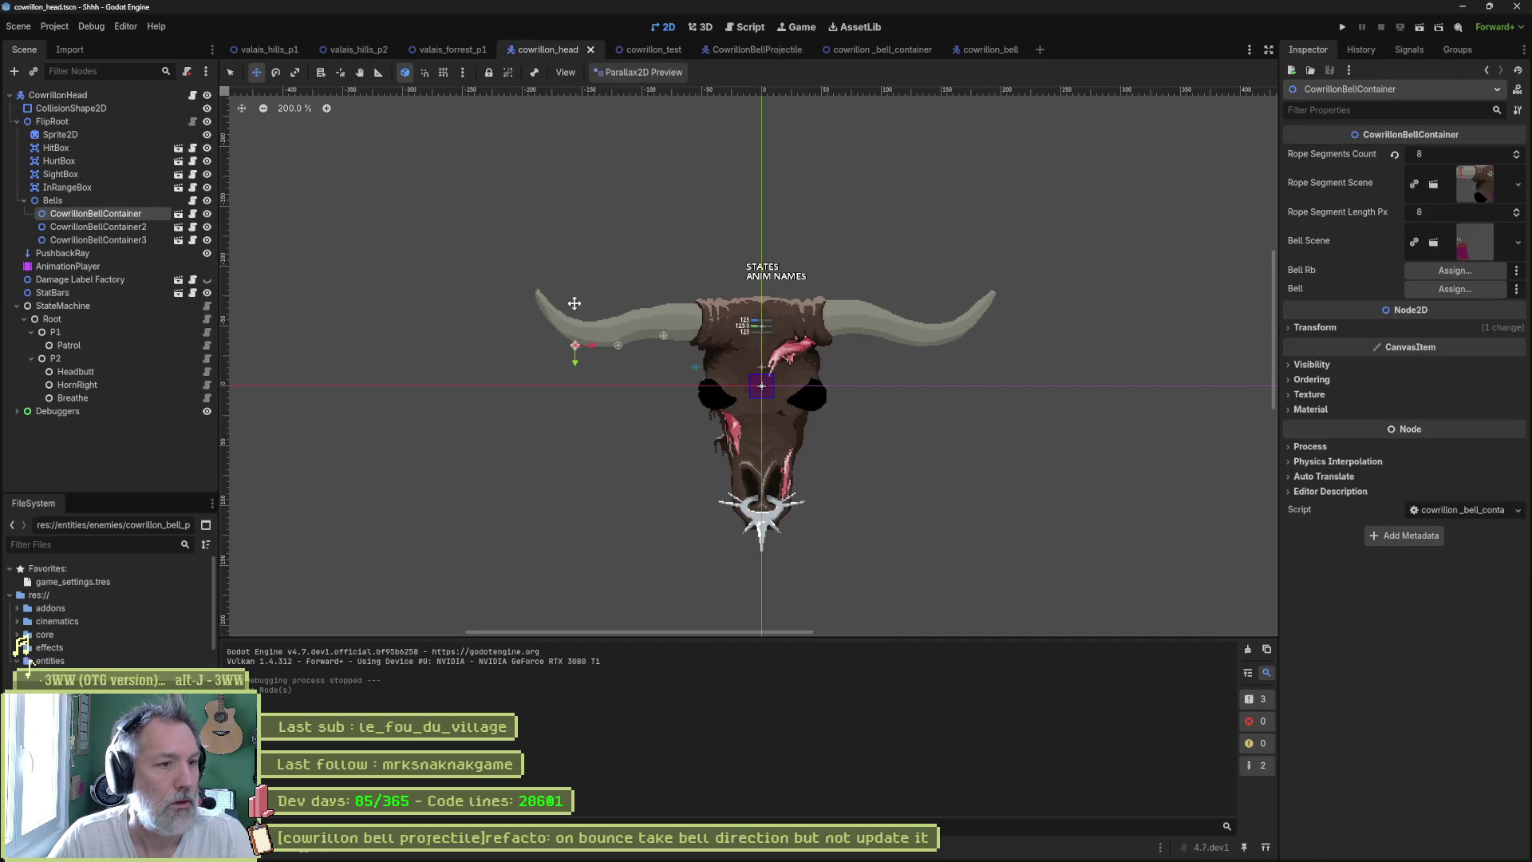
pyautogui.scroll(5, 628, 365)
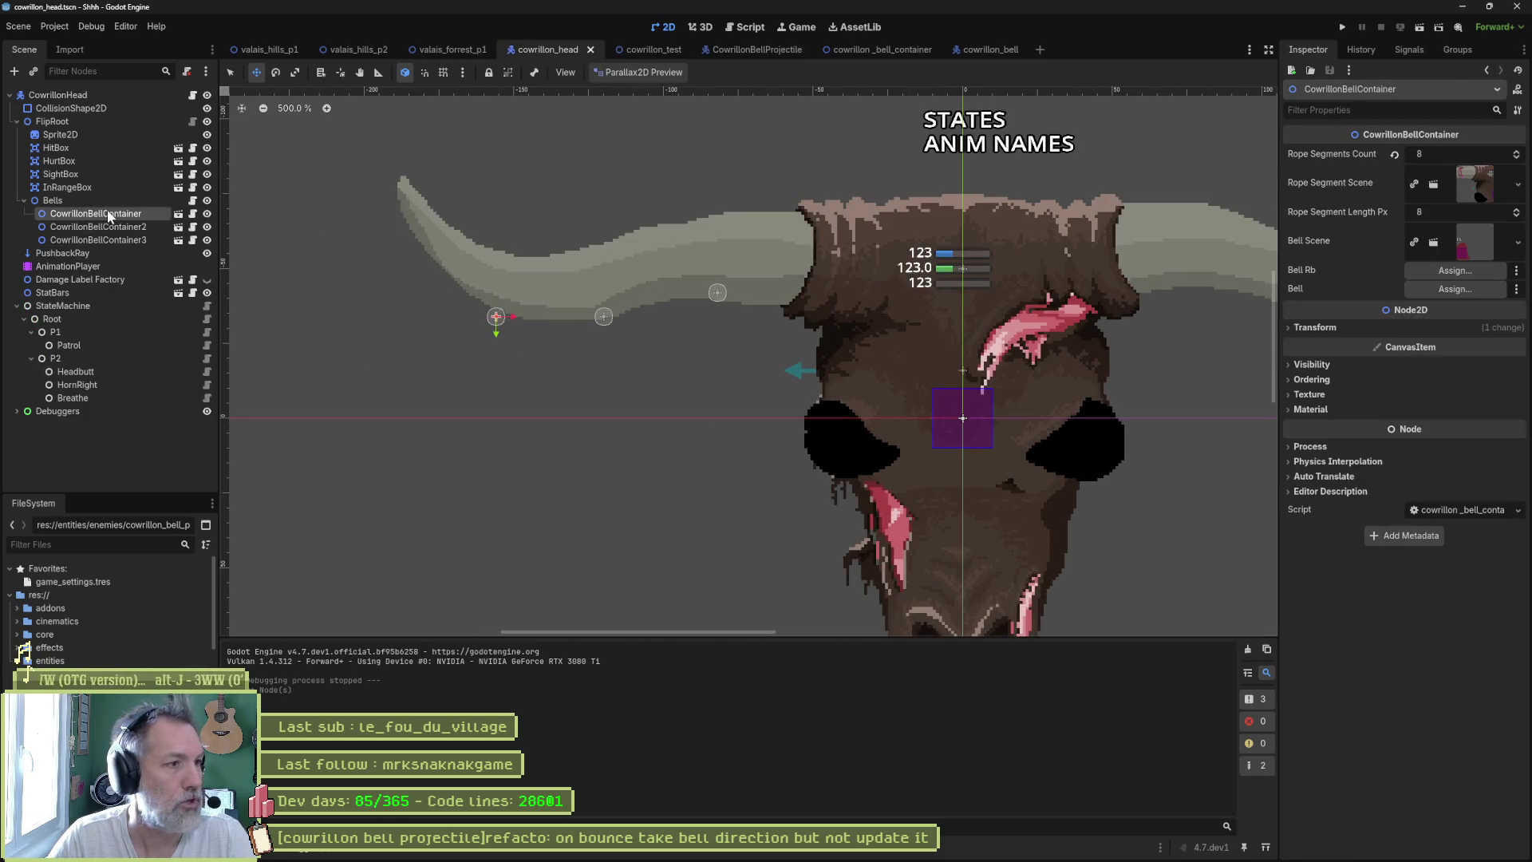
pyautogui.hotkey('ctrl', 'a')
pyautogui.write('sprite')
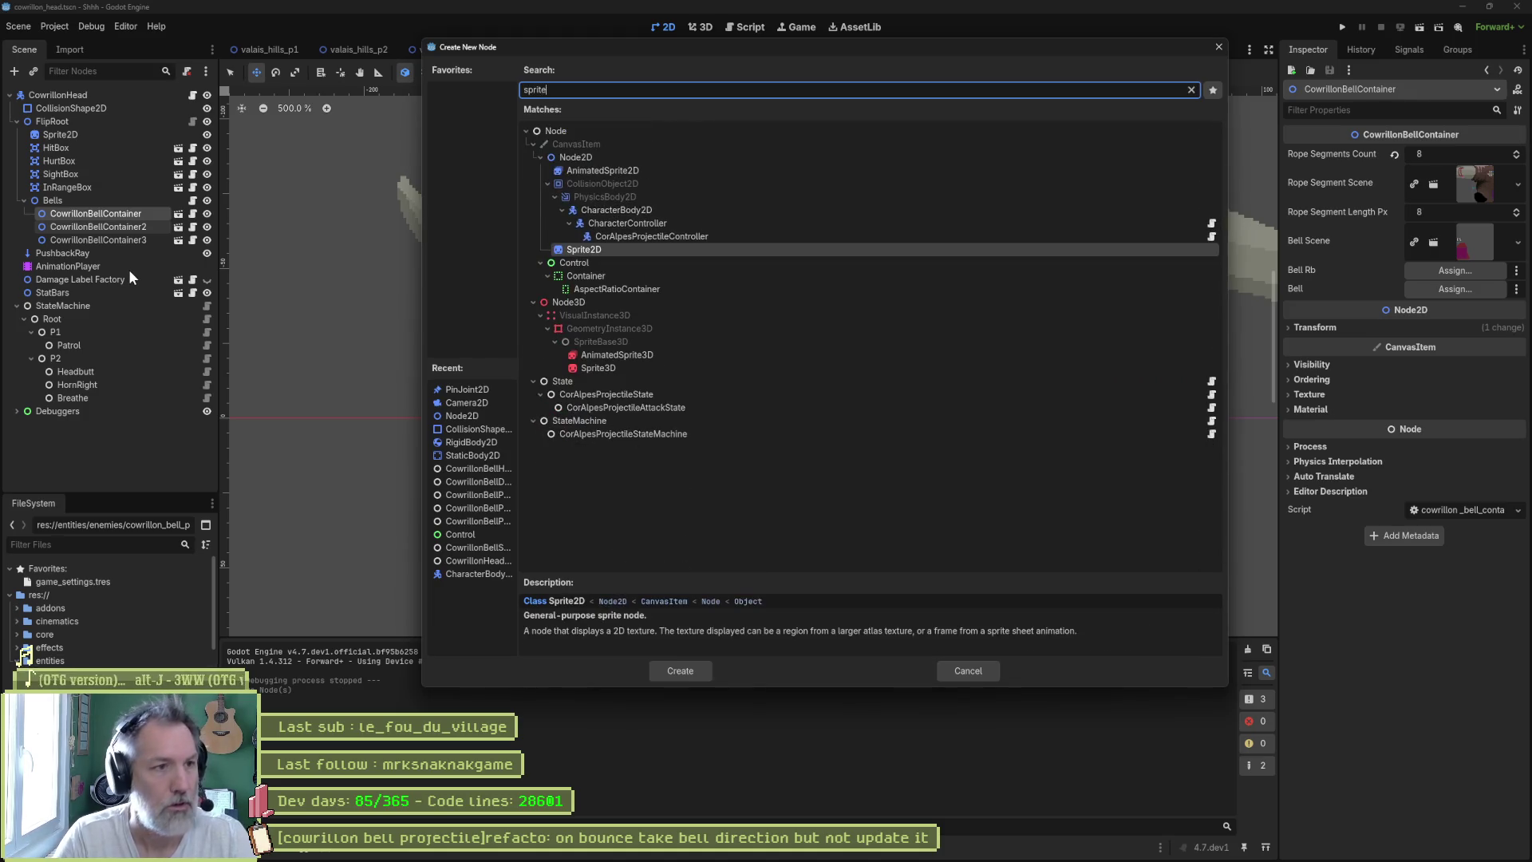
pyautogui.press('Return')
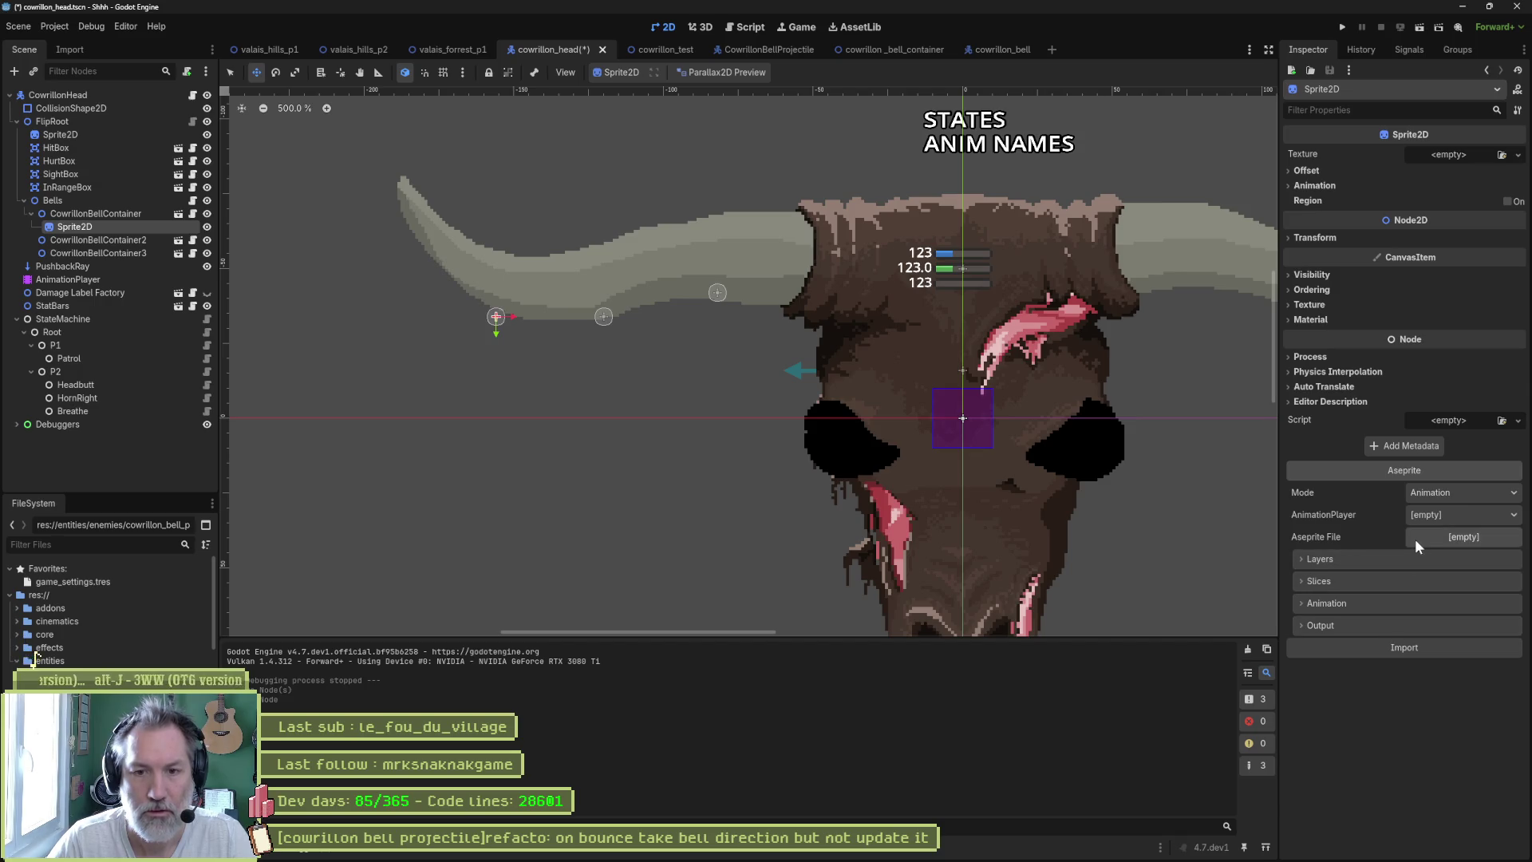
# - Set the sprite's Aseprite mode to Image and load entities/enemies/cowrillon_bell/cowrillon_bell.aseprite
pyautogui.click(1477, 491)
pyautogui.click(1463, 524)
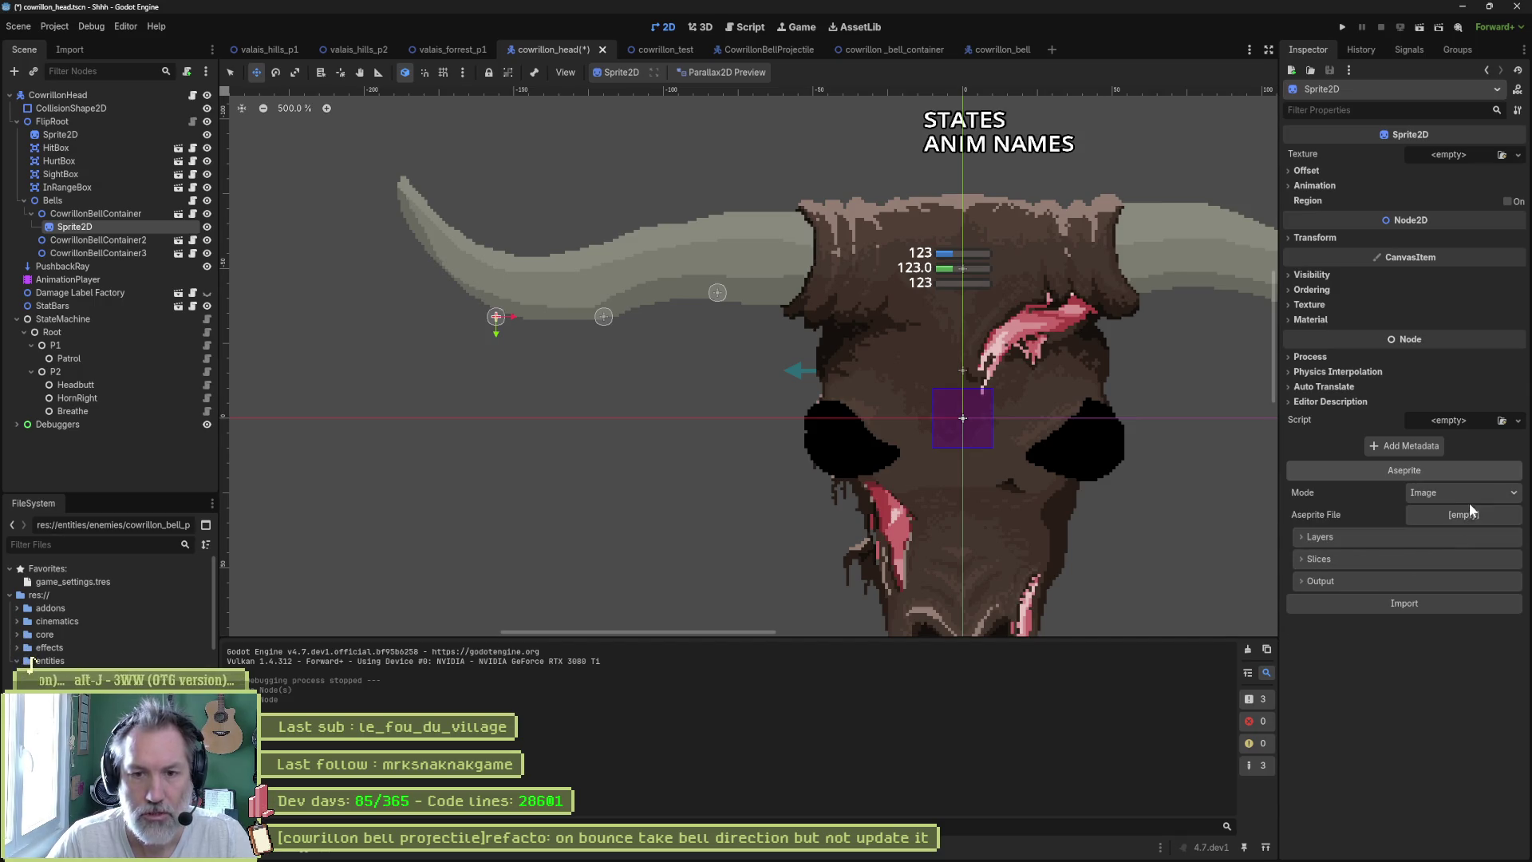
pyautogui.click(1473, 514)
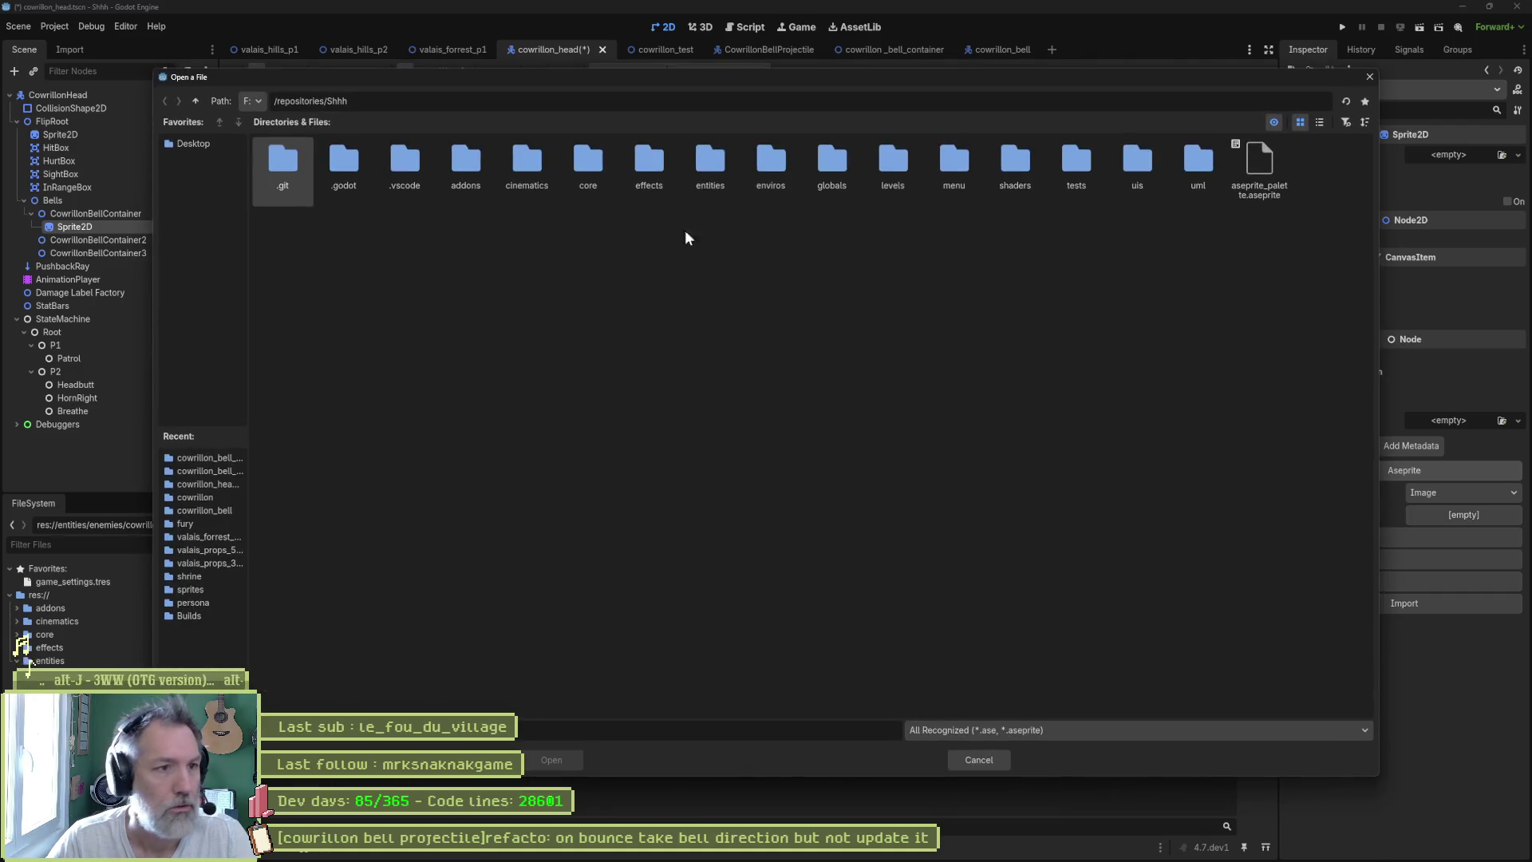
pyautogui.doubleClick(729, 166)
pyautogui.doubleClick(301, 166)
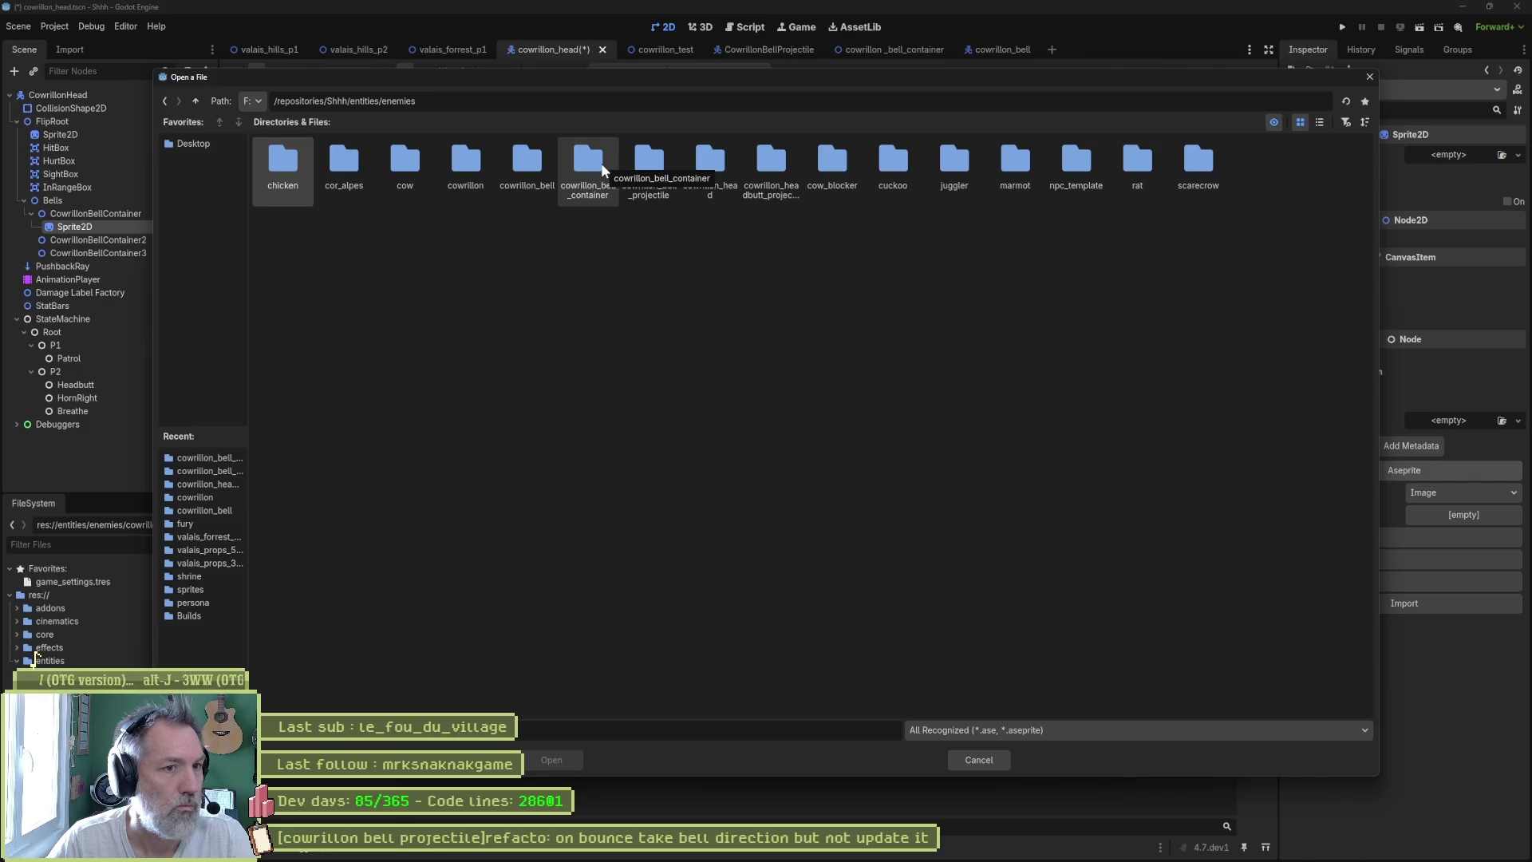
pyautogui.doubleClick(526, 162)
pyautogui.doubleClick(391, 168)
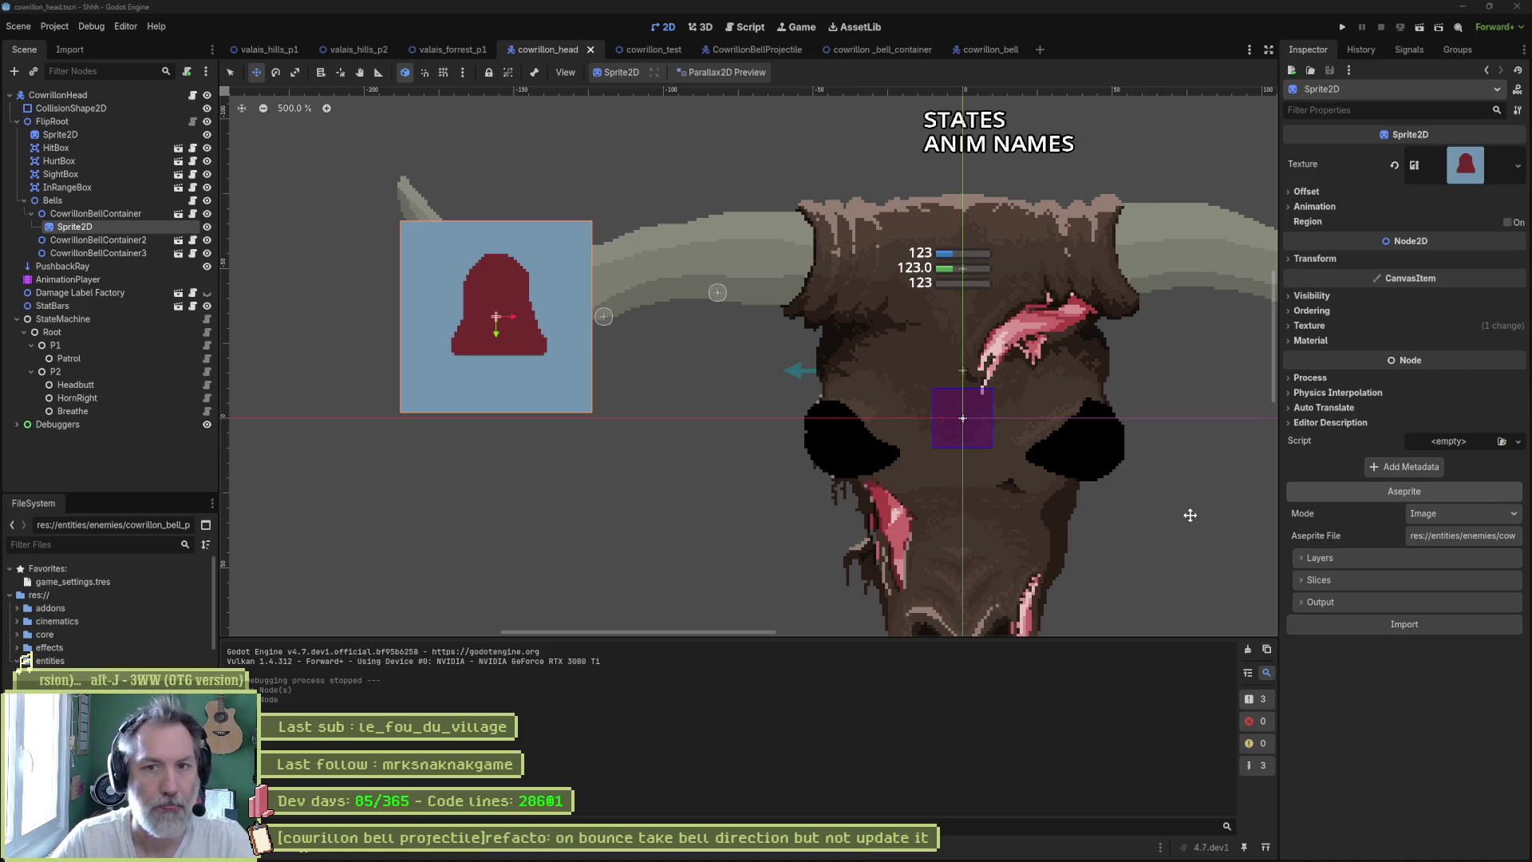
# - Review the bell rope art in Aseprite, then browse Godot's picker to enemies/cowrillon_bell_container
pyautogui.click(858, 852)
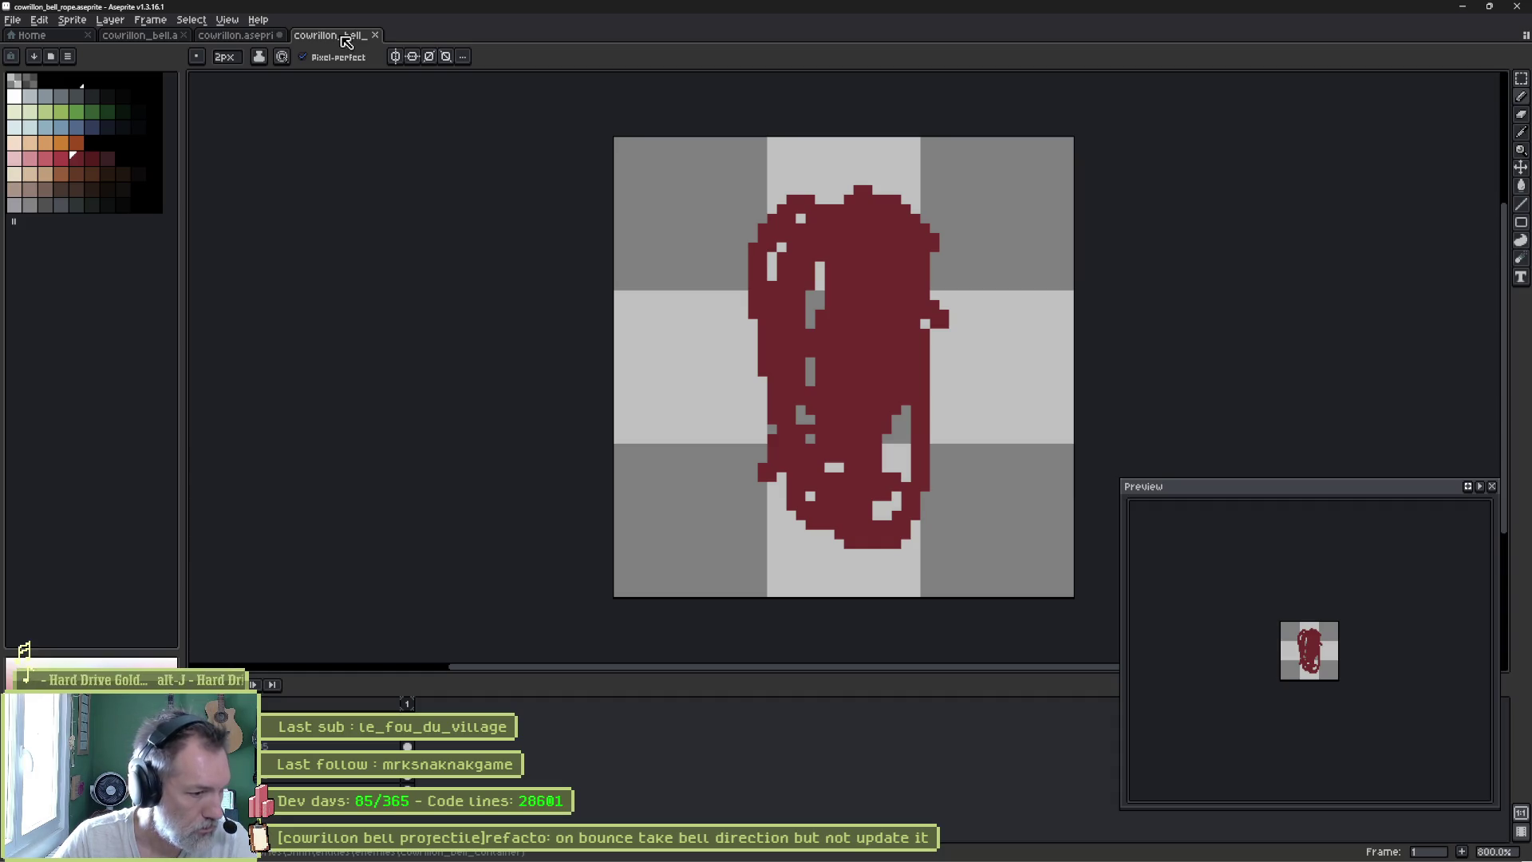
pyautogui.click(1466, 8)
pyautogui.click(1457, 536)
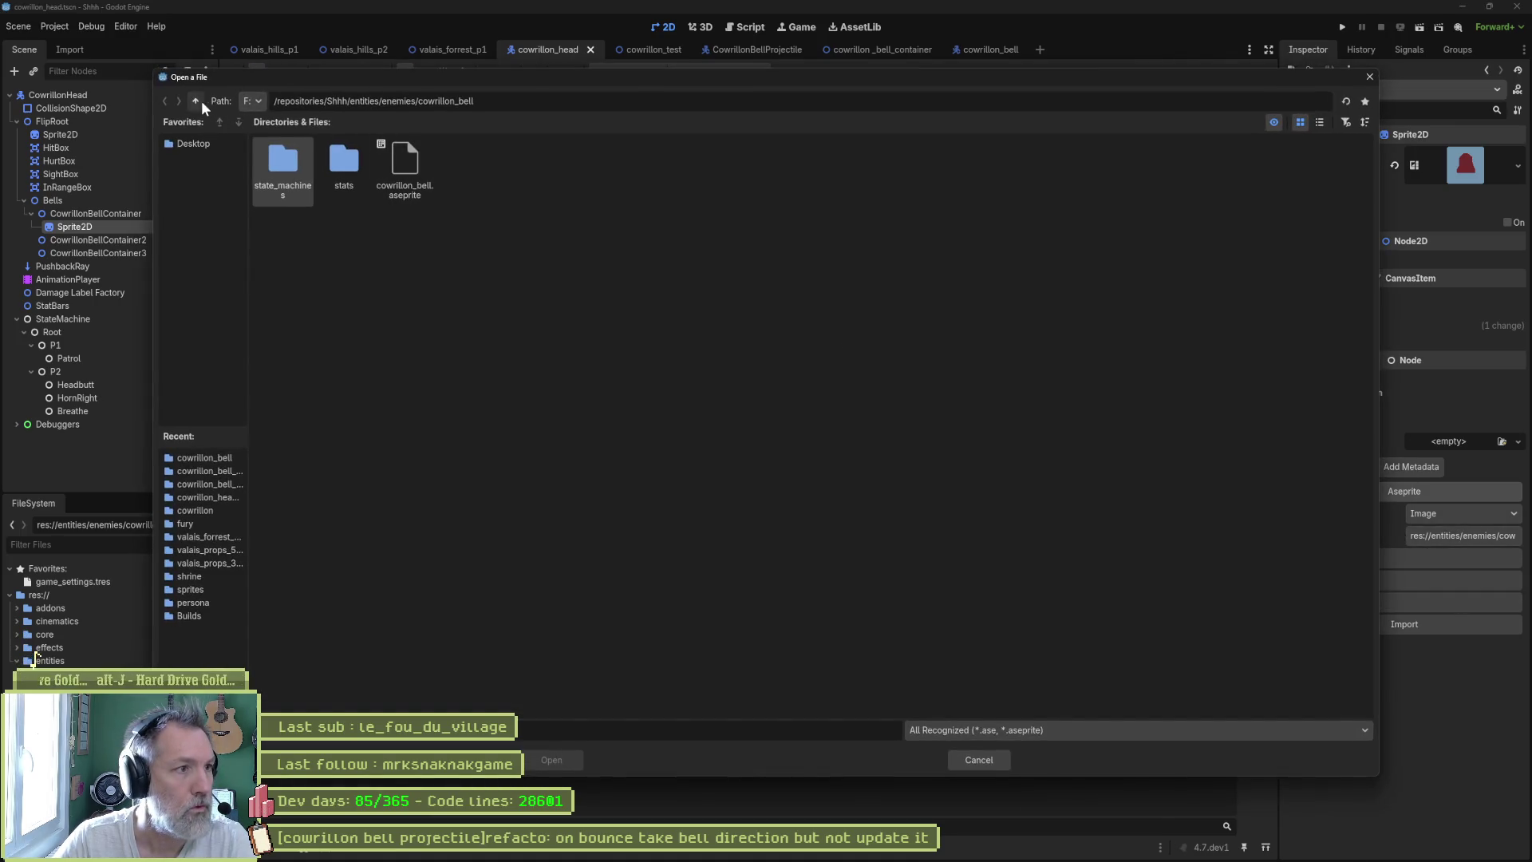
pyautogui.click(199, 102)
pyautogui.doubleClick(589, 164)
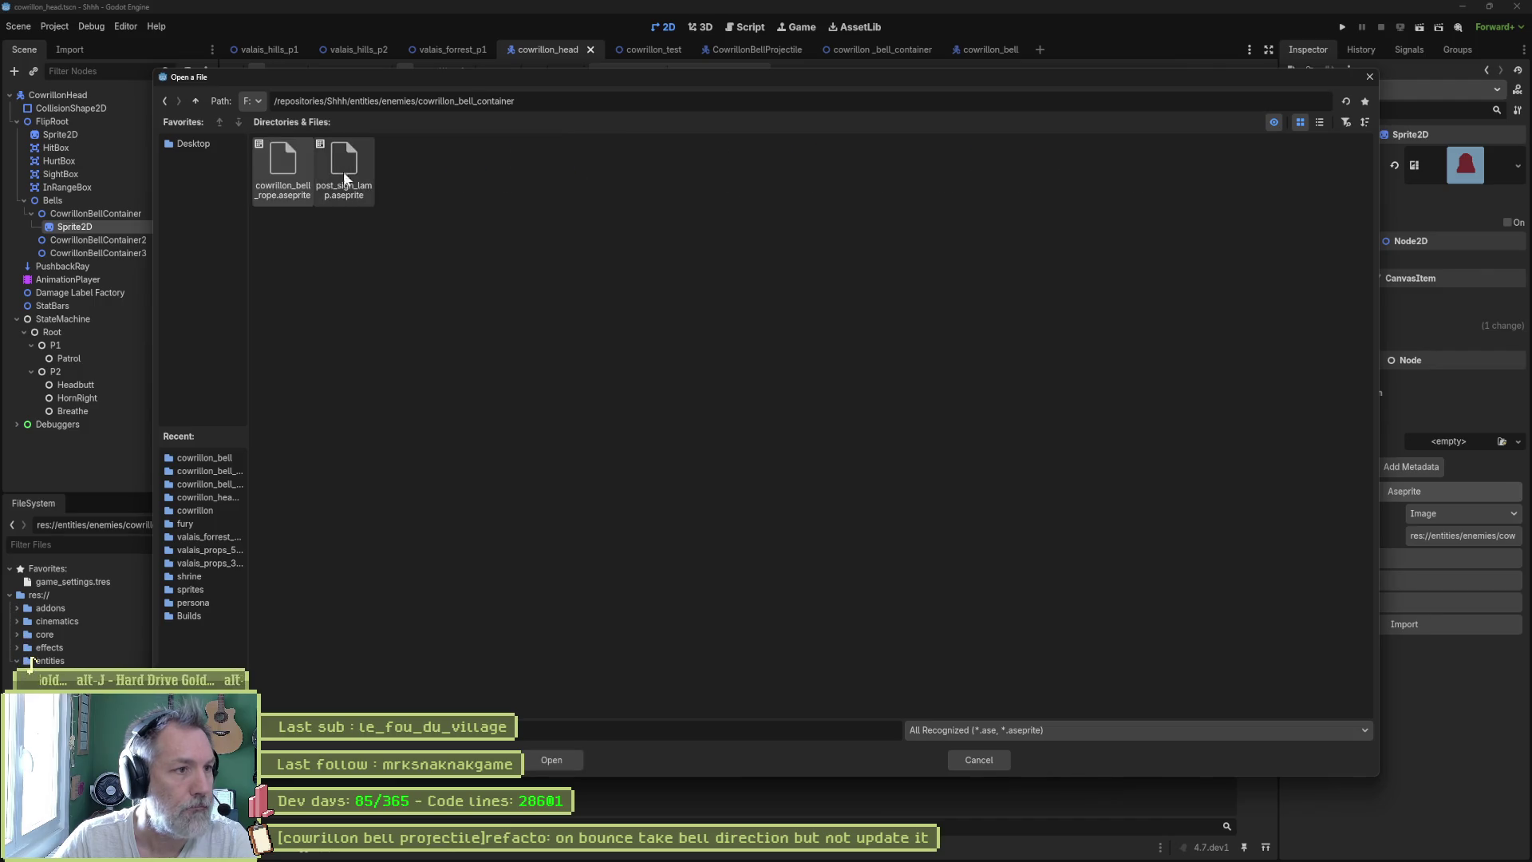
# - Load cowrillon_bell_rope.aseprite into the sprite and import only its bell_01 layer
pyautogui.doubleClick(301, 164)
pyautogui.click(1408, 669)
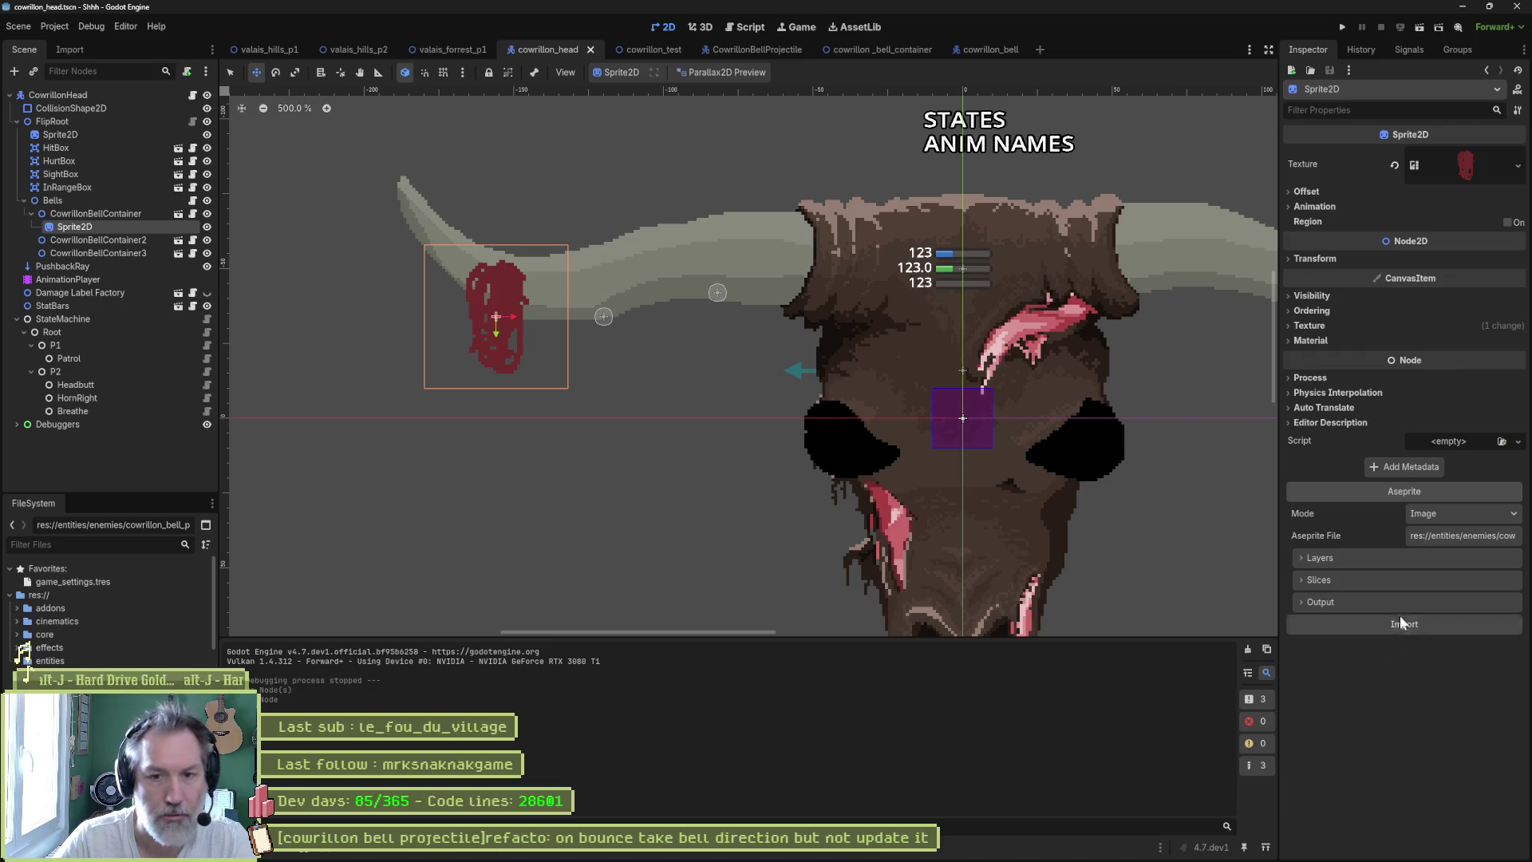
pyautogui.click(1366, 556)
pyautogui.click(1482, 581)
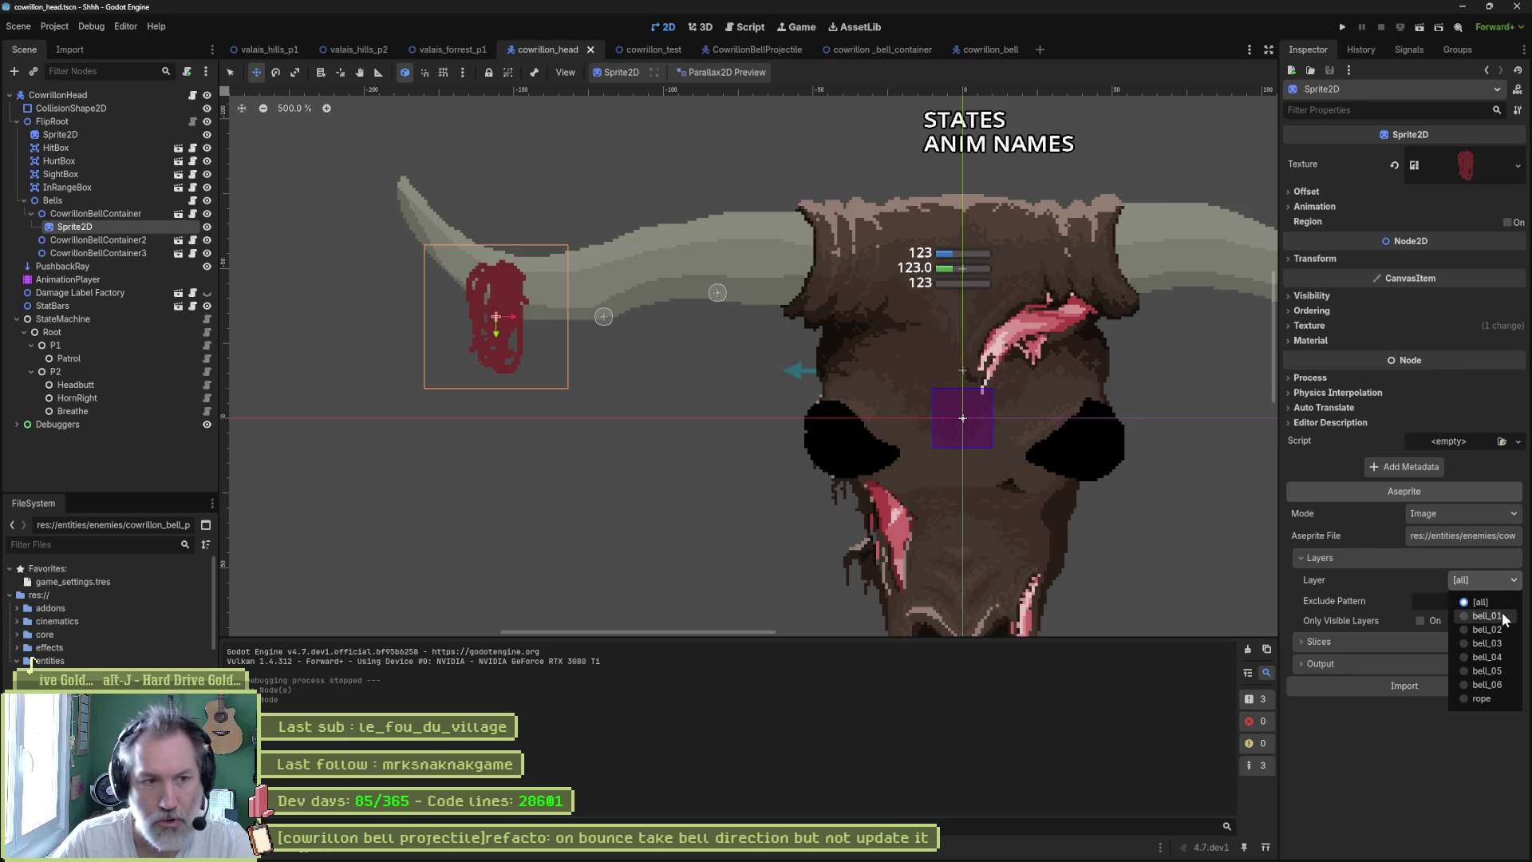
pyautogui.click(1486, 616)
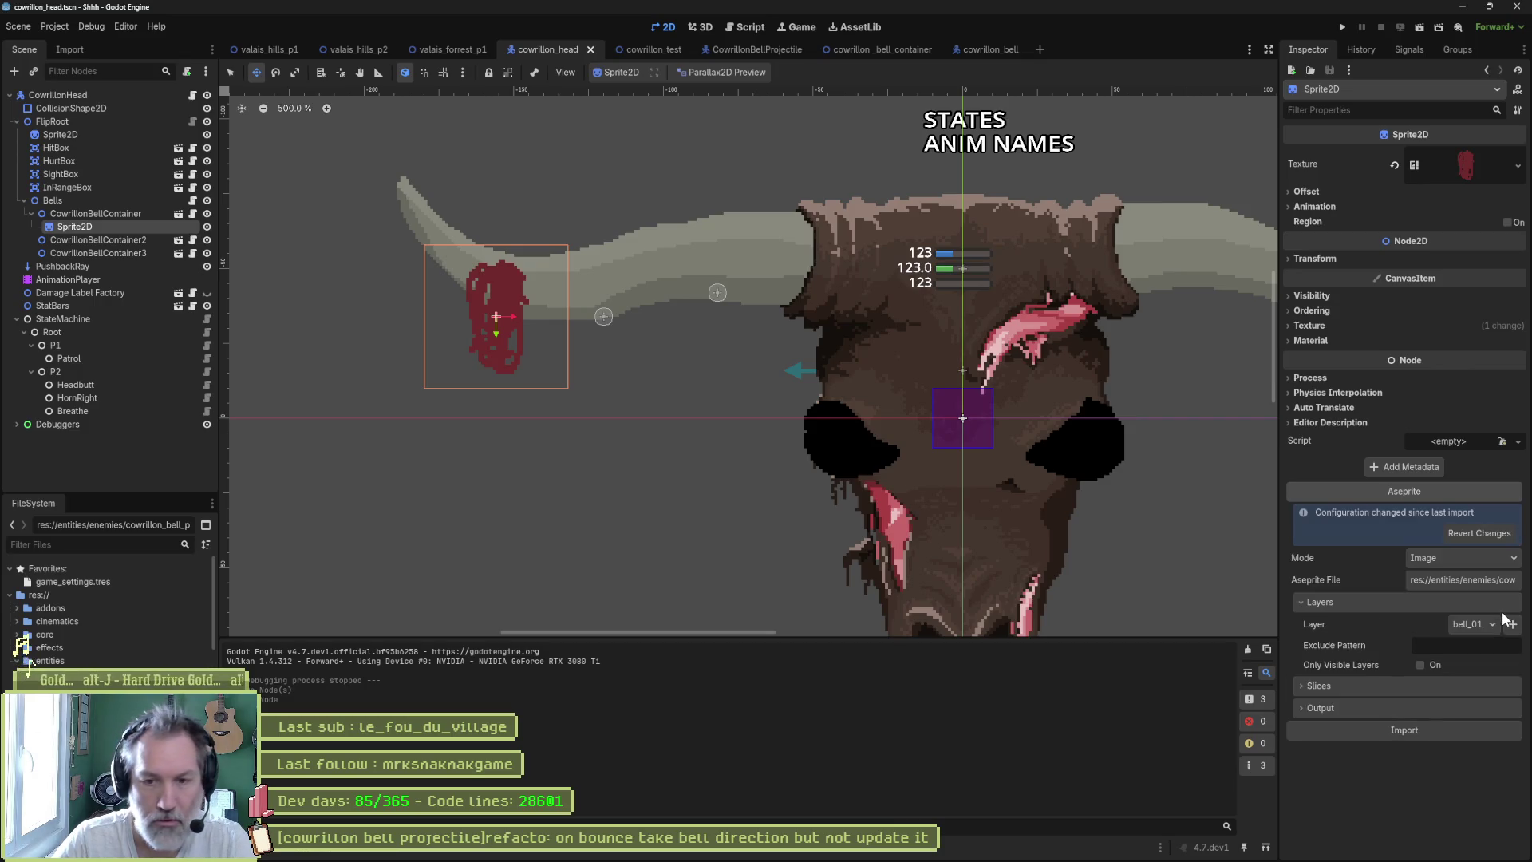
pyautogui.click(1433, 727)
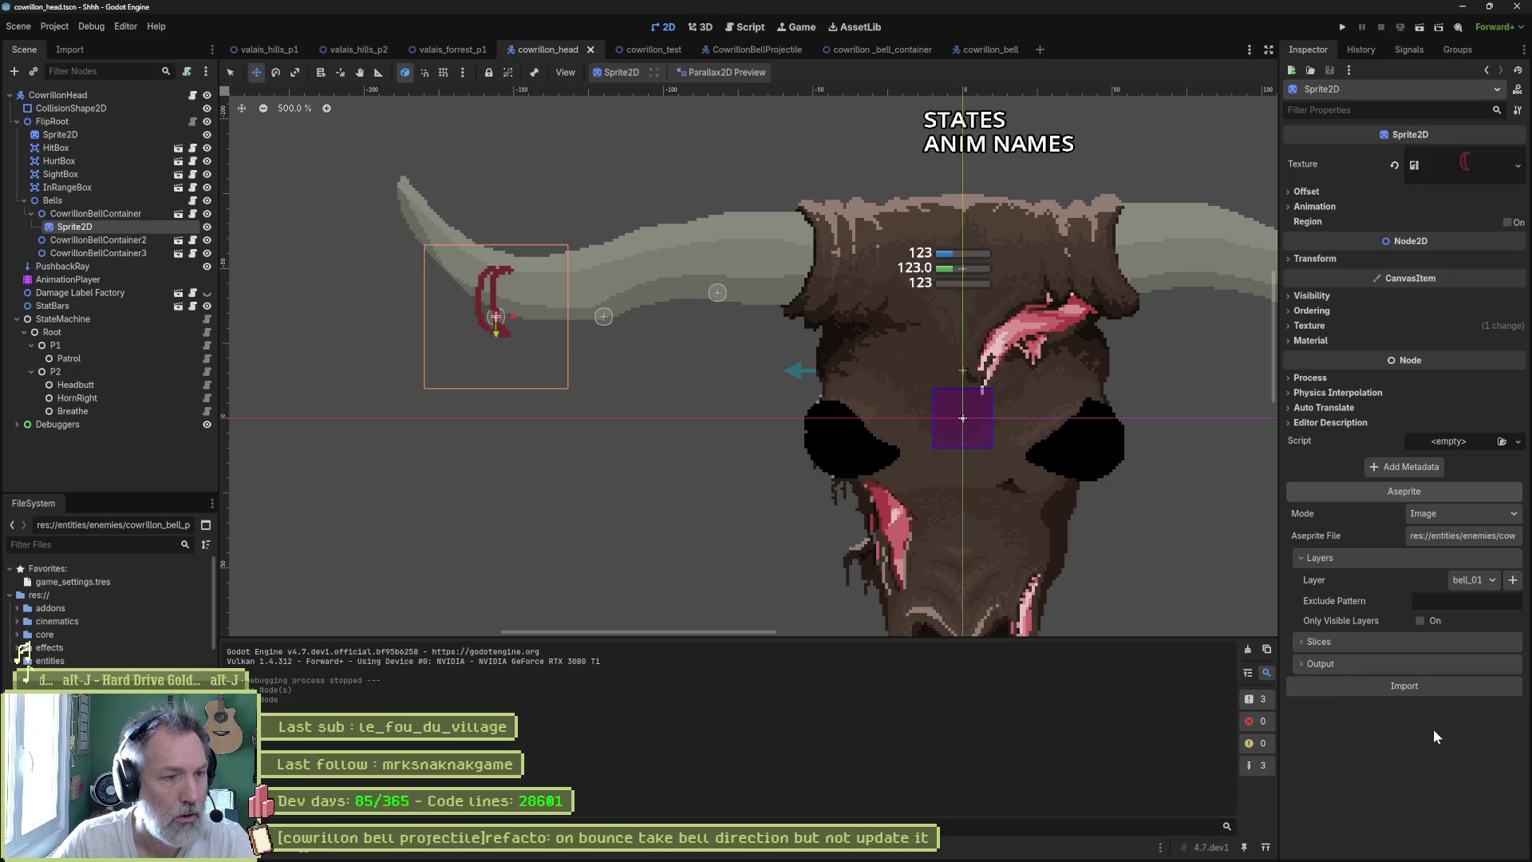
# - Move the bell sprite up onto the left horn and duplicate it
pyautogui.moveTo(548, 333); pyautogui.dragTo(537, 310)
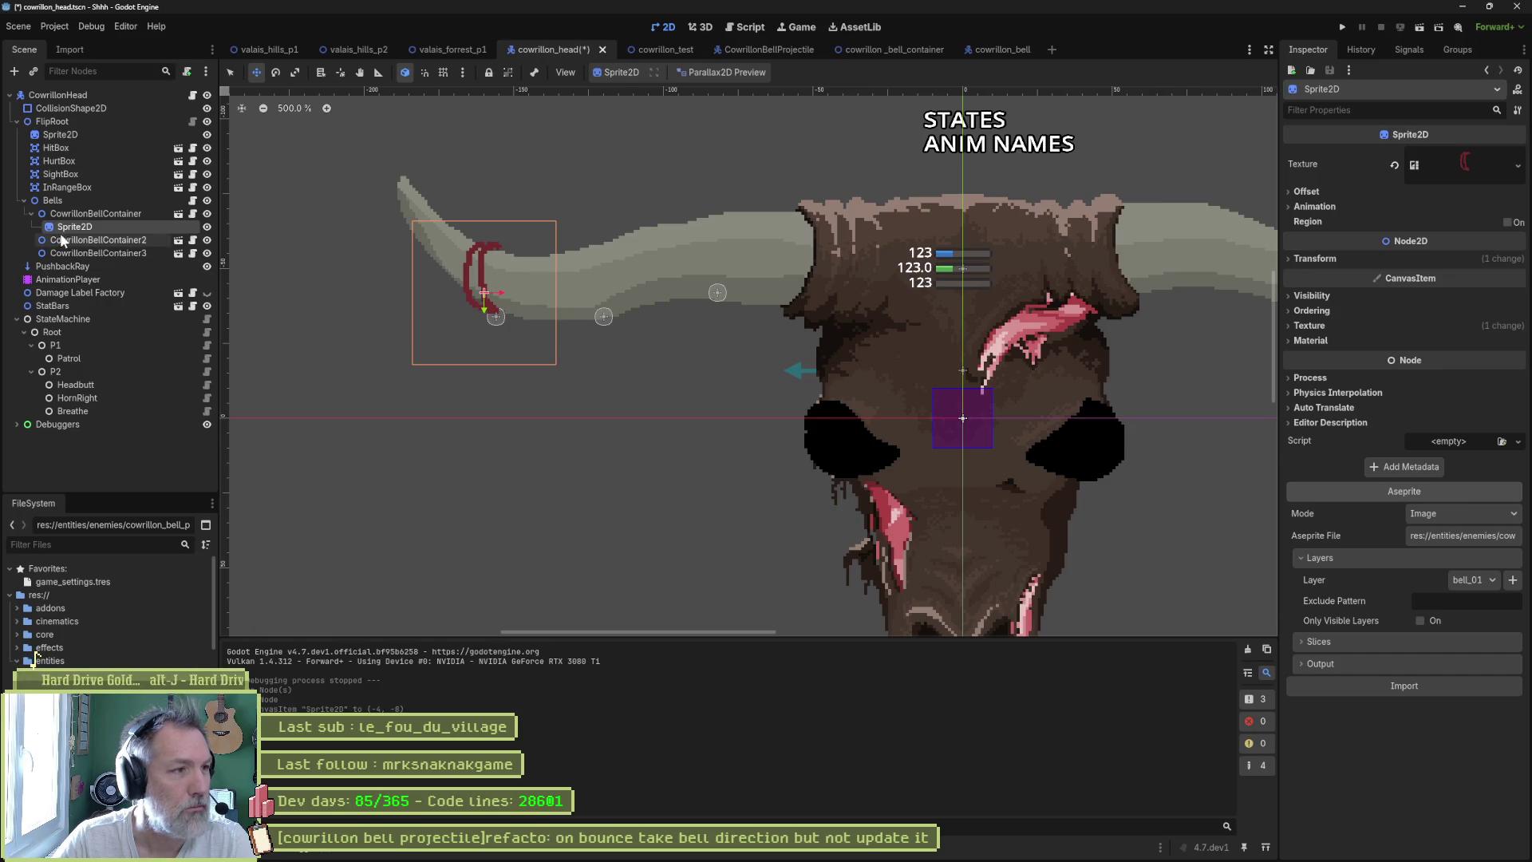
pyautogui.click(101, 212)
pyautogui.click(102, 225)
pyautogui.hotkey('ctrl', 'd')
# - Put the copied sprite under CowrillonBellContainer2 with bell_02 art and position it on the horn
pyautogui.moveTo(99, 241); pyautogui.dragTo(88, 279)
pyautogui.hotkey('ctrl', 'd')
pyautogui.click(85, 253)
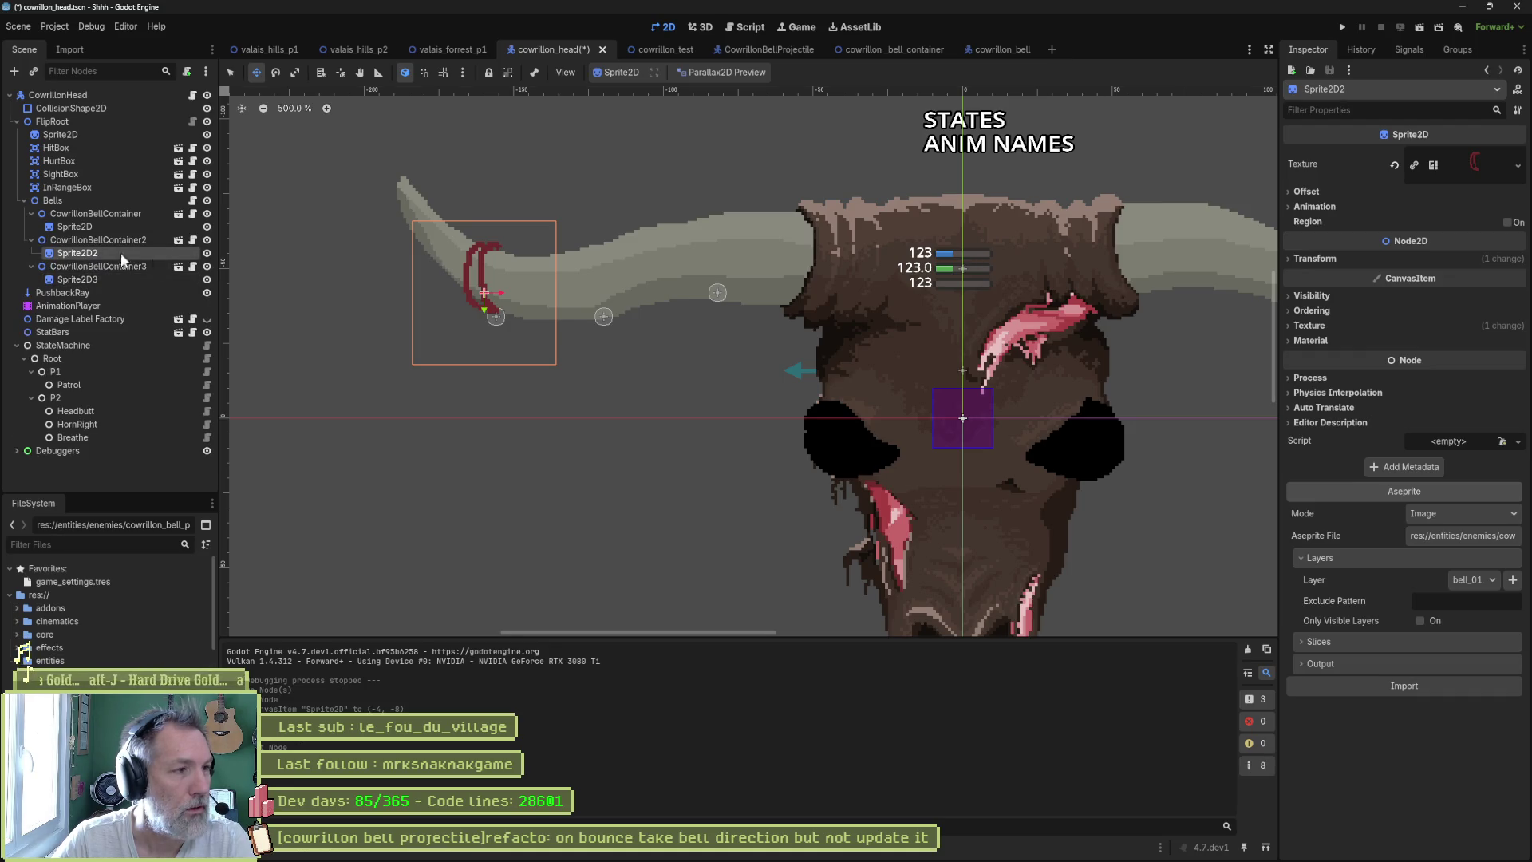
pyautogui.click(1475, 583)
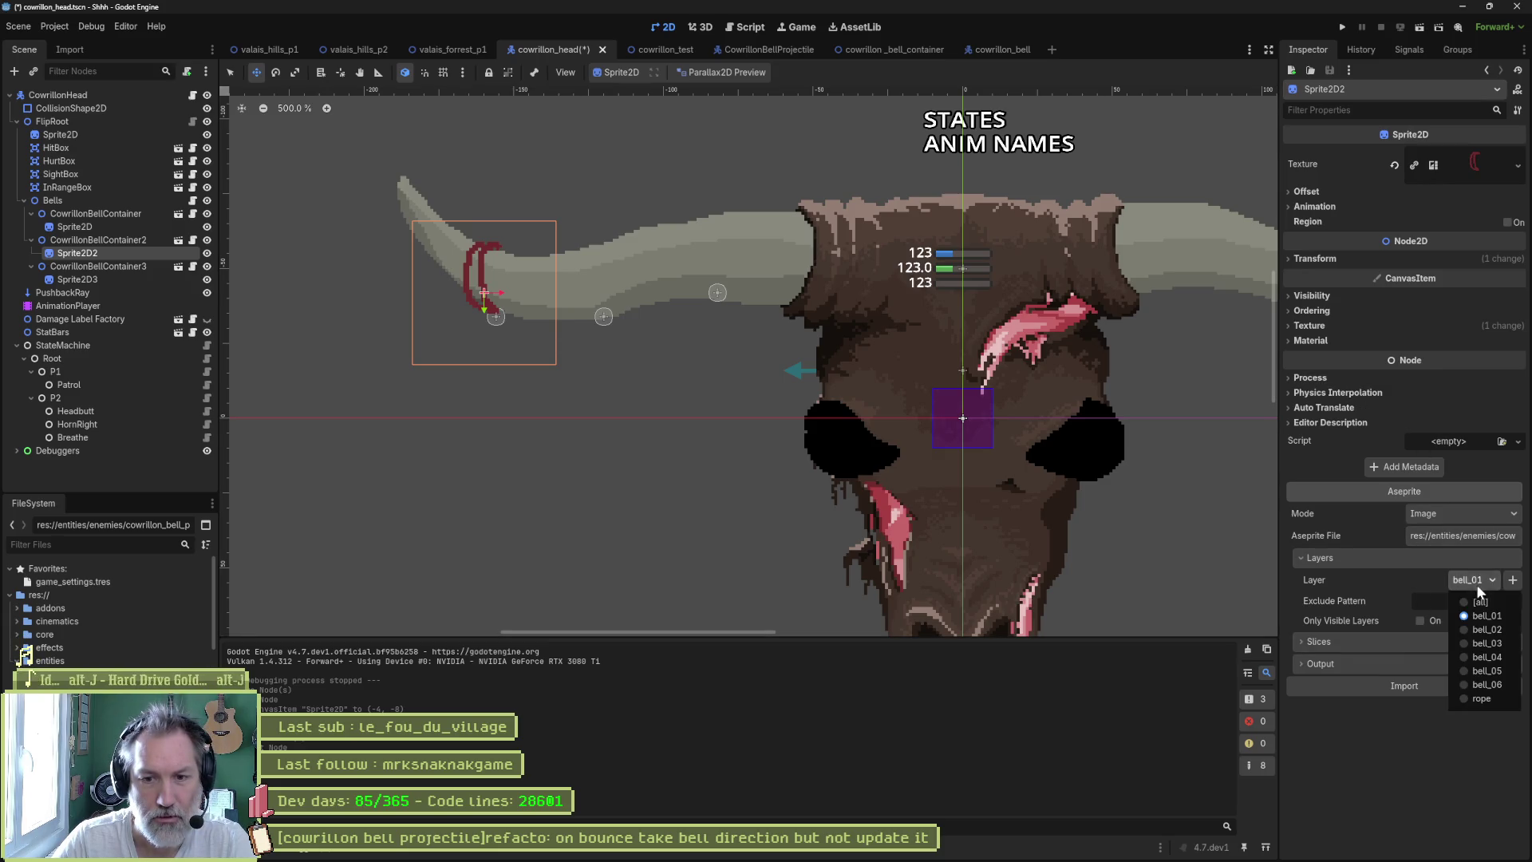
pyautogui.click(1468, 630)
pyautogui.click(1442, 727)
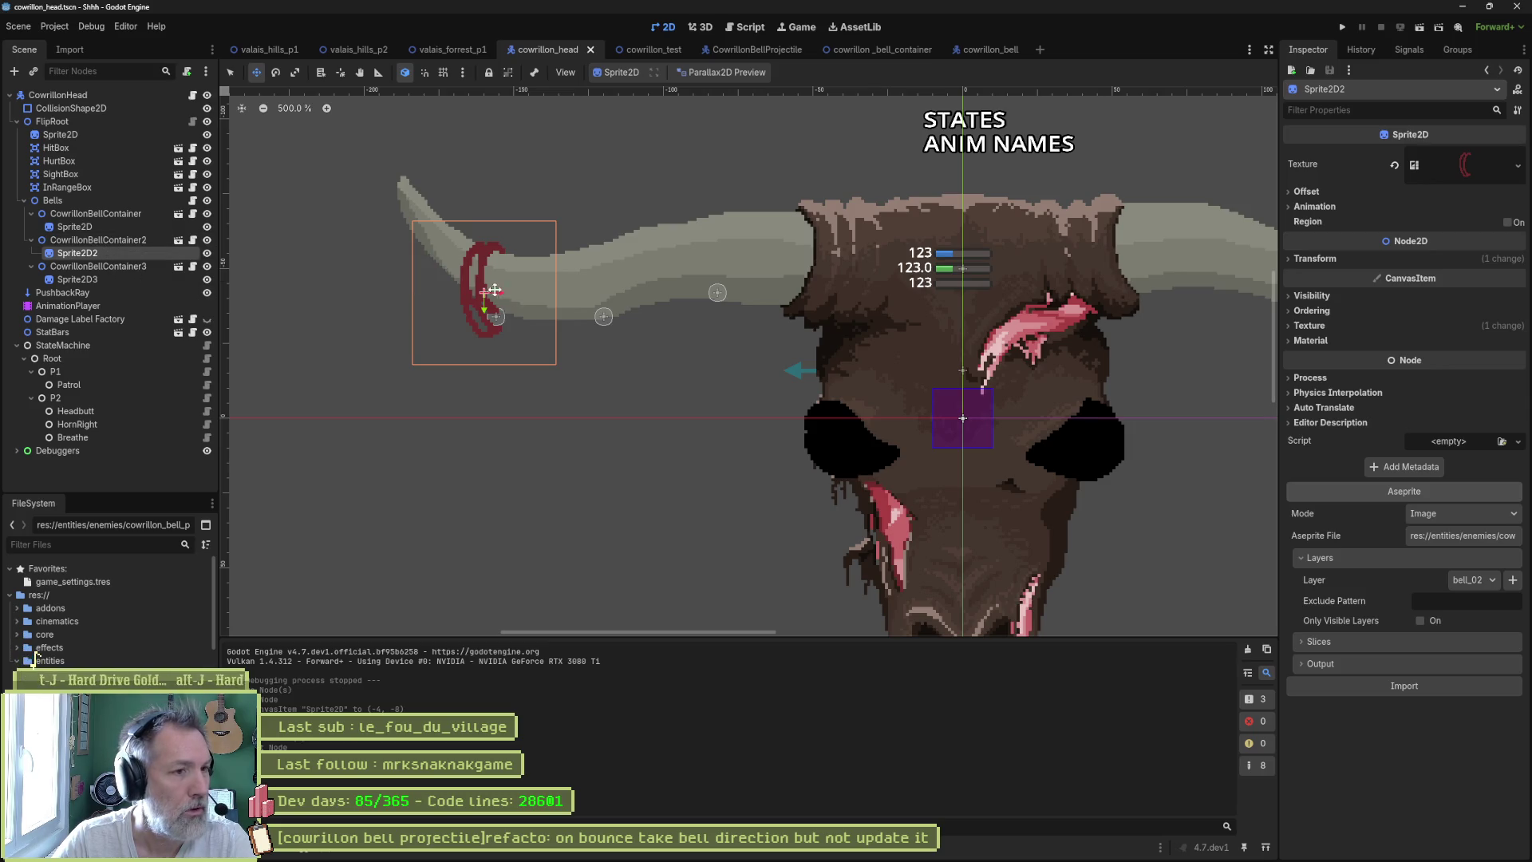
pyautogui.moveTo(503, 285); pyautogui.dragTo(629, 284)
pyautogui.moveTo(622, 266); pyautogui.dragTo(625, 293)
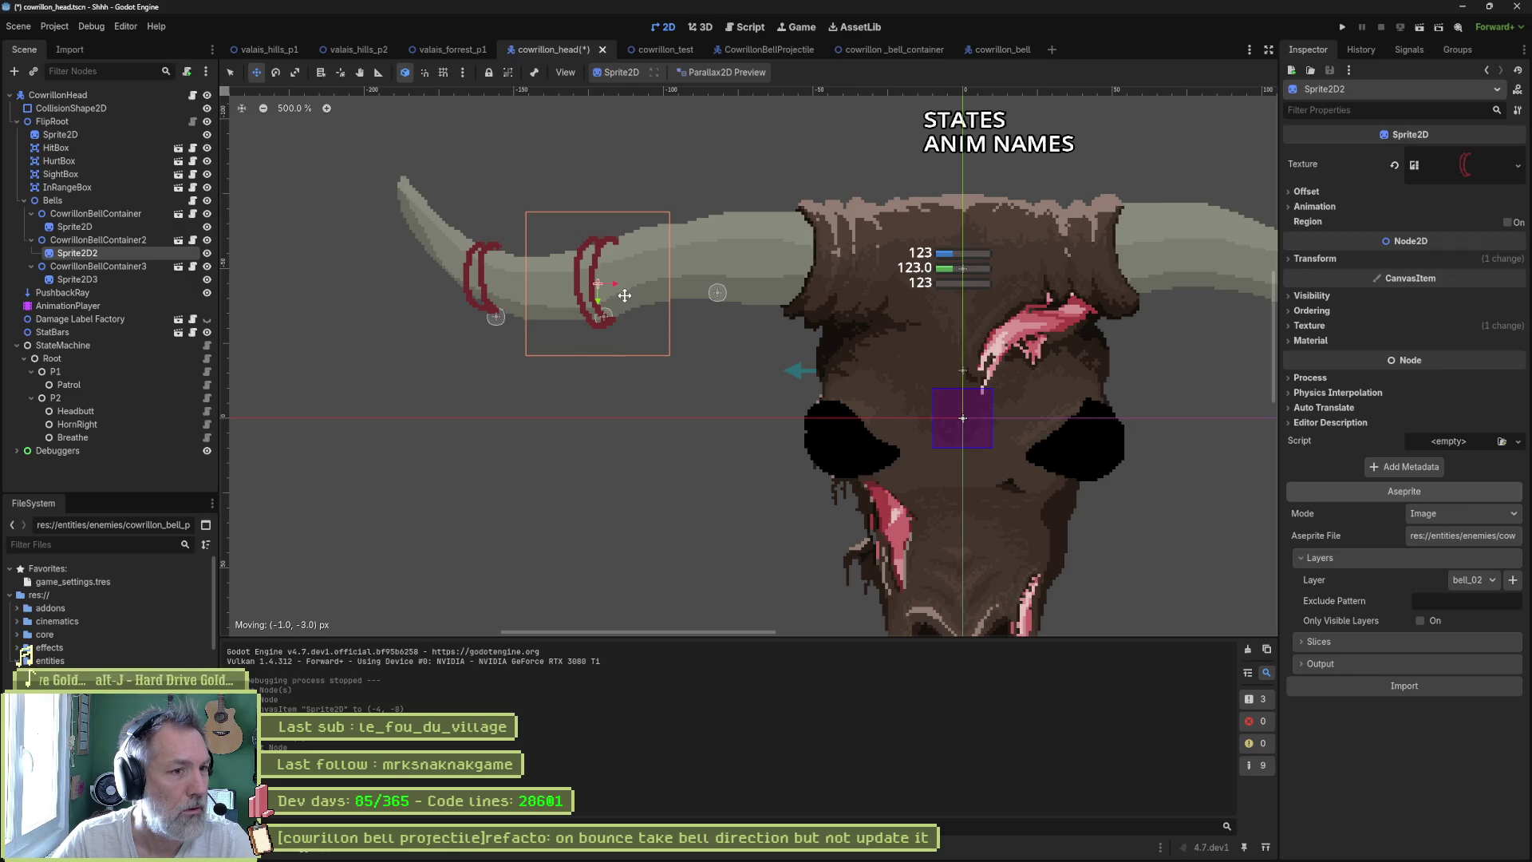
# - Give the third container's sprite bell_03 art and place it near the horn's base
pyautogui.click(77, 279)
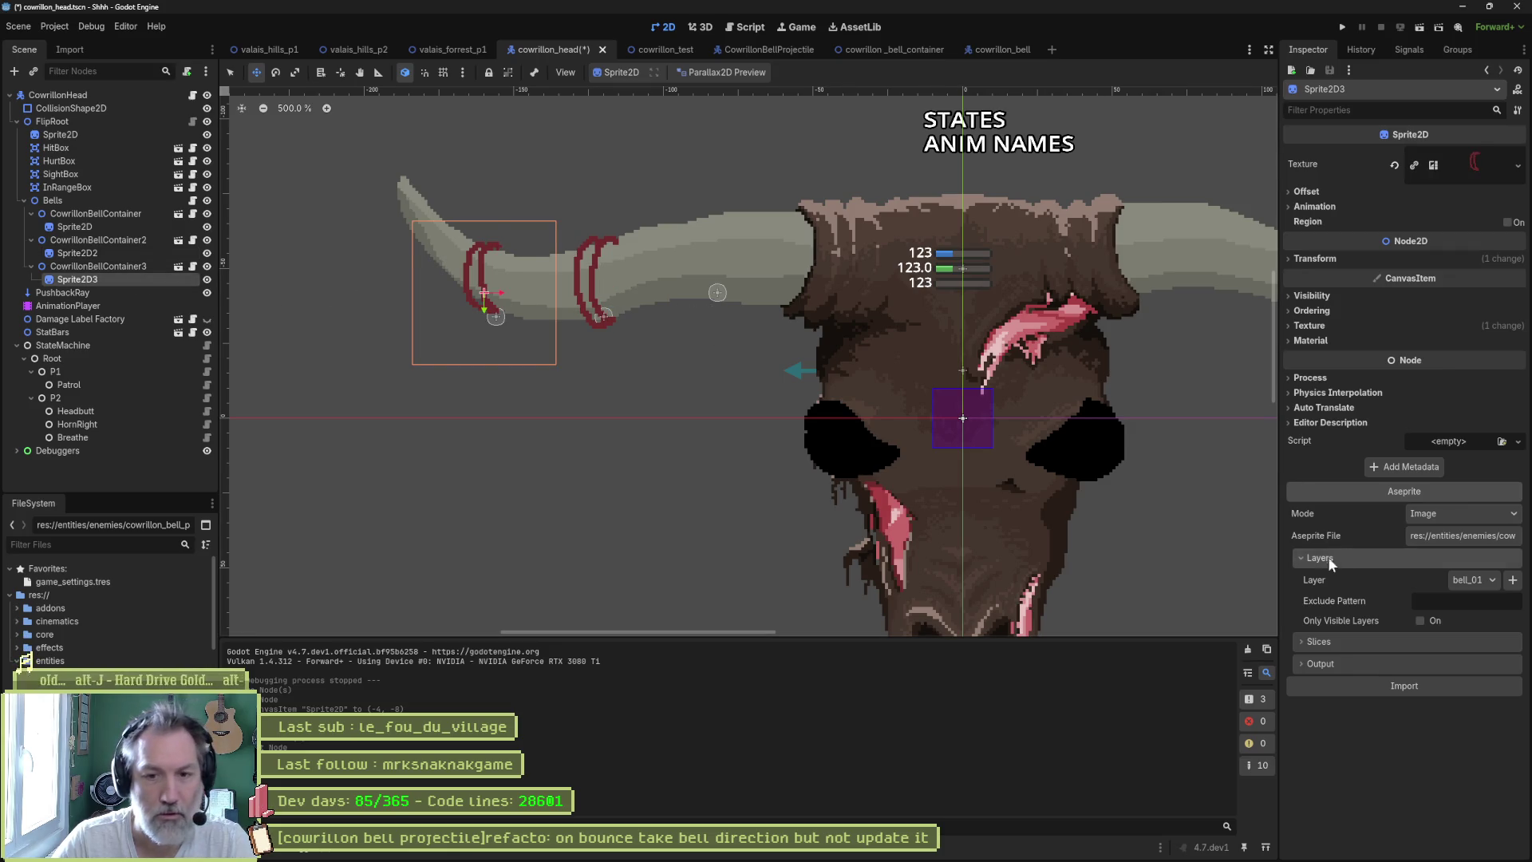
pyautogui.click(1459, 582)
pyautogui.click(1480, 643)
pyautogui.click(1440, 724)
pyautogui.moveTo(539, 316)
pyautogui.mouseDown()
pyautogui.moveTo(619, 327)
pyautogui.moveTo(726, 272)
pyautogui.moveTo(744, 284)
pyautogui.mouseUp()
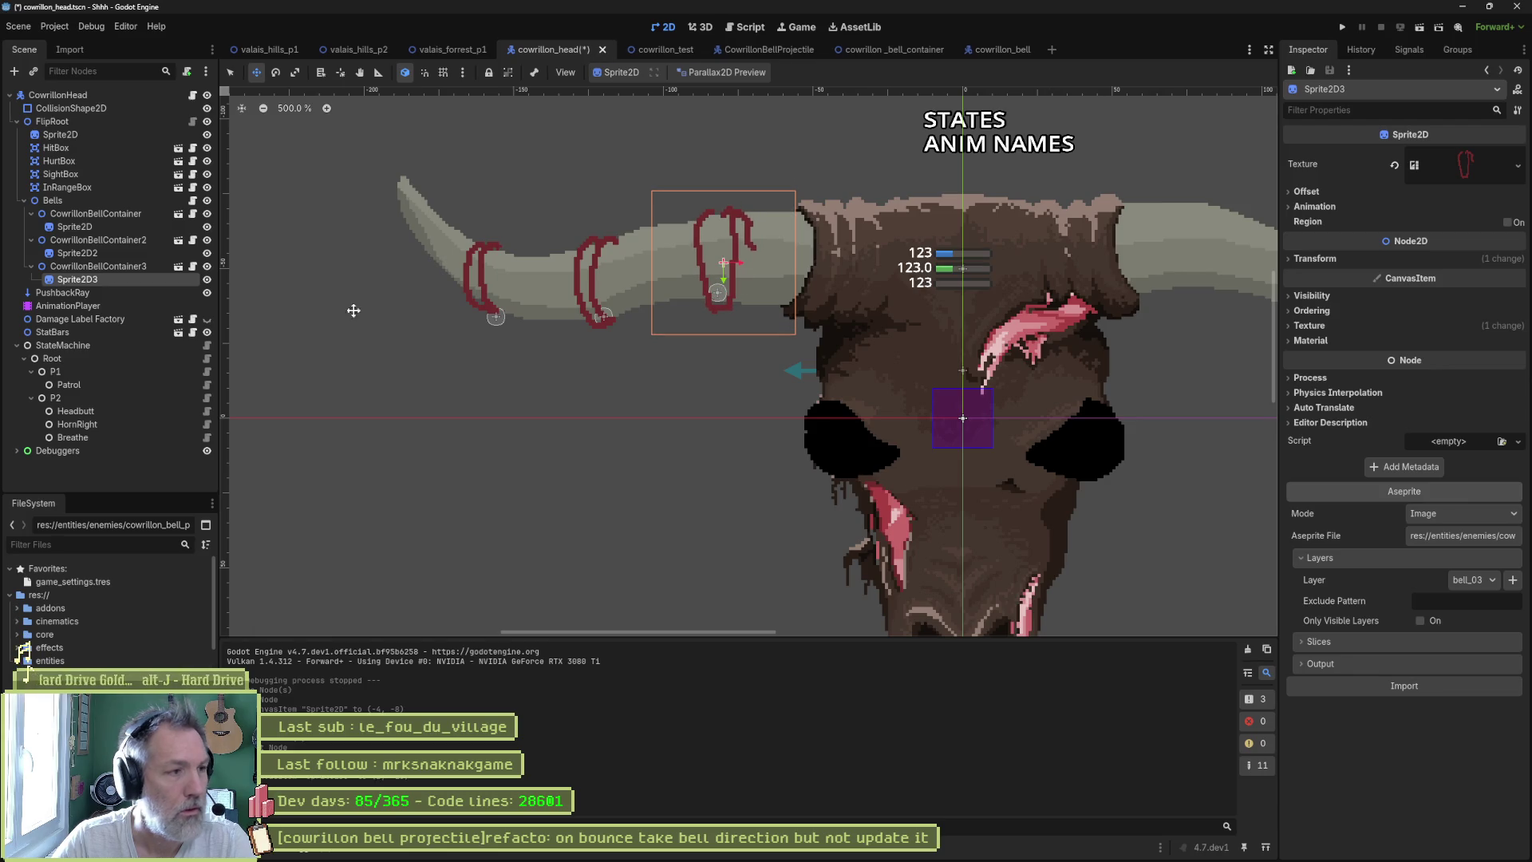
pyautogui.click(96, 265)
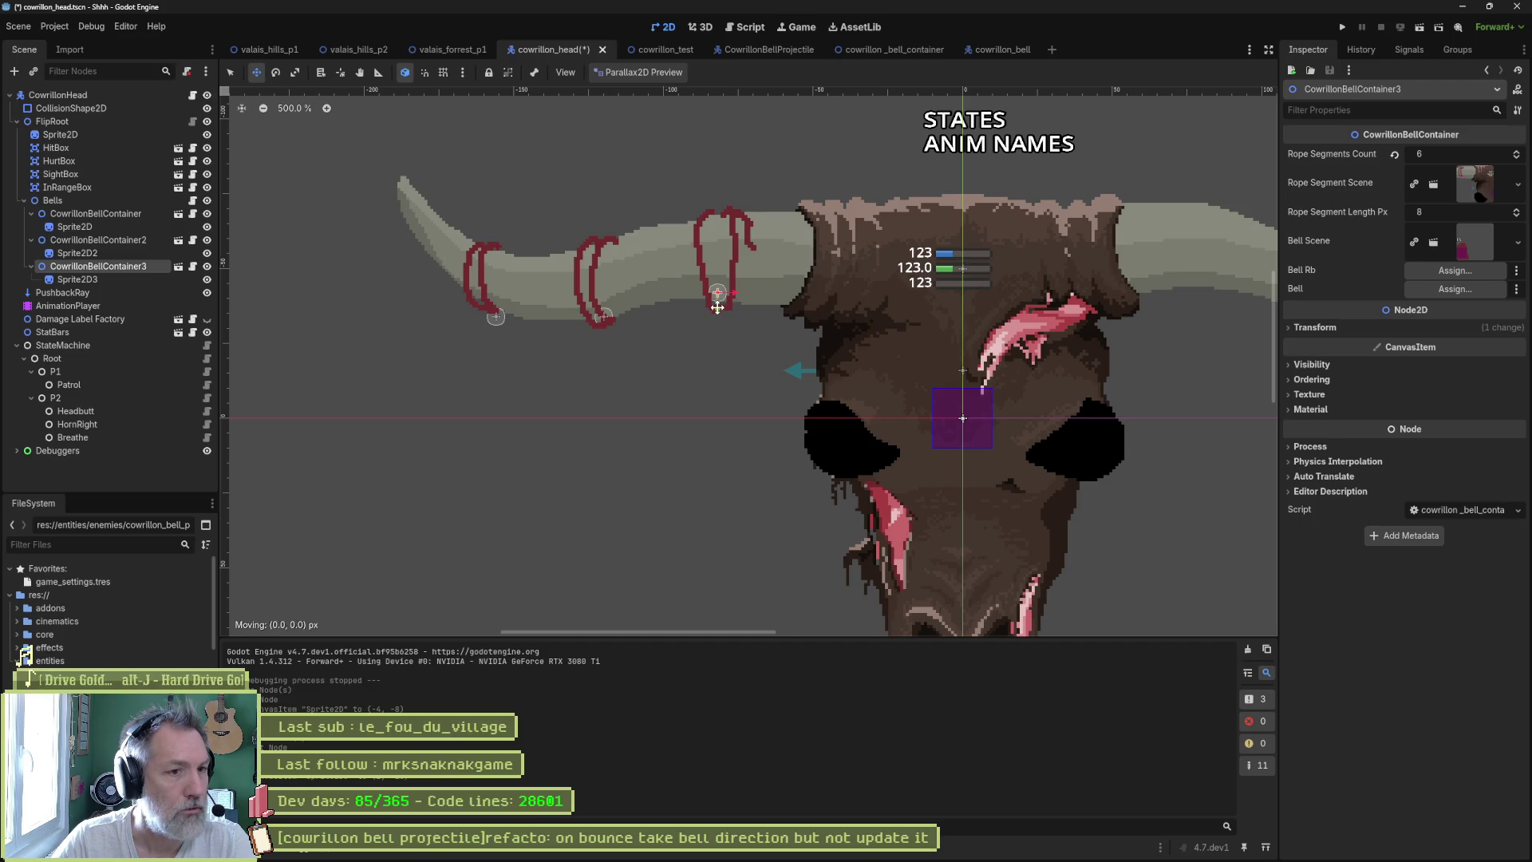
pyautogui.click(81, 279)
pyautogui.moveTo(724, 284); pyautogui.dragTo(725, 277)
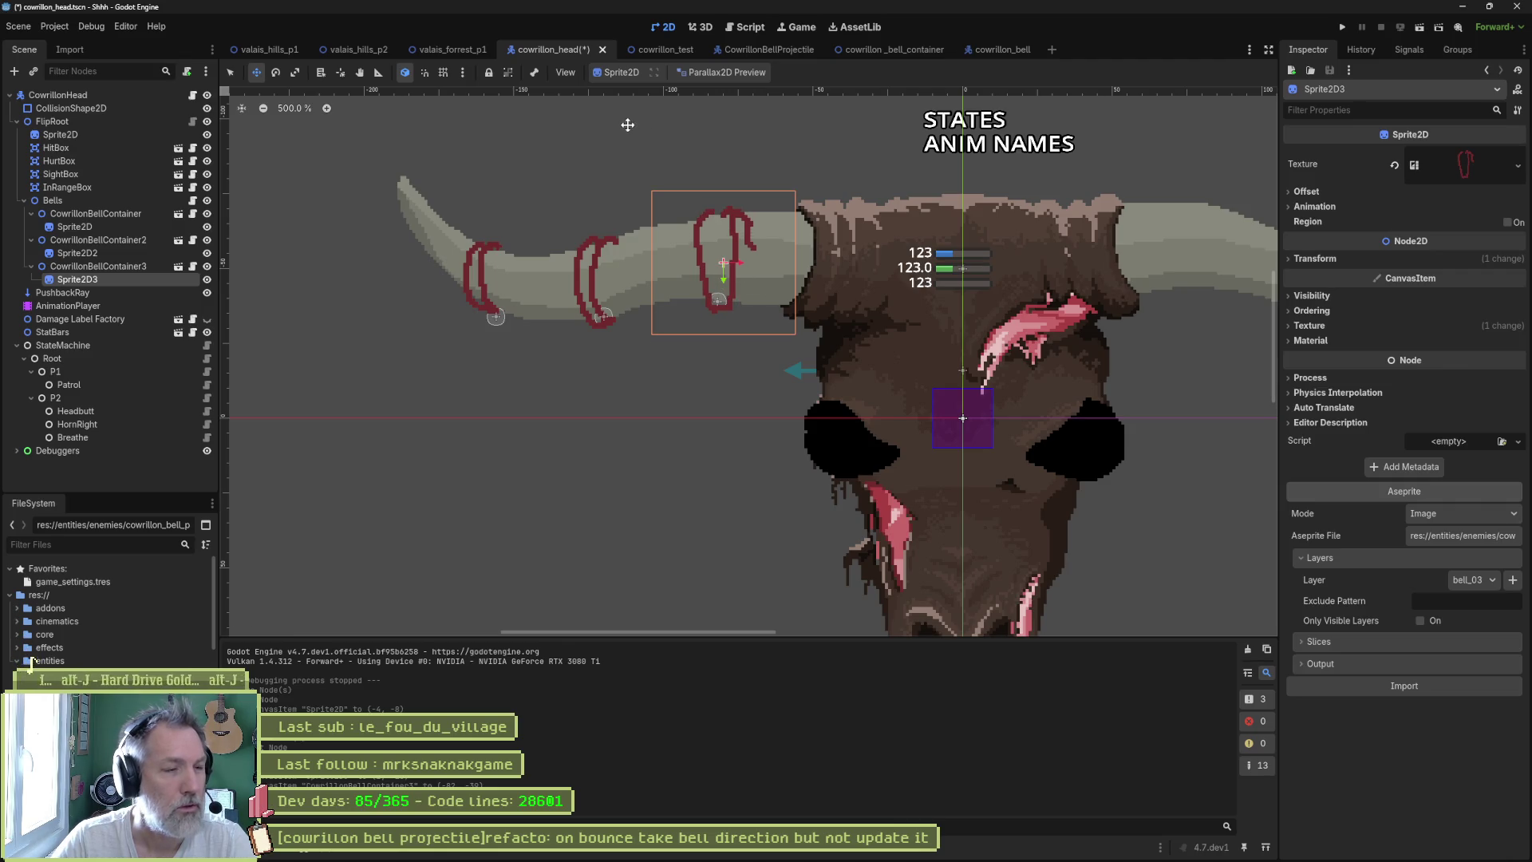
# - Raise the second bell sprite slightly and save cowrillon_head
pyautogui.click(114, 241)
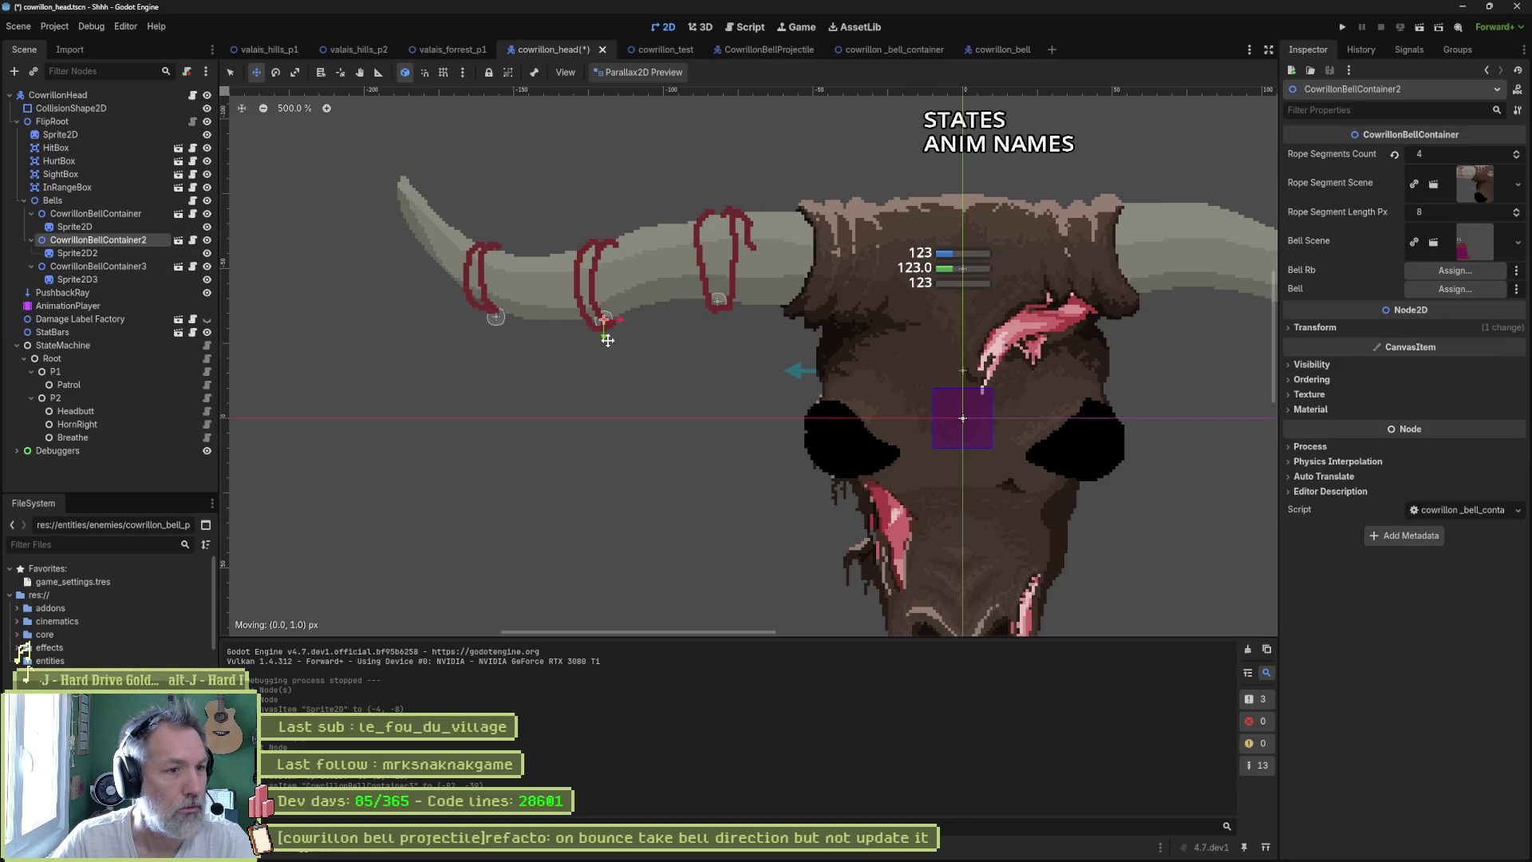
pyautogui.click(134, 254)
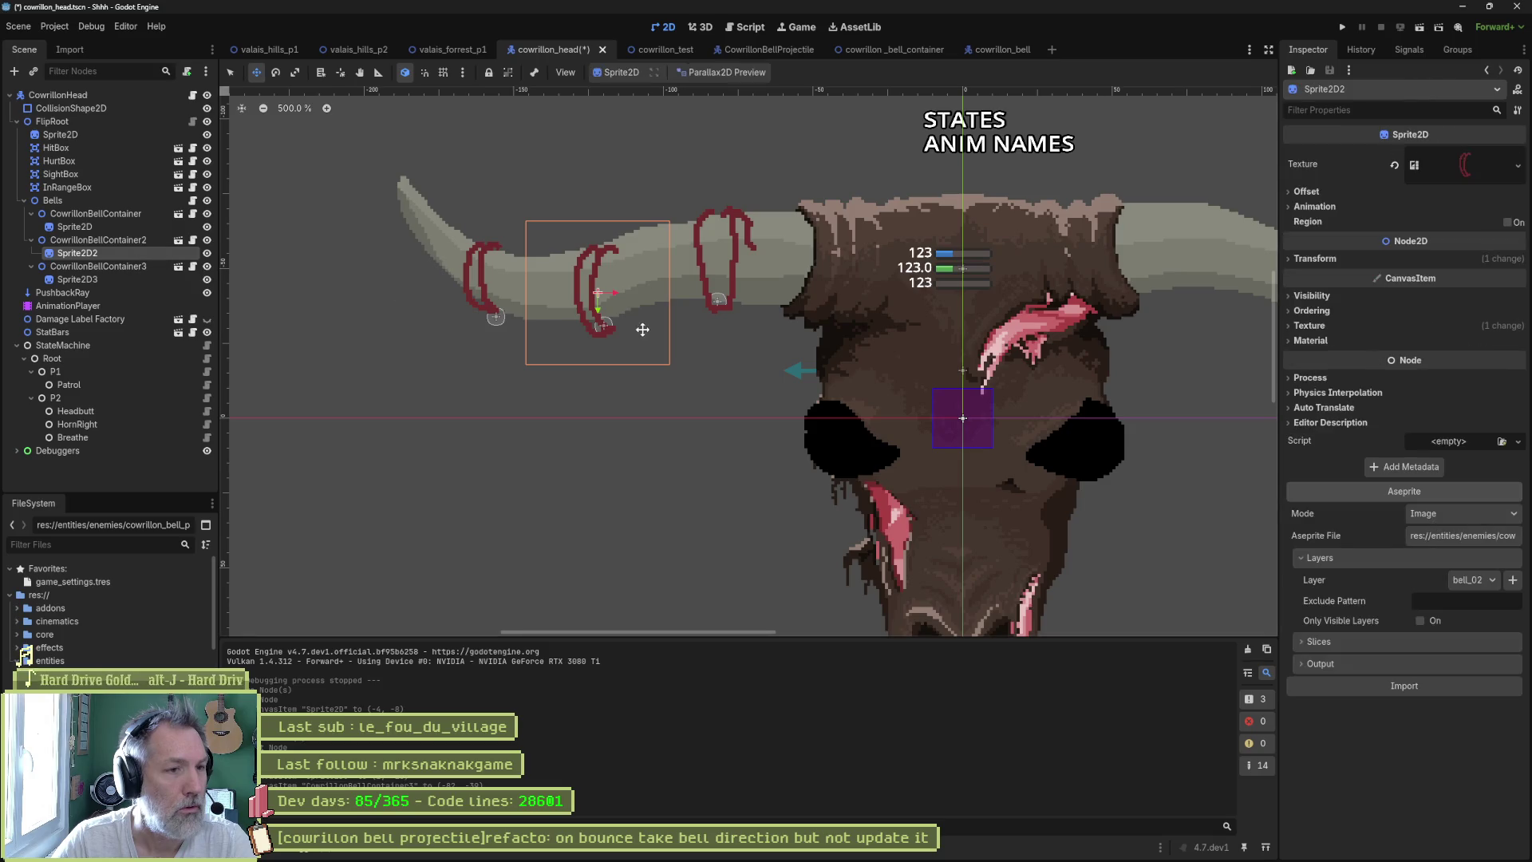
pyautogui.moveTo(597, 309); pyautogui.dragTo(599, 300)
pyautogui.hotkey('ctrl', 's')
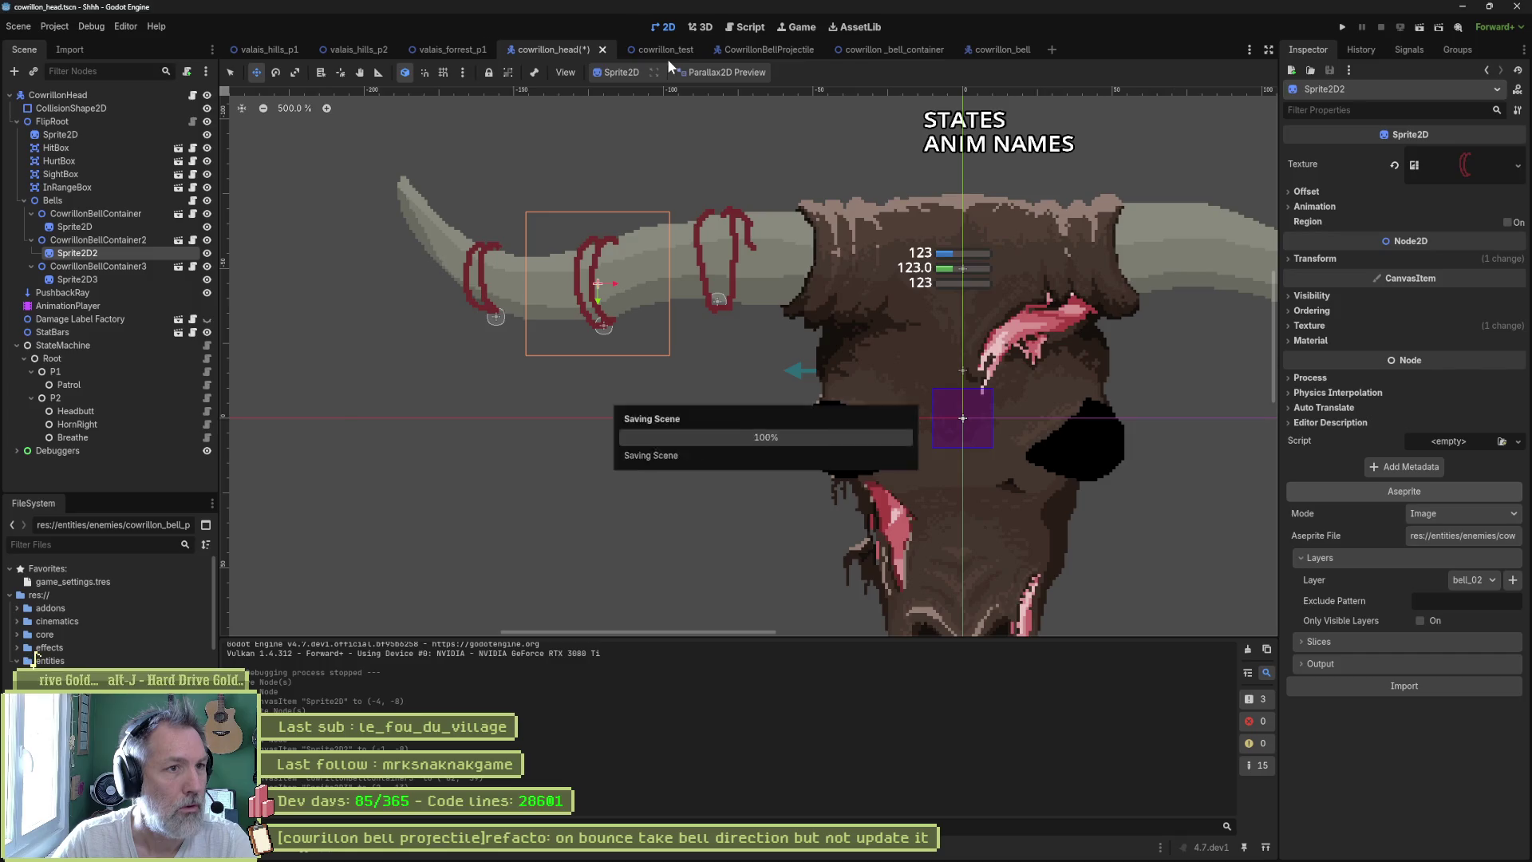
pyautogui.click(667, 59)
pyautogui.press('F6')
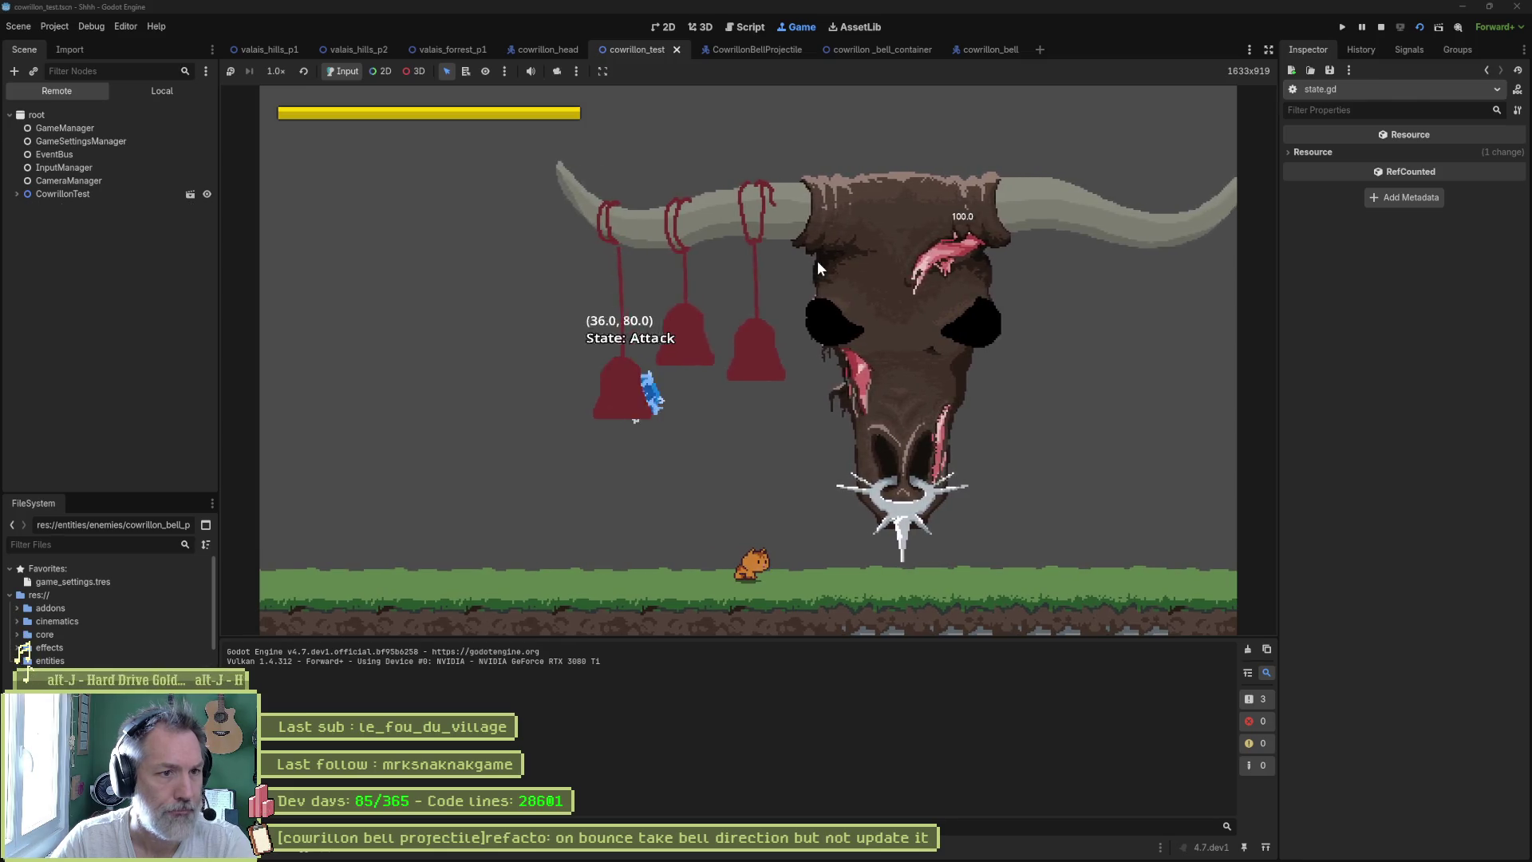
pyautogui.press('F8')
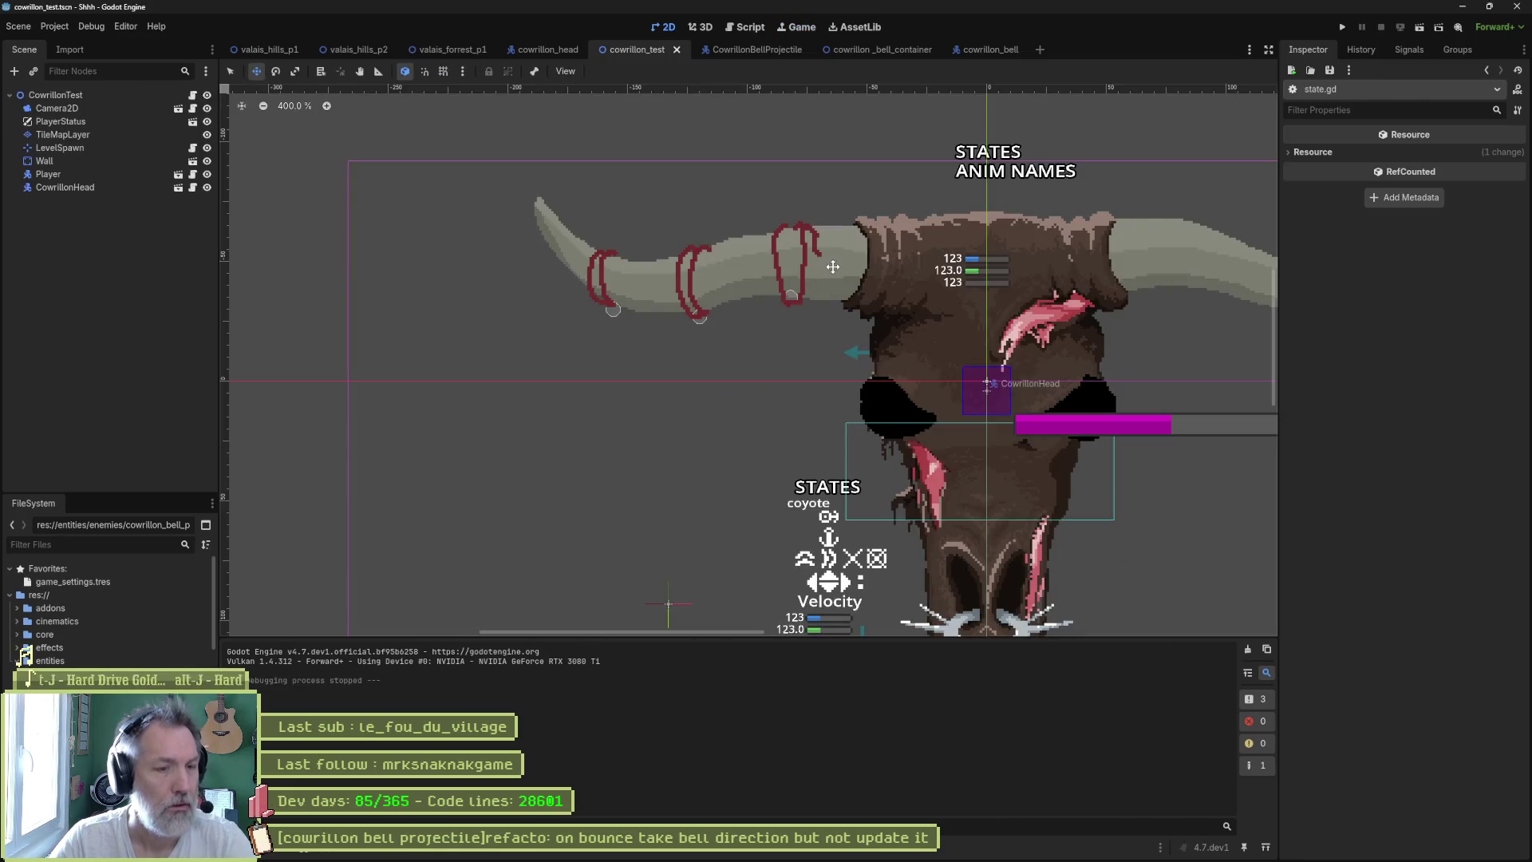
pyautogui.click(548, 51)
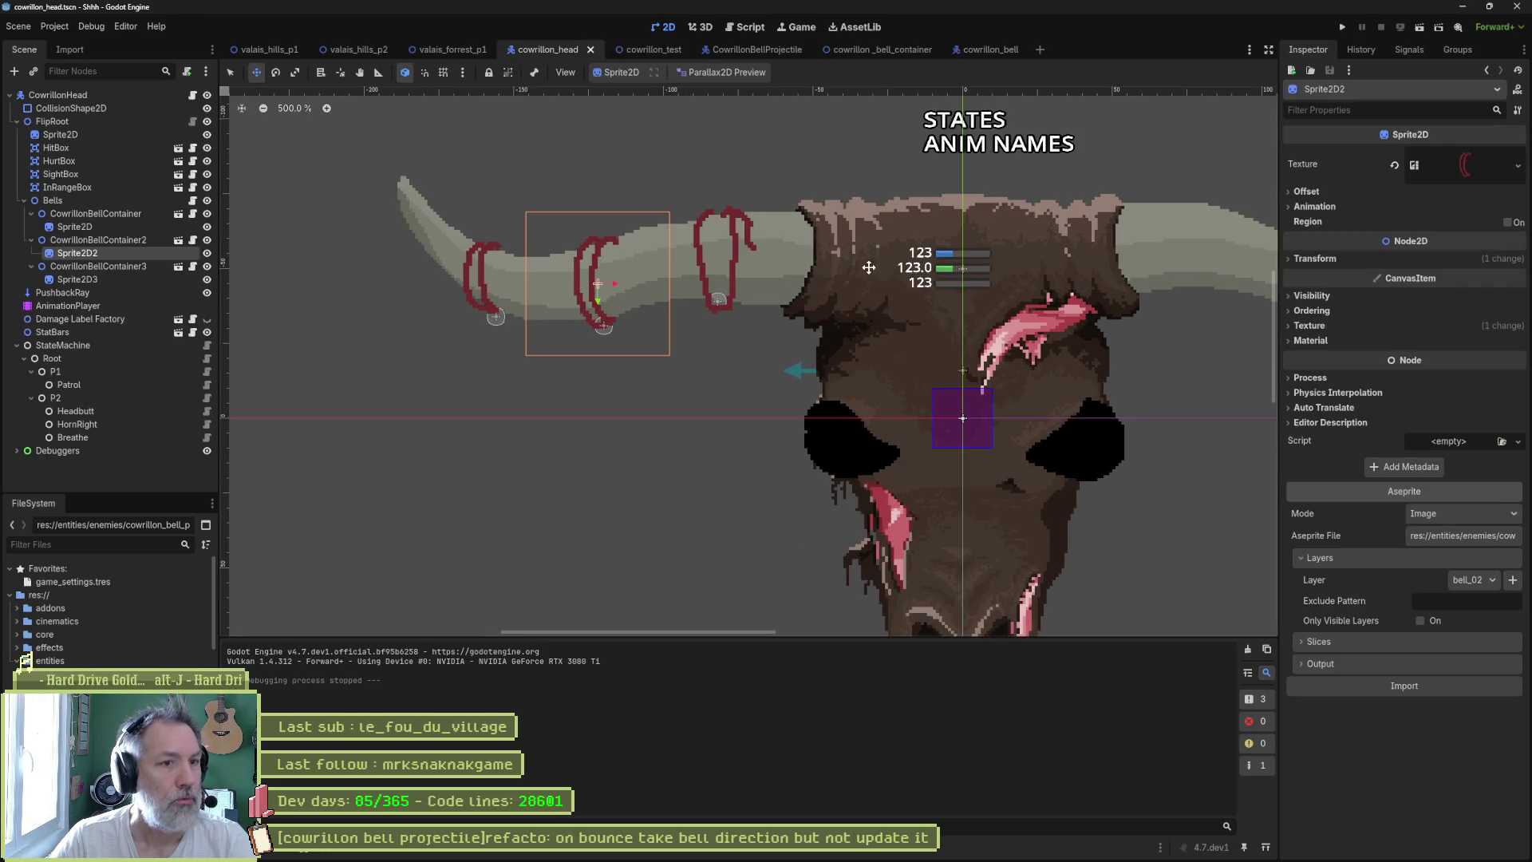
pyautogui.click(163, 267)
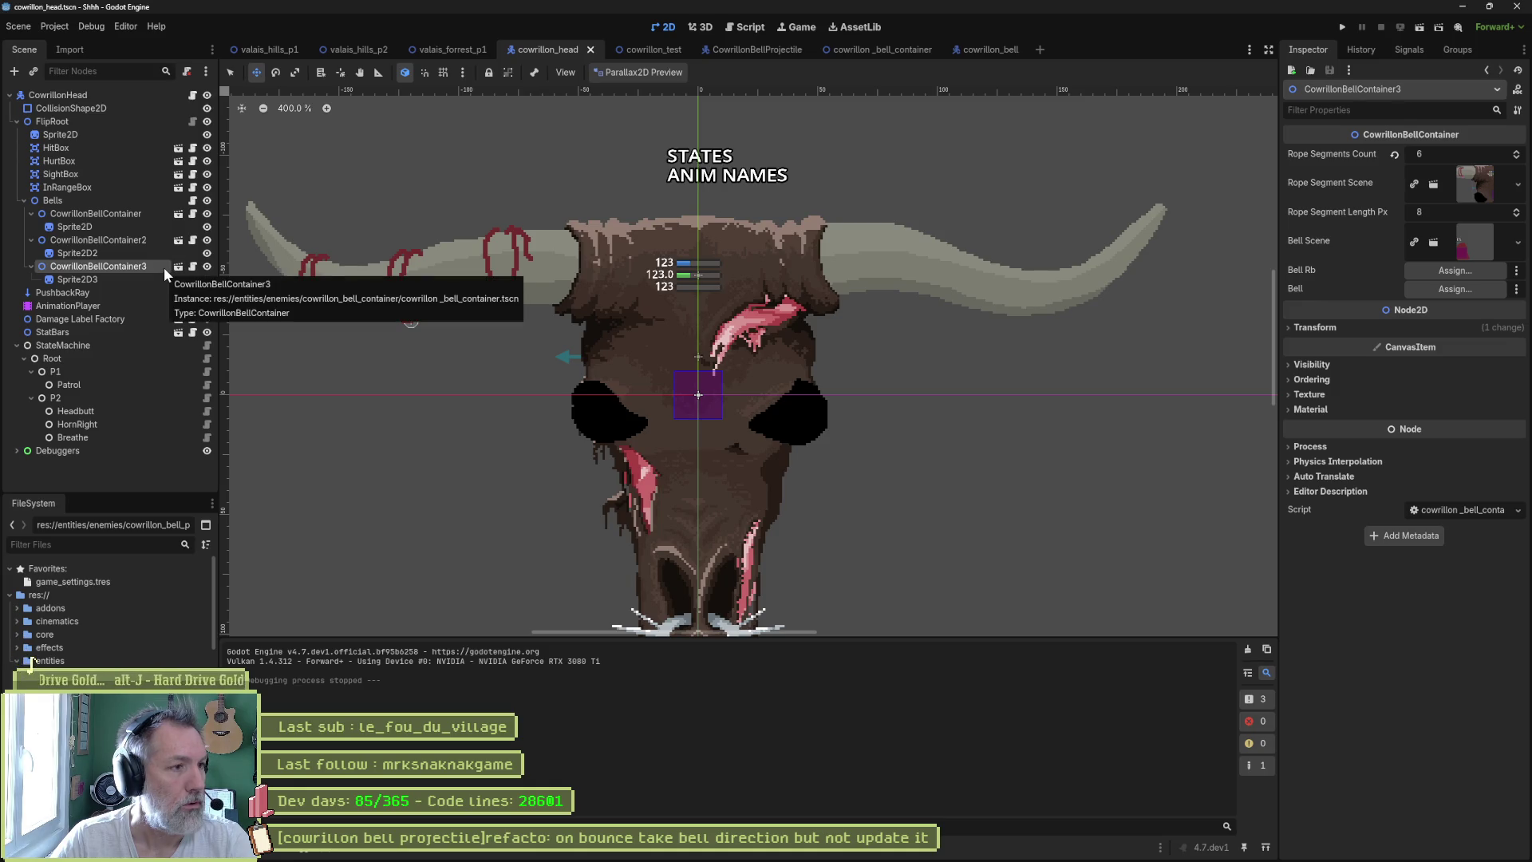
# - Duplicate the third bell container and set the fourth bell sprite to the bell_04 layer
pyautogui.hotkey('ctrl', 'd')
pyautogui.hotkey('ctrl', 'd')
pyautogui.hotkey('ctrl', 'd')
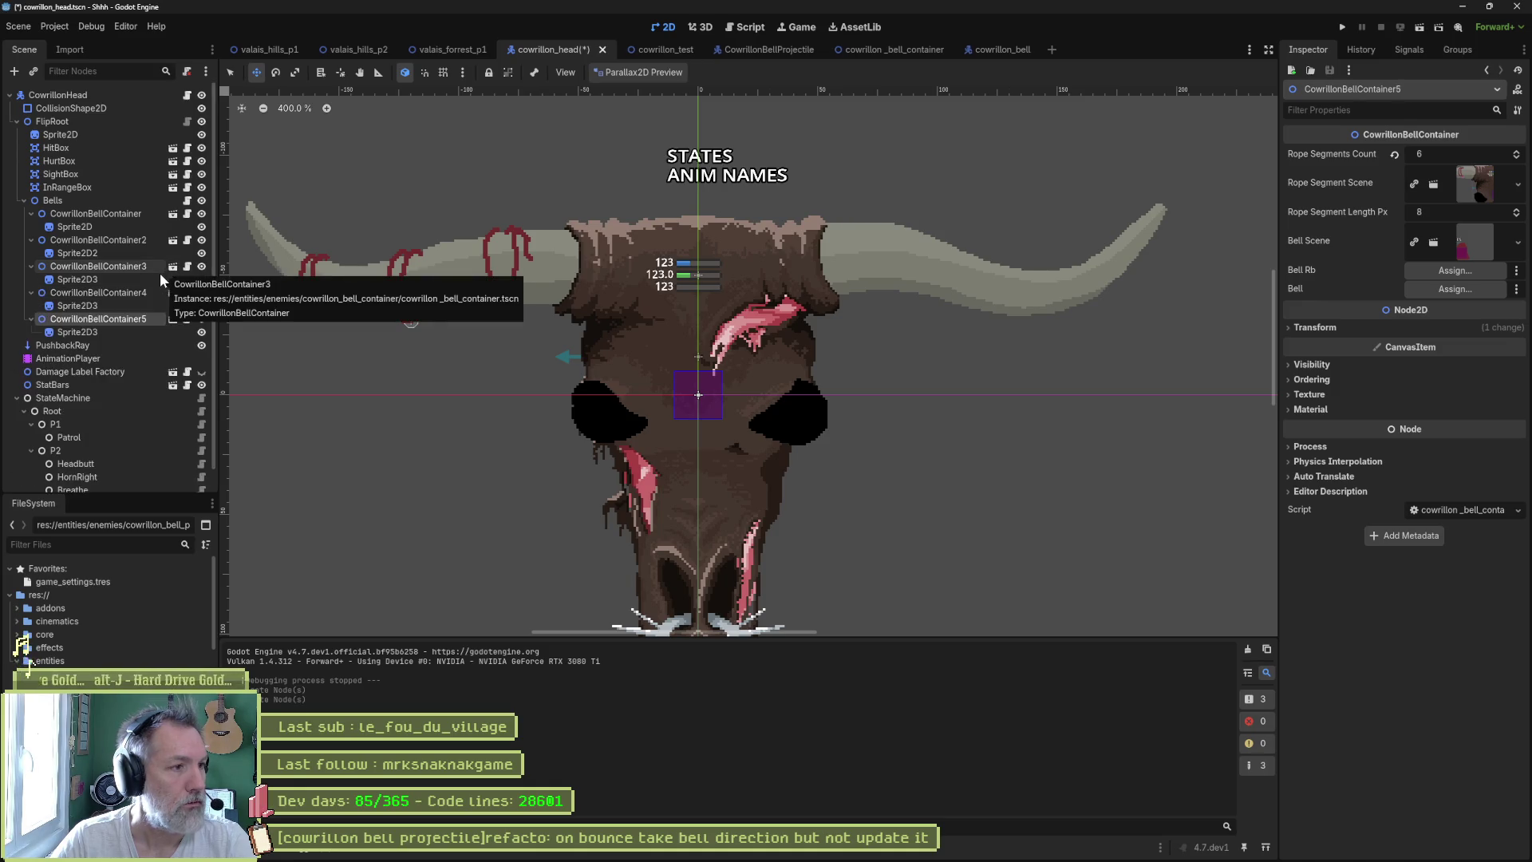
pyautogui.click(136, 303)
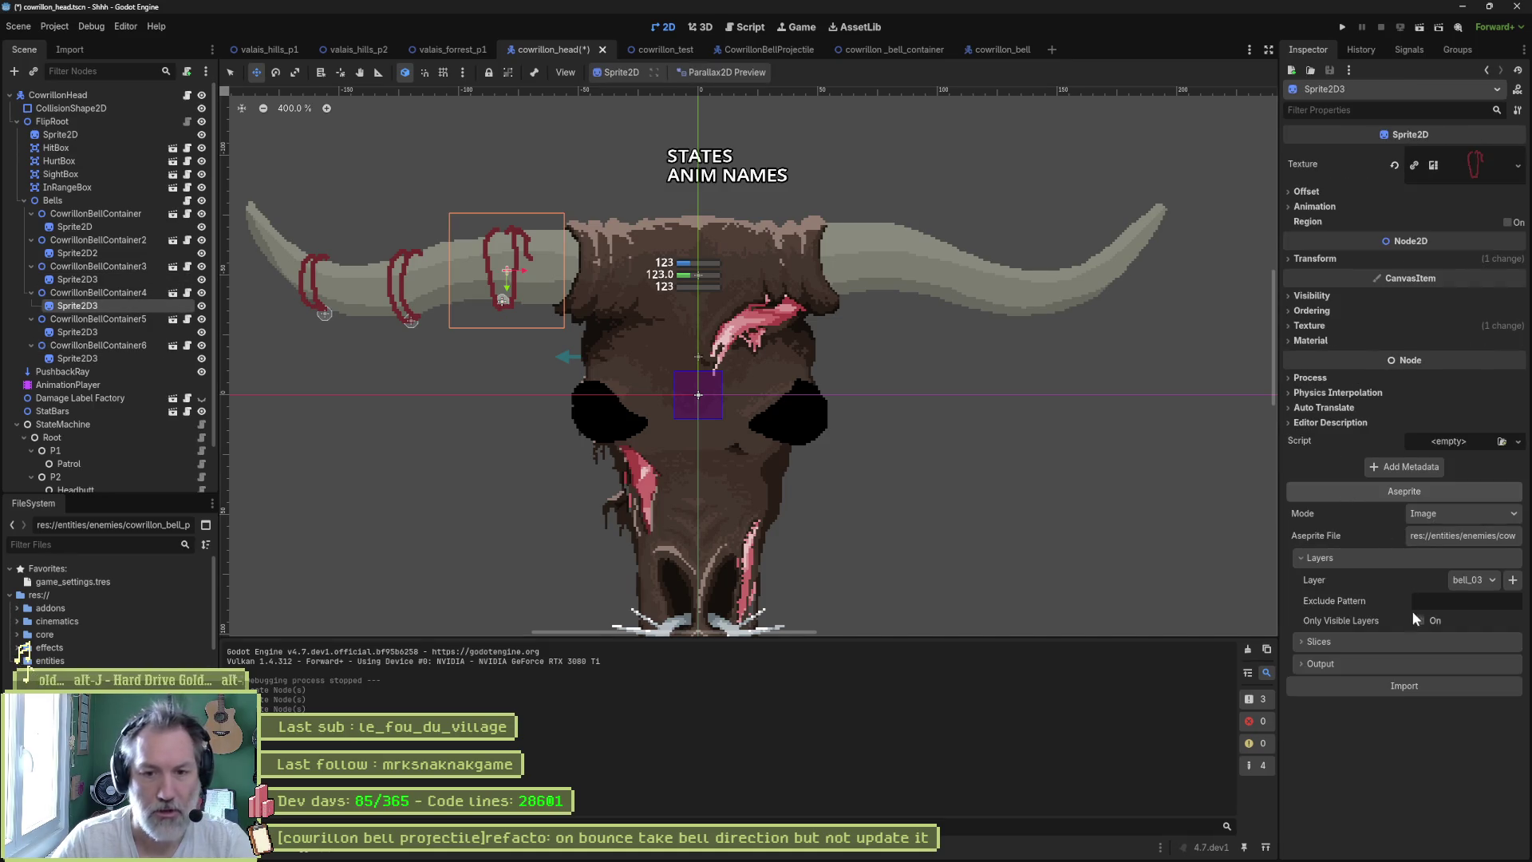
pyautogui.click(1470, 580)
pyautogui.click(1482, 656)
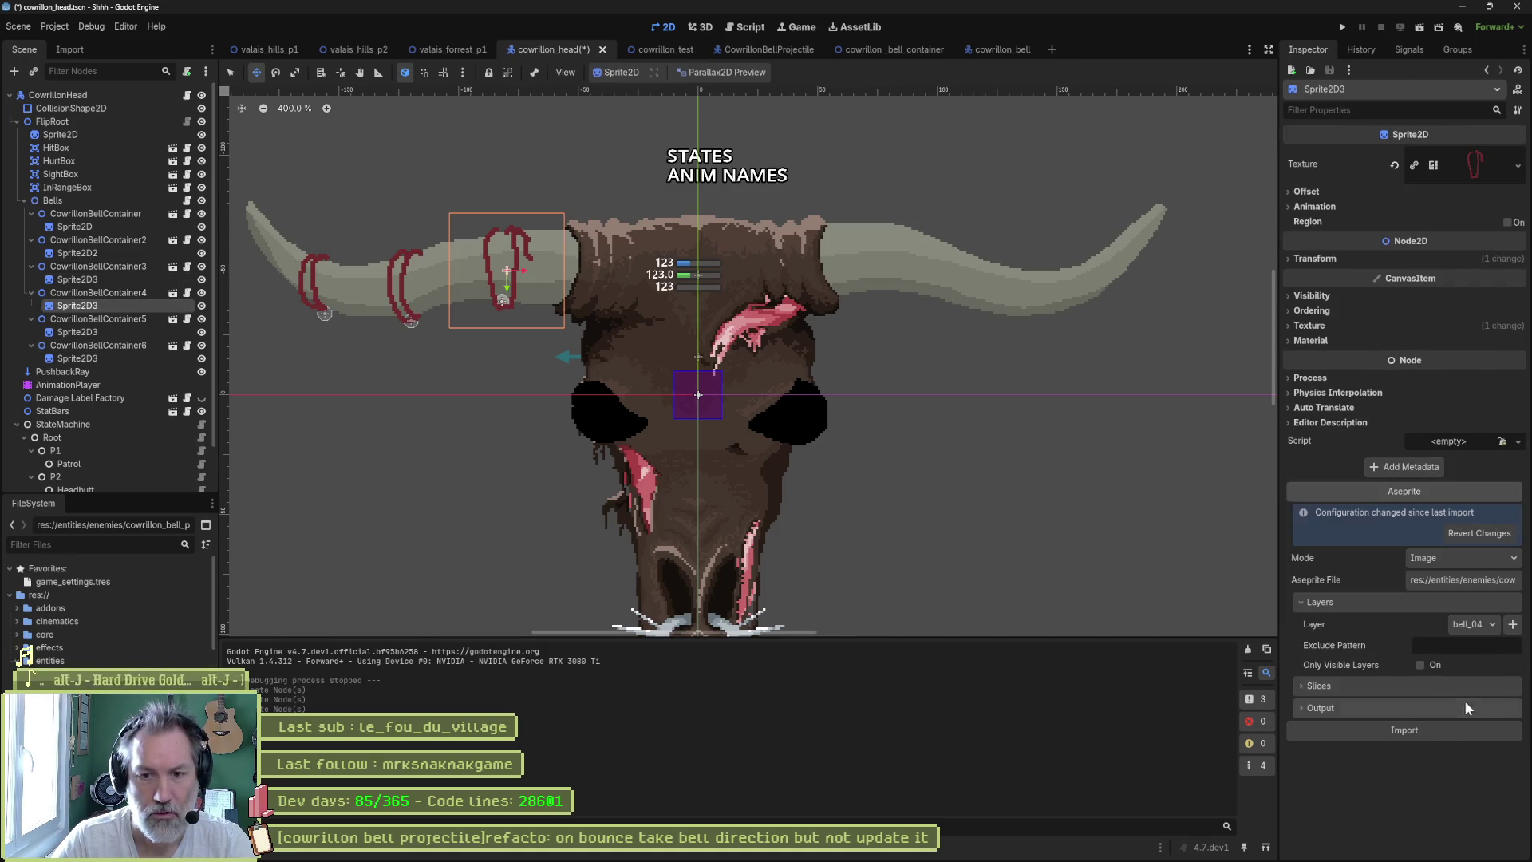
pyautogui.hotkey('ctrl', 's')
# - Set the fifth and sixth bell sprites to bell_05 and bell_06, saving each
pyautogui.click(193, 332)
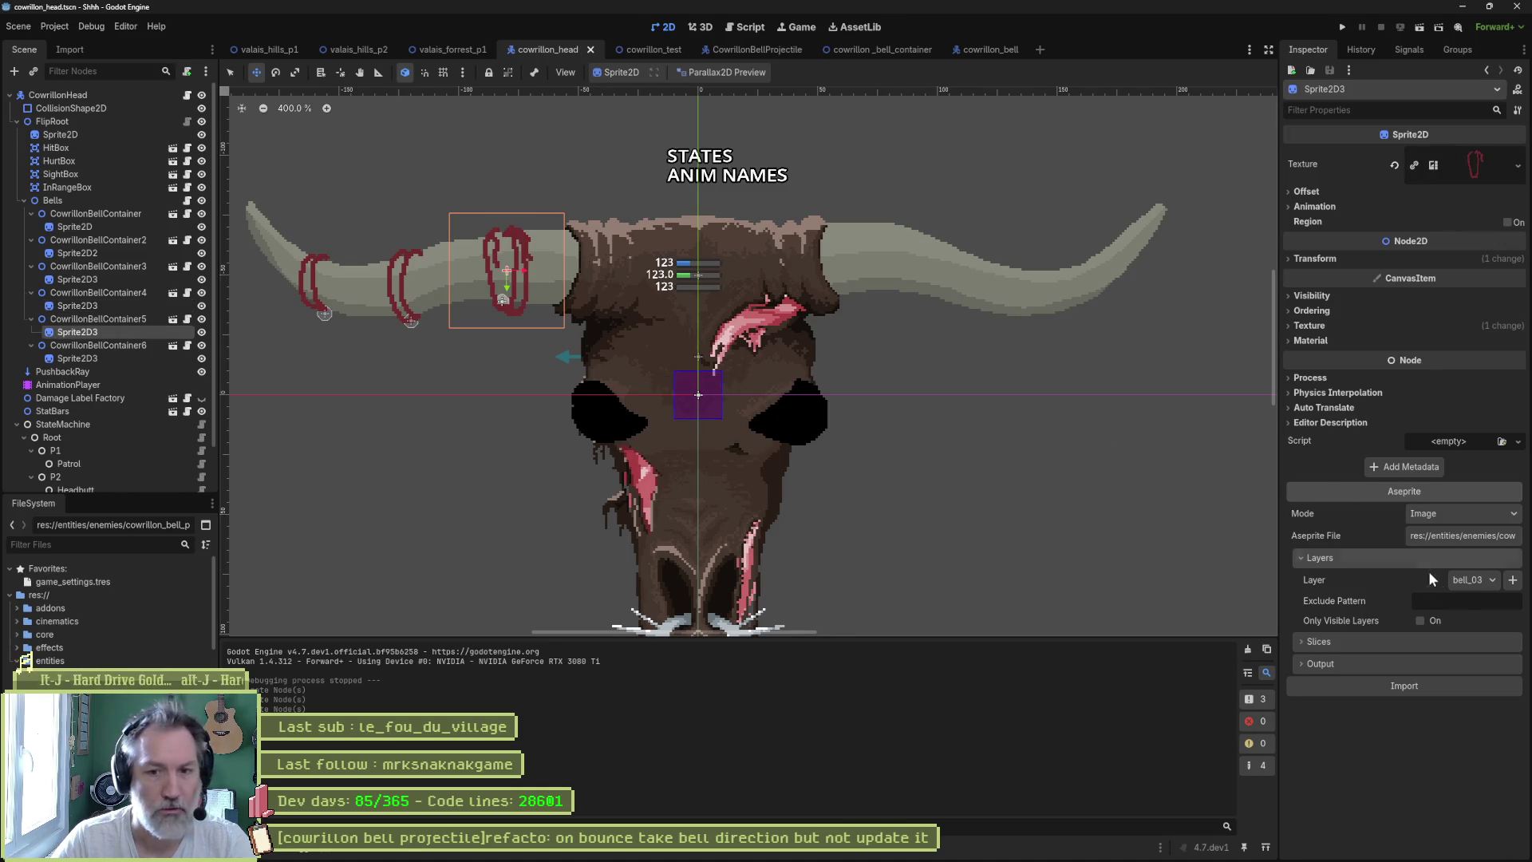
pyautogui.click(1474, 580)
pyautogui.click(1484, 676)
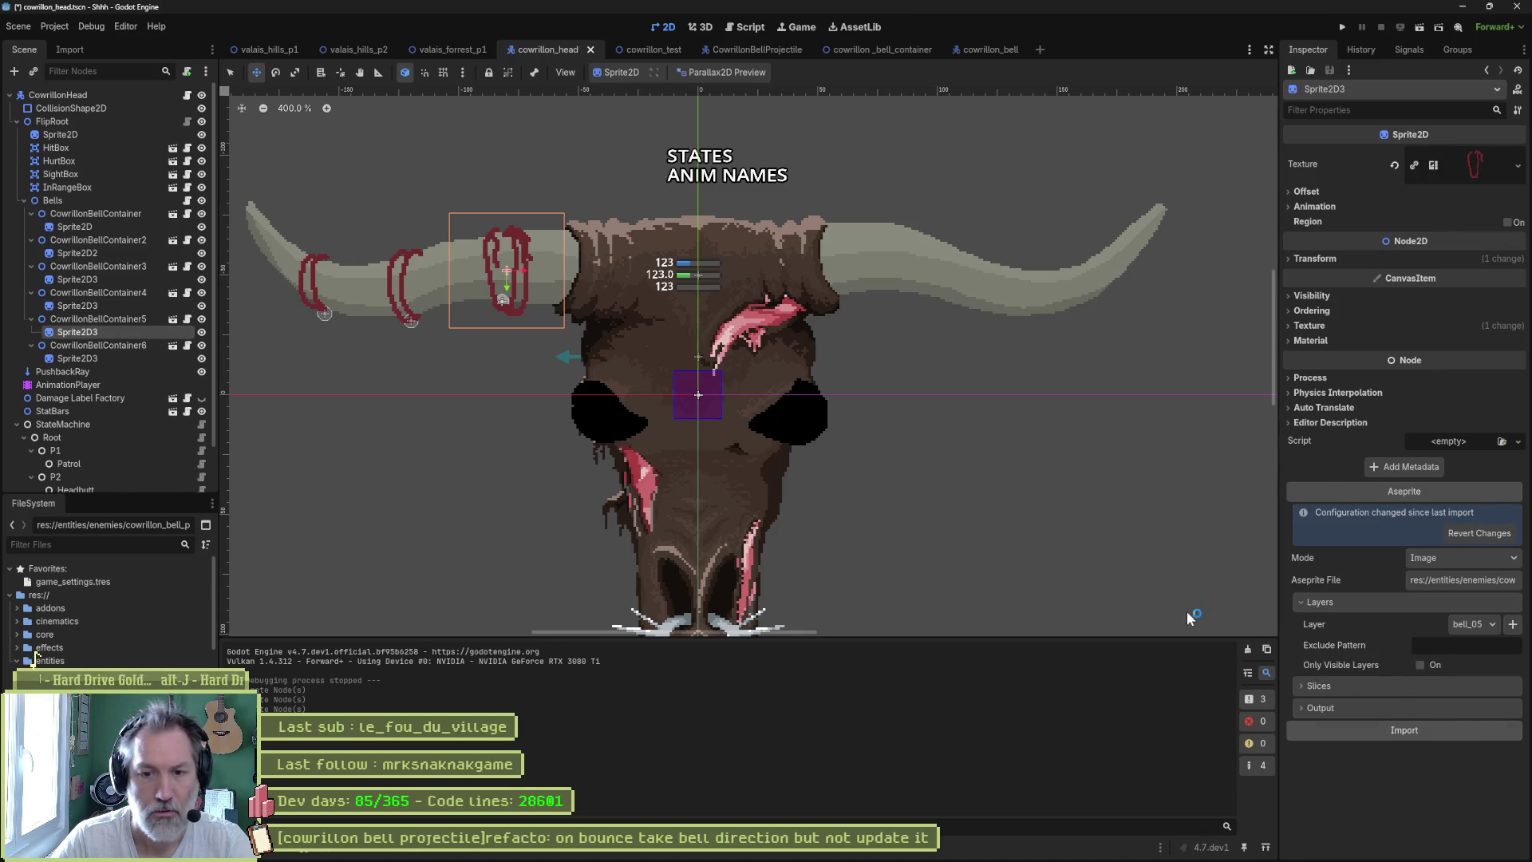
pyautogui.hotkey('ctrl', 's')
pyautogui.click(127, 357)
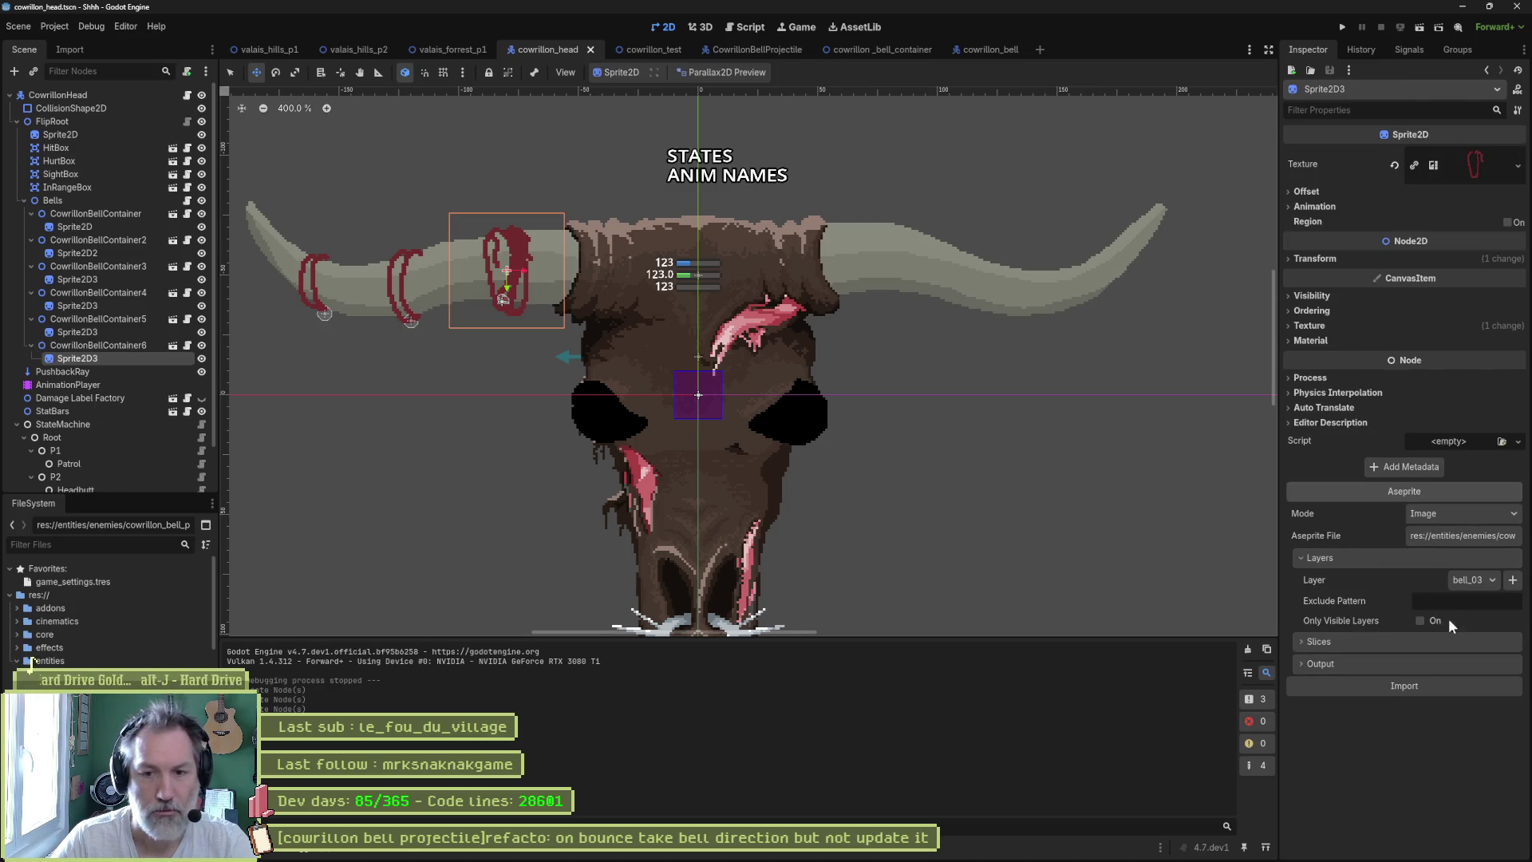
pyautogui.click(1472, 579)
pyautogui.click(1484, 685)
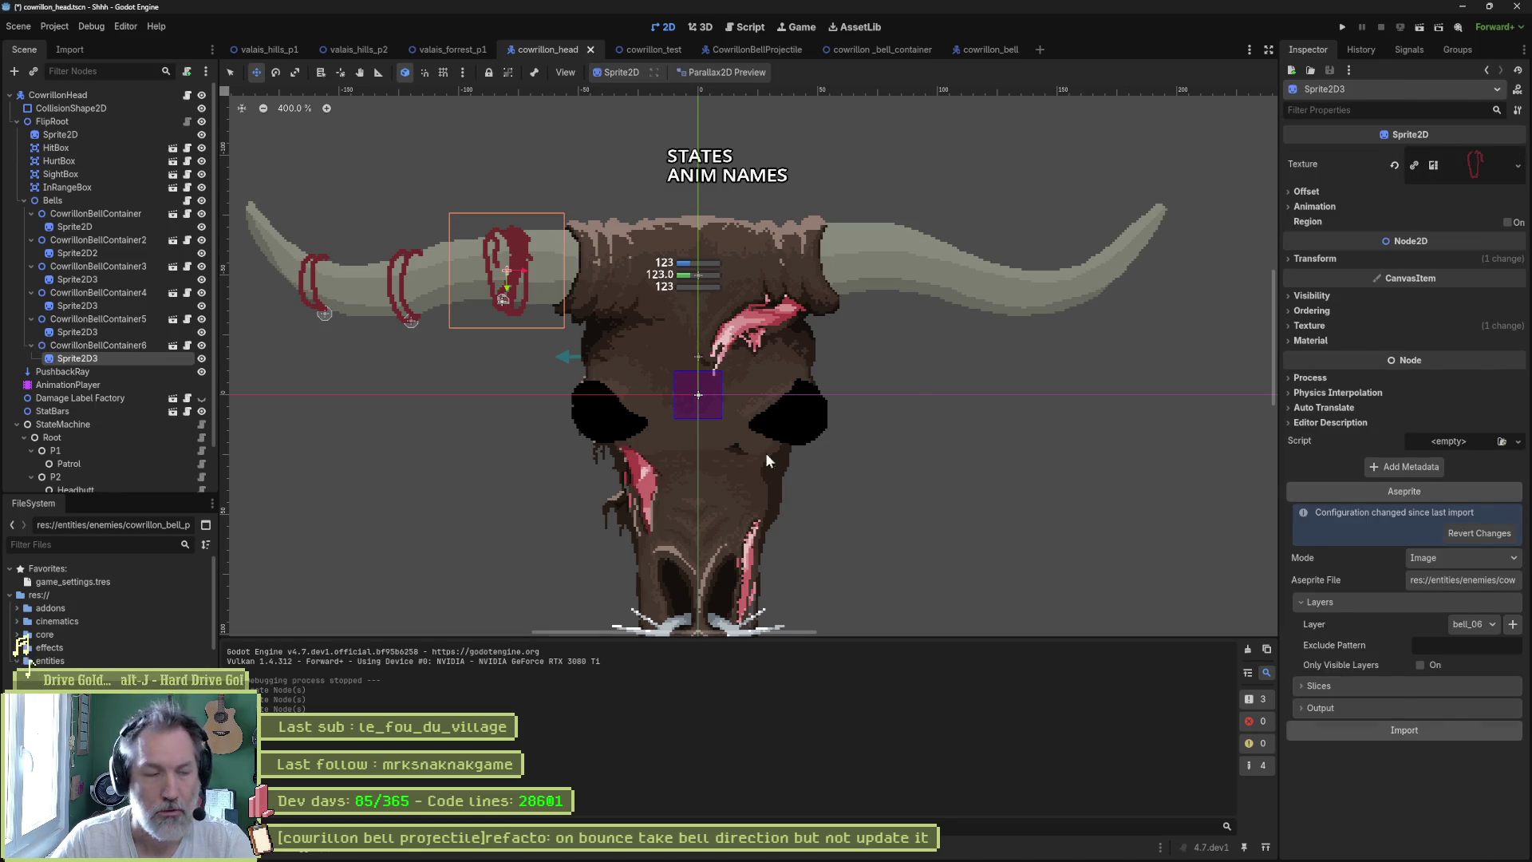
pyautogui.hotkey('ctrl', 's')
# - Move the fourth and fifth bell containers onto the right horn and run cowrillon_test
pyautogui.click(108, 280)
pyautogui.click(104, 292)
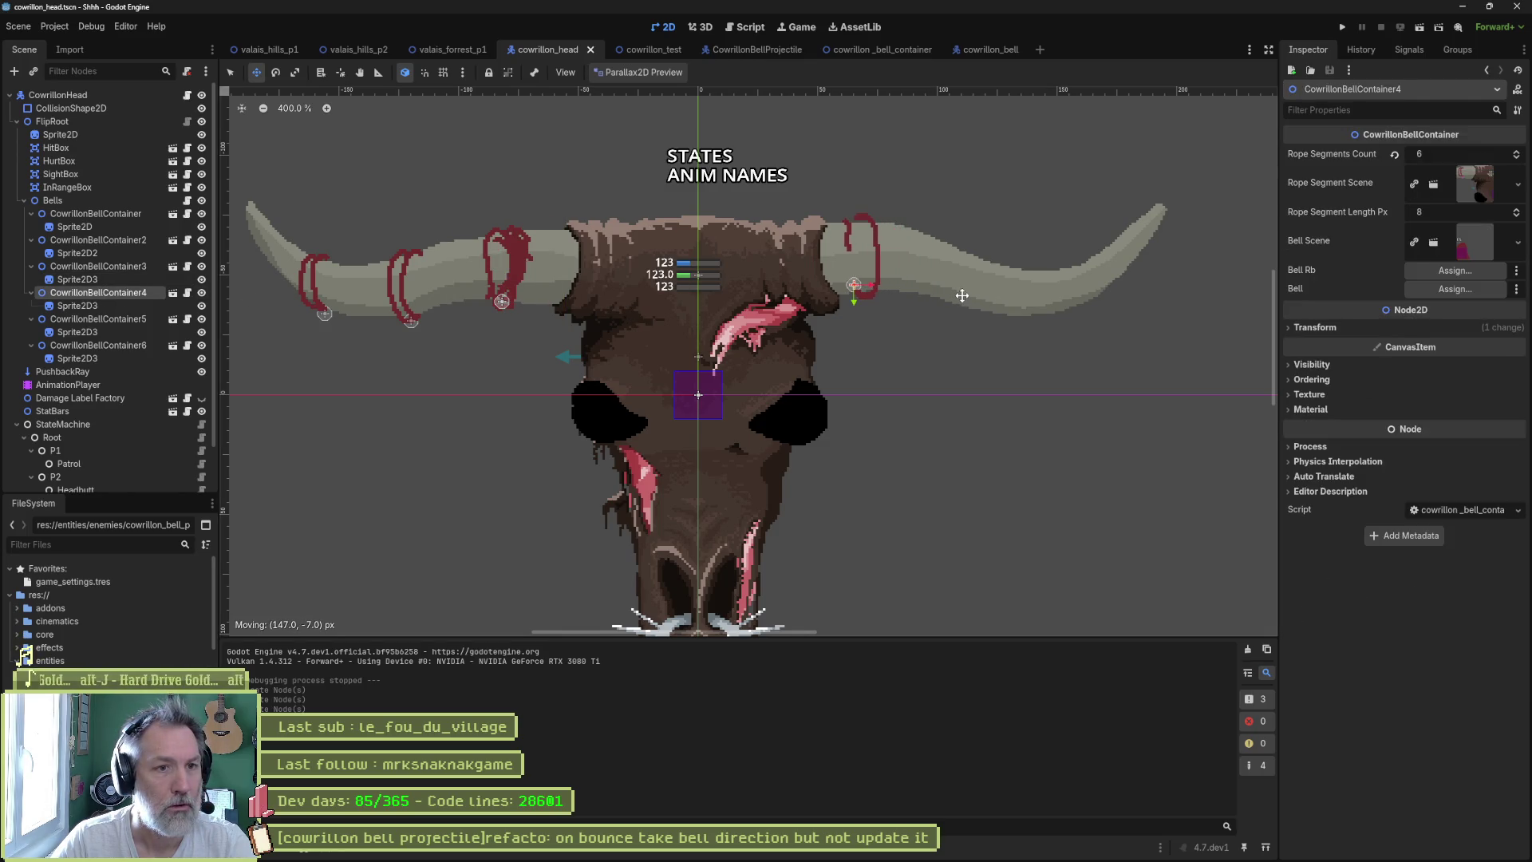
pyautogui.moveTo(962, 297); pyautogui.dragTo(962, 297)
pyautogui.moveTo(639, 316); pyautogui.dragTo(1113, 311)
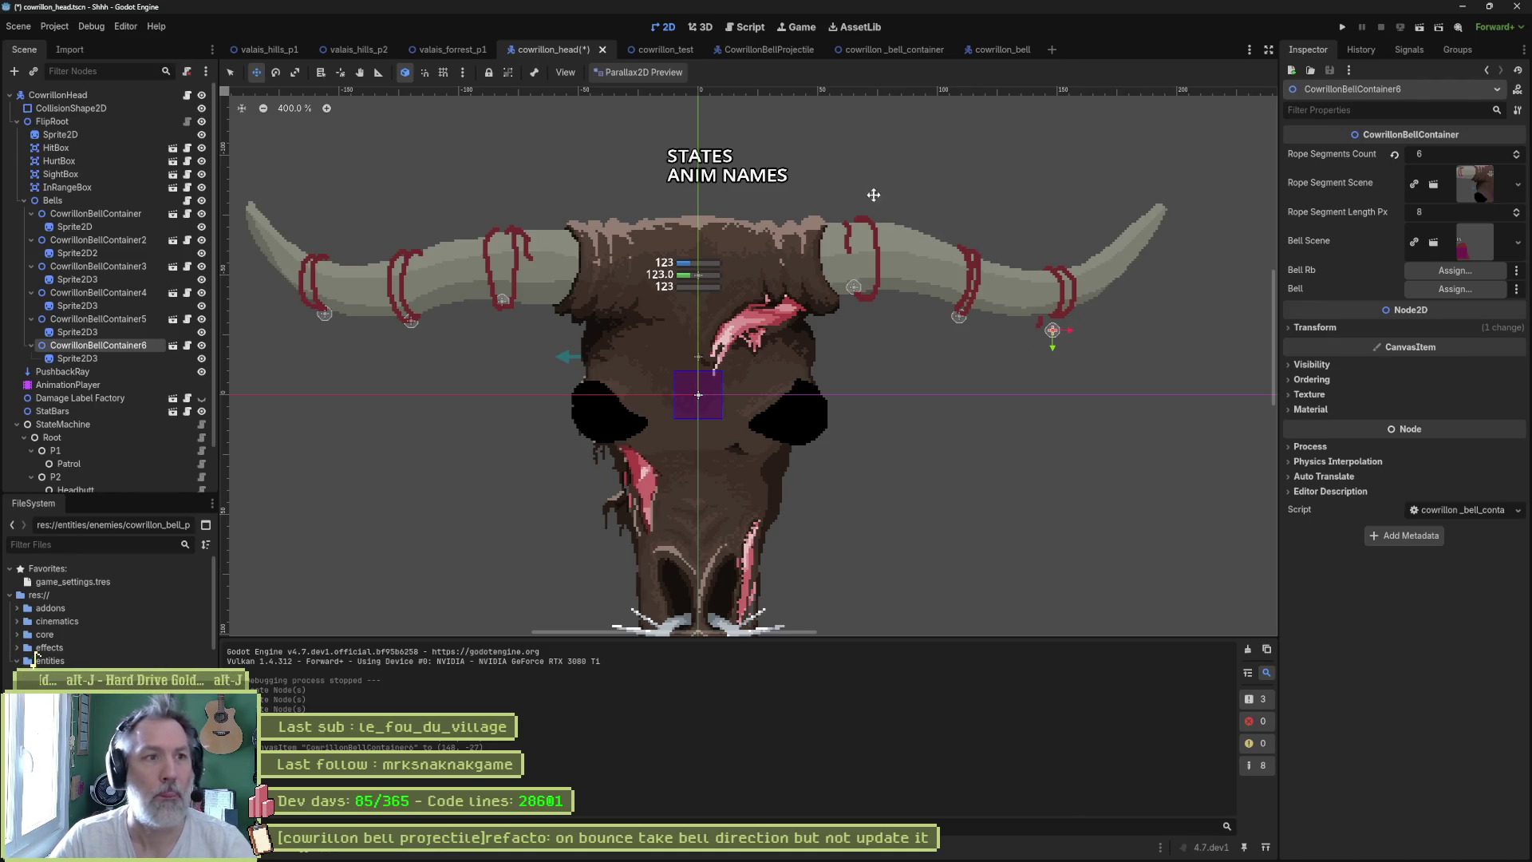
pyautogui.click(658, 48)
pyautogui.press('F6')
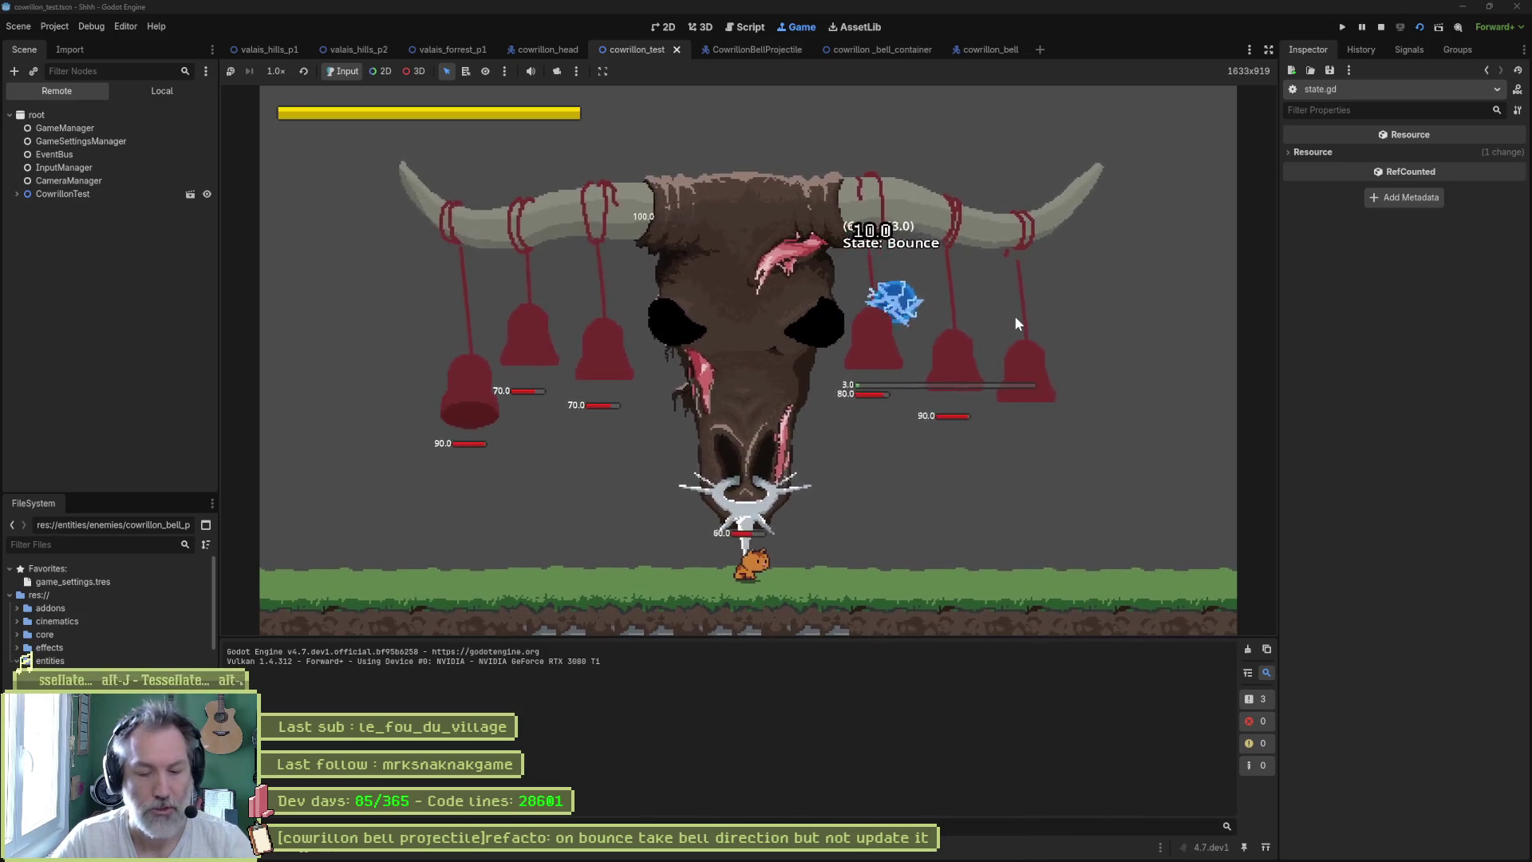
# - Stop the game, raise the fourth bell's rope to 7 segments, check containers 5 and 6, and rerun
pyautogui.press('F8')
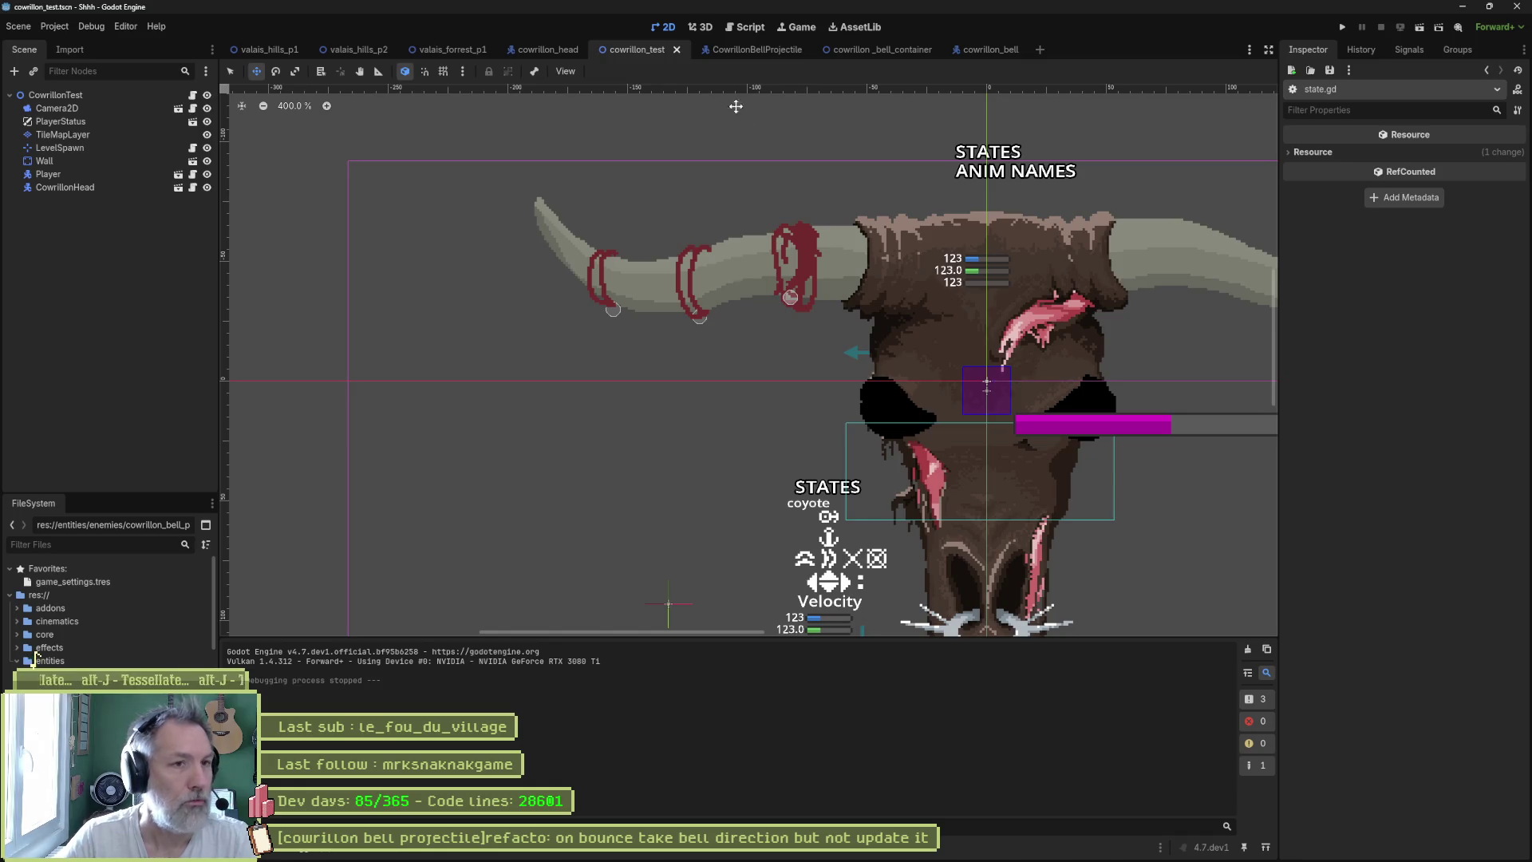
pyautogui.click(554, 51)
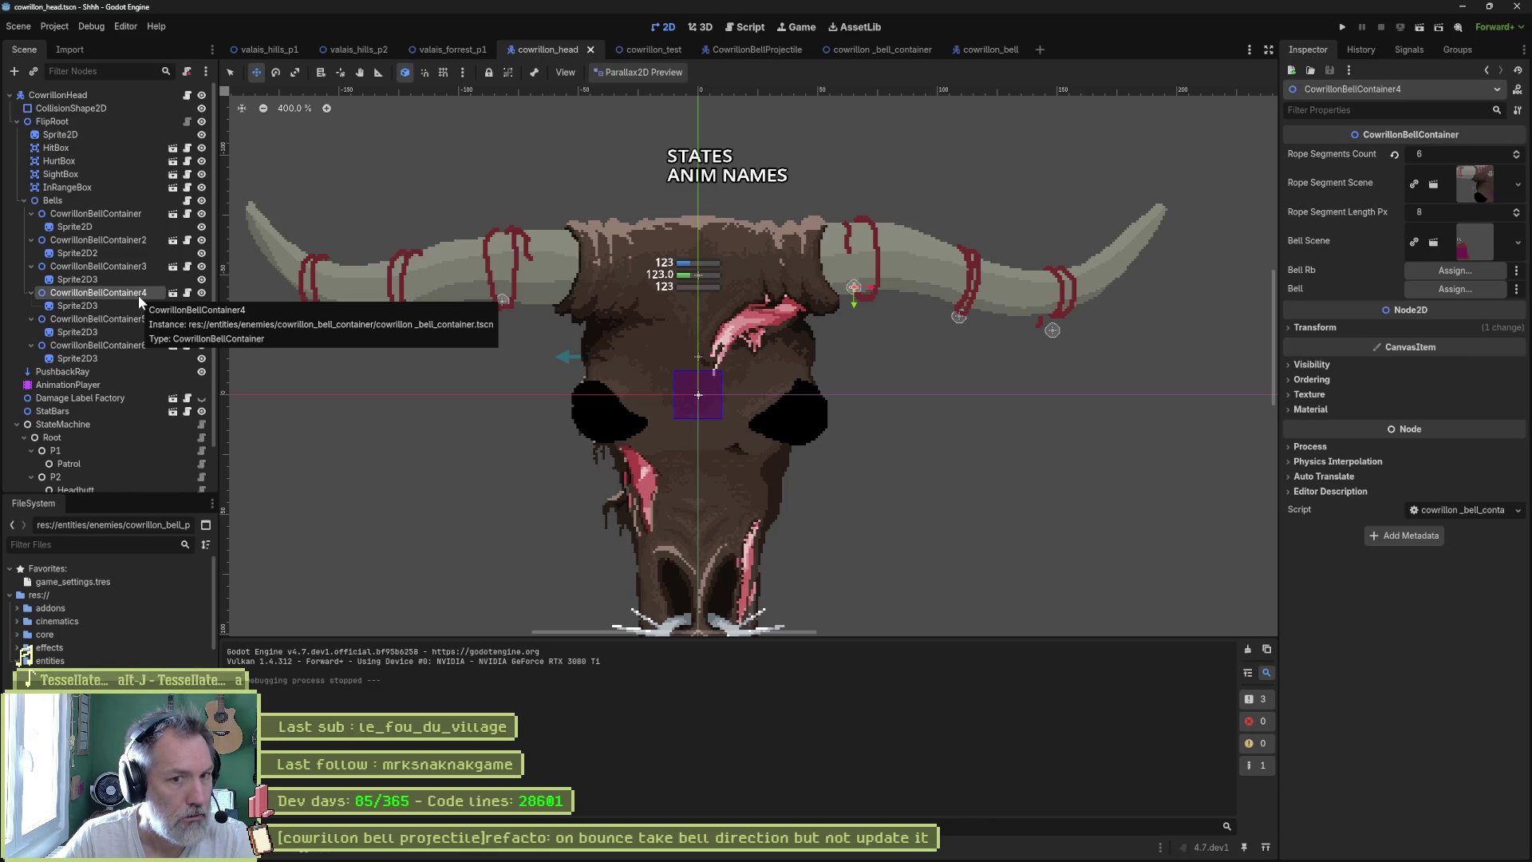
pyautogui.click(1516, 151)
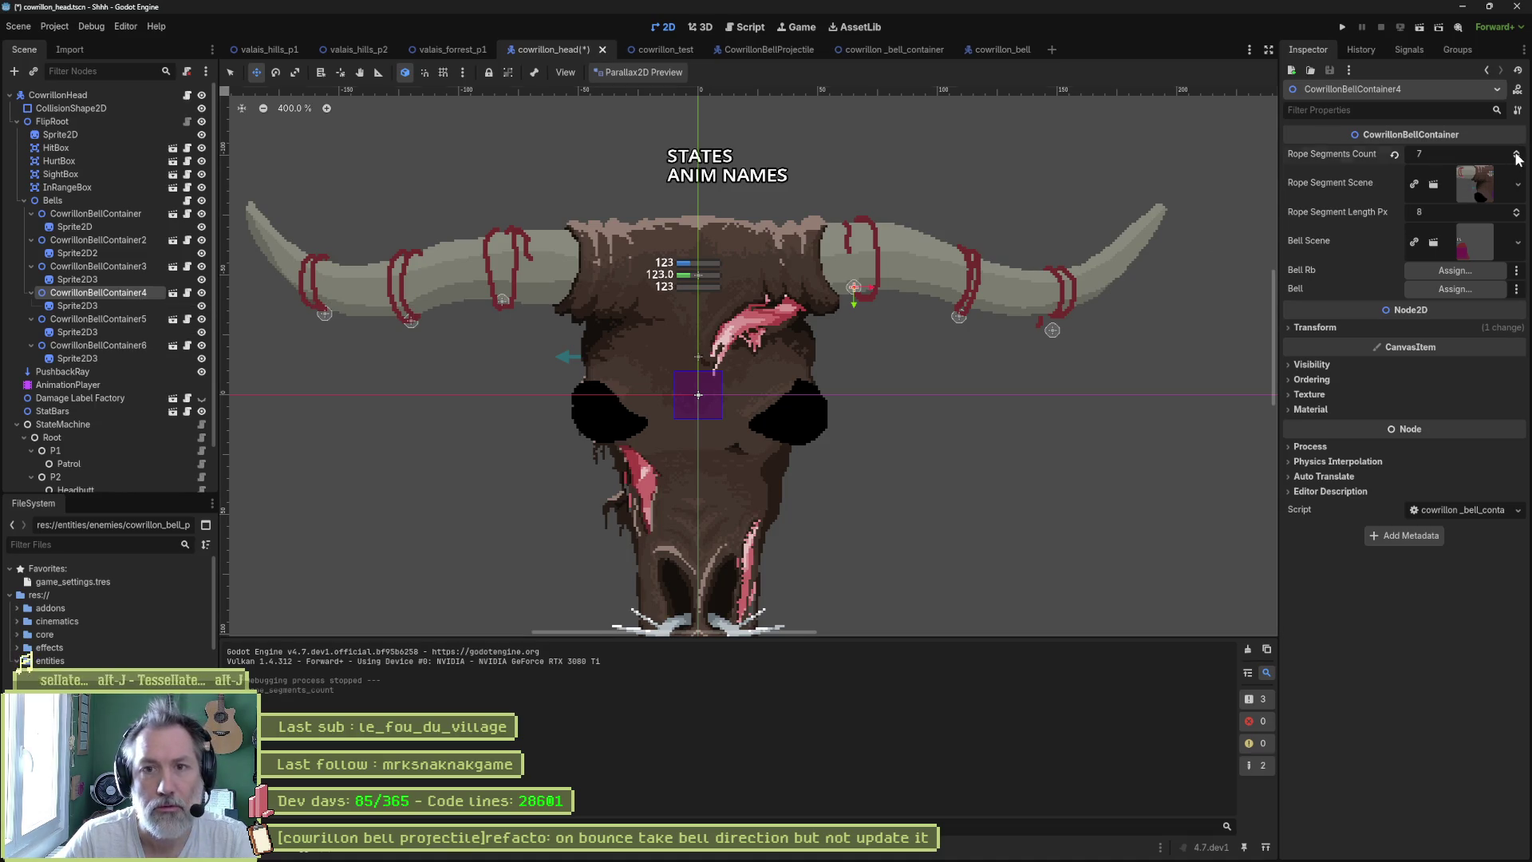
pyautogui.click(148, 319)
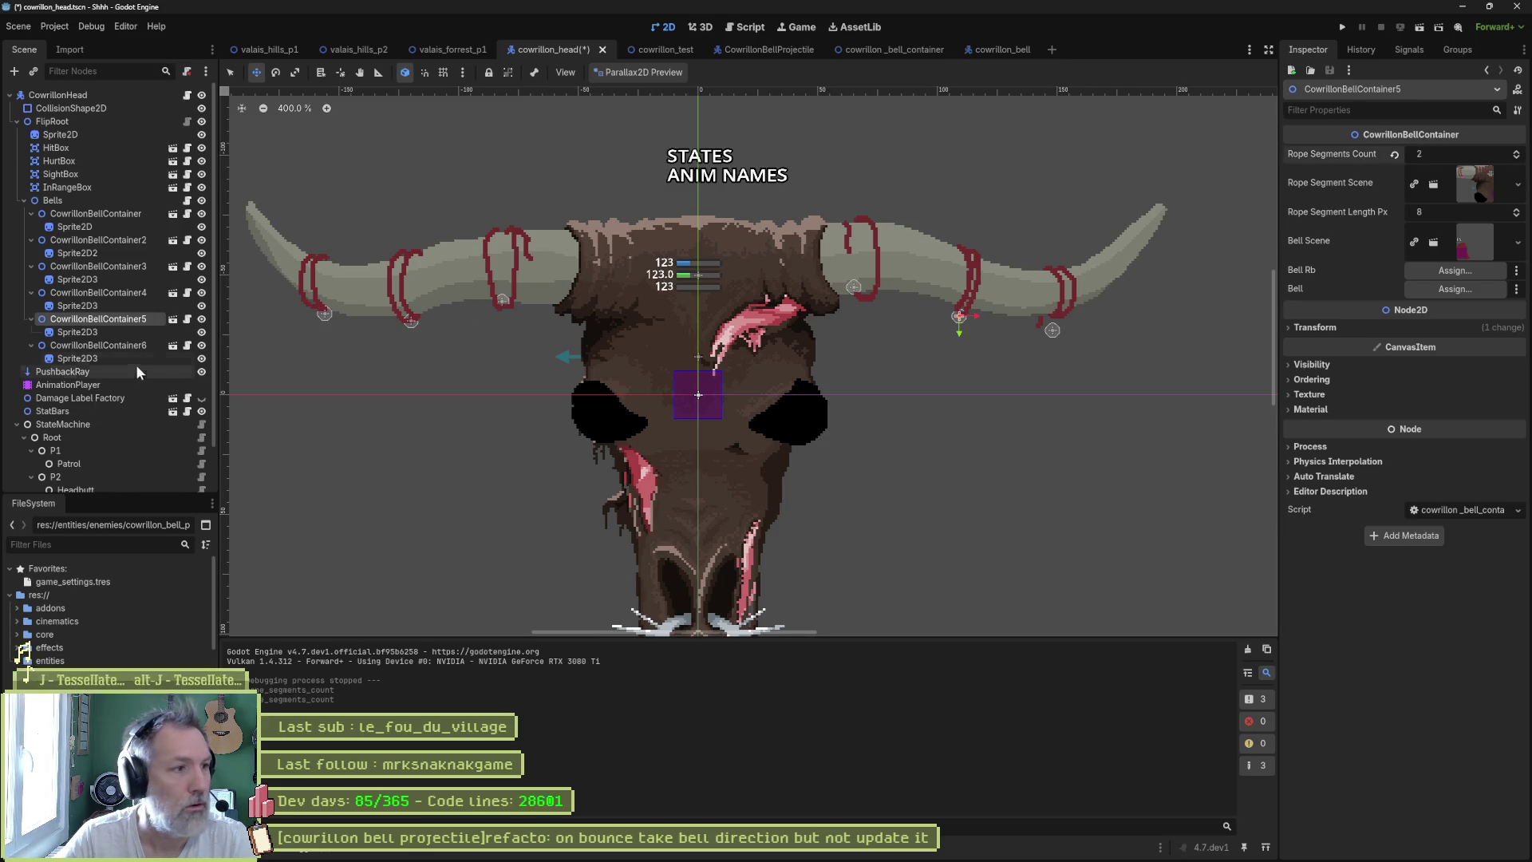
pyautogui.click(117, 349)
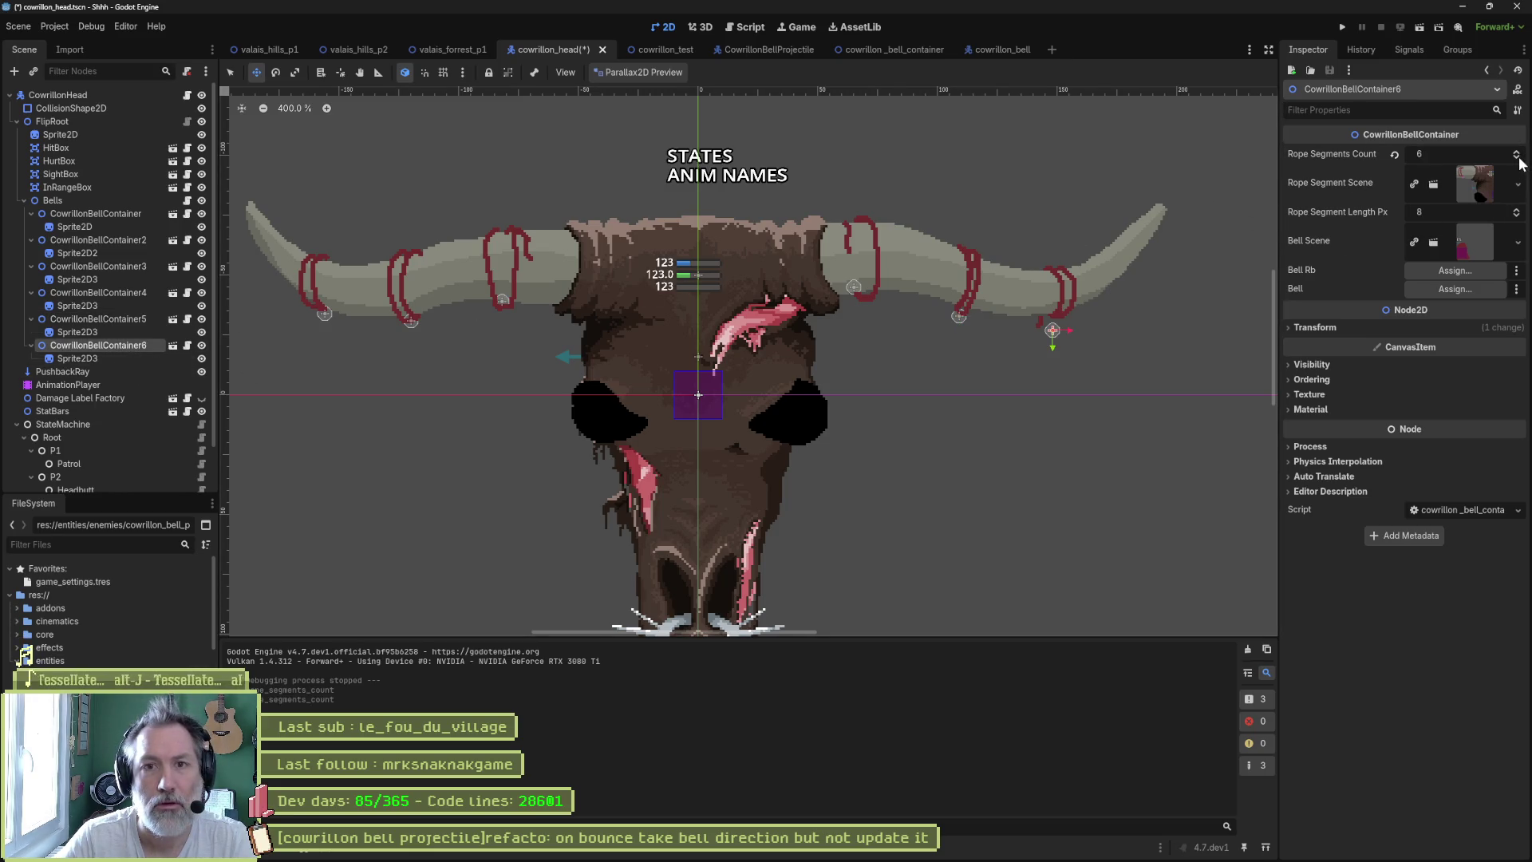
pyautogui.press('F6')
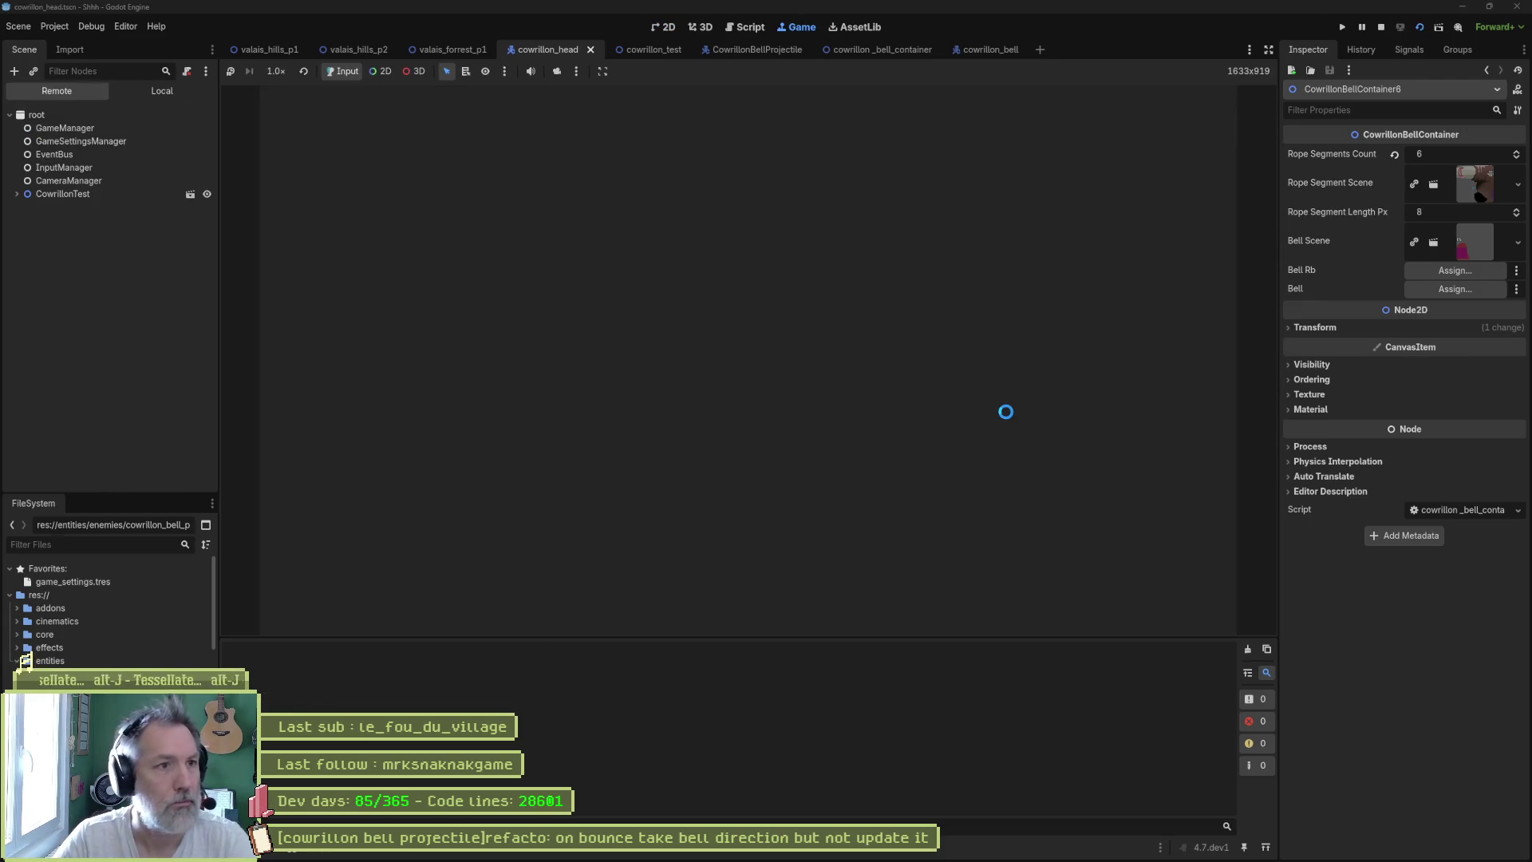
# - Rerun cowrillon_test to watch the six bells swing, stop it, and return to cowrillon_head
pyautogui.press('F8')
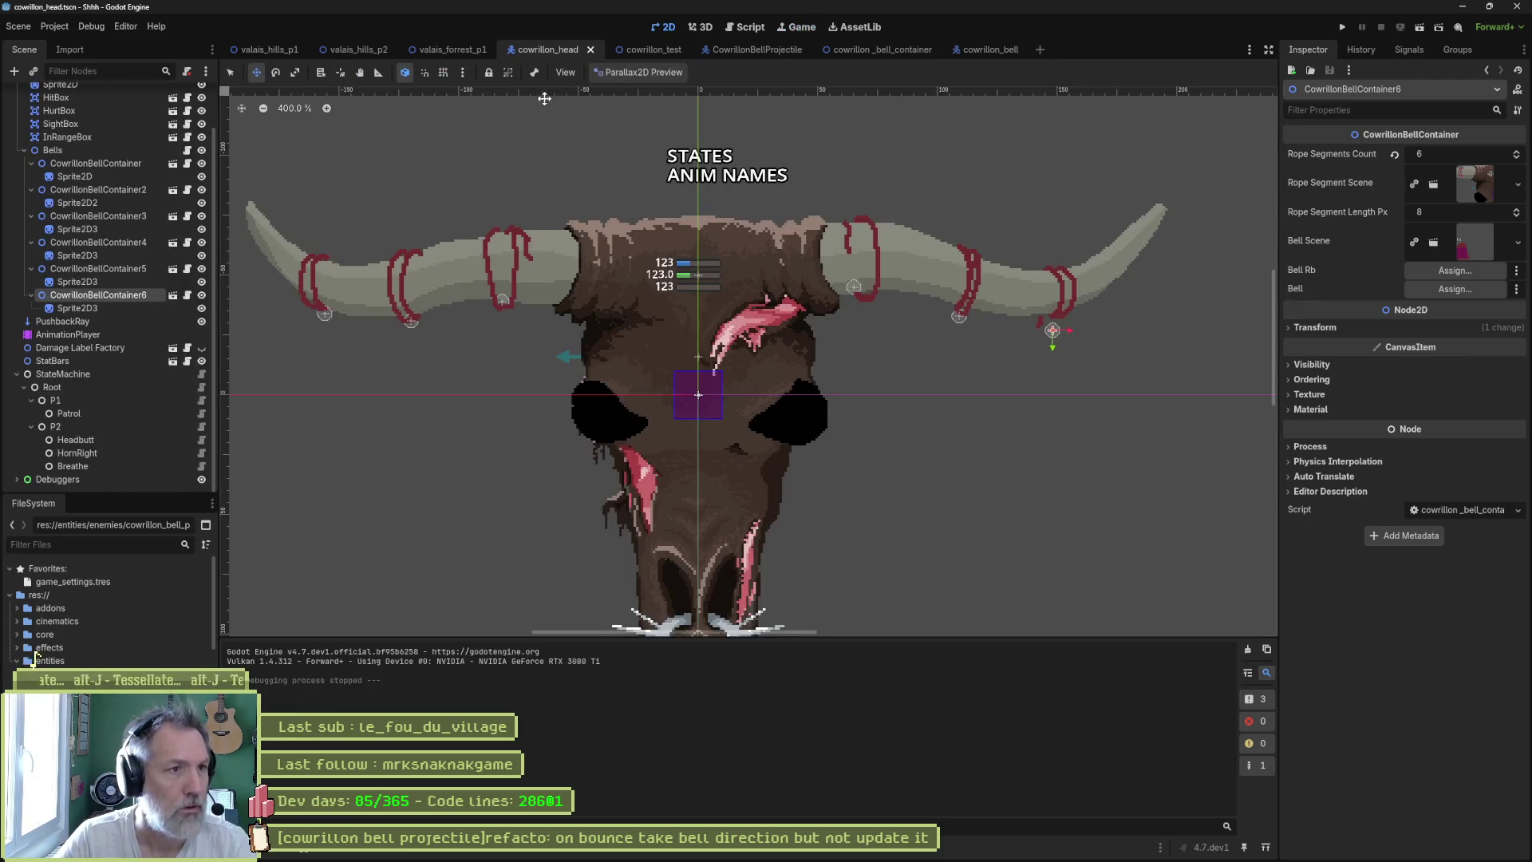
pyautogui.hotkey('ctrl', 'Tab')
pyautogui.press('F6')
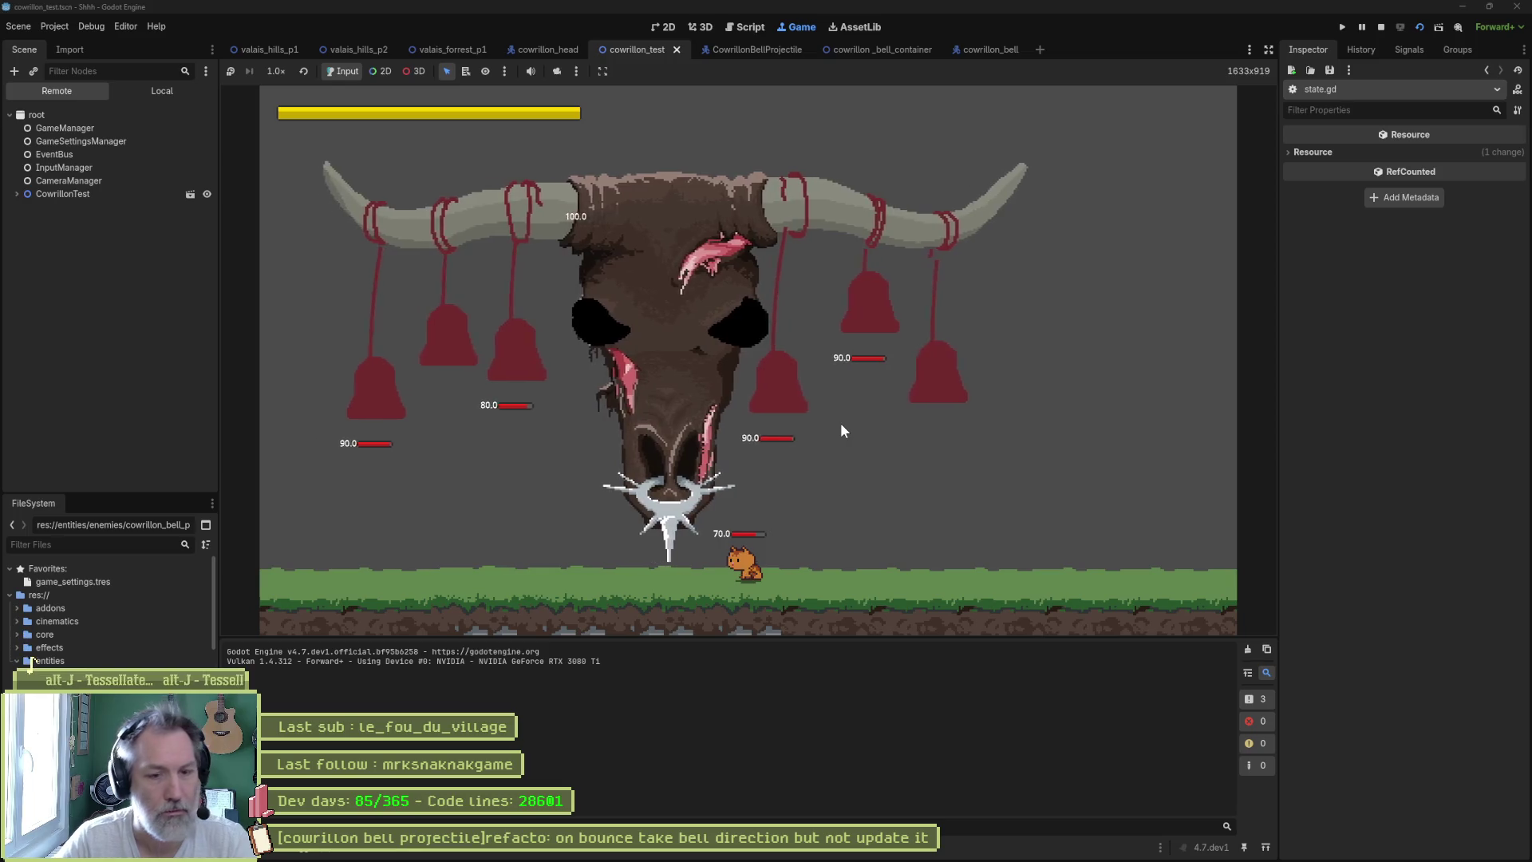
pyautogui.press('F8')
pyautogui.hscroll(5, 836, 423)
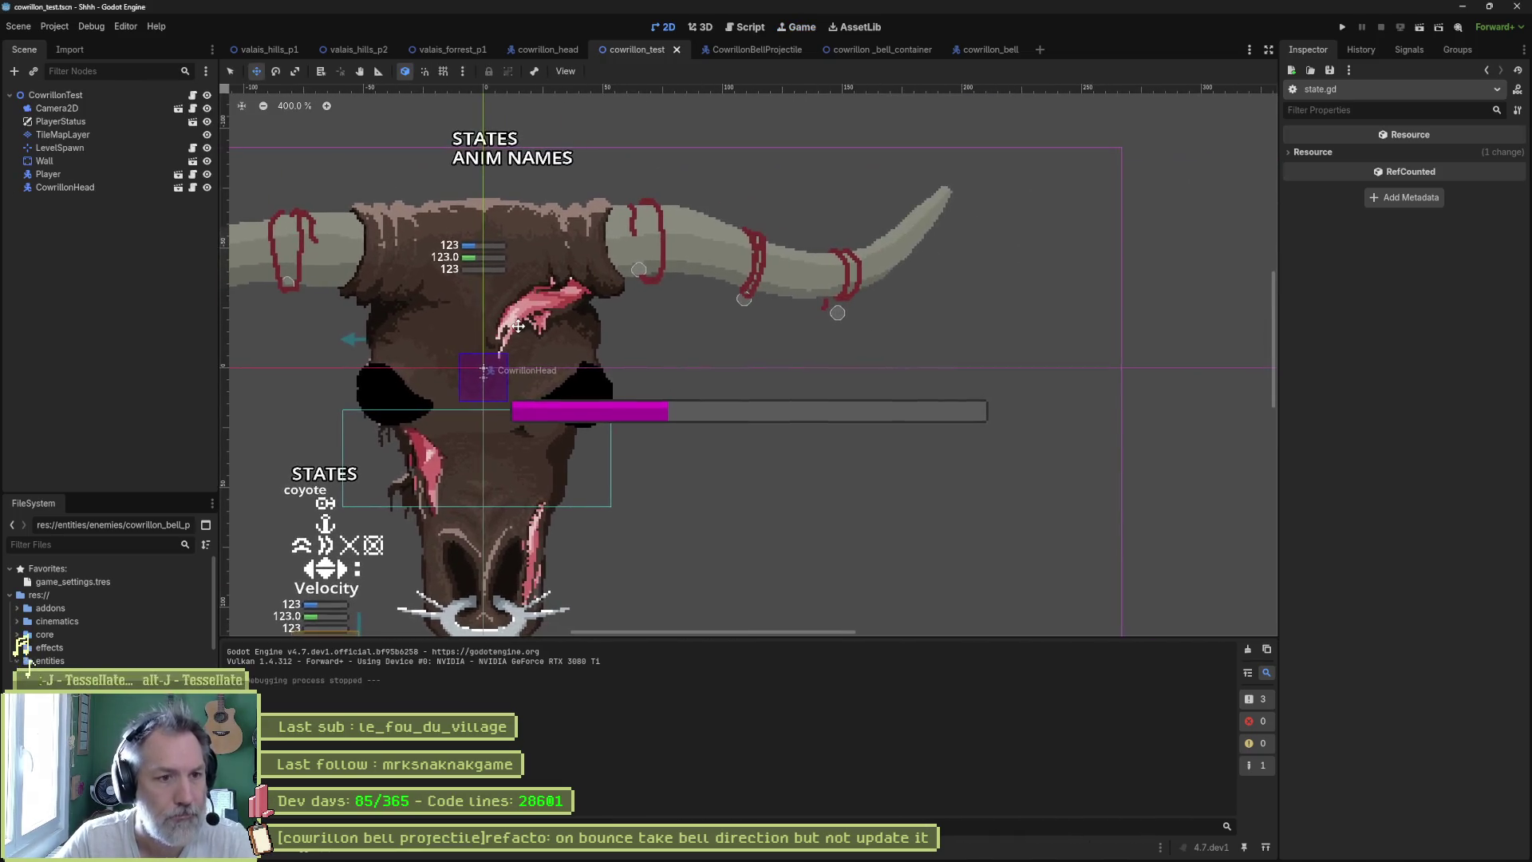
pyautogui.scroll(1, 521, 332)
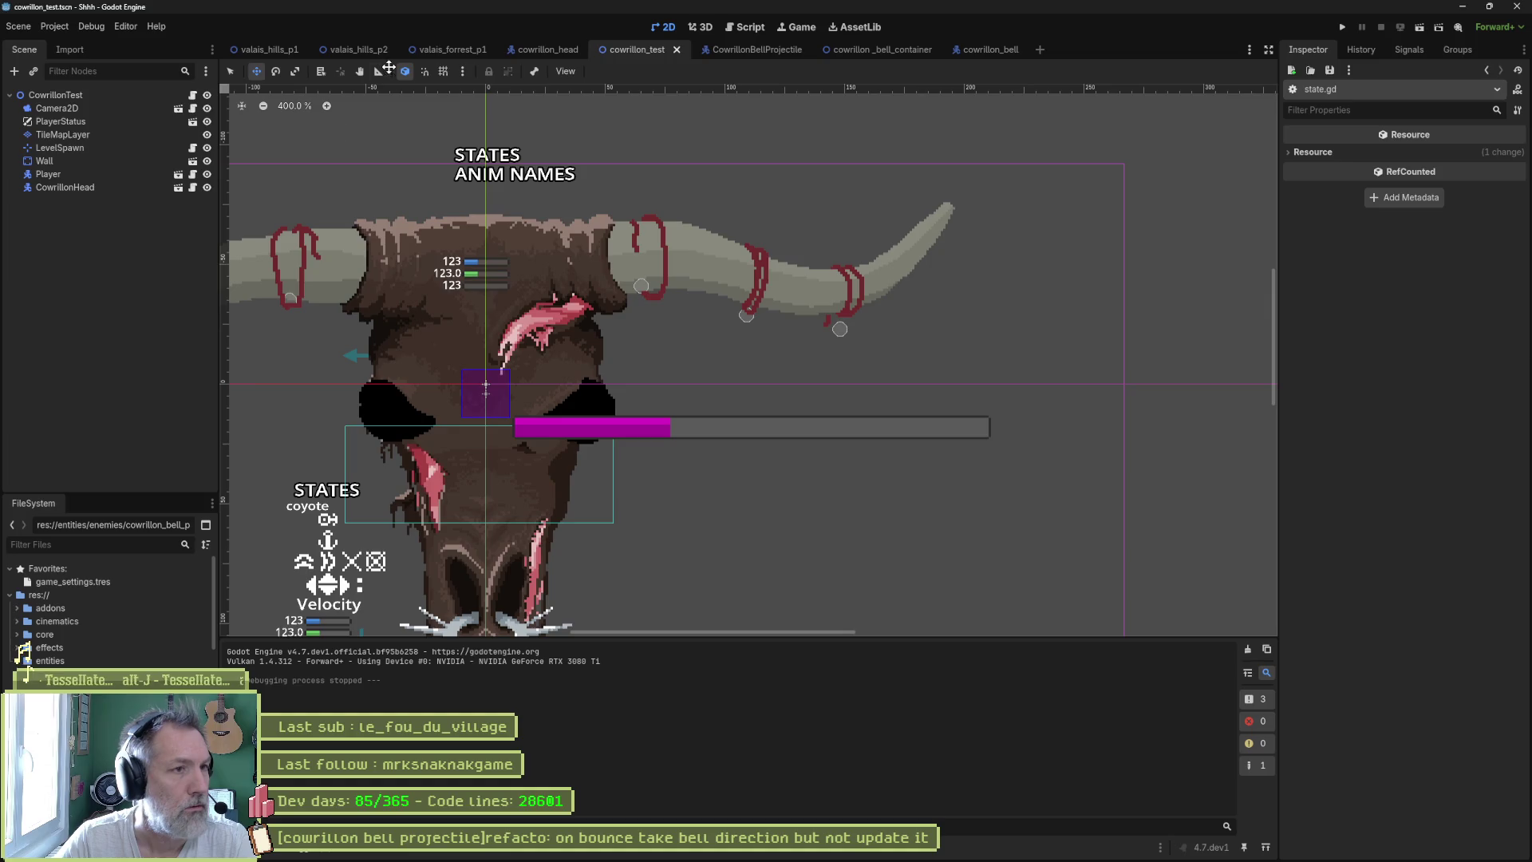
pyautogui.click(536, 49)
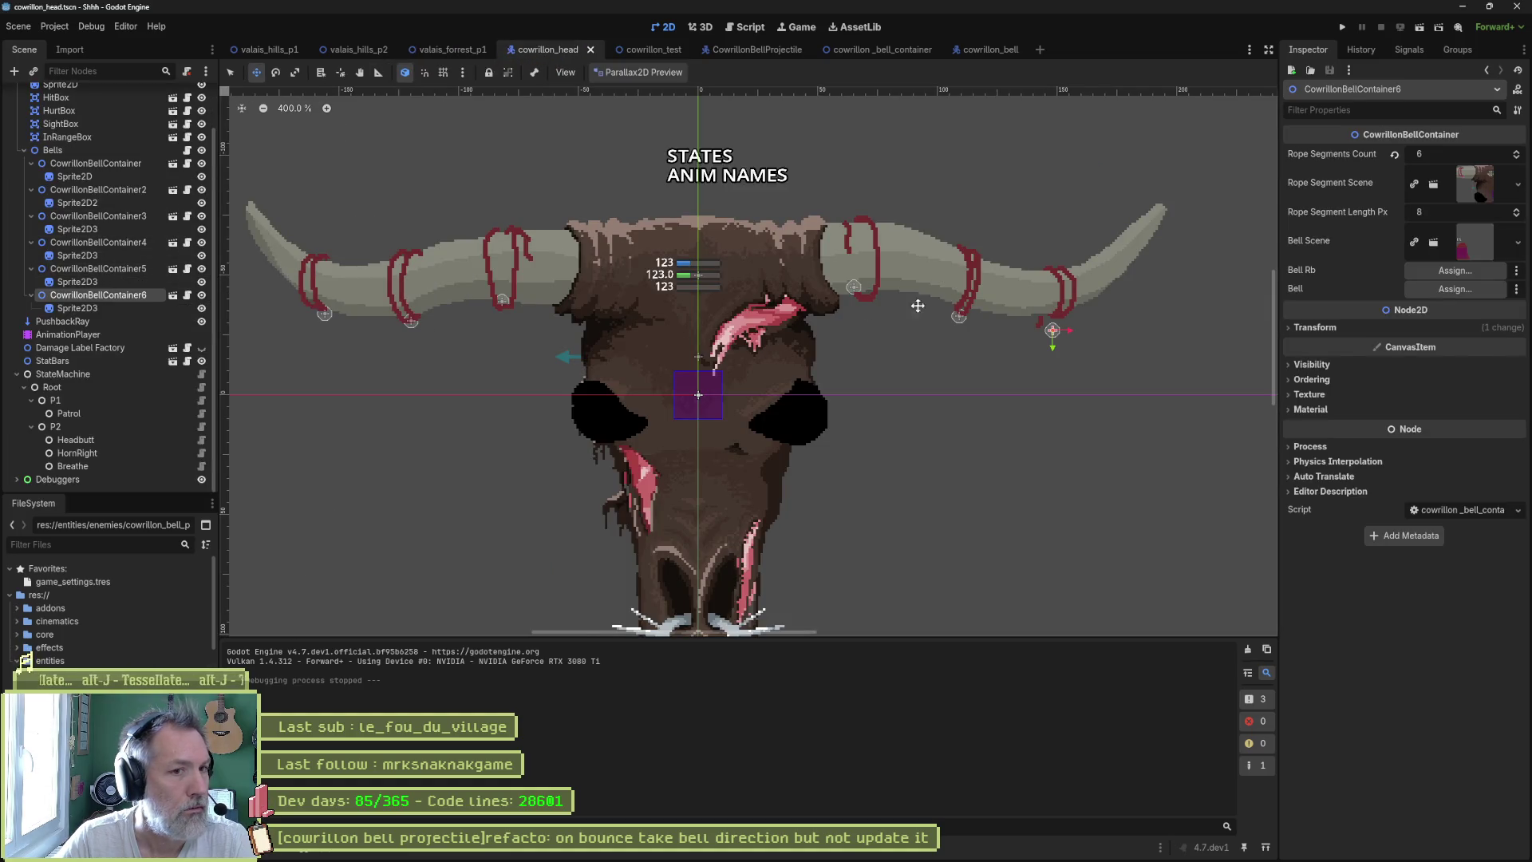
# - Raise the sixth bell container onto the horn and align the fourth container and its bell sprite
pyautogui.scroll(2, 1089, 320)
pyautogui.moveTo(1016, 355)
pyautogui.mouseDown()
pyautogui.moveTo(1026, 263)
pyautogui.moveTo(1027, 296)
pyautogui.mouseUp()
pyautogui.click(92, 306)
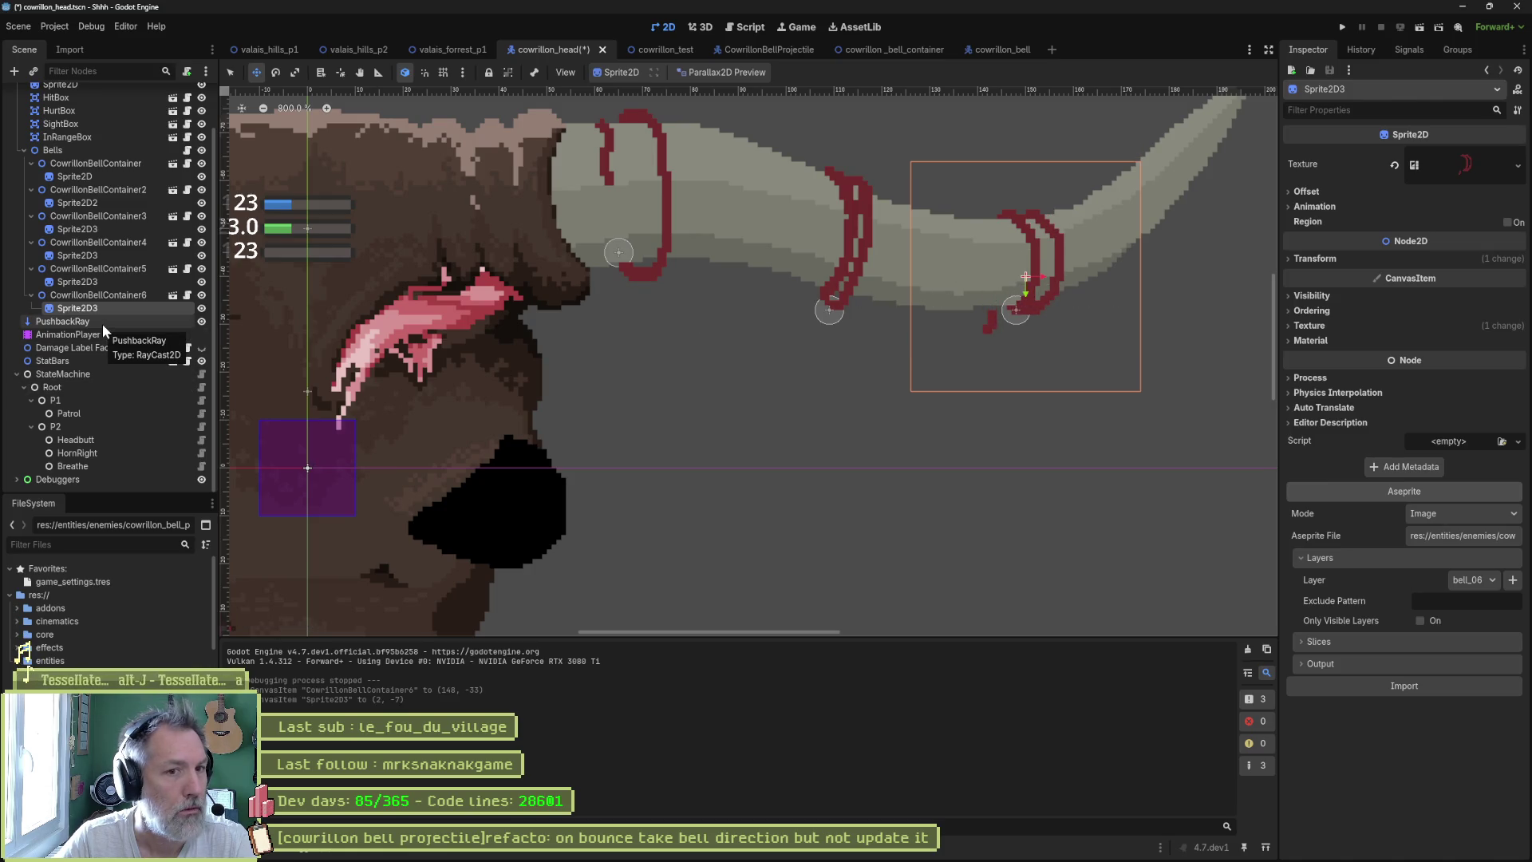
pyautogui.click(111, 245)
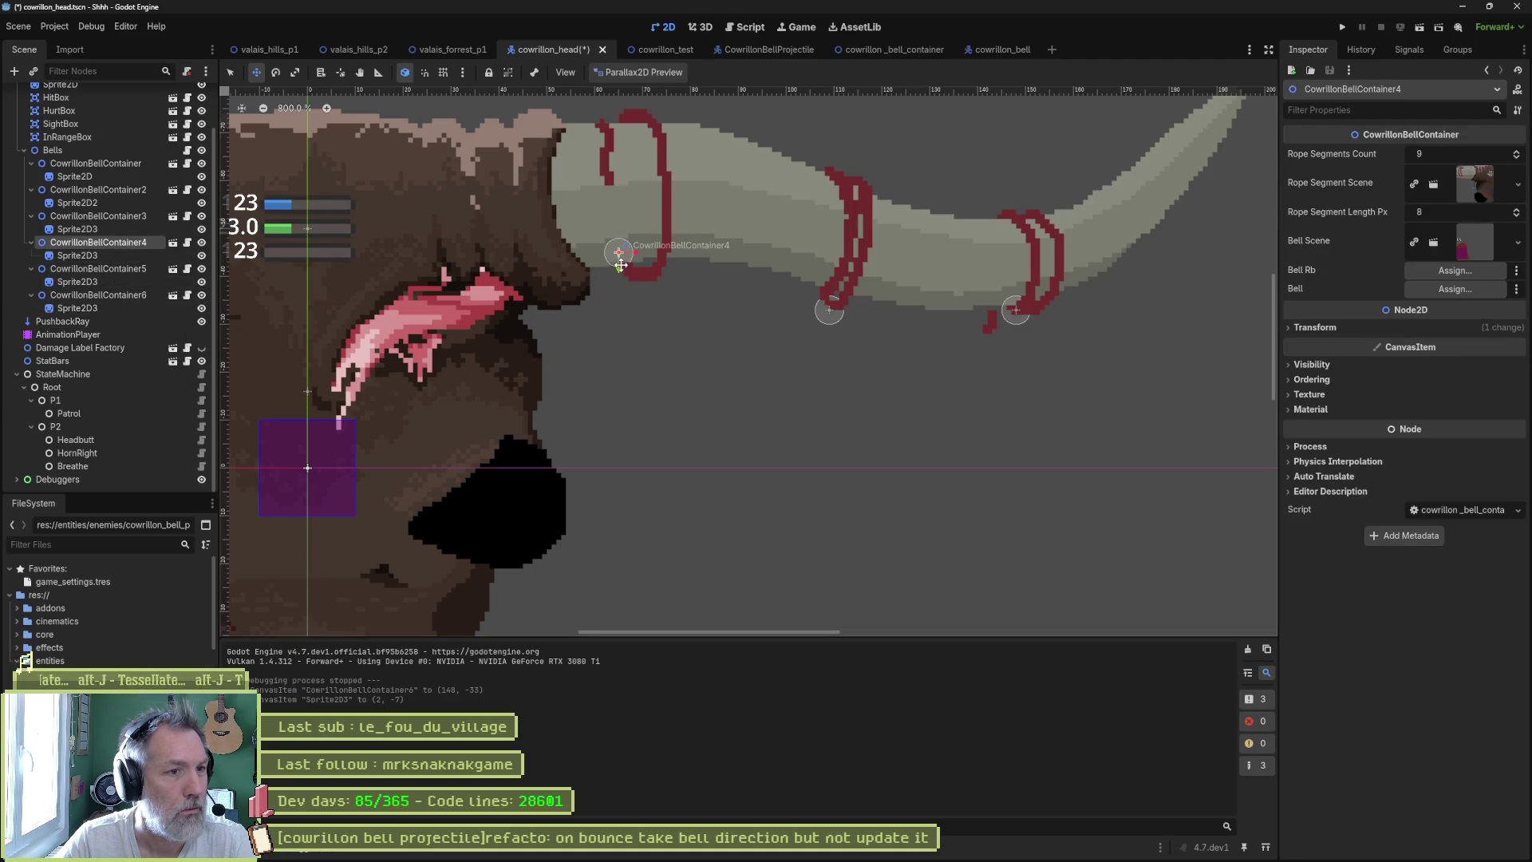
pyautogui.moveTo(620, 265); pyautogui.dragTo(620, 274)
pyautogui.click(626, 215)
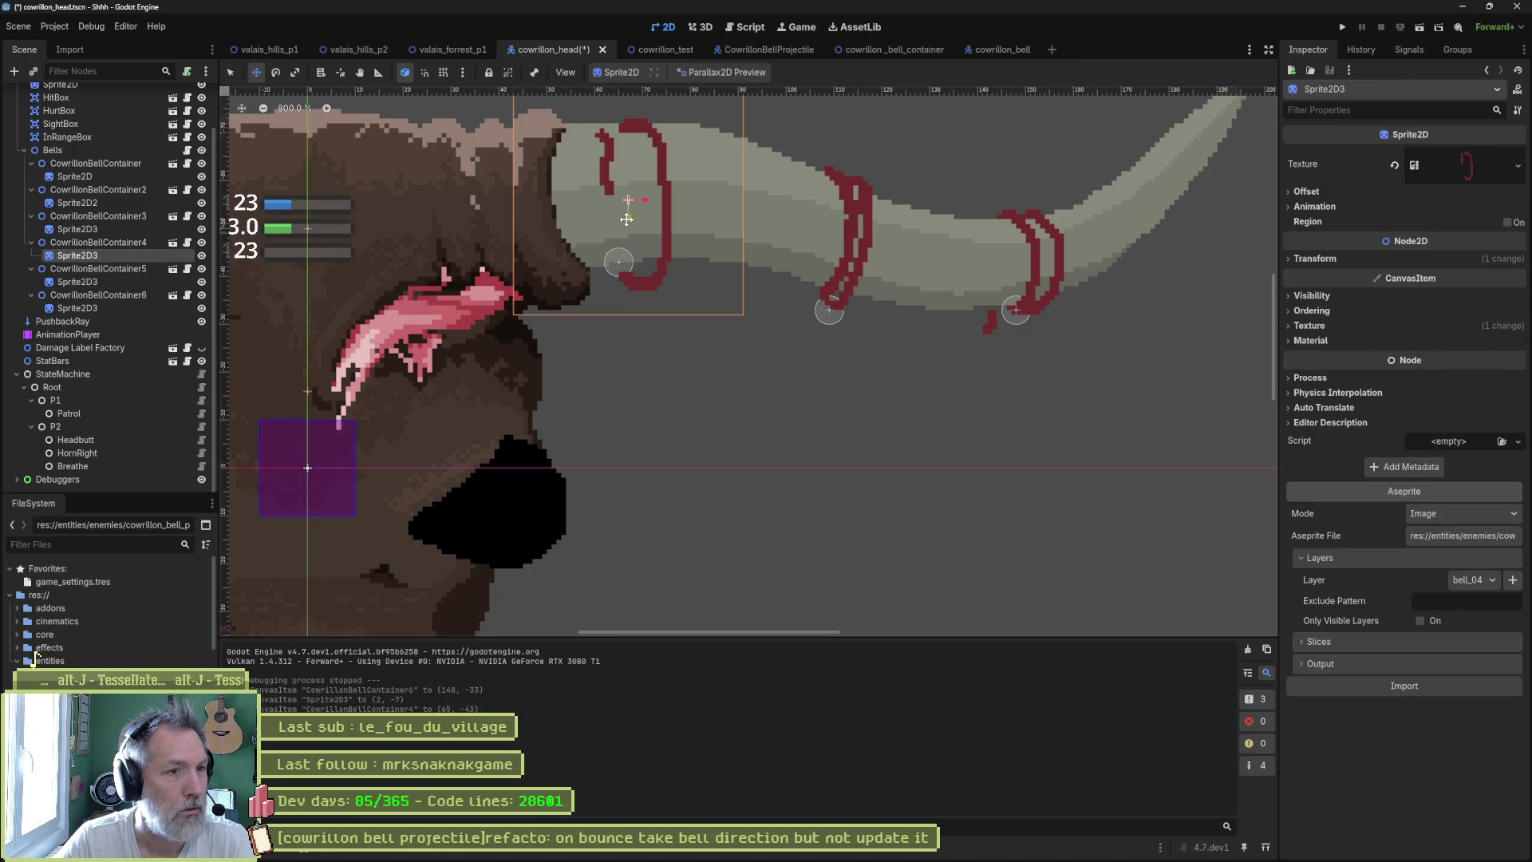
pyautogui.moveTo(630, 213); pyautogui.dragTo(631, 204)
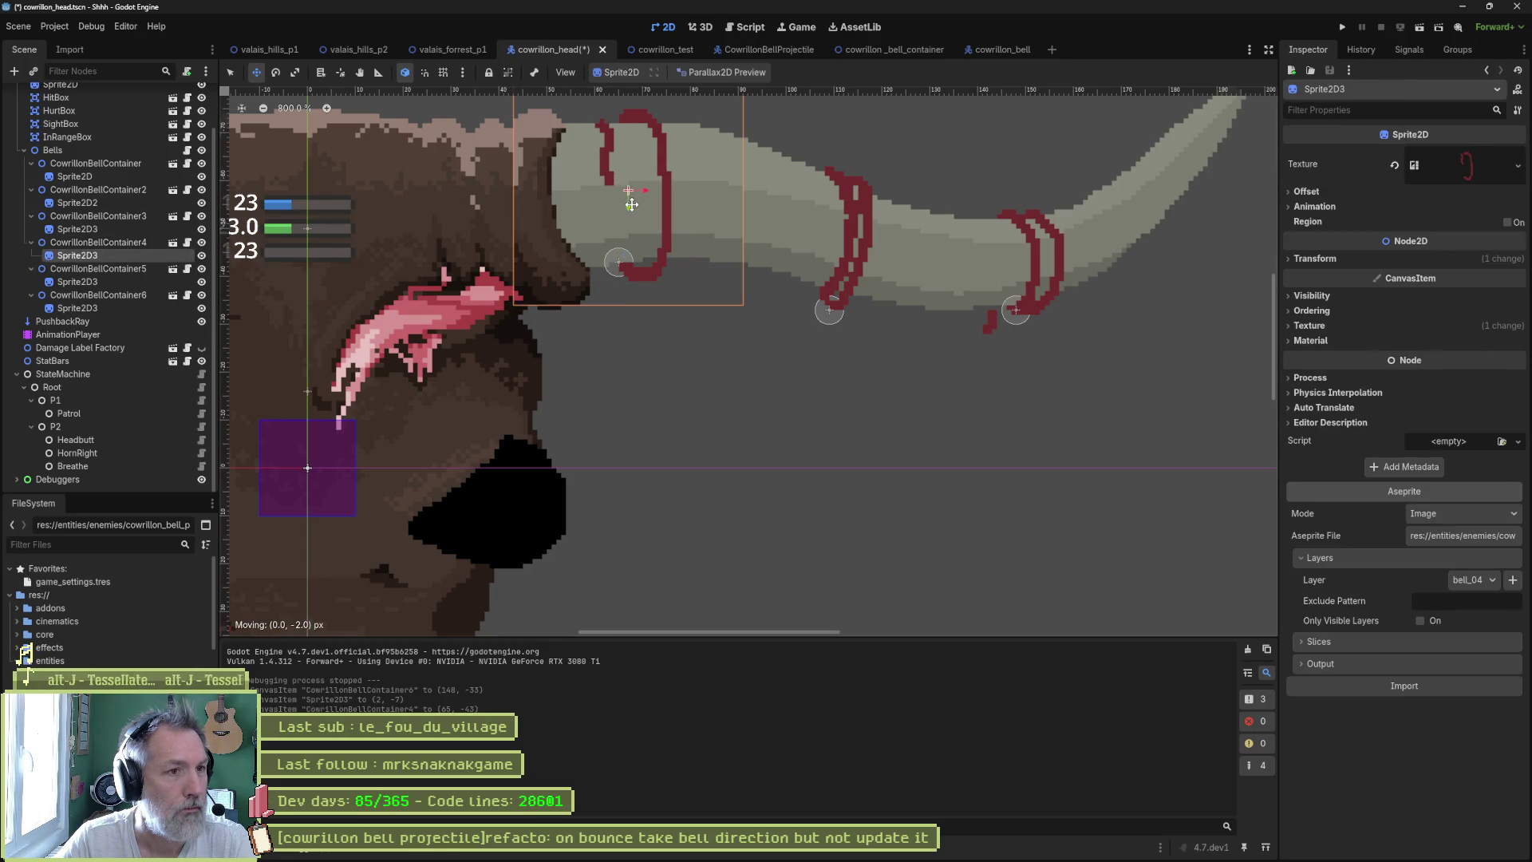
# - Fine-tune the fifth bell container and its sprite so the bell hangs from its rope loop
pyautogui.click(128, 267)
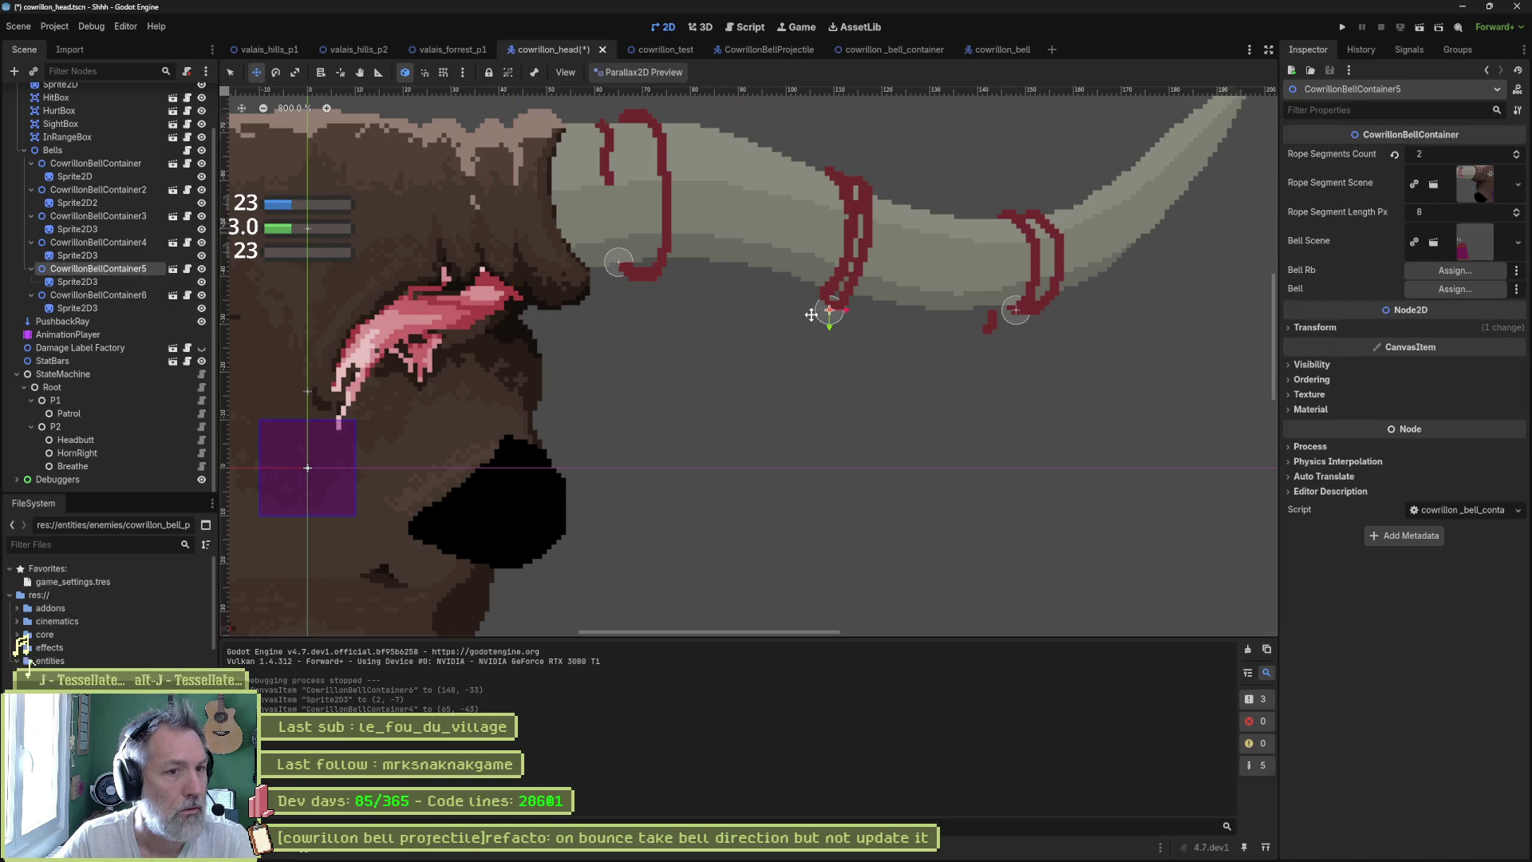
pyautogui.moveTo(832, 326); pyautogui.dragTo(831, 318)
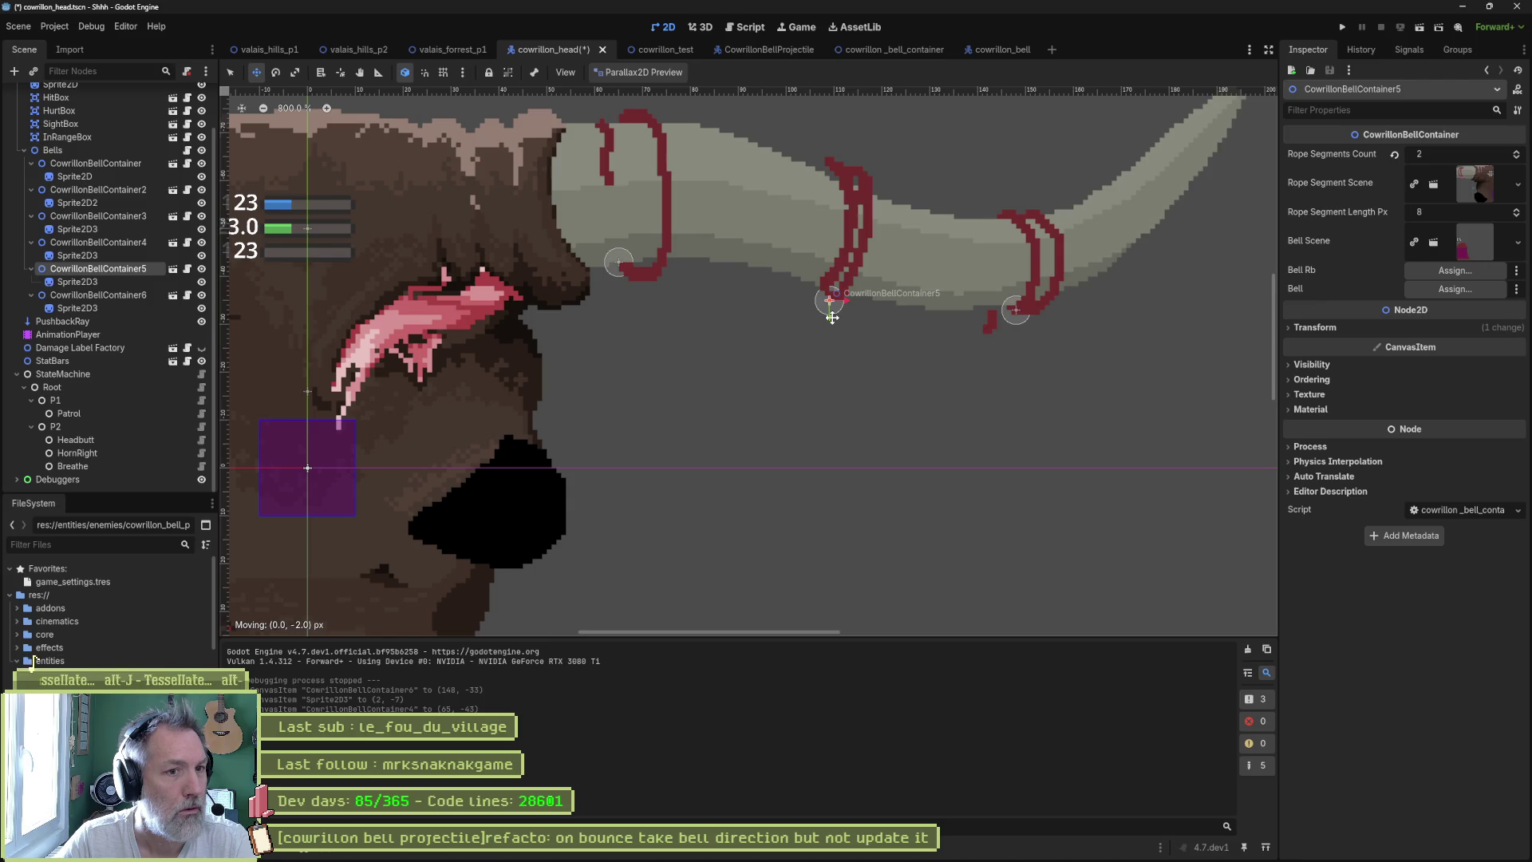
pyautogui.click(126, 283)
pyautogui.moveTo(837, 253); pyautogui.dragTo(838, 258)
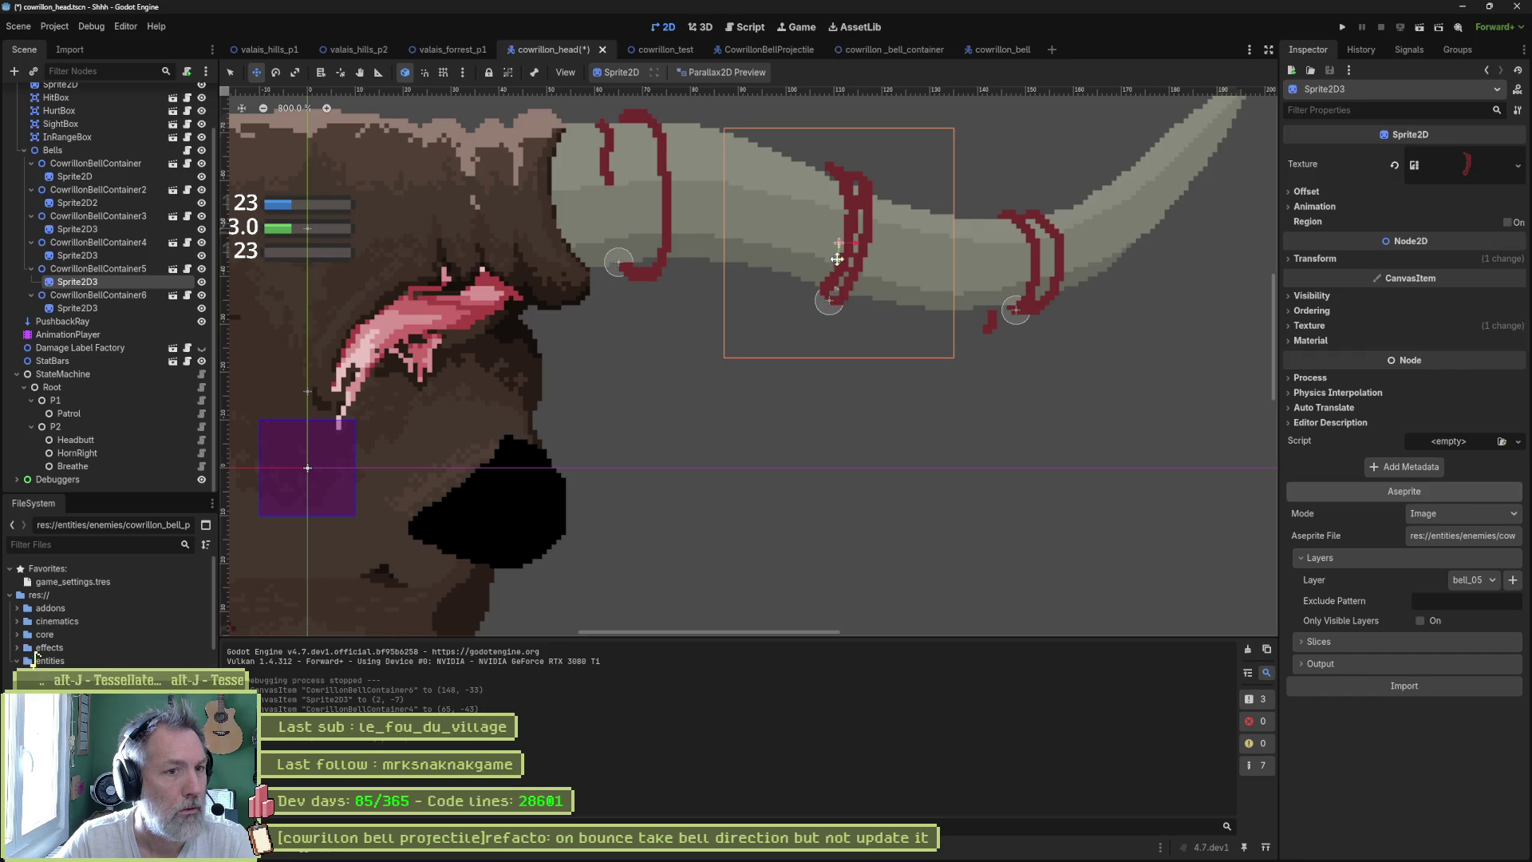
pyautogui.click(822, 301)
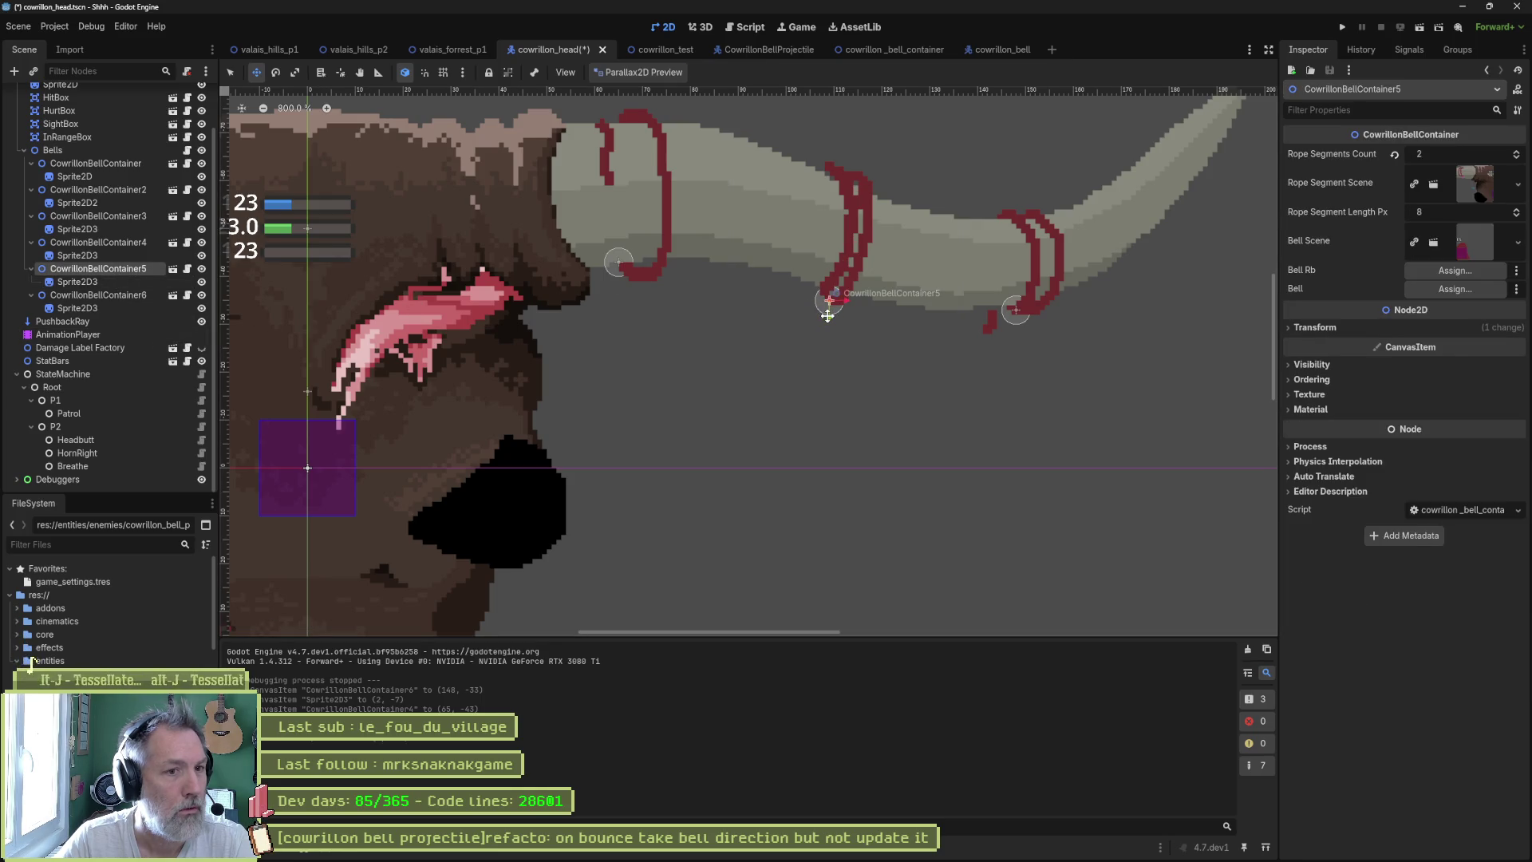
pyautogui.moveTo(827, 316); pyautogui.dragTo(805, 322)
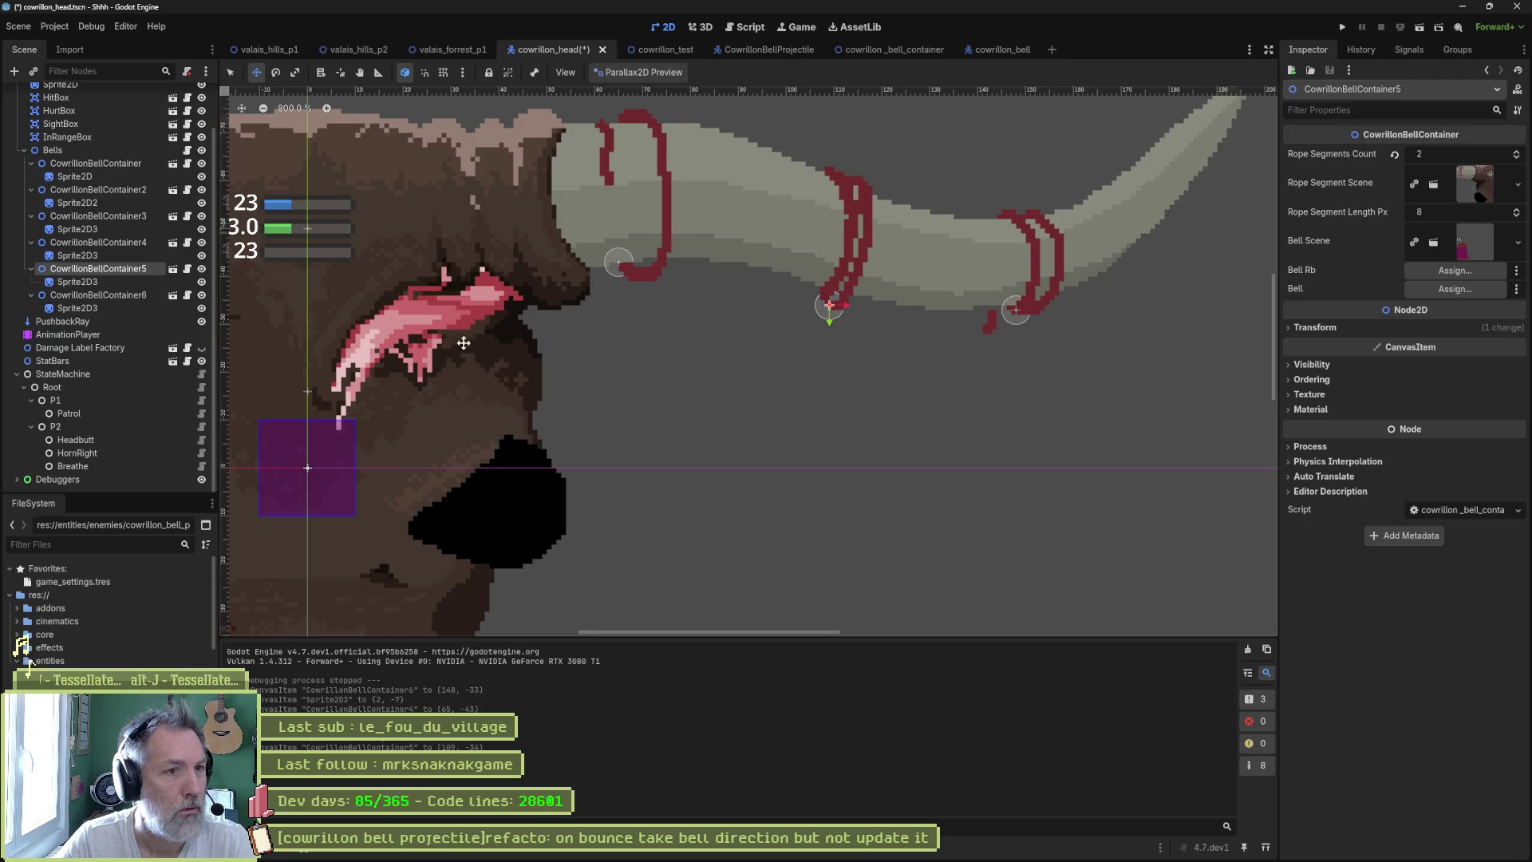
pyautogui.hscroll(-10, 463, 343)
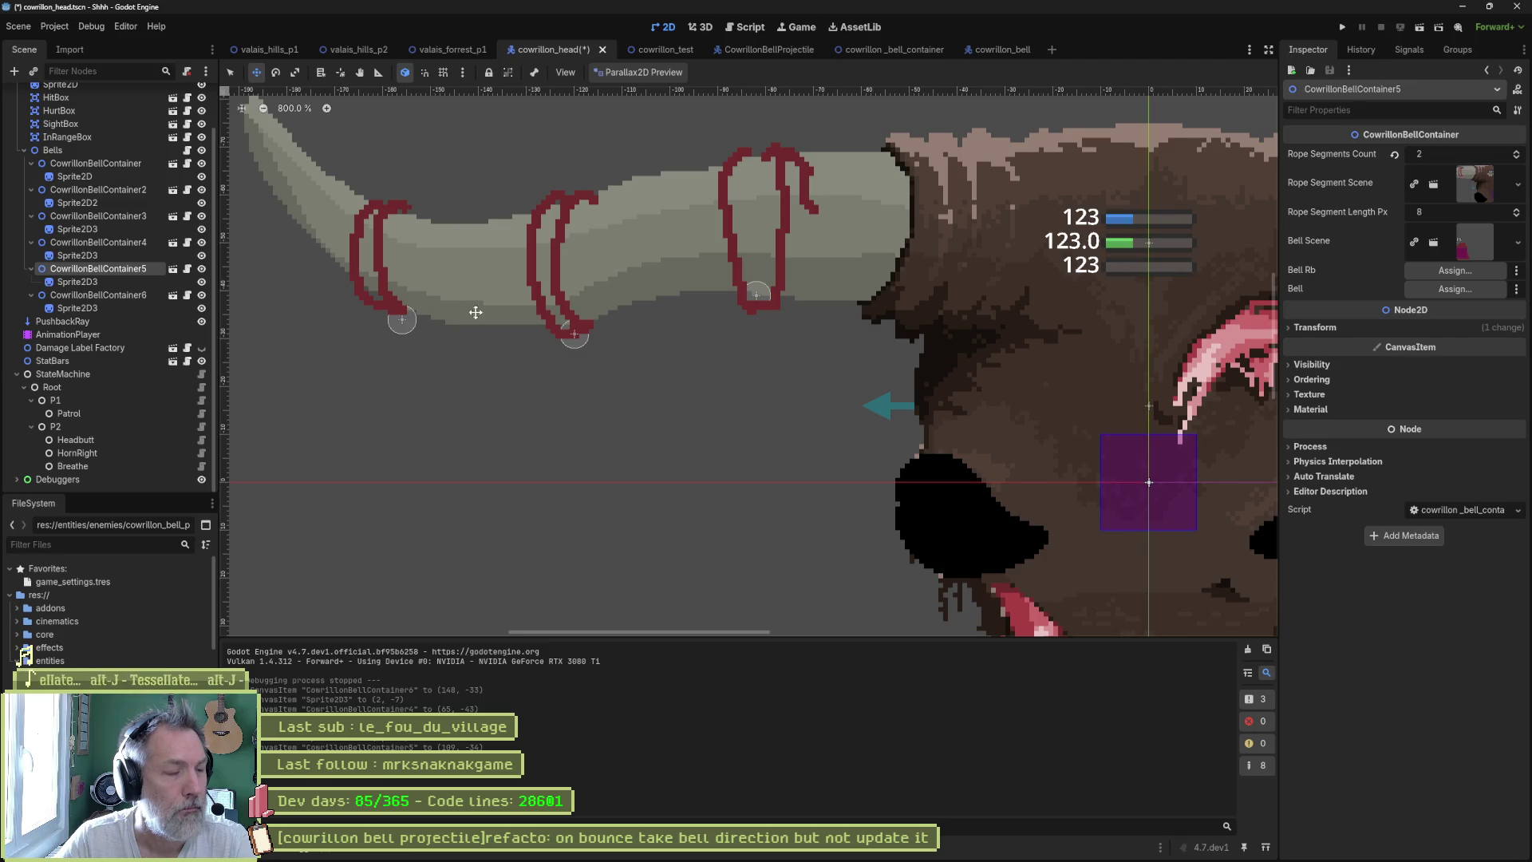
# - Nudge the third and first bell sprites by a pixel onto their loops and save cowrillon_head
pyautogui.click(109, 213)
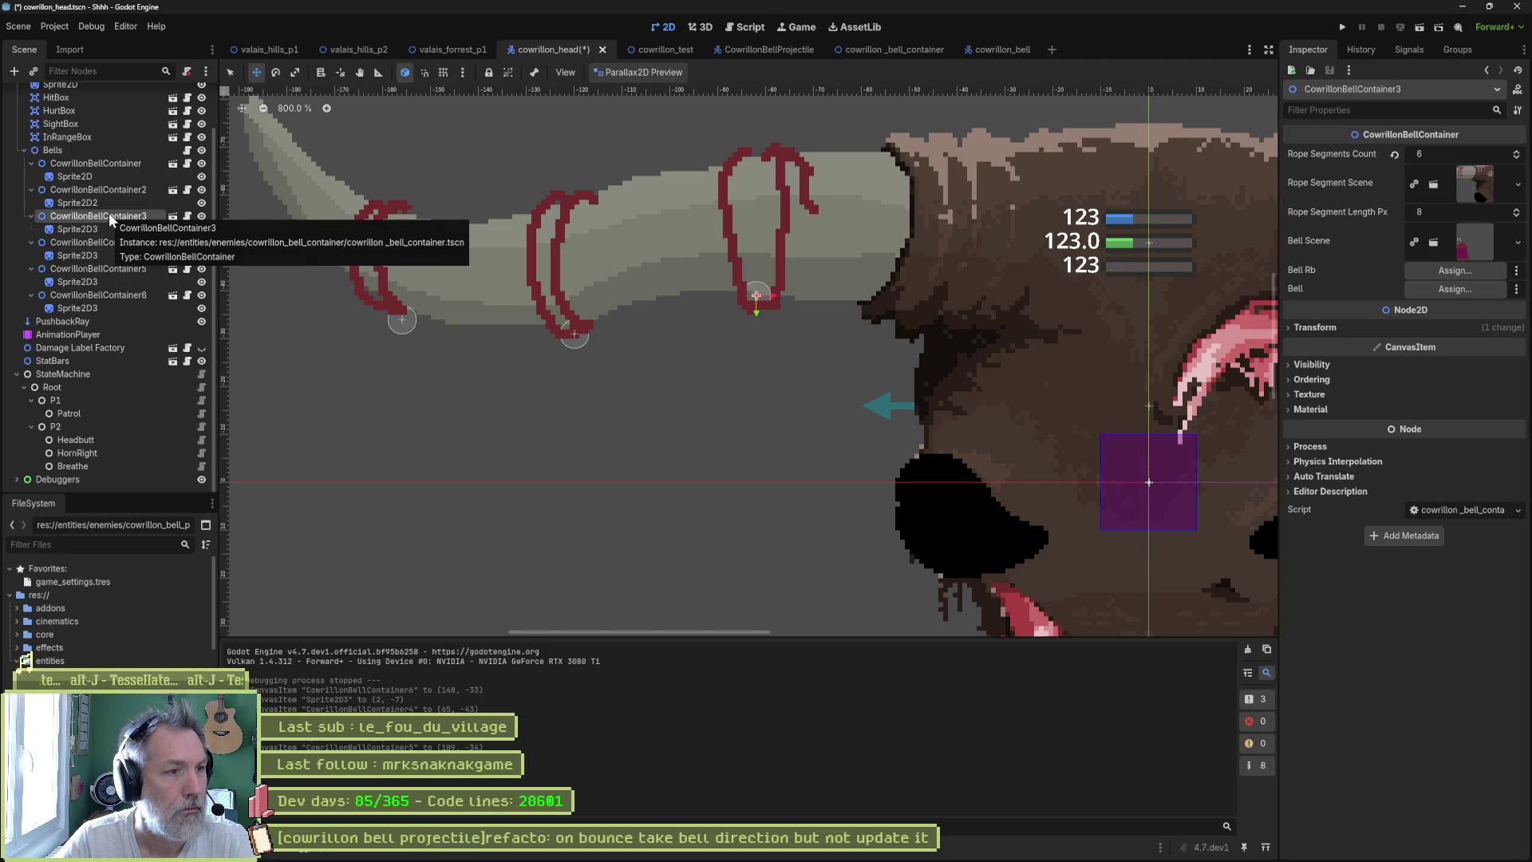
pyautogui.click(756, 311)
pyautogui.moveTo(766, 254); pyautogui.dragTo(766, 250)
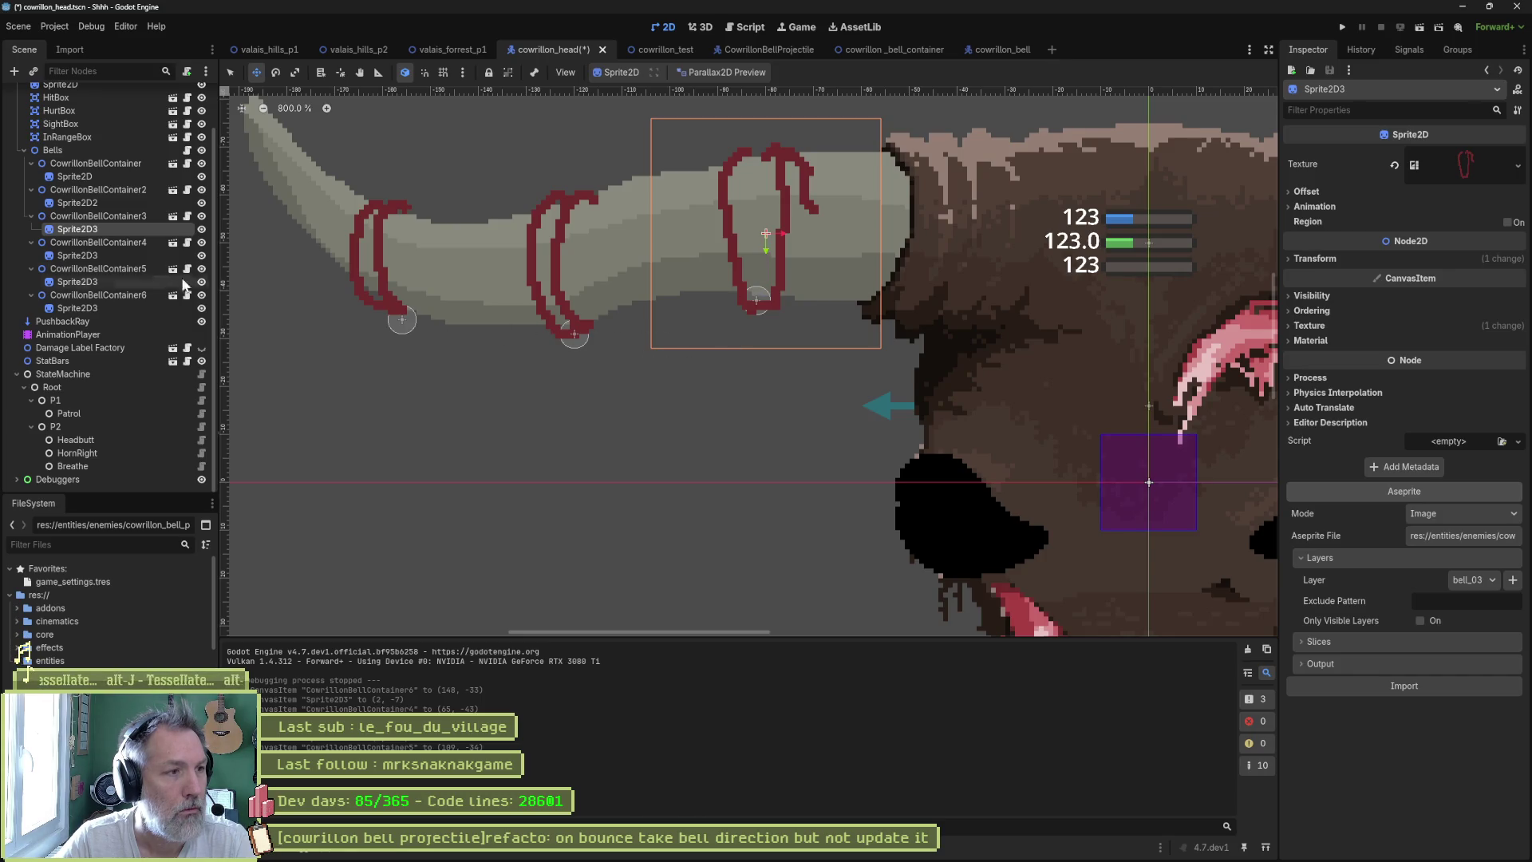
pyautogui.click(107, 175)
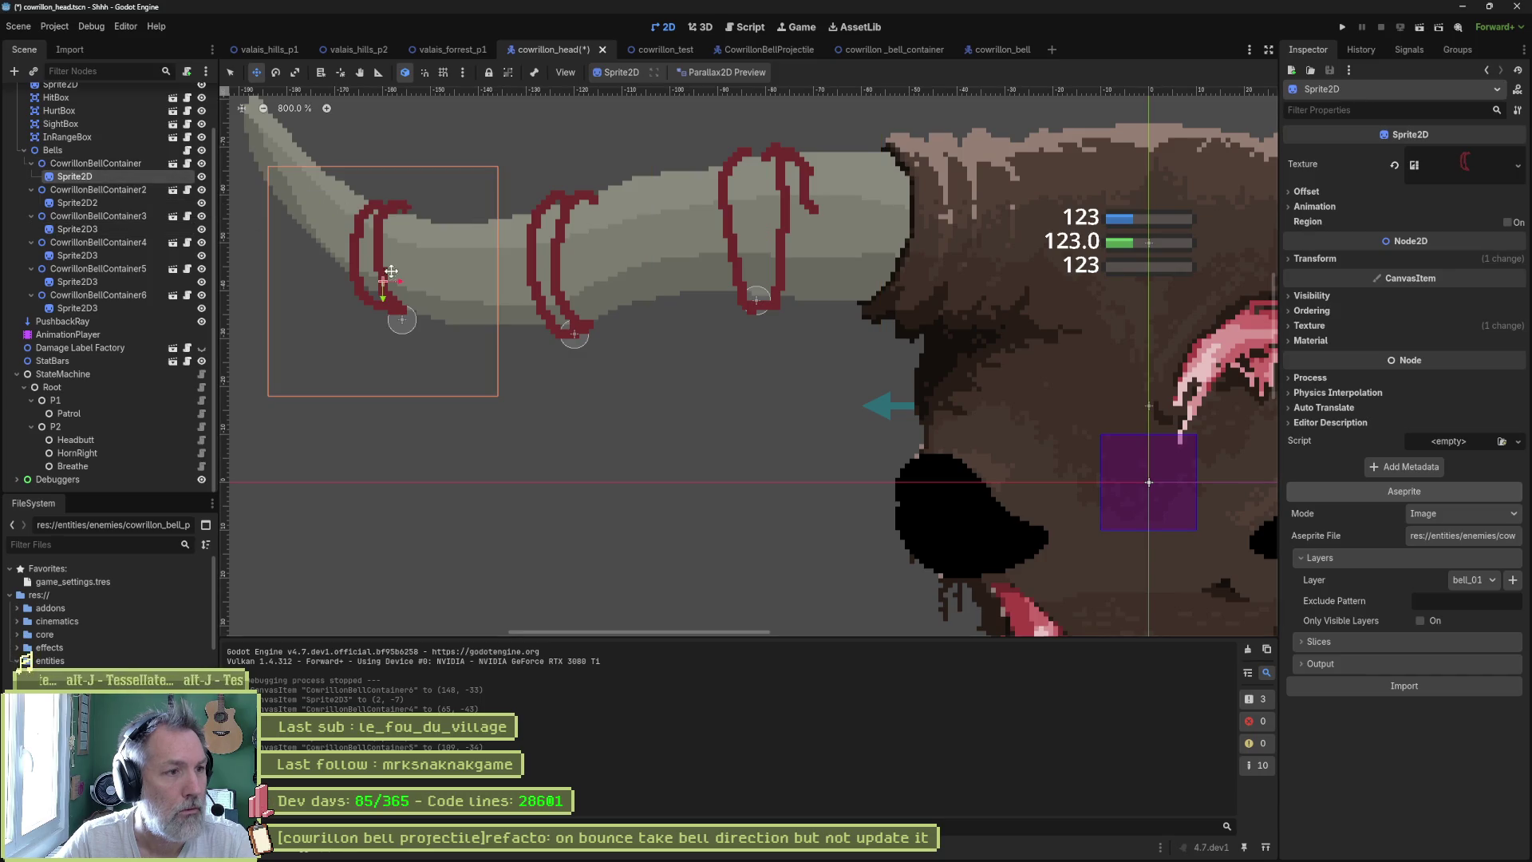
pyautogui.moveTo(383, 298); pyautogui.dragTo(384, 302)
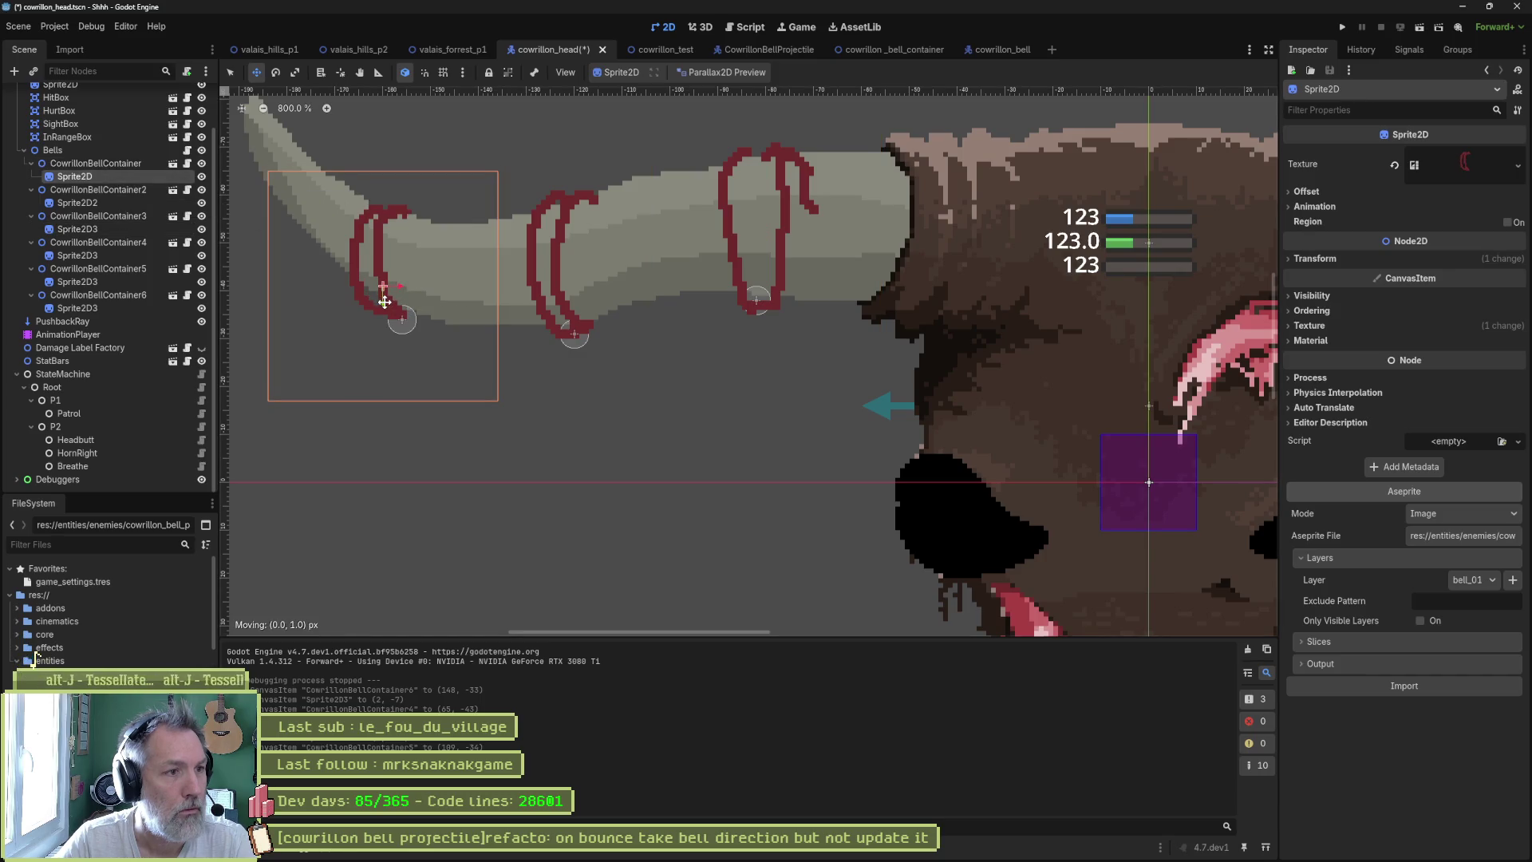
pyautogui.hotkey('ctrl', 's')
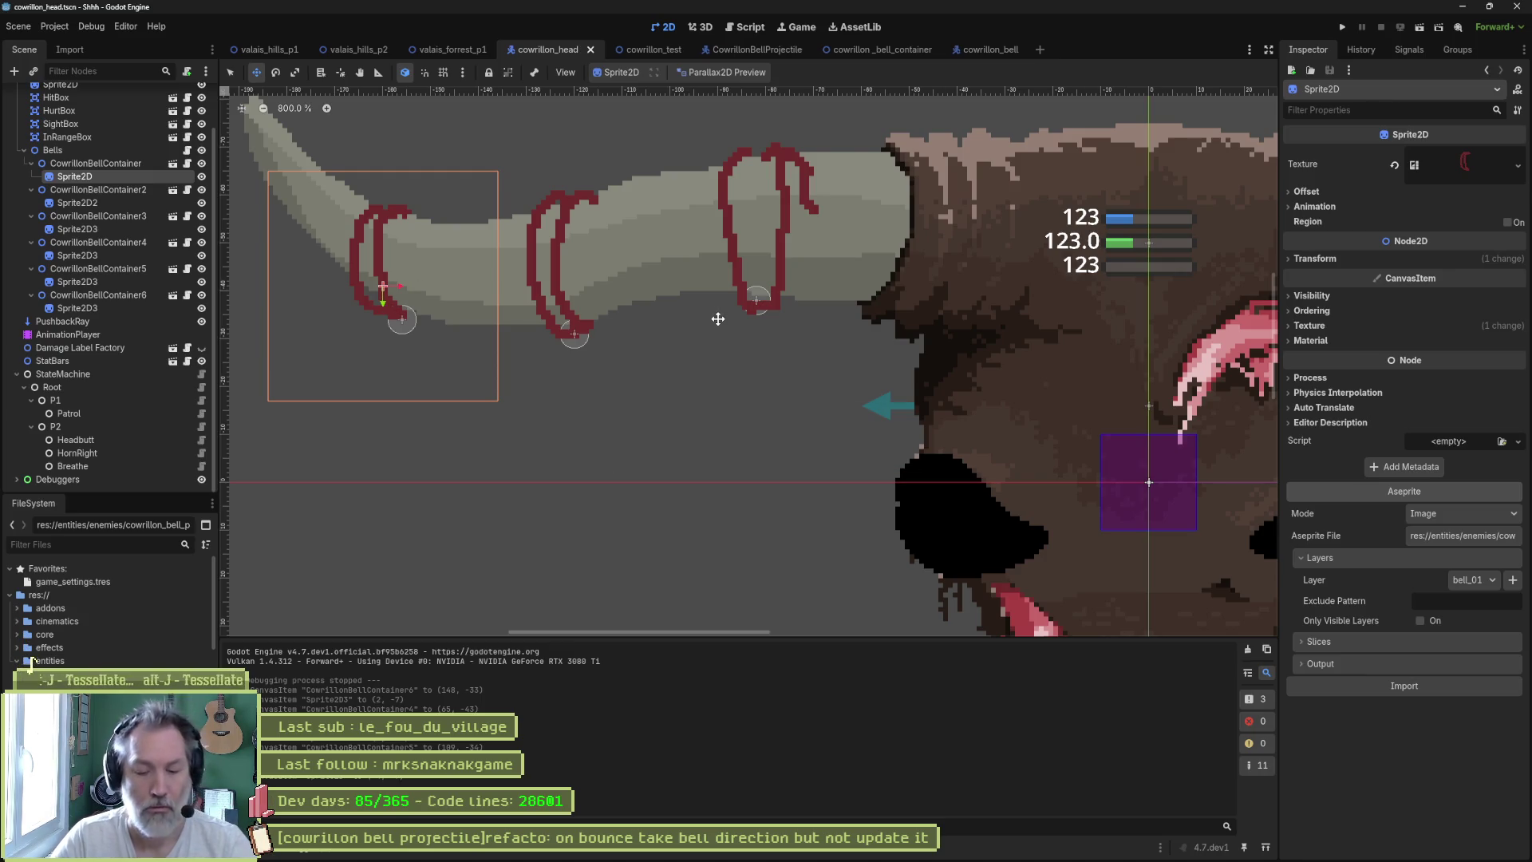
# - Test-run the cowrillon_test scene to check the bells, then stop it
pyautogui.click(636, 50)
pyautogui.press('F6')
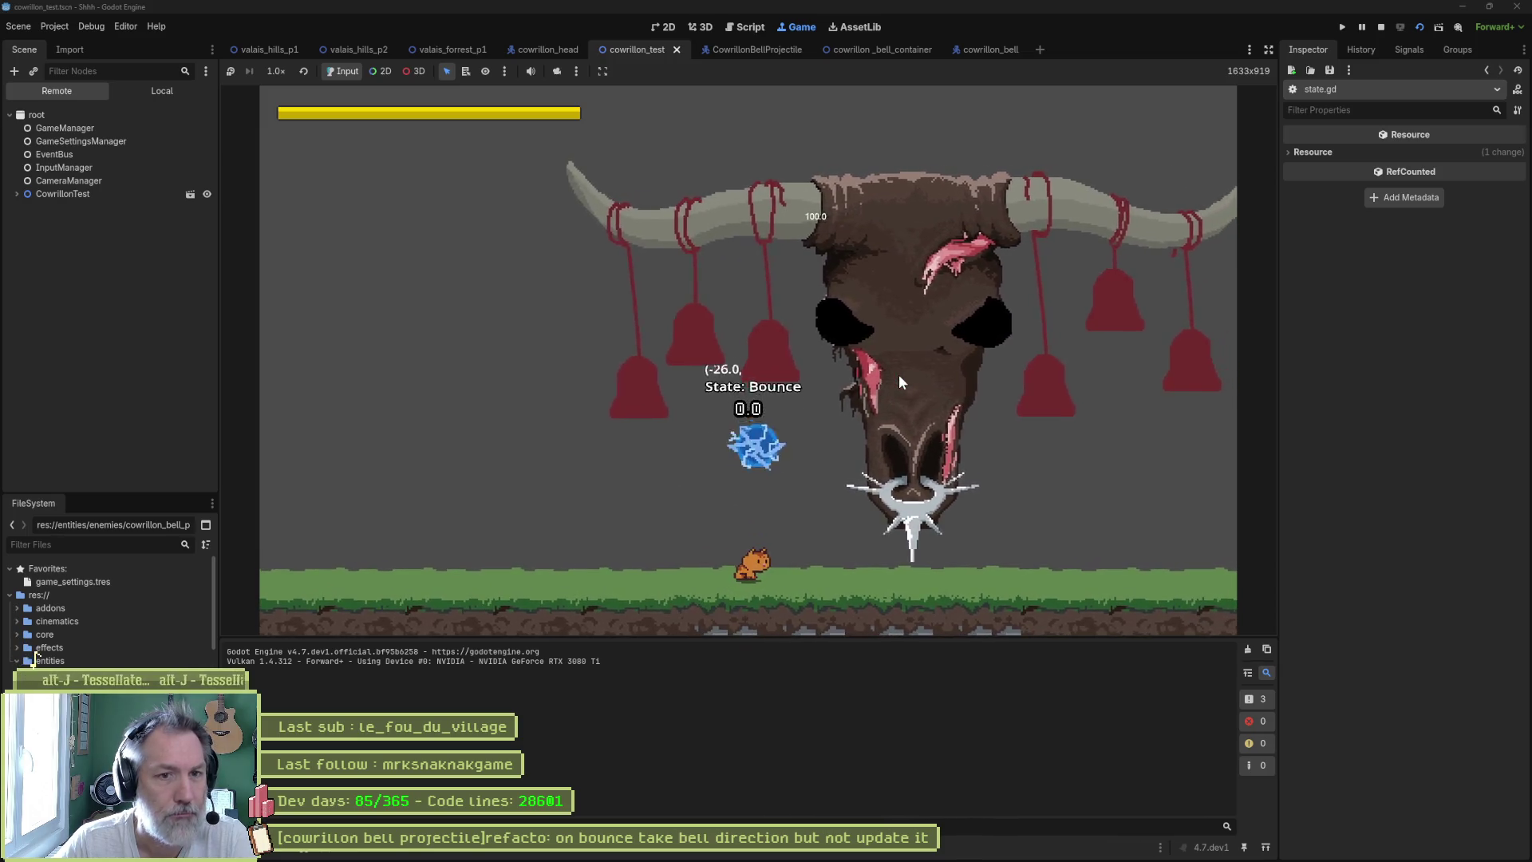
pyautogui.press('F8')
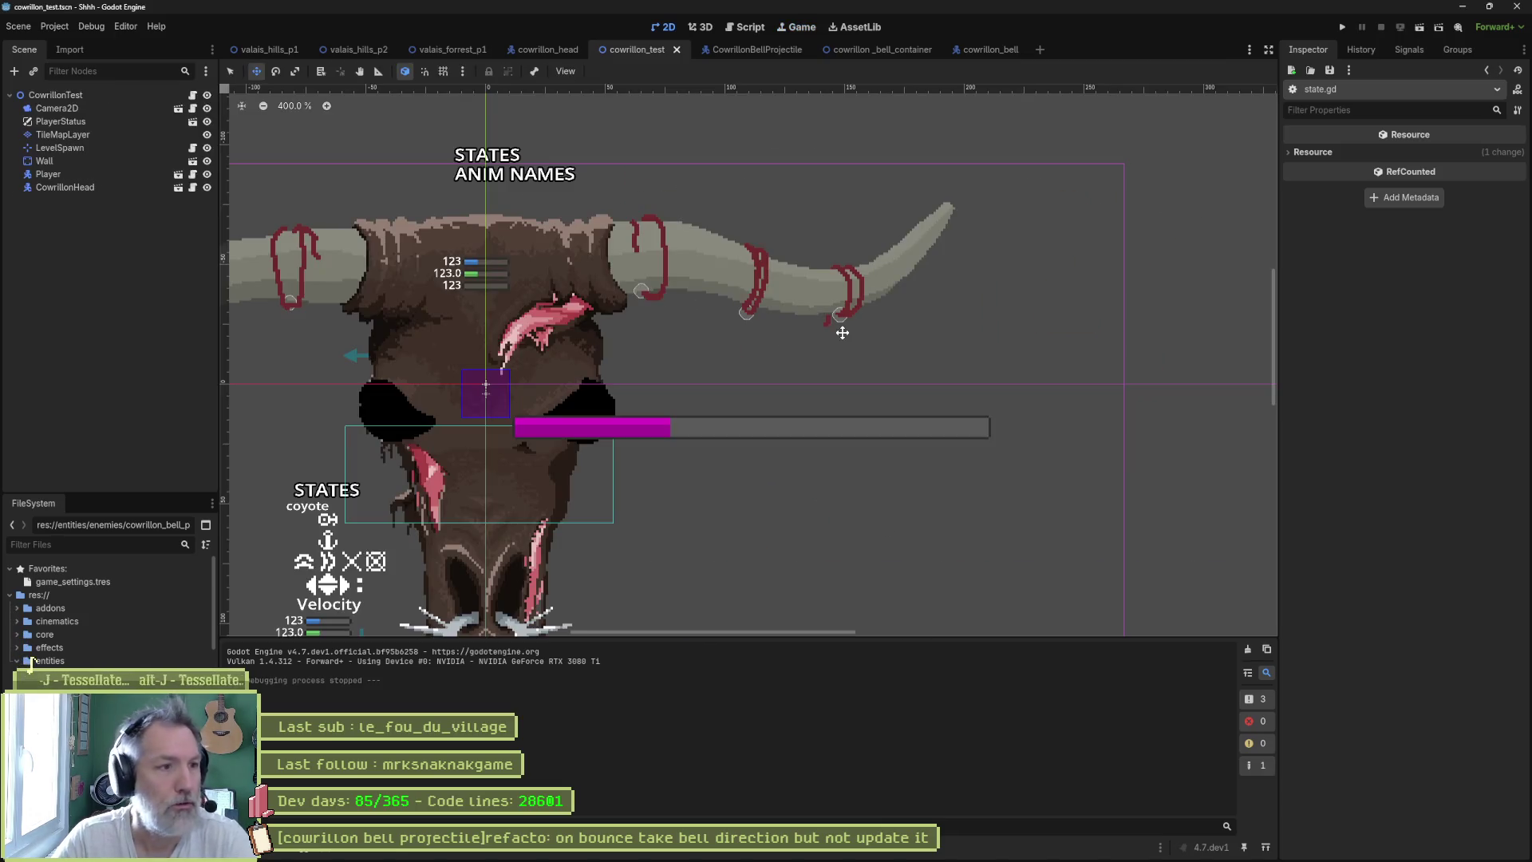
# - Shorten the ropes of bell containers 4 and 6 by one segment each, then save cowrillon_head
pyautogui.click(561, 54)
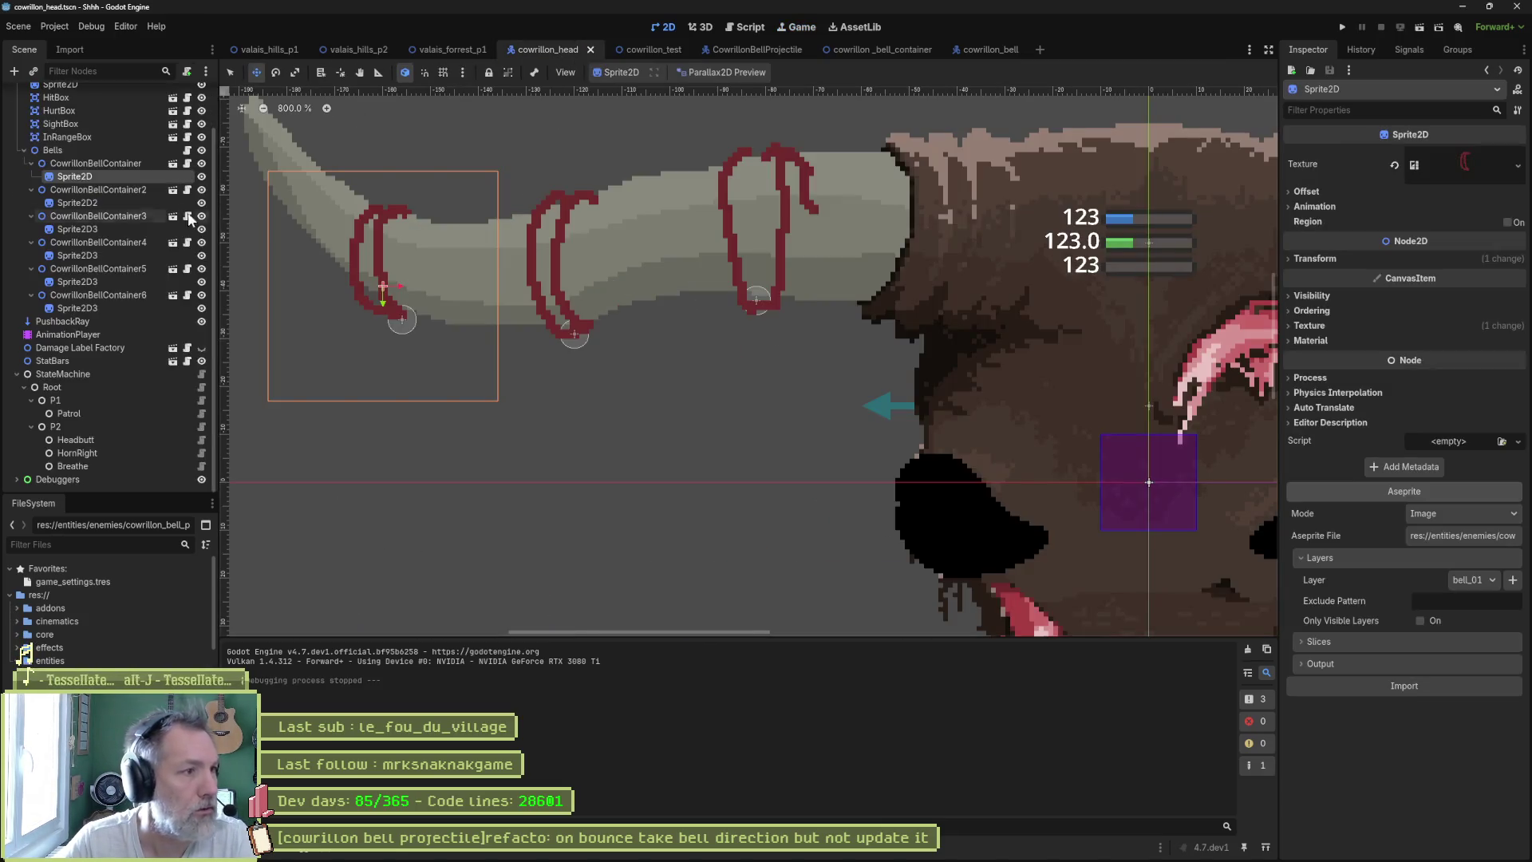
pyautogui.click(128, 270)
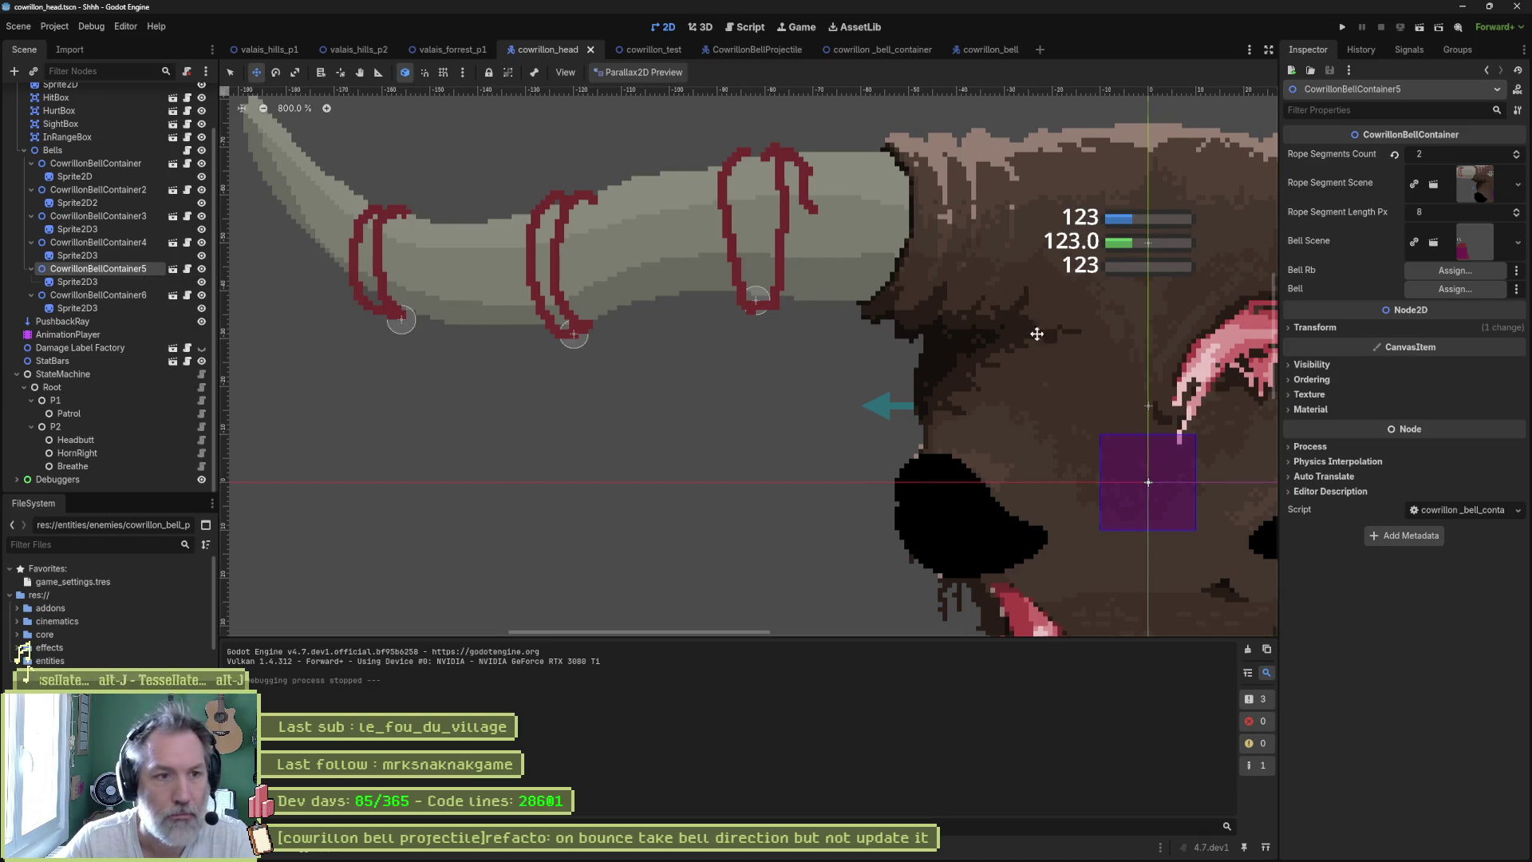
pyautogui.moveTo(1032, 332); pyautogui.dragTo(479, 349)
pyautogui.moveTo(981, 386); pyautogui.dragTo(224, 309)
pyautogui.click(641, 309)
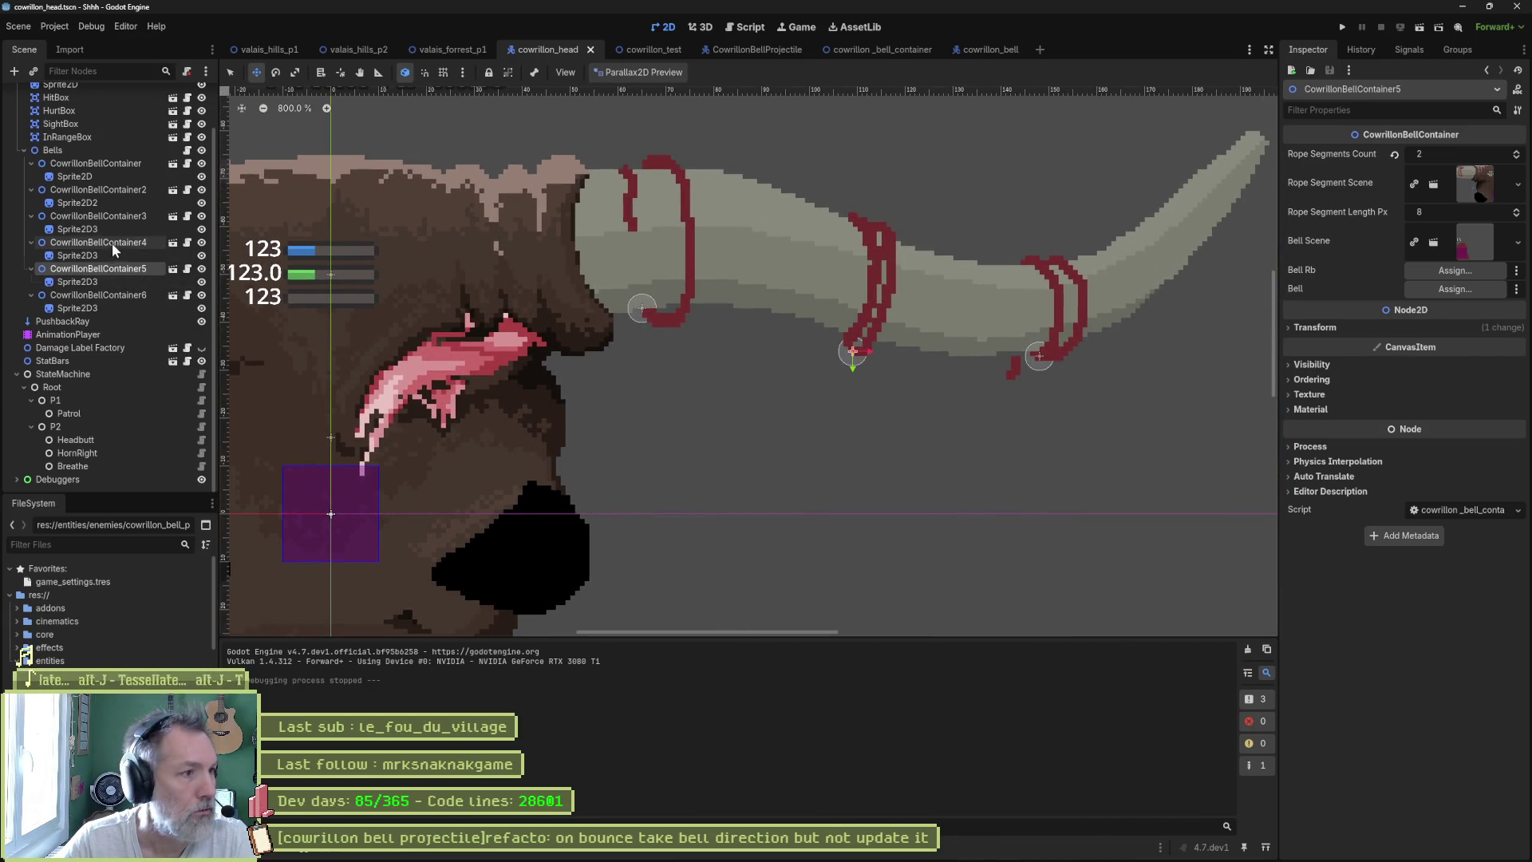
pyautogui.click(1515, 158)
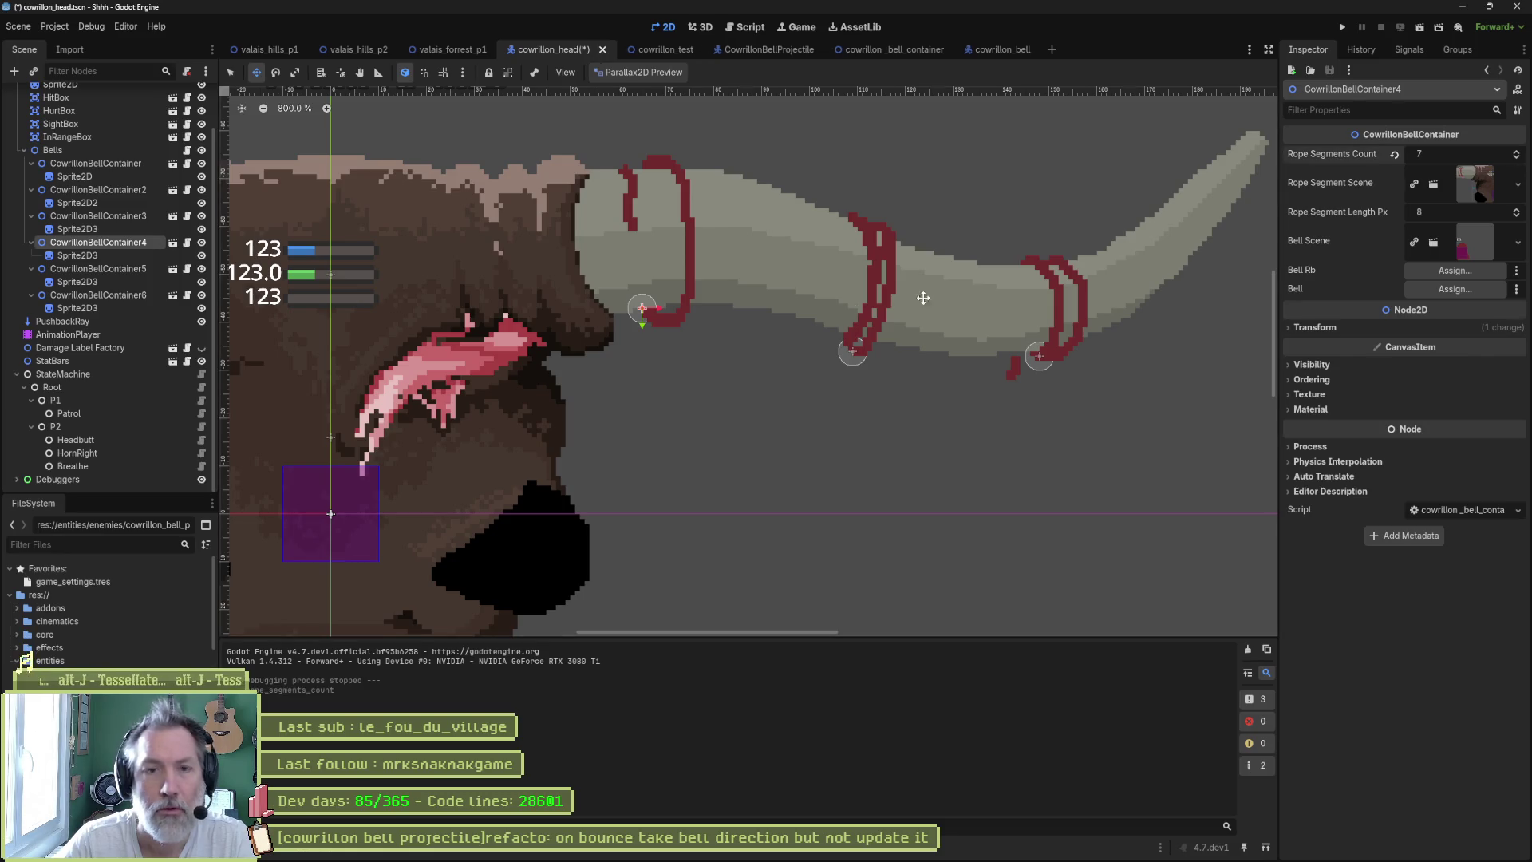
pyautogui.click(199, 268)
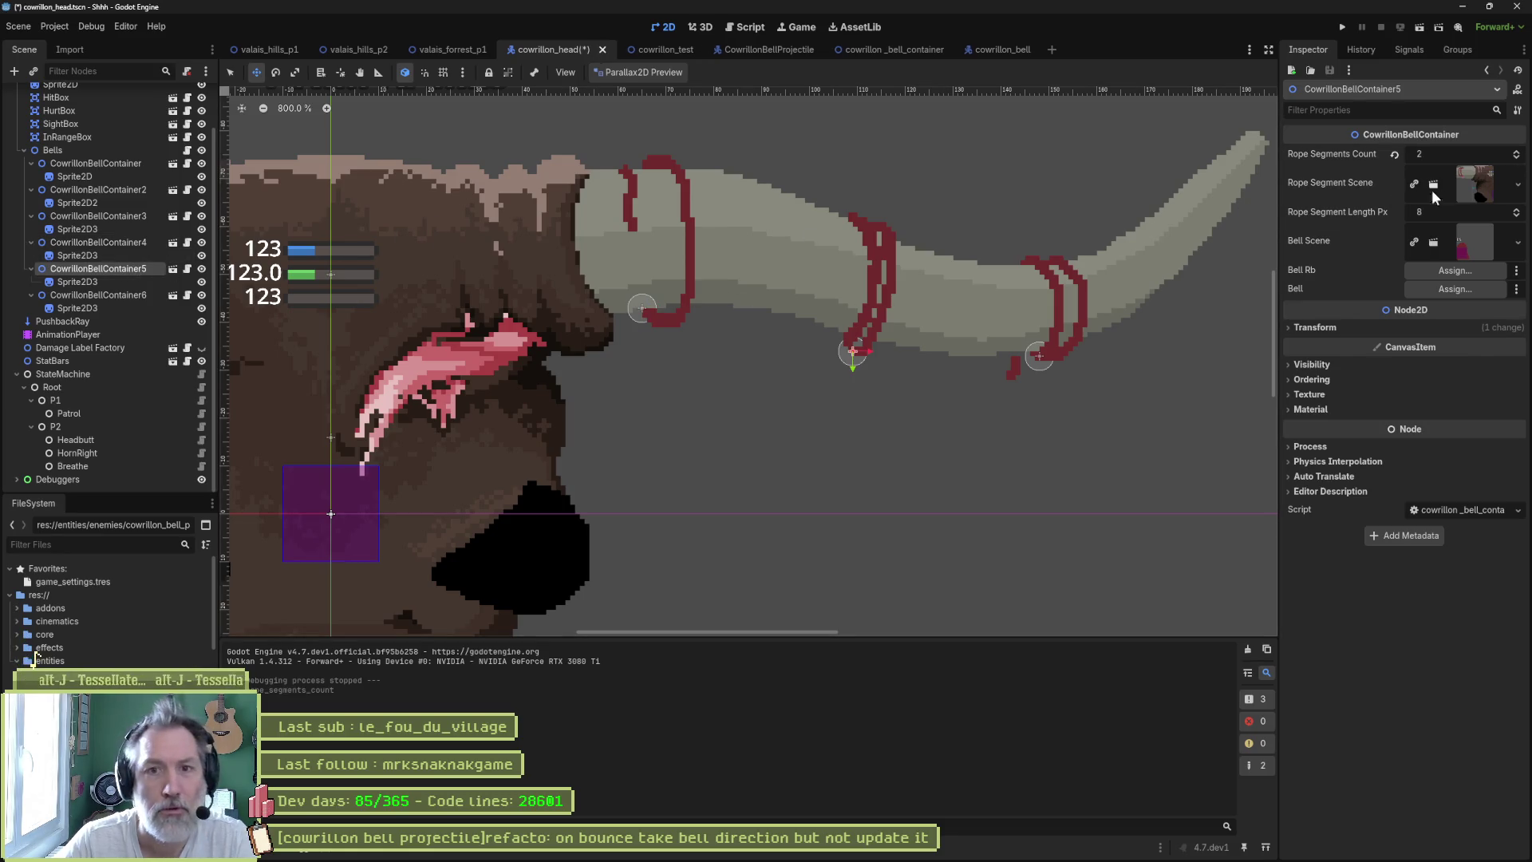
pyautogui.click(142, 295)
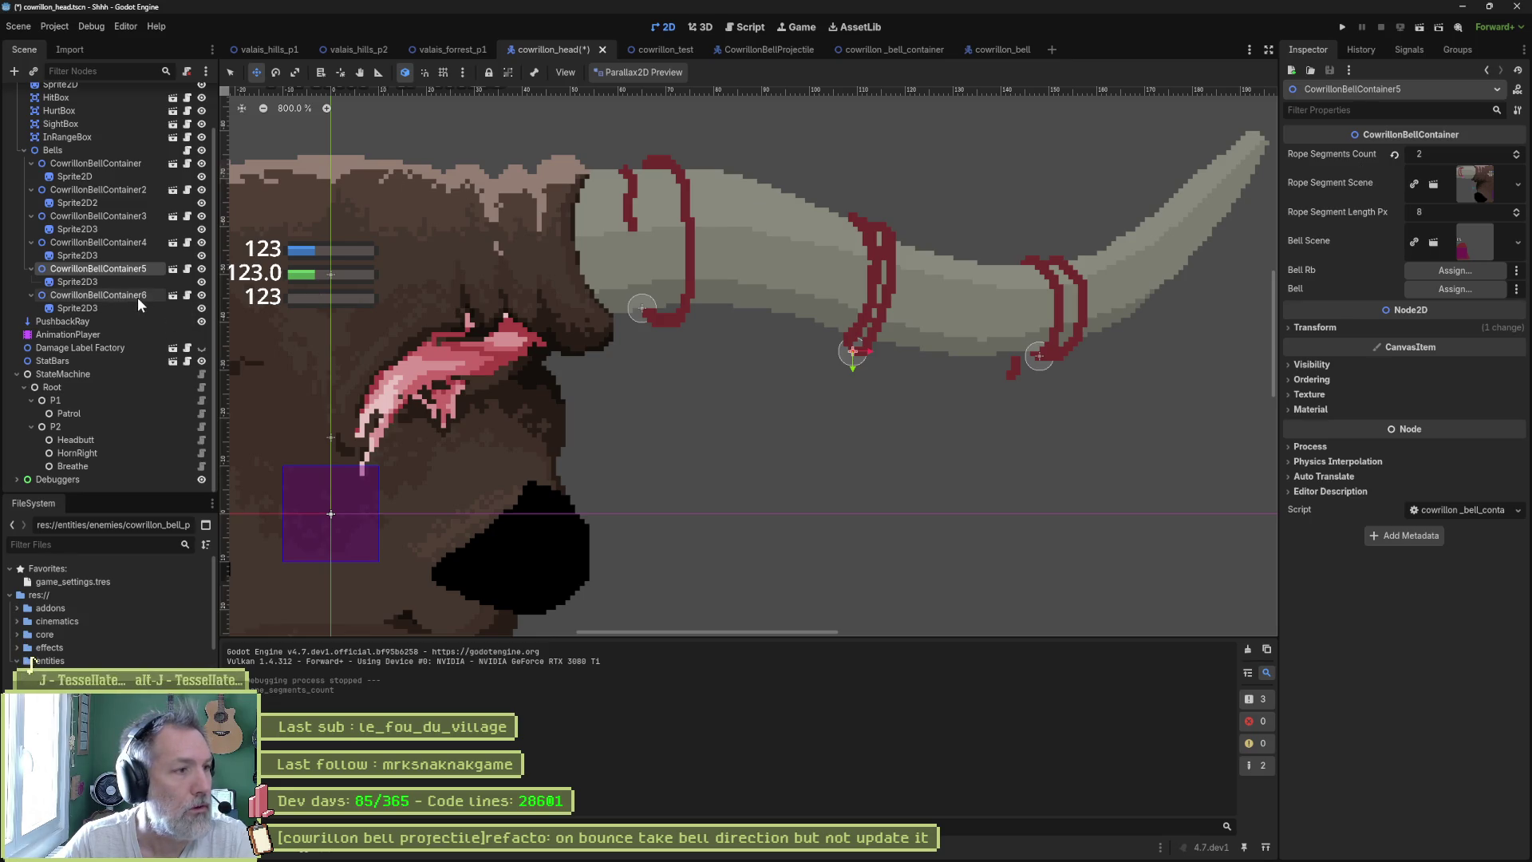
pyautogui.click(1515, 157)
pyautogui.hotkey('ctrl', 's')
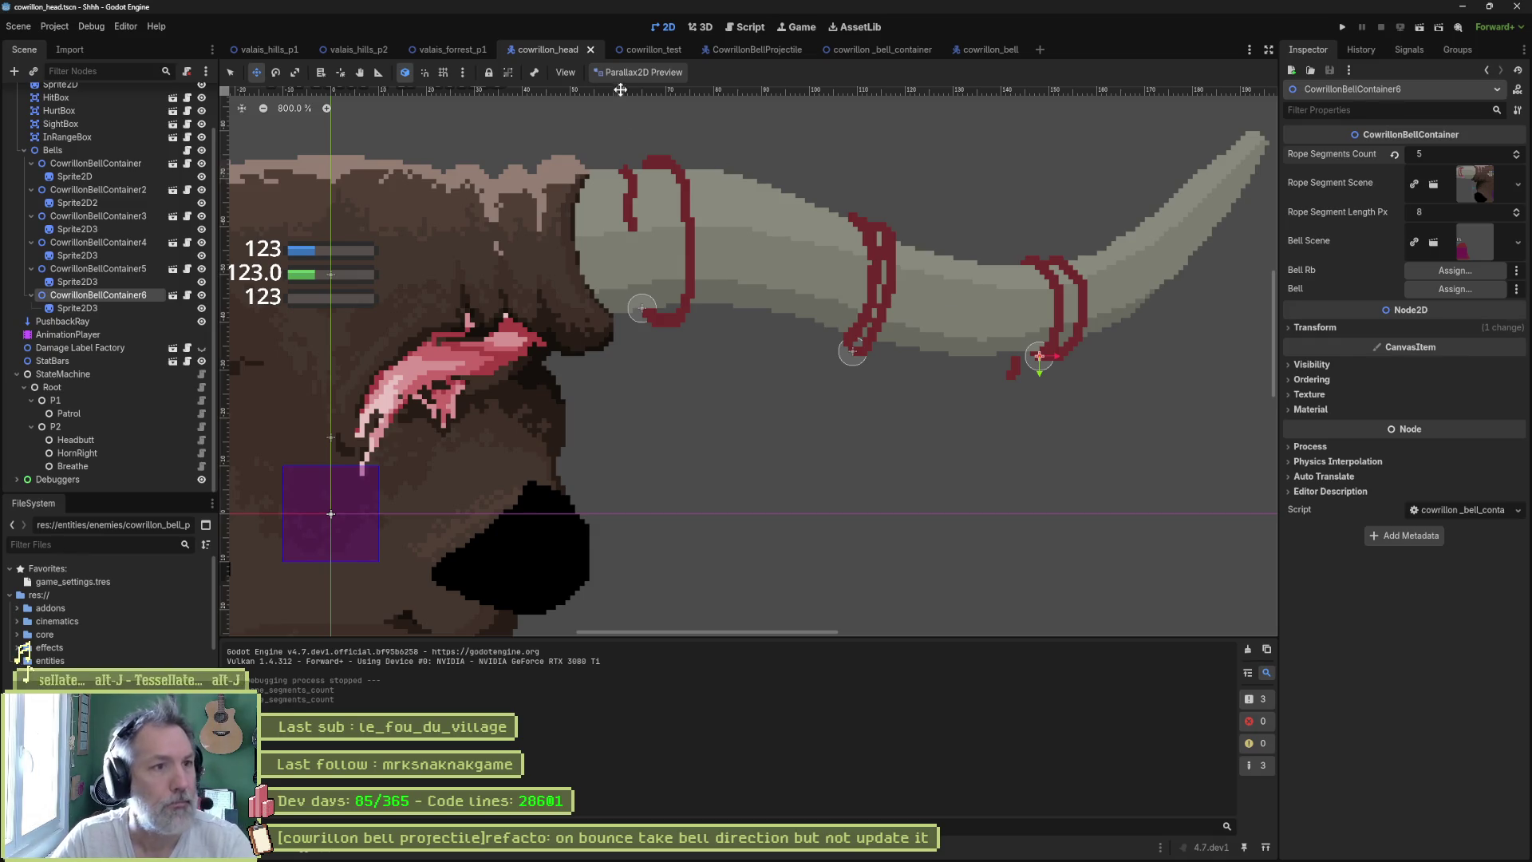
# - Run cowrillon_test again to confirm all six bells hang, then stop it
pyautogui.click(663, 54)
pyautogui.press('F6')
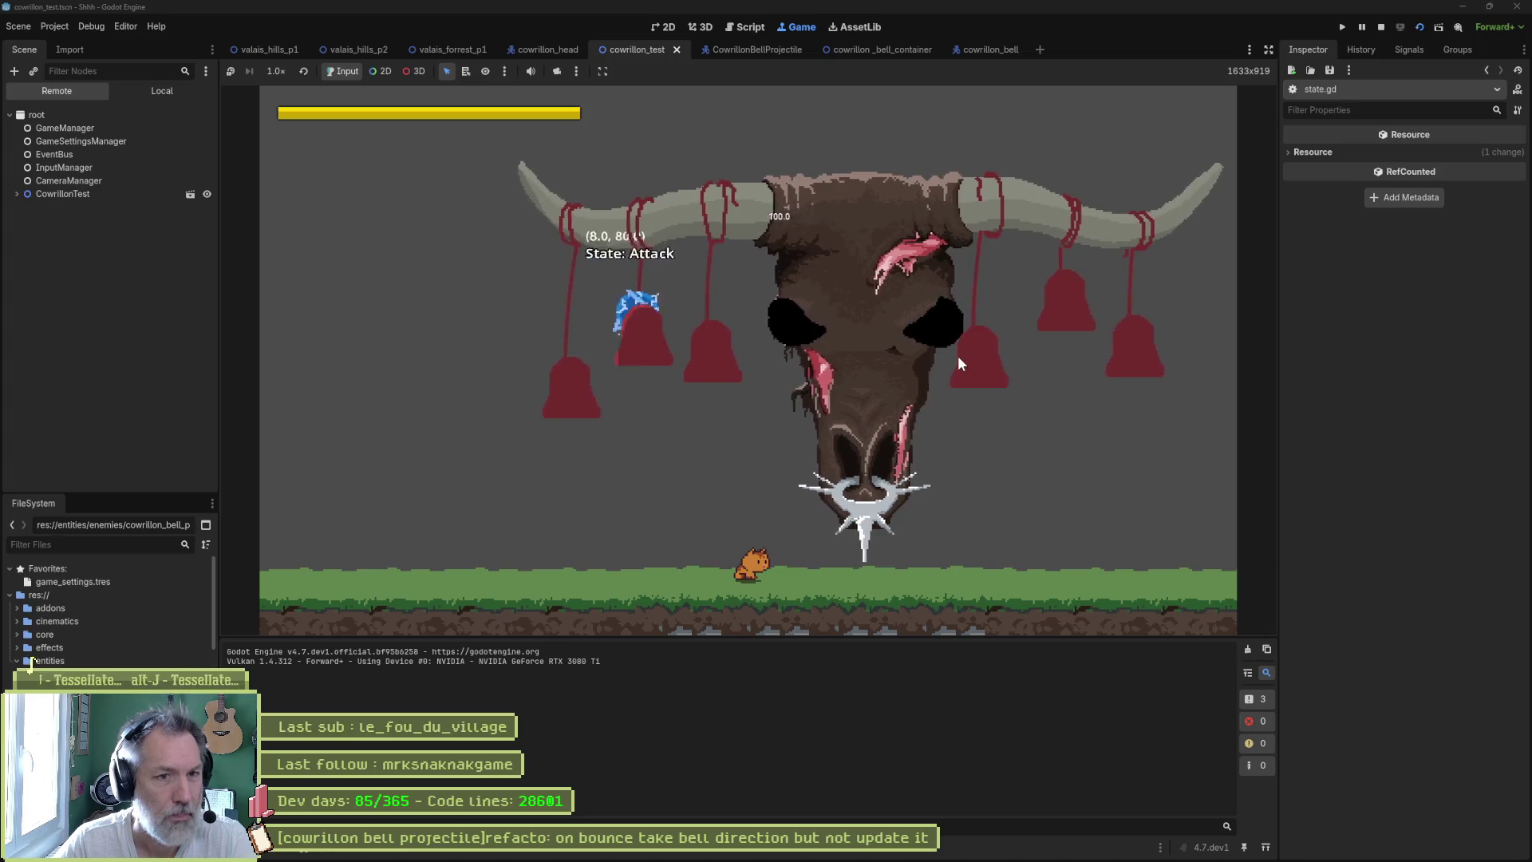
pyautogui.press('F8')
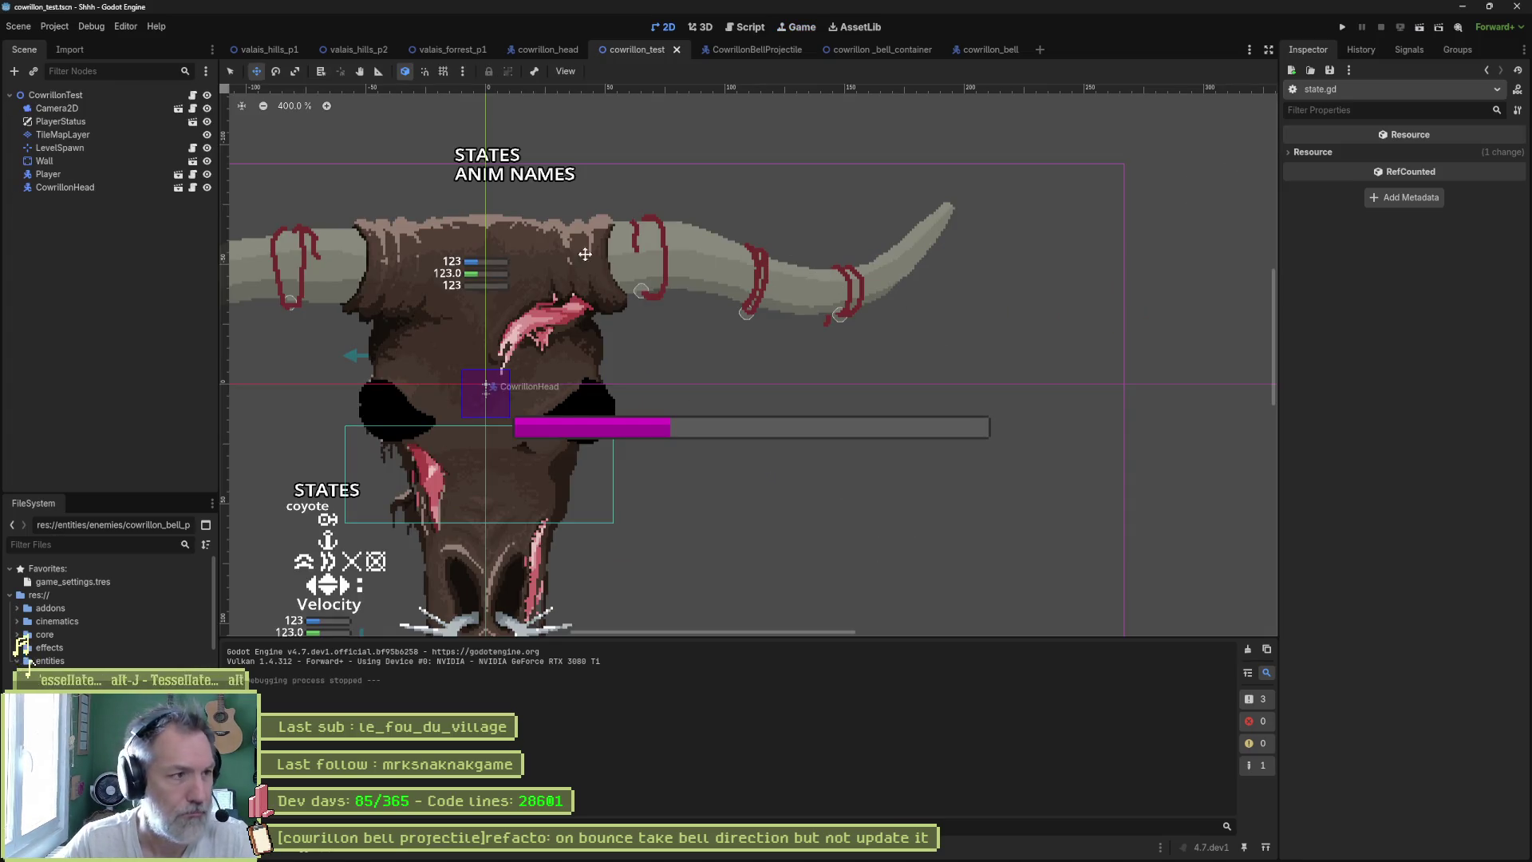
pyautogui.click(547, 50)
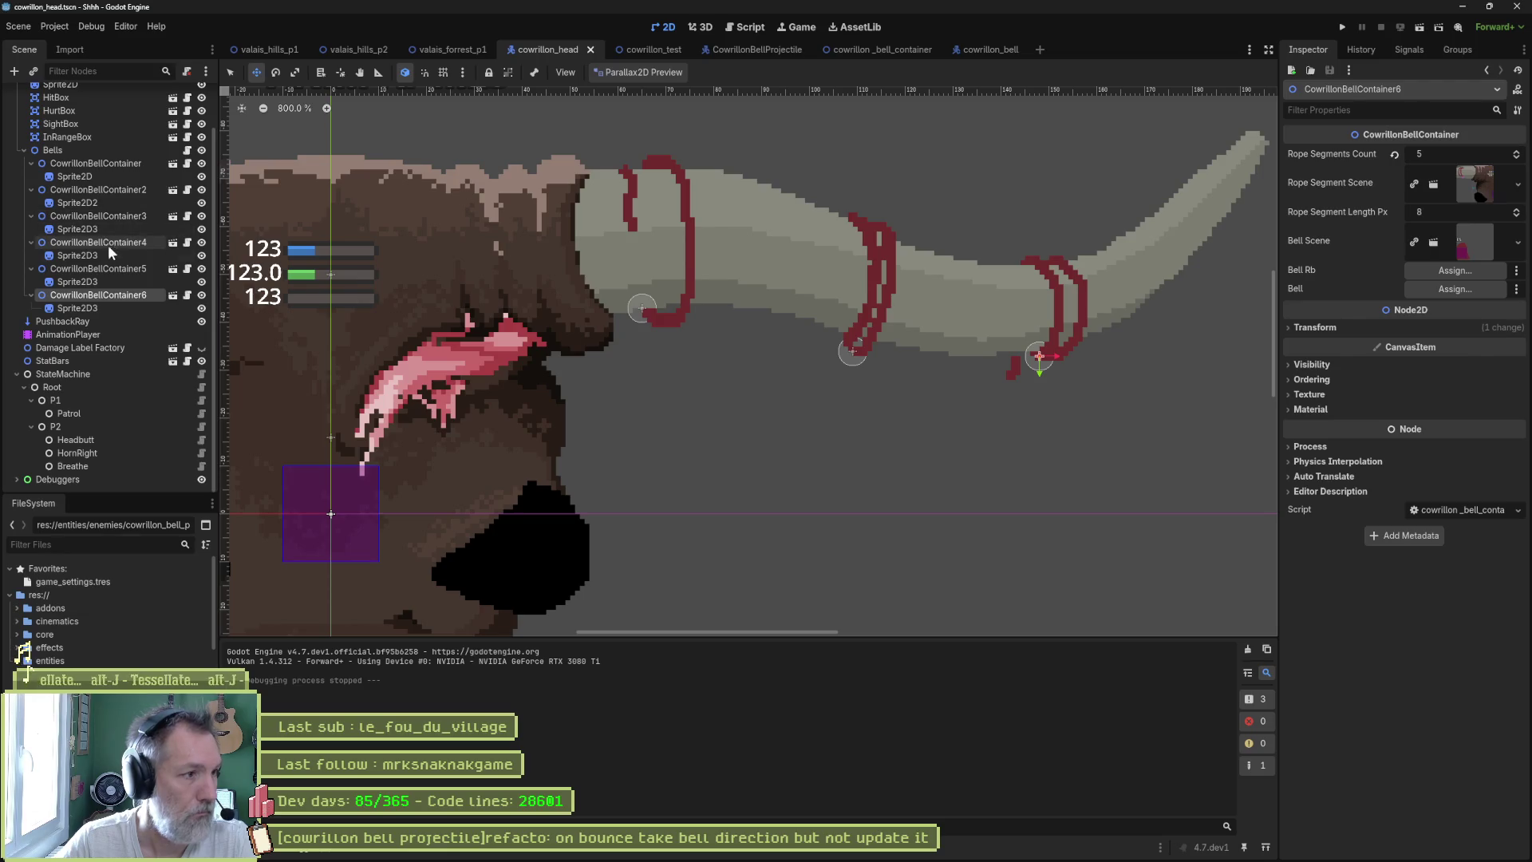
# - Slide the fourth bell container right along the horn, save cowrillon_head, and launch cowrillon_test
pyautogui.click(107, 241)
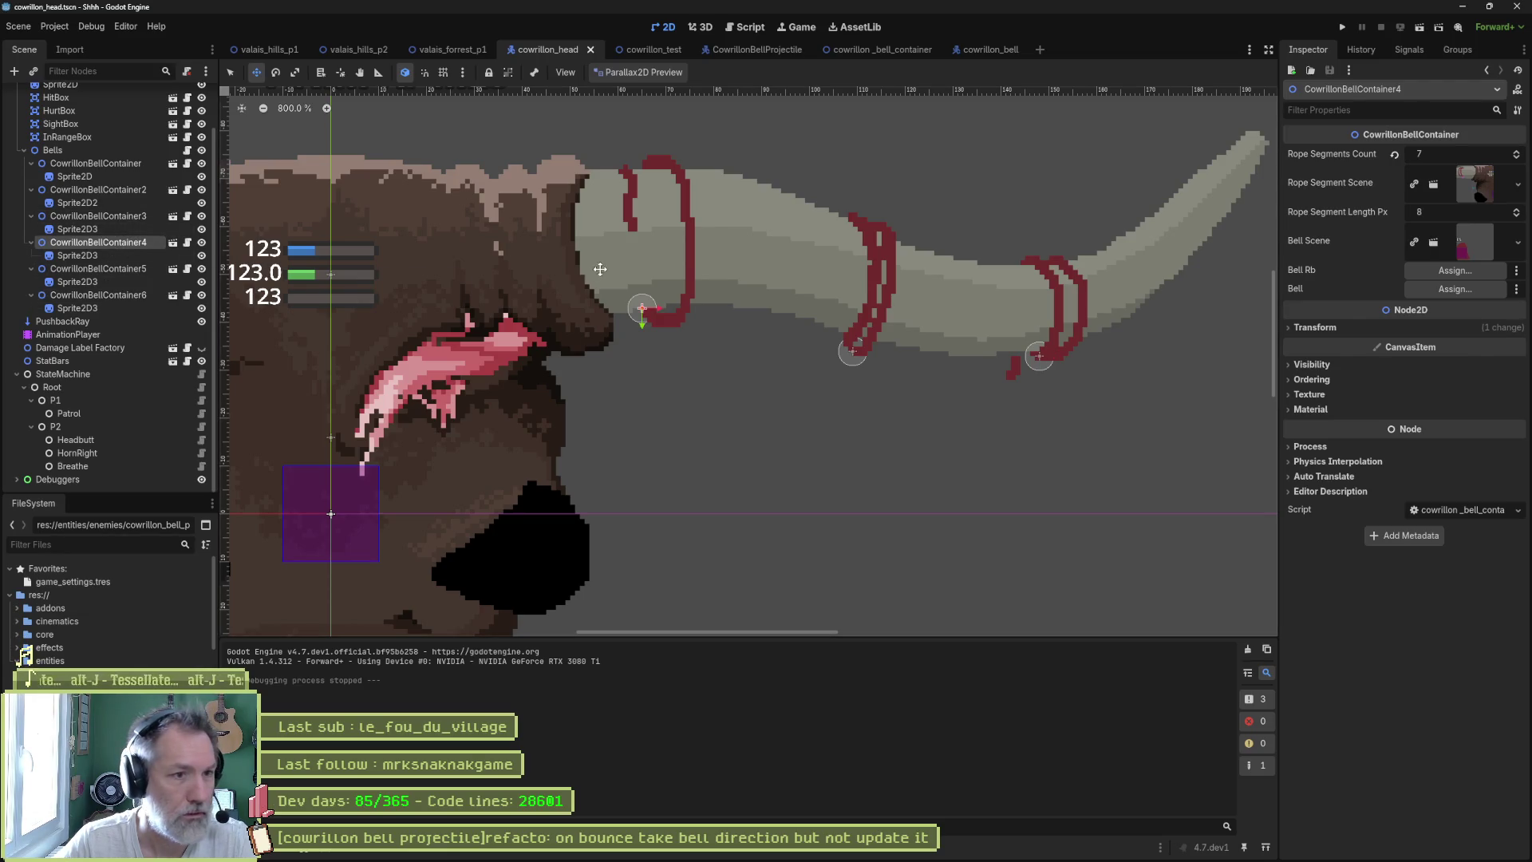
pyautogui.moveTo(686, 263); pyautogui.dragTo(785, 269)
pyautogui.click(729, 262)
pyautogui.click(96, 242)
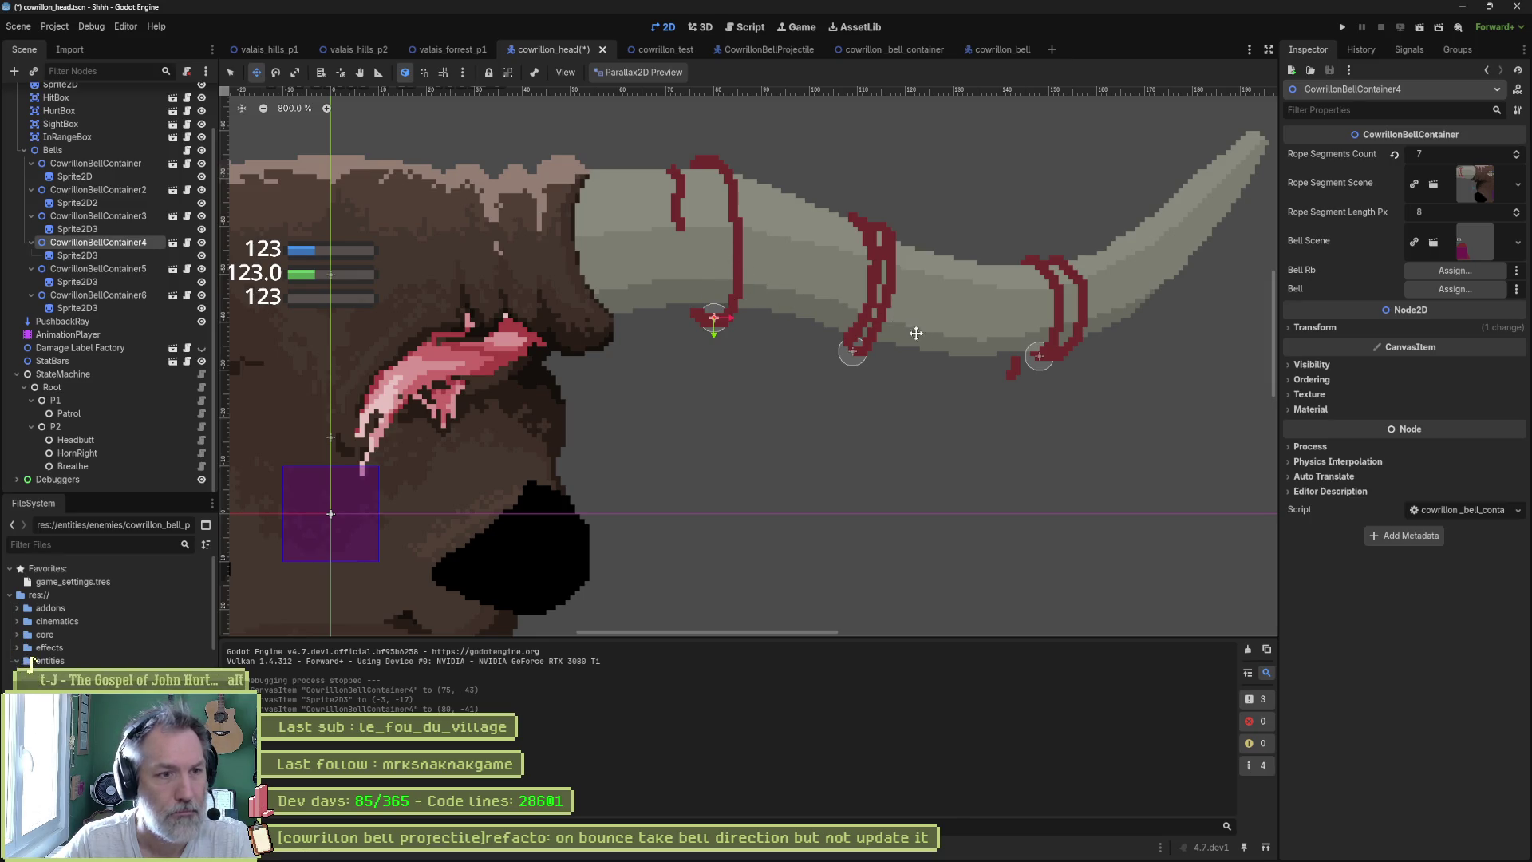
pyautogui.hotkey('ctrl', 's')
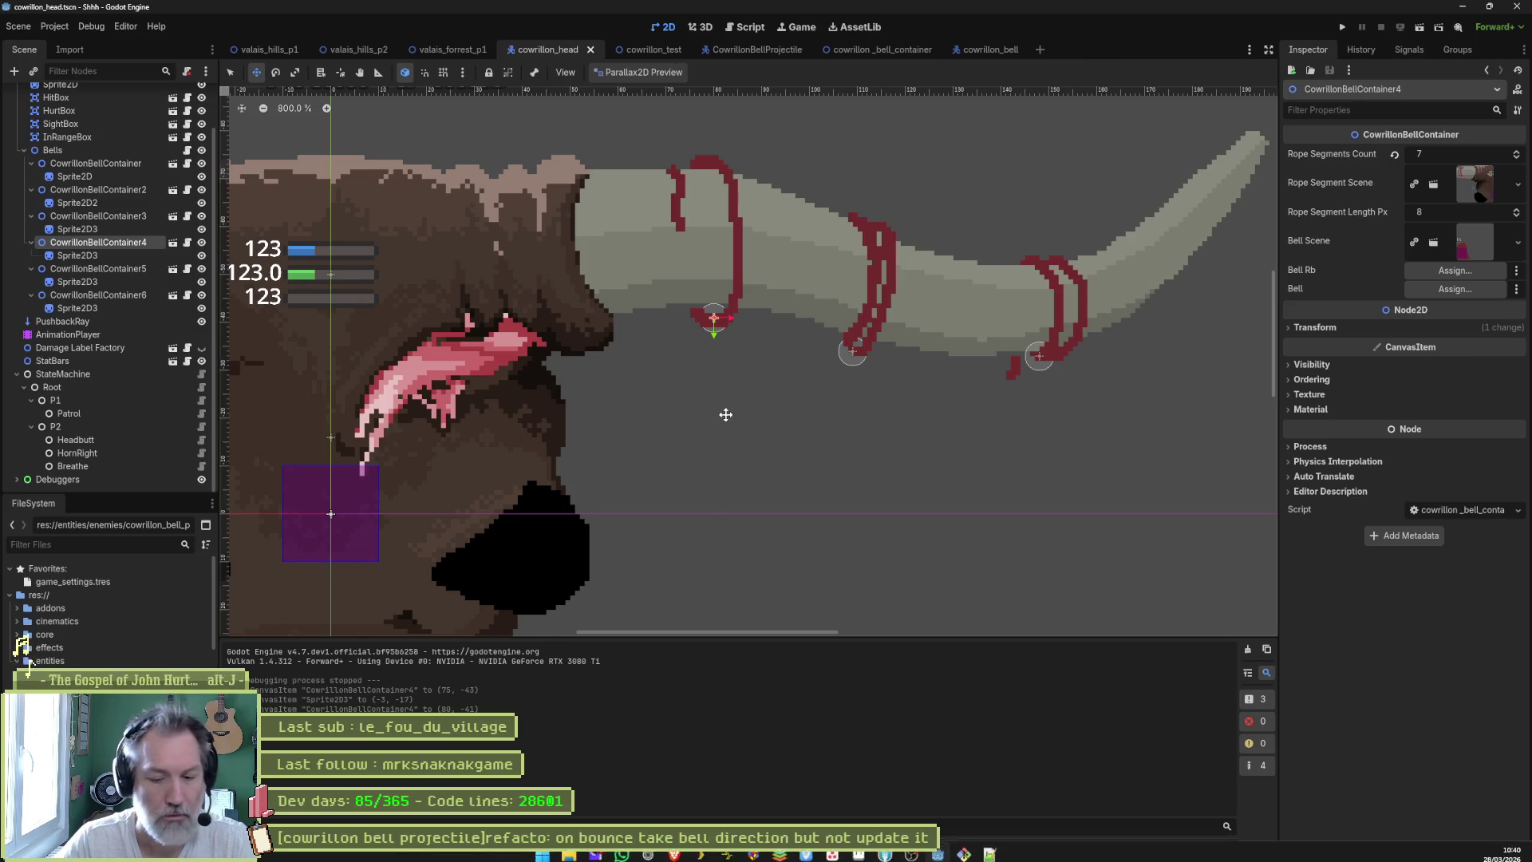
pyautogui.click(645, 51)
pyautogui.press('F6')
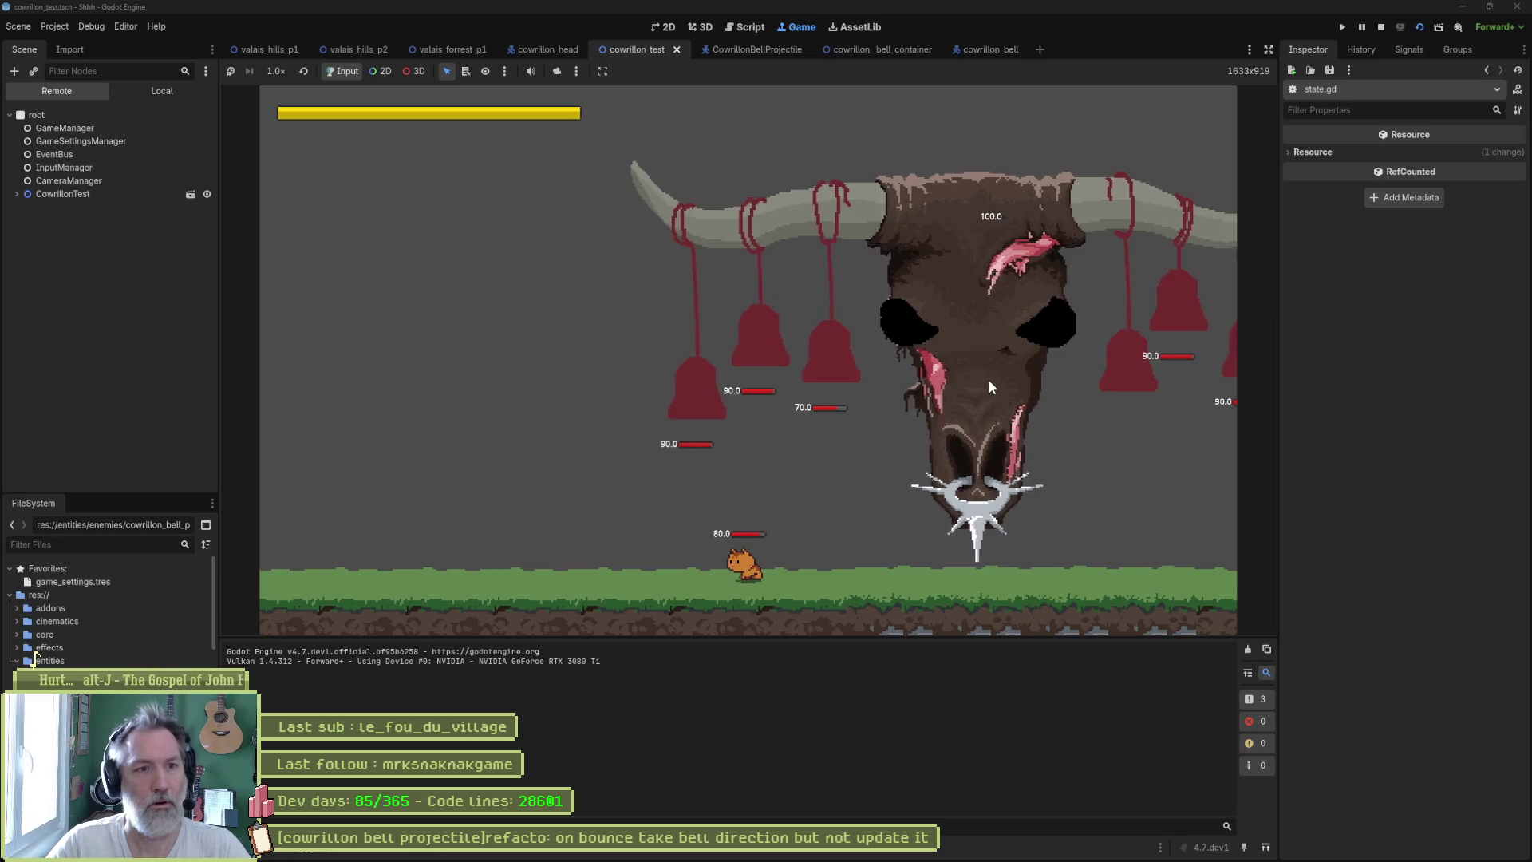
# - Stop the playtest, recentre the 2D view on the skull, and switch to Asana
pyautogui.press('F8')
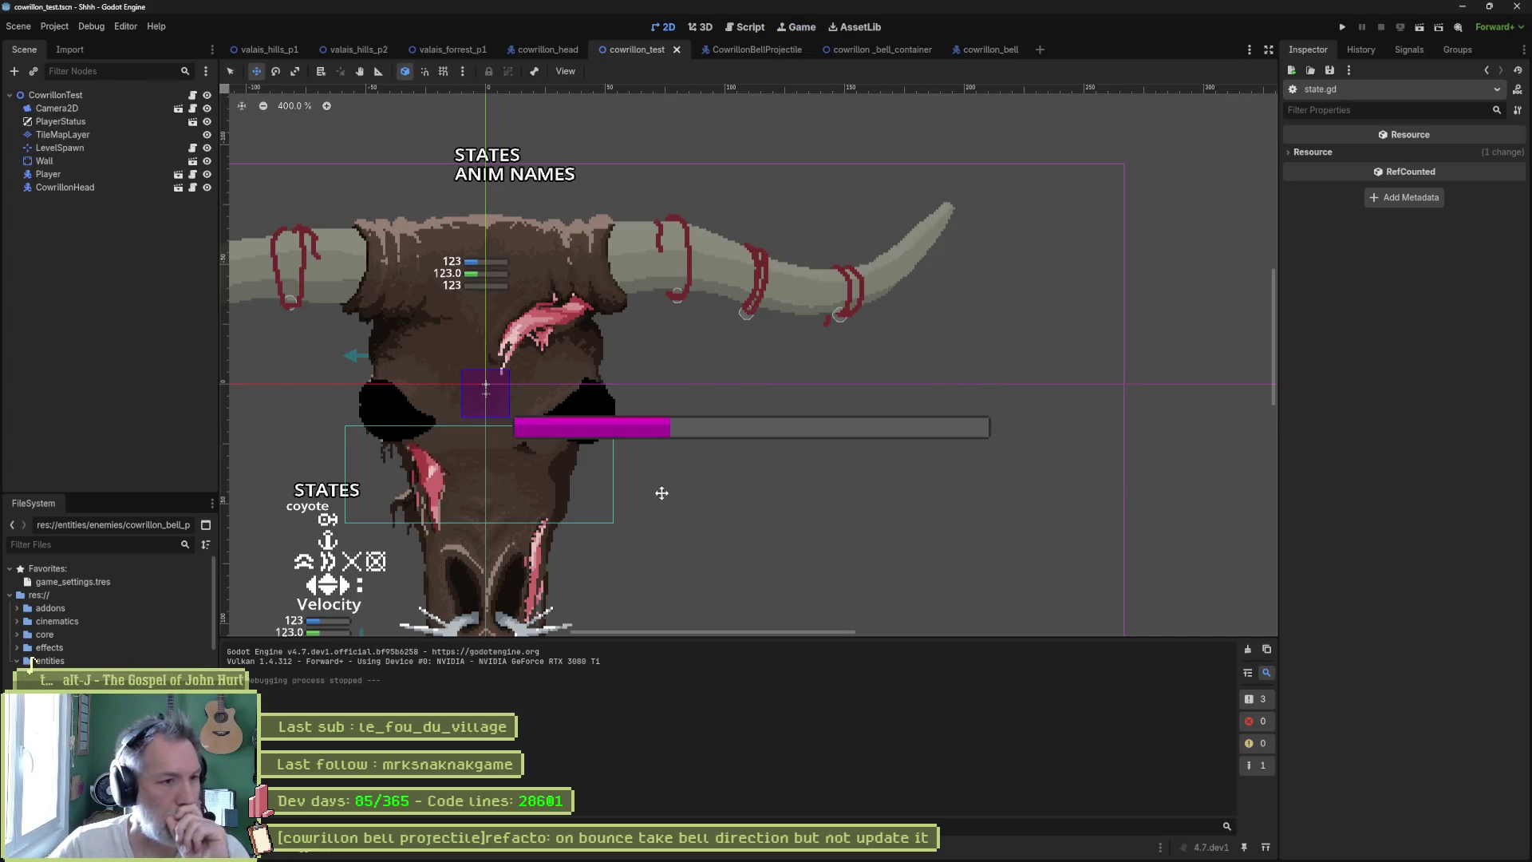
pyautogui.scroll(2, 863, 427)
pyautogui.scroll(-3, 778, 438)
pyautogui.moveTo(778, 442); pyautogui.dragTo(838, 421)
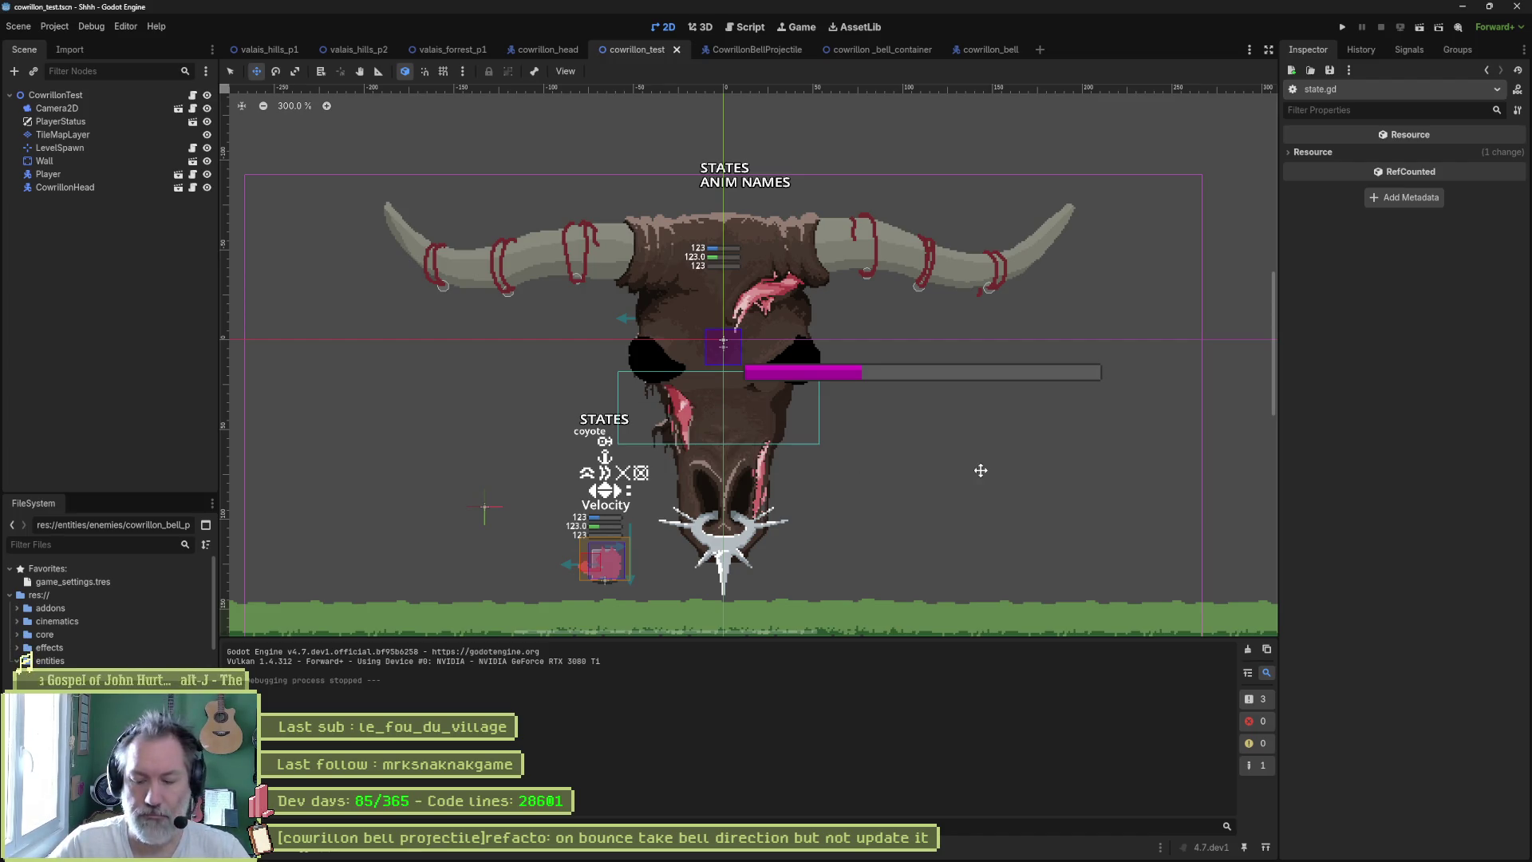
pyautogui.hotkey('alt', 'Tab')
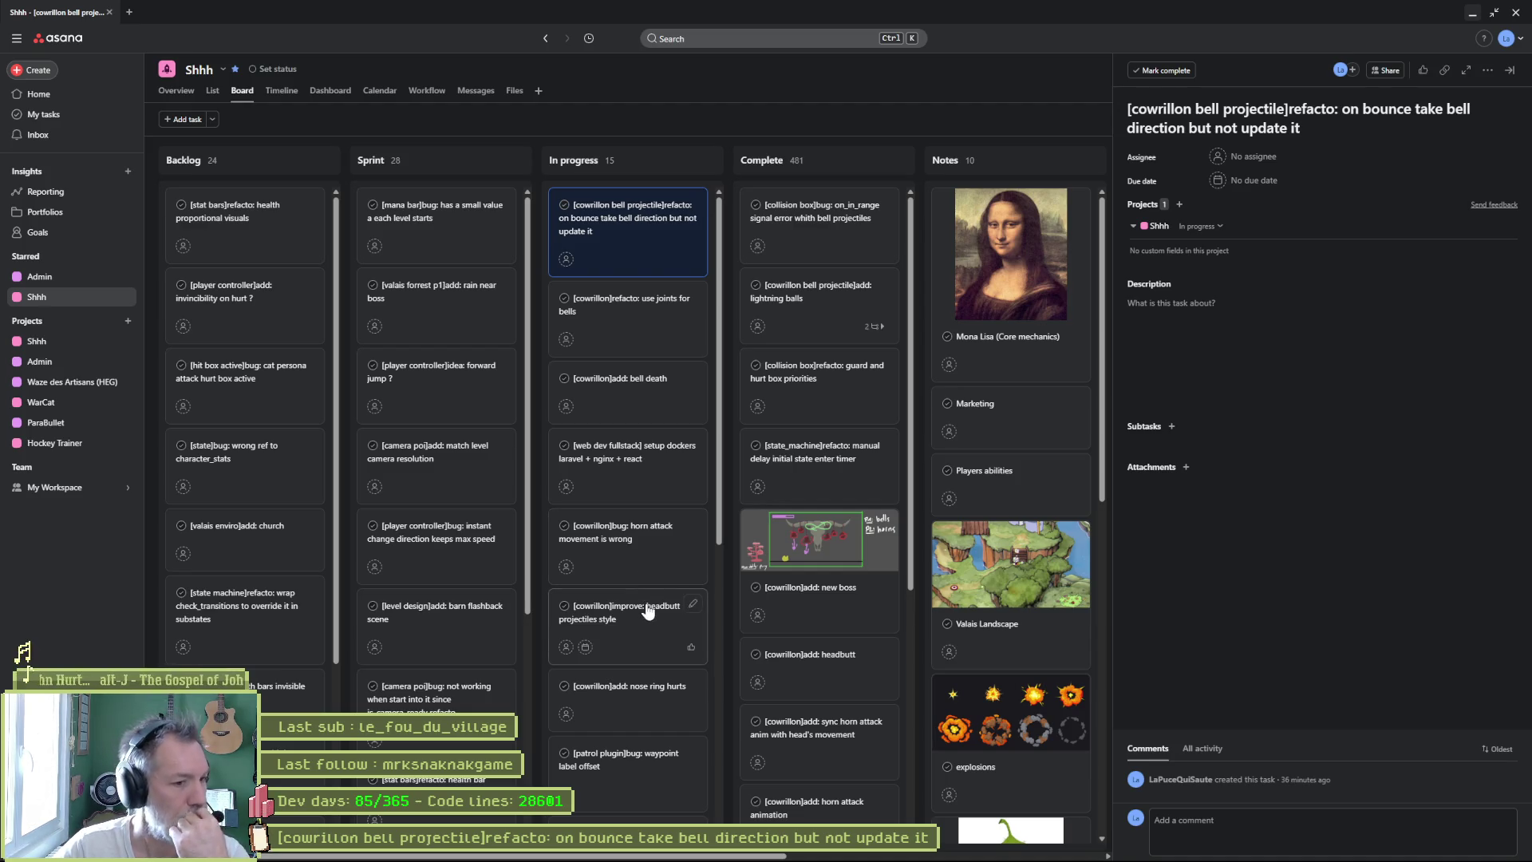
# - Add In progress task '[cowrilon bell projectile]add: 2 types of projectiles (parry and perfect parry)'
pyautogui.scroll(-3, 639, 655)
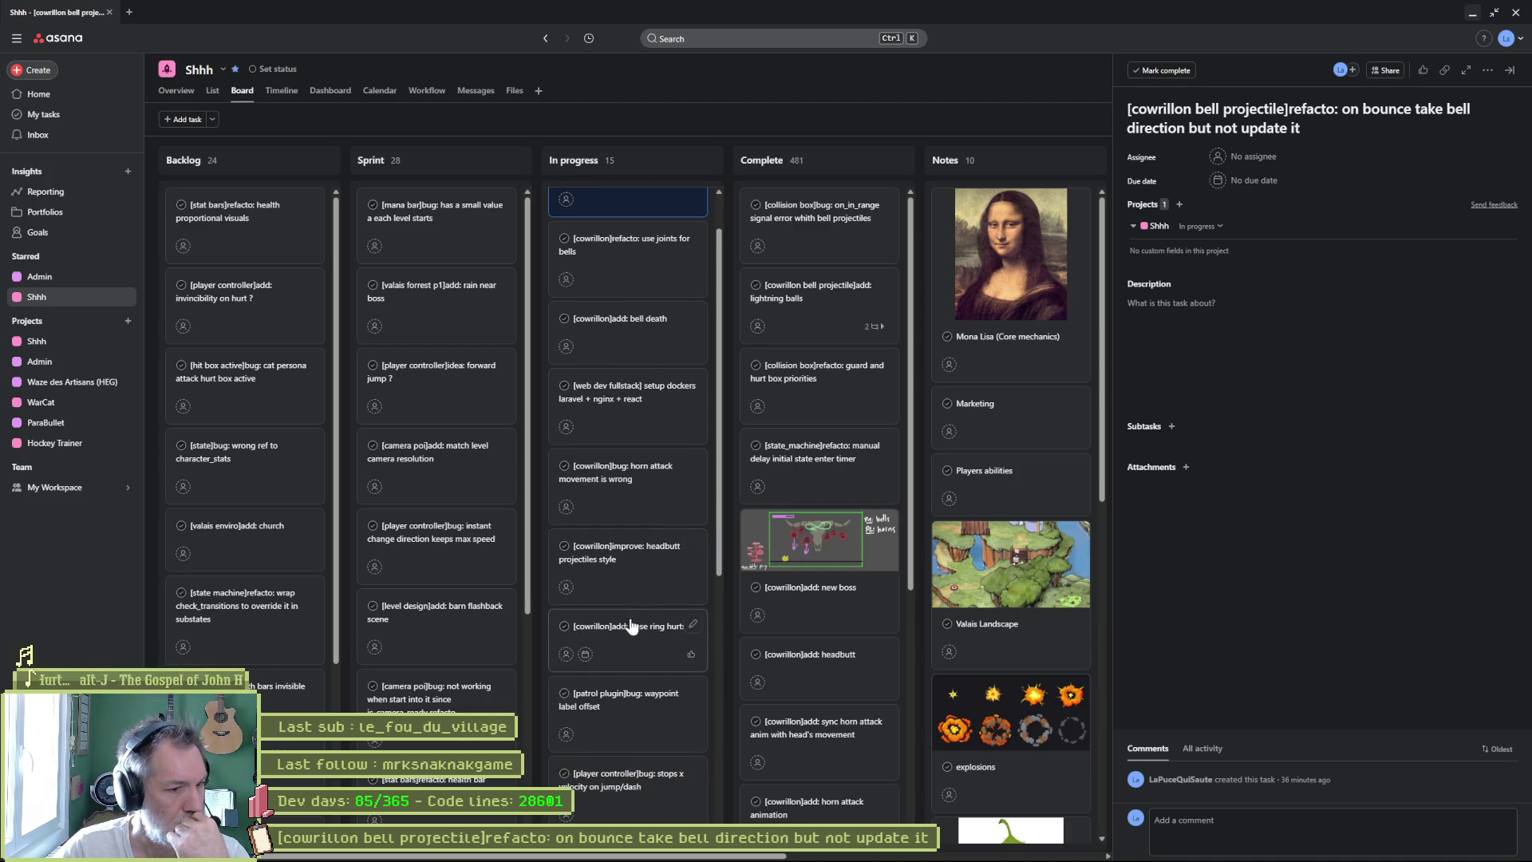
pyautogui.scroll(-2, 627, 610)
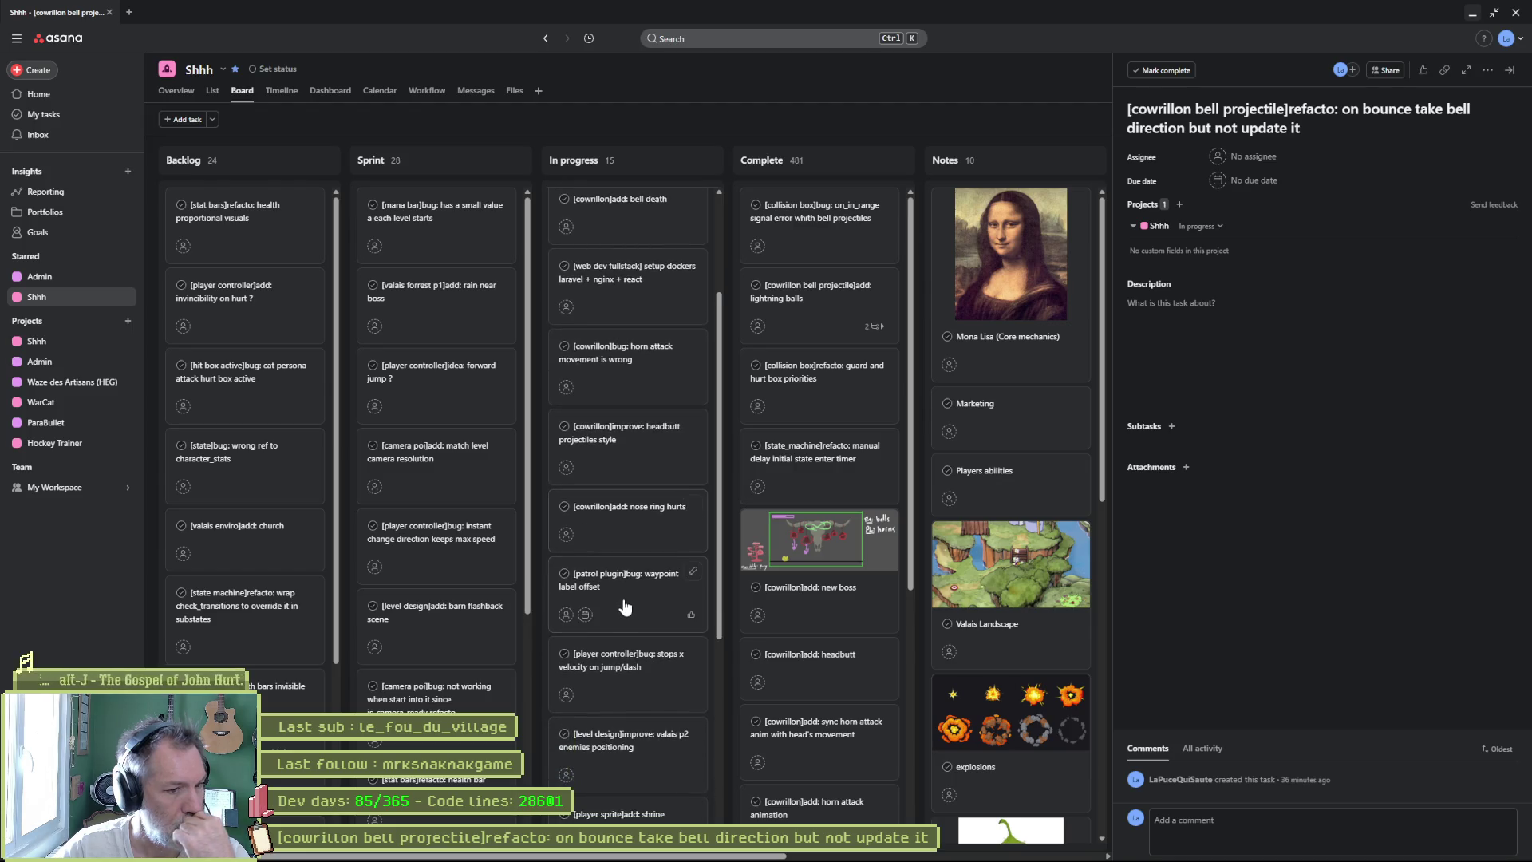
pyautogui.scroll(-1, 624, 607)
pyautogui.scroll(-5, 625, 607)
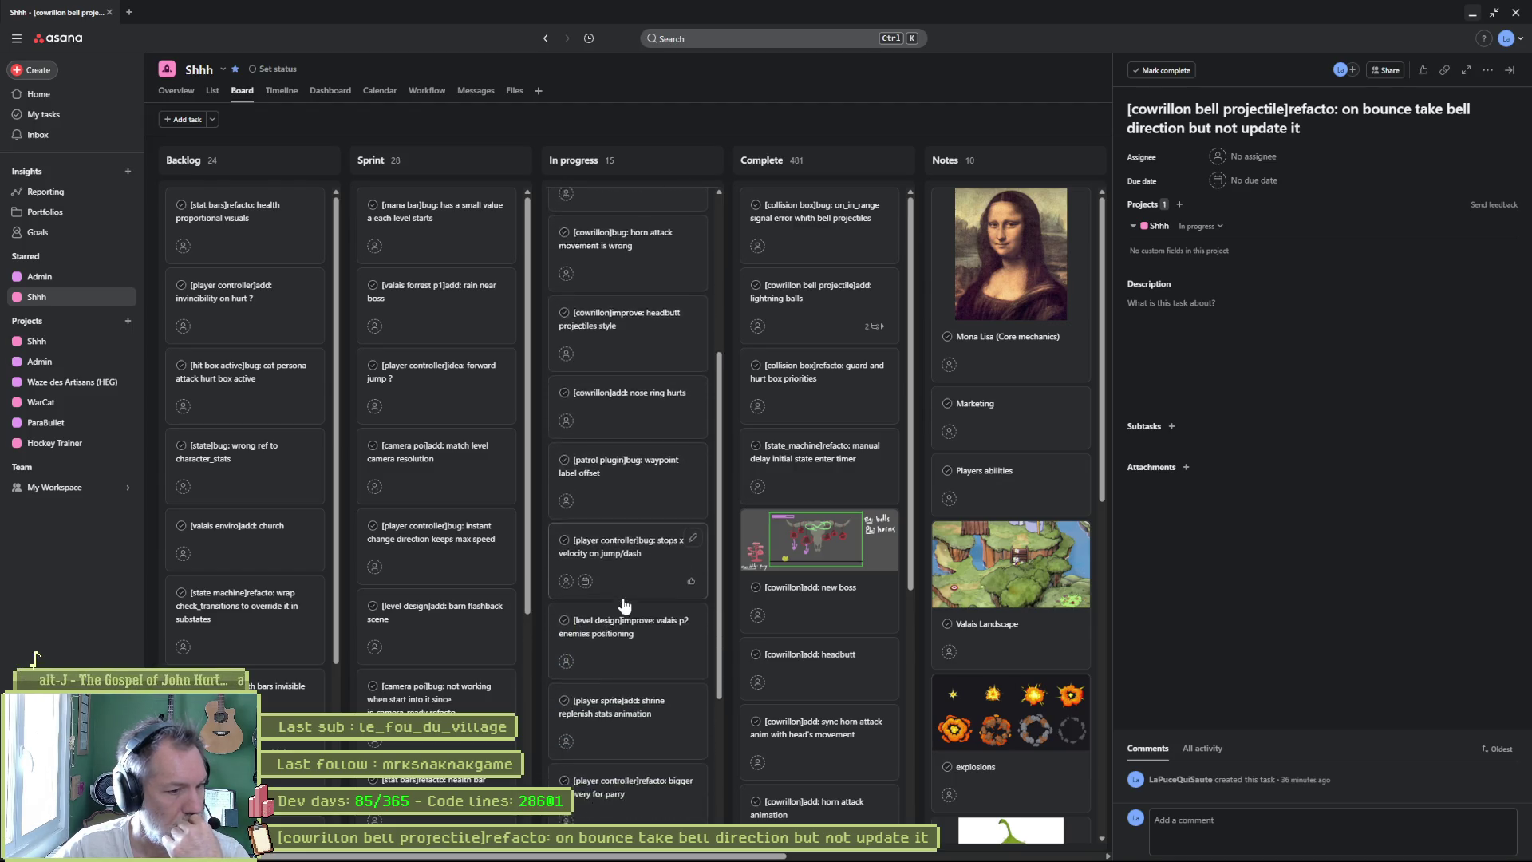
pyautogui.scroll(-1, 624, 607)
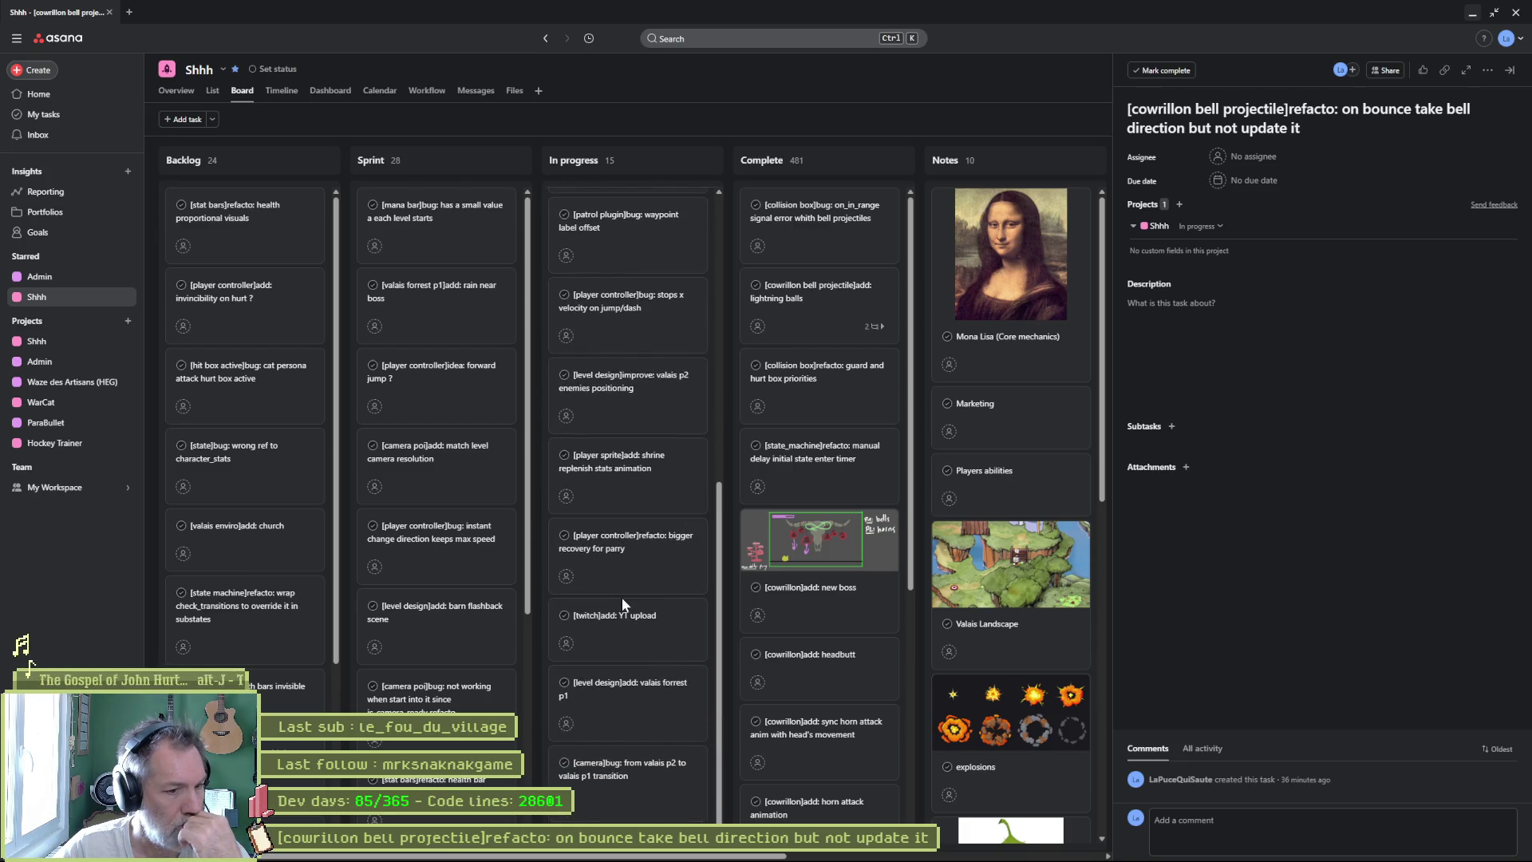
pyautogui.scroll(9, 625, 592)
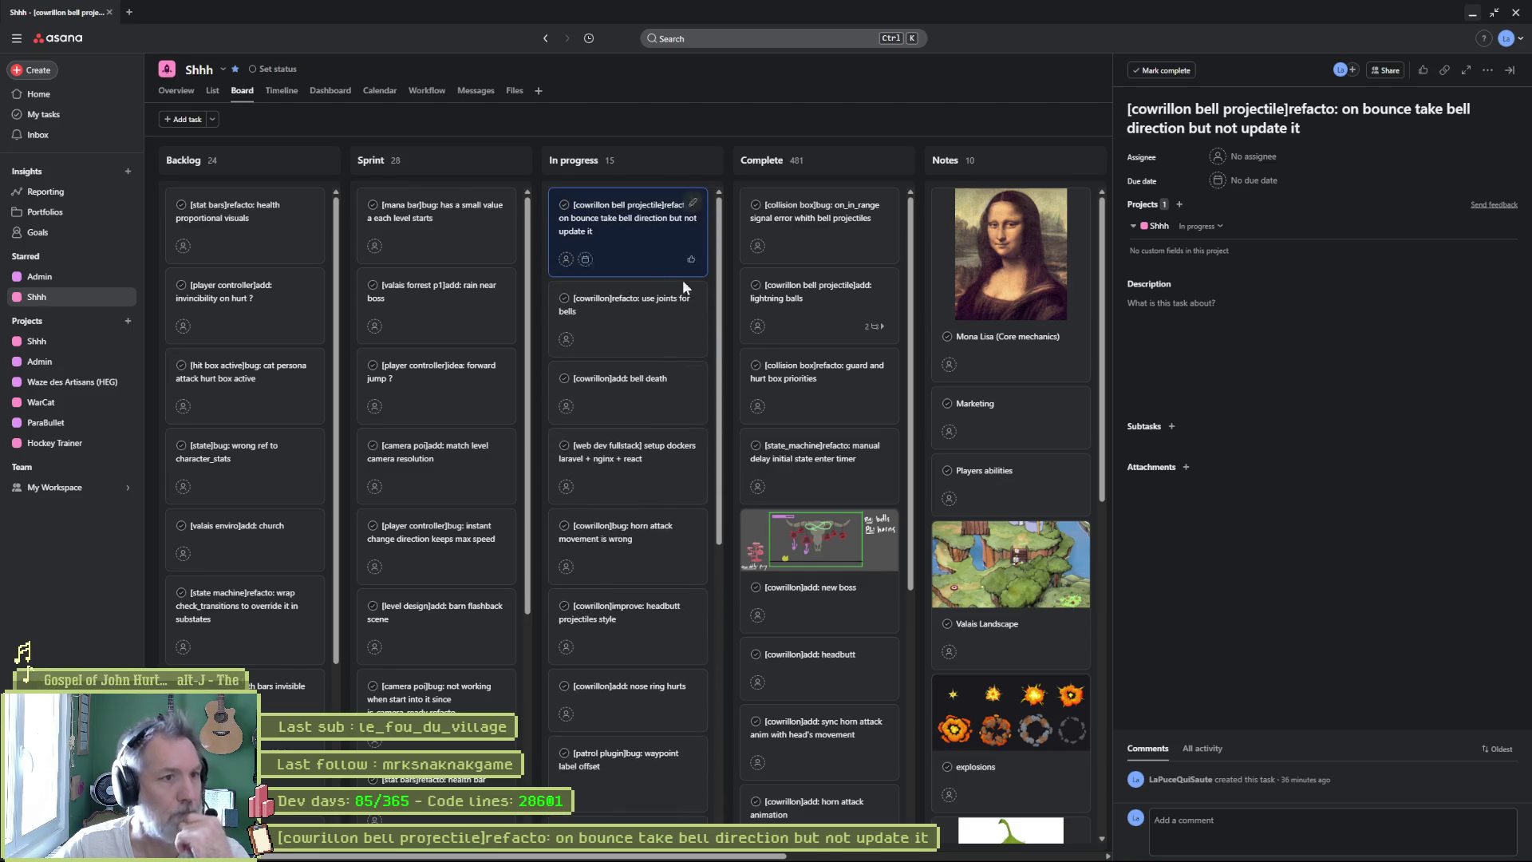
pyautogui.click(687, 163)
pyautogui.write('[cowrillon bell projectile]add: 2 b')
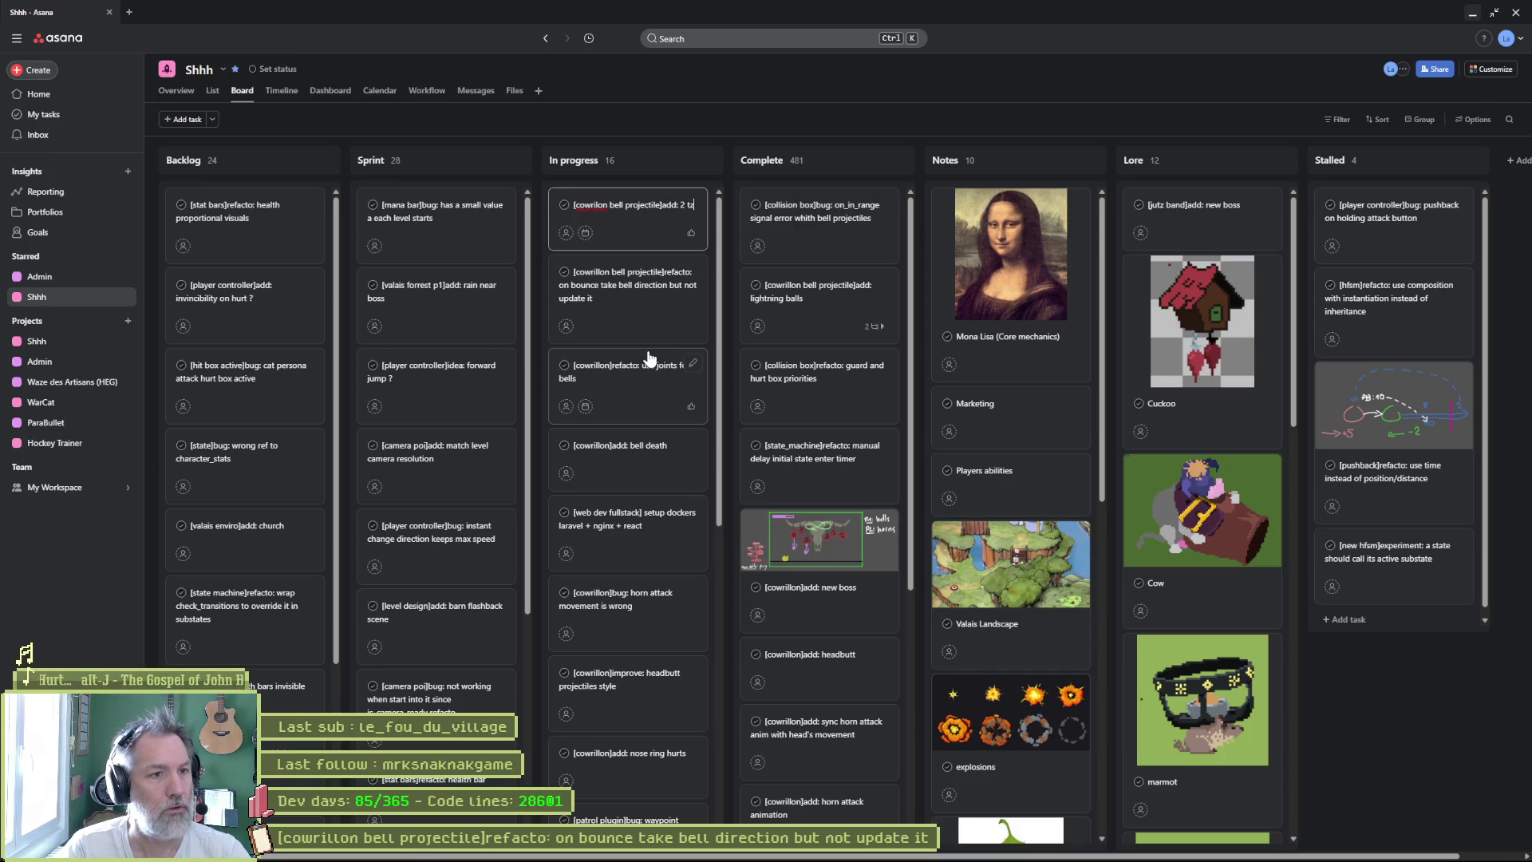
pyautogui.write('pes')
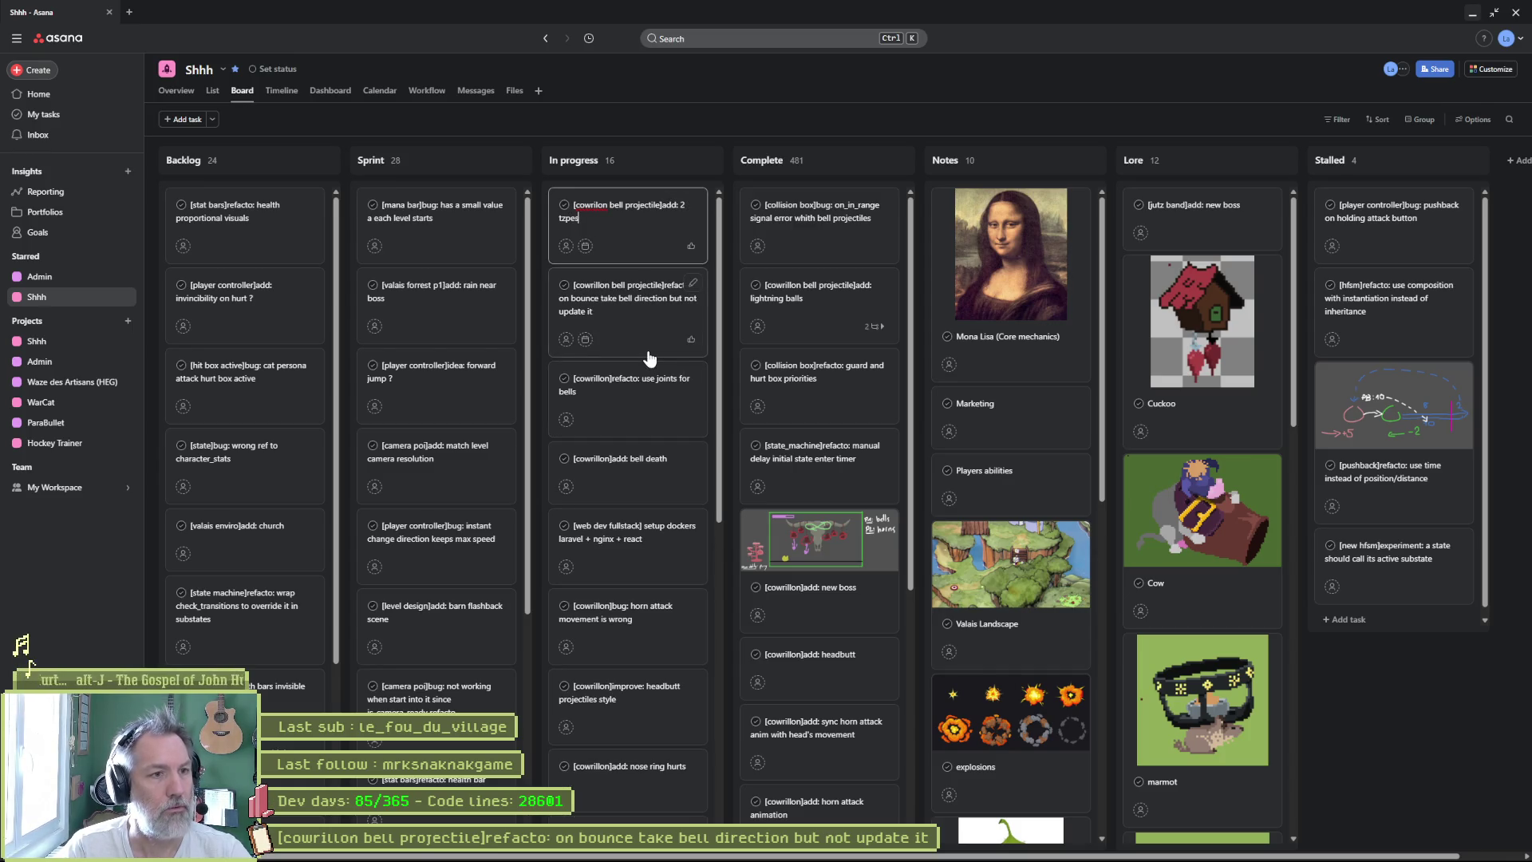
pyautogui.press('BackSpace')
pyautogui.press('BackSpace')
pyautogui.press('BackSpace')
pyautogui.press('BackSpace')
pyautogui.write('ypes')
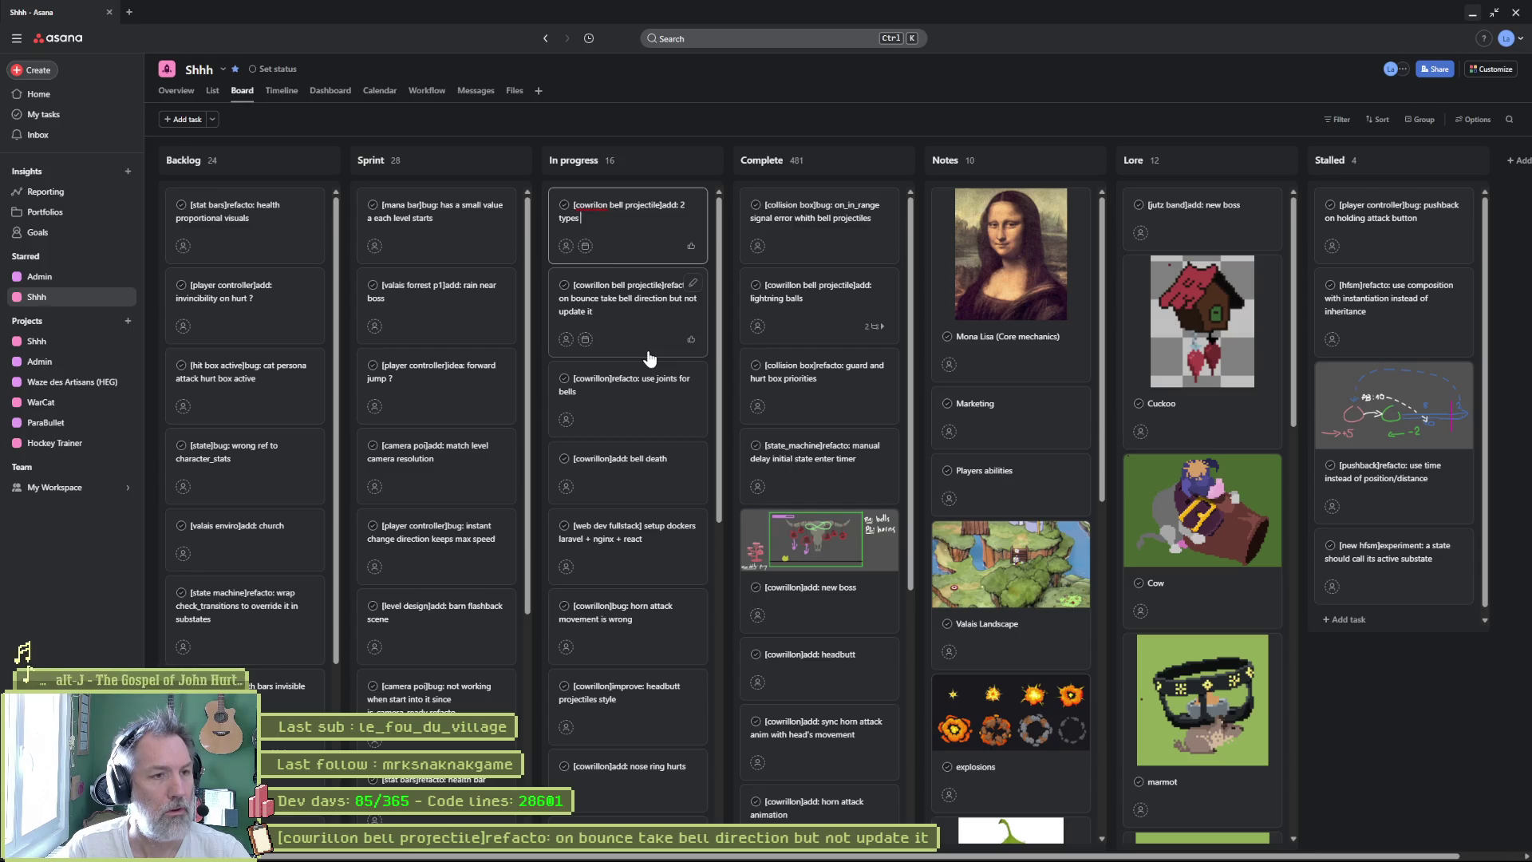
pyautogui.write('iles (parry and per')
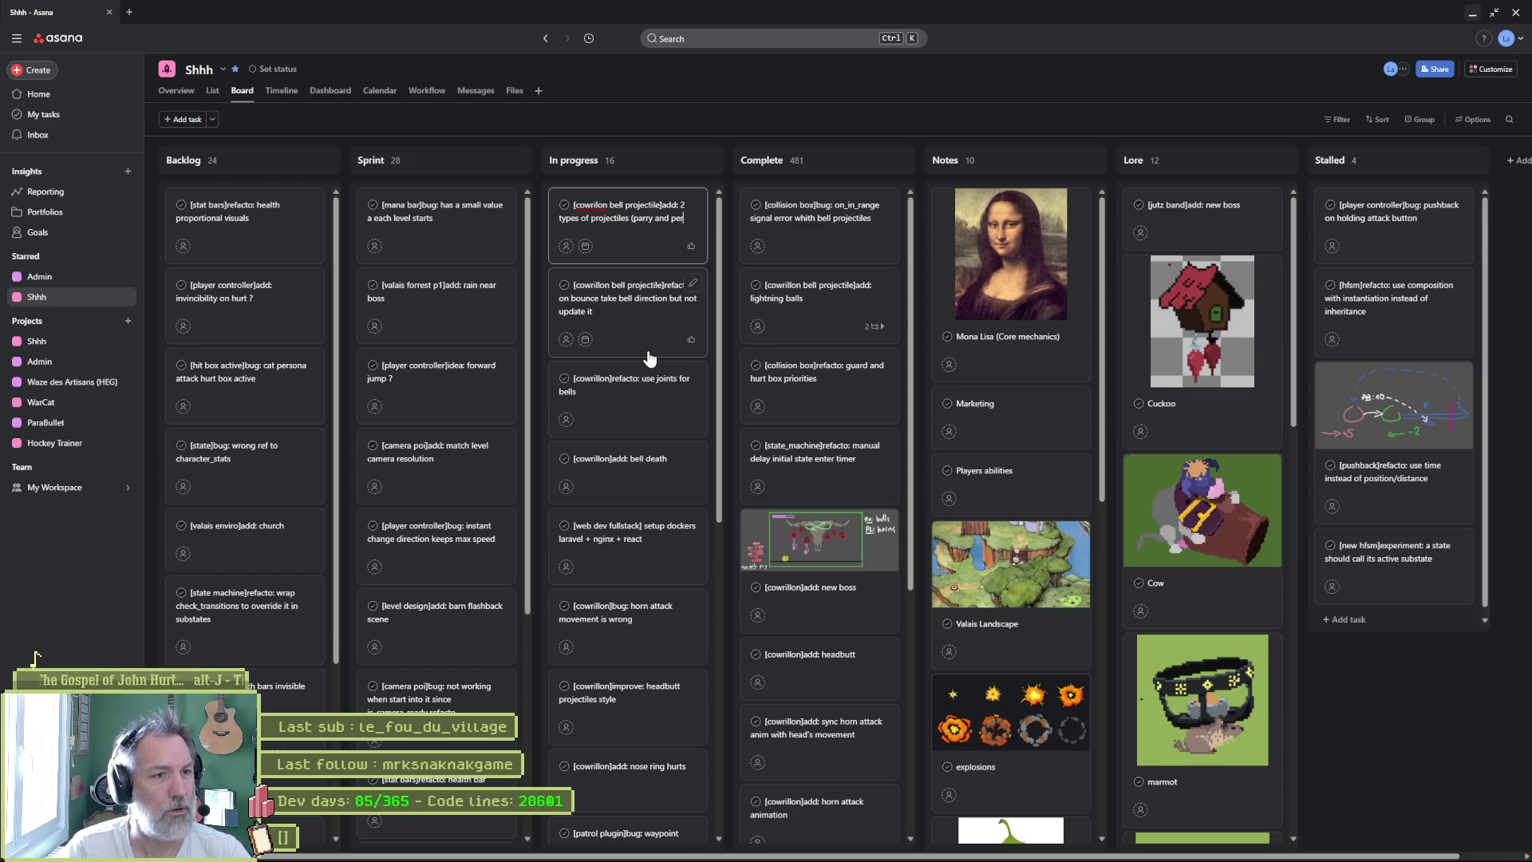
pyautogui.write('fect parry')
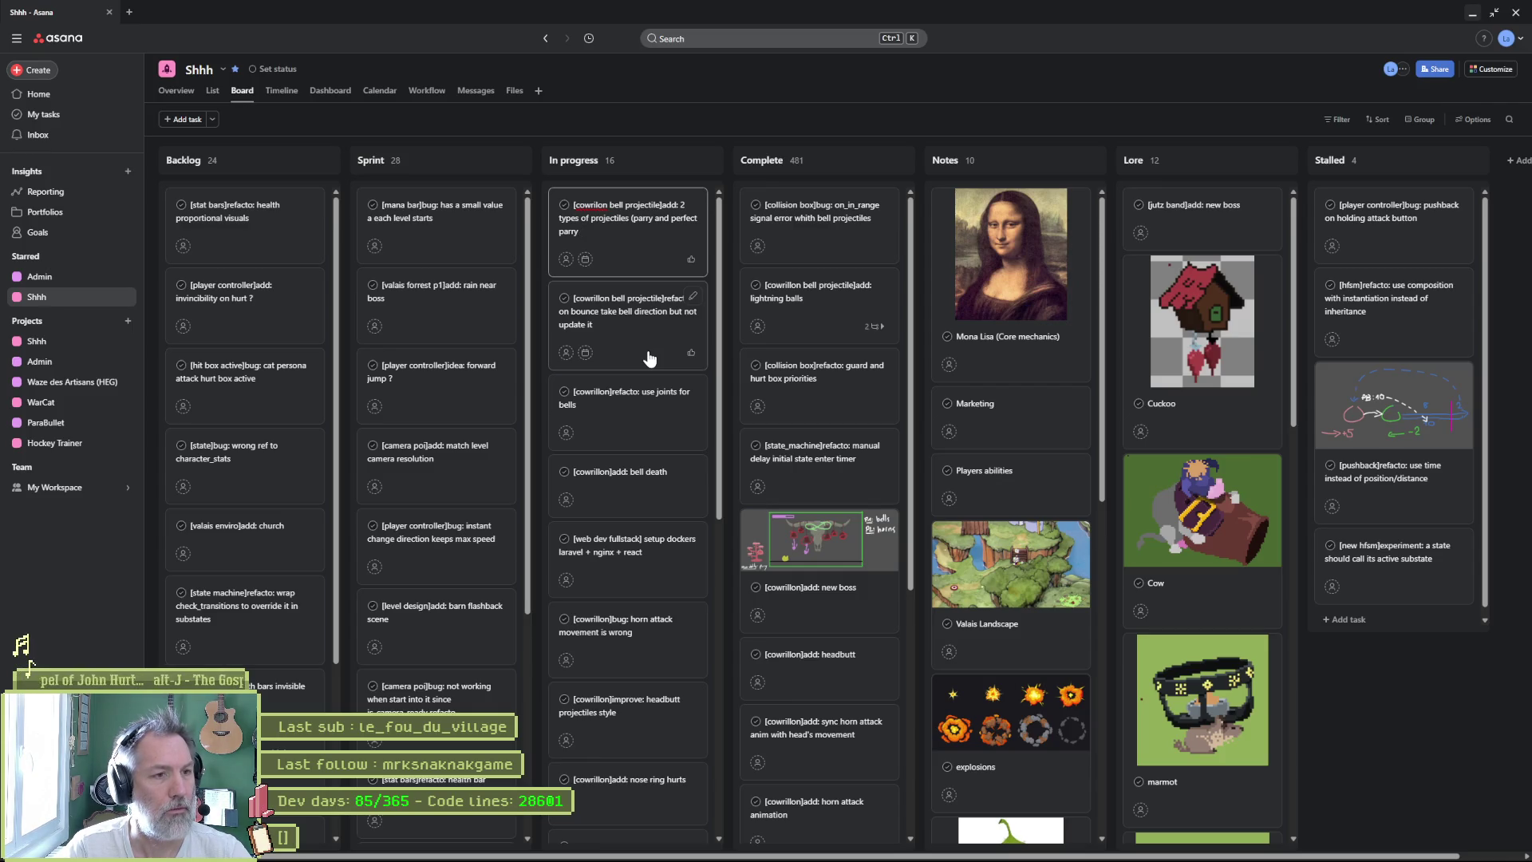
pyautogui.press('Return')
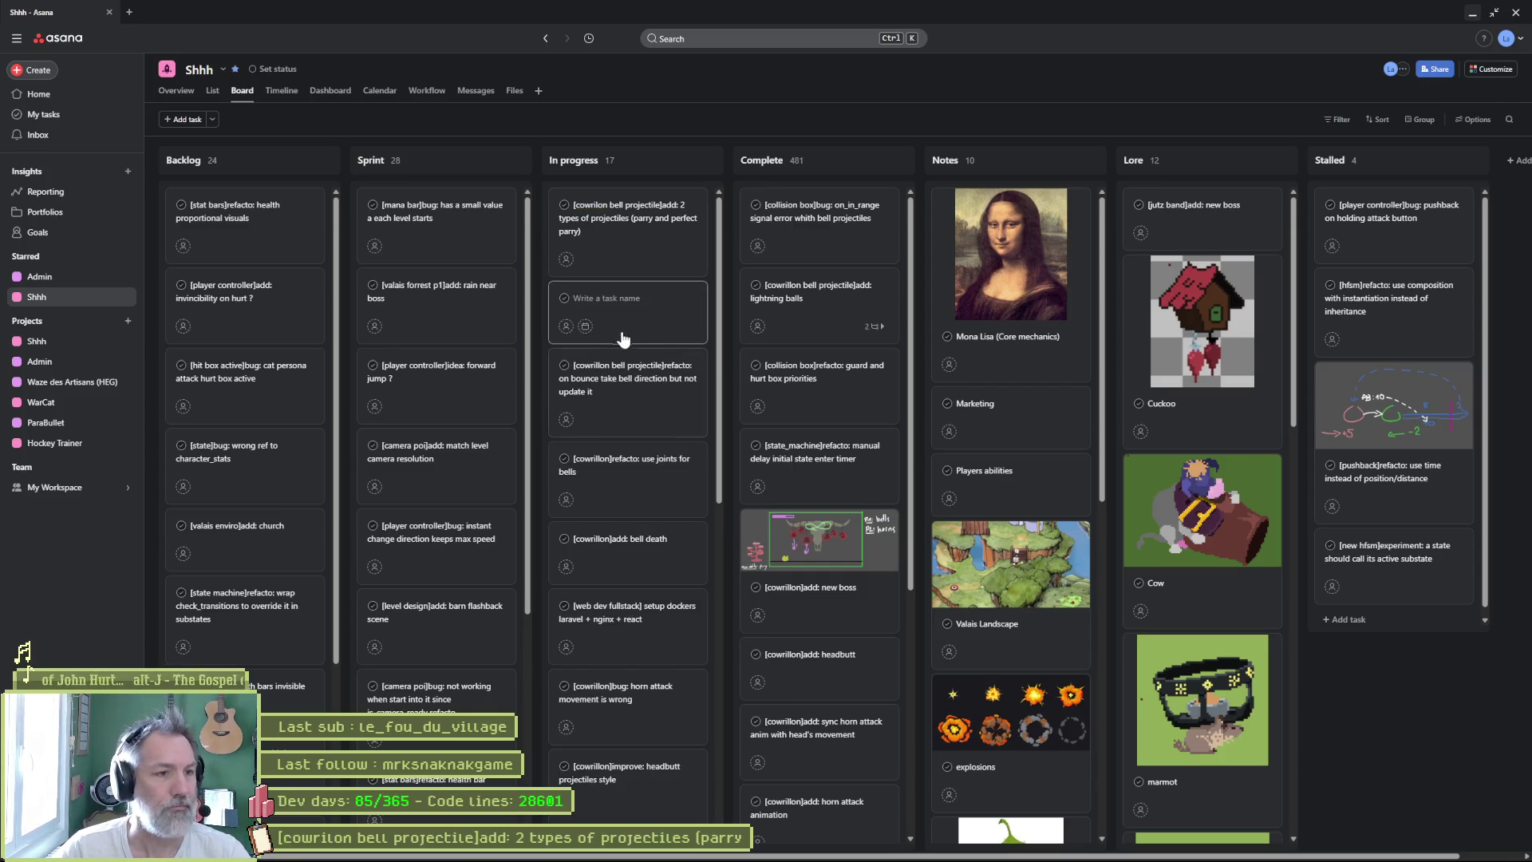
# - Open the bounce-direction refacto task and copy its title
pyautogui.click(640, 255)
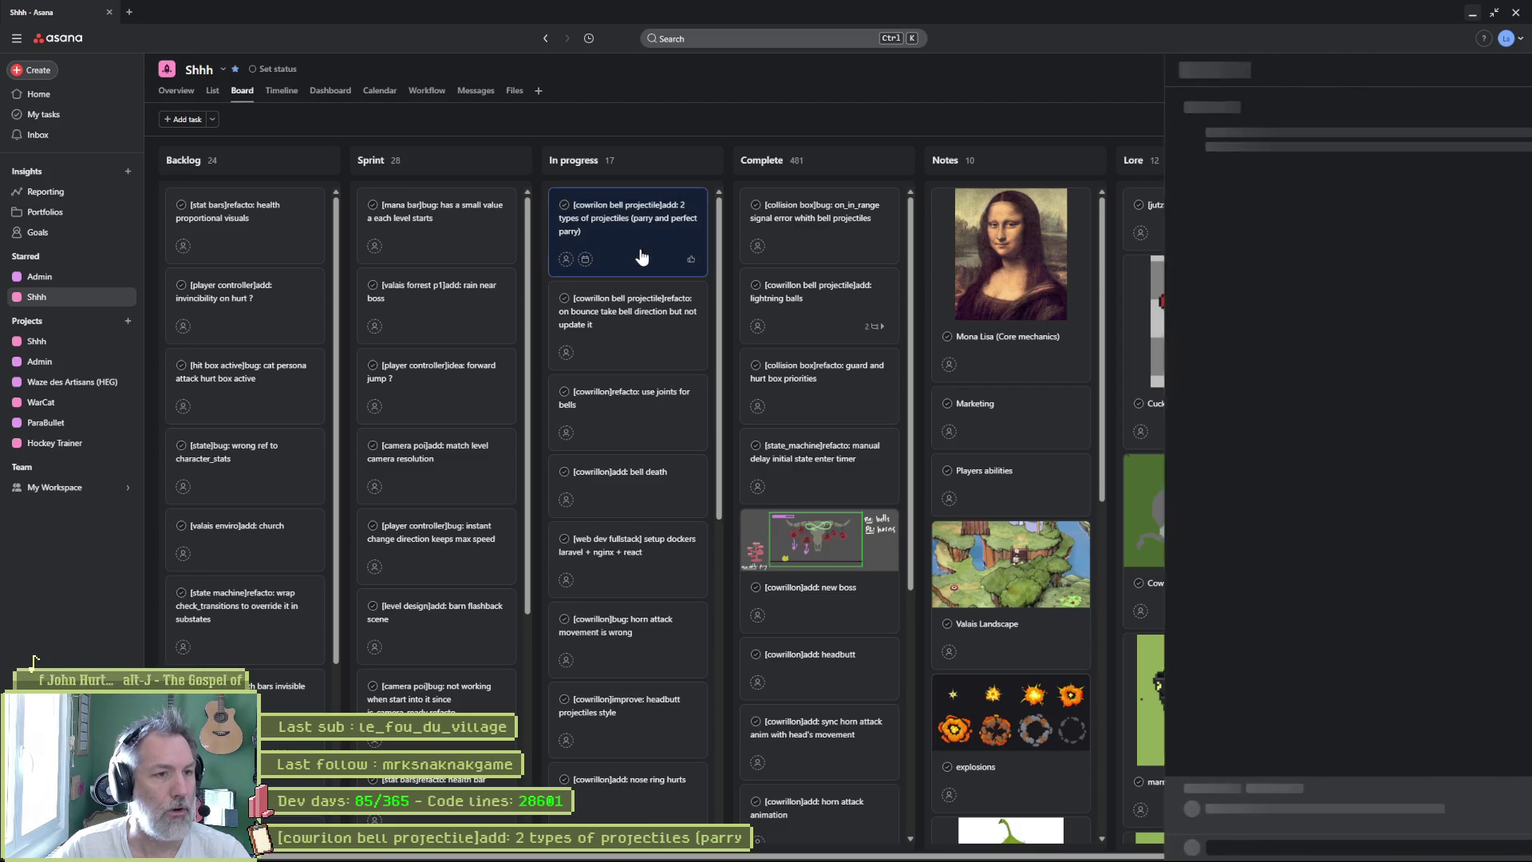
pyautogui.click(619, 315)
pyautogui.click(1248, 109)
pyautogui.hotkey('ctrl', 'a')
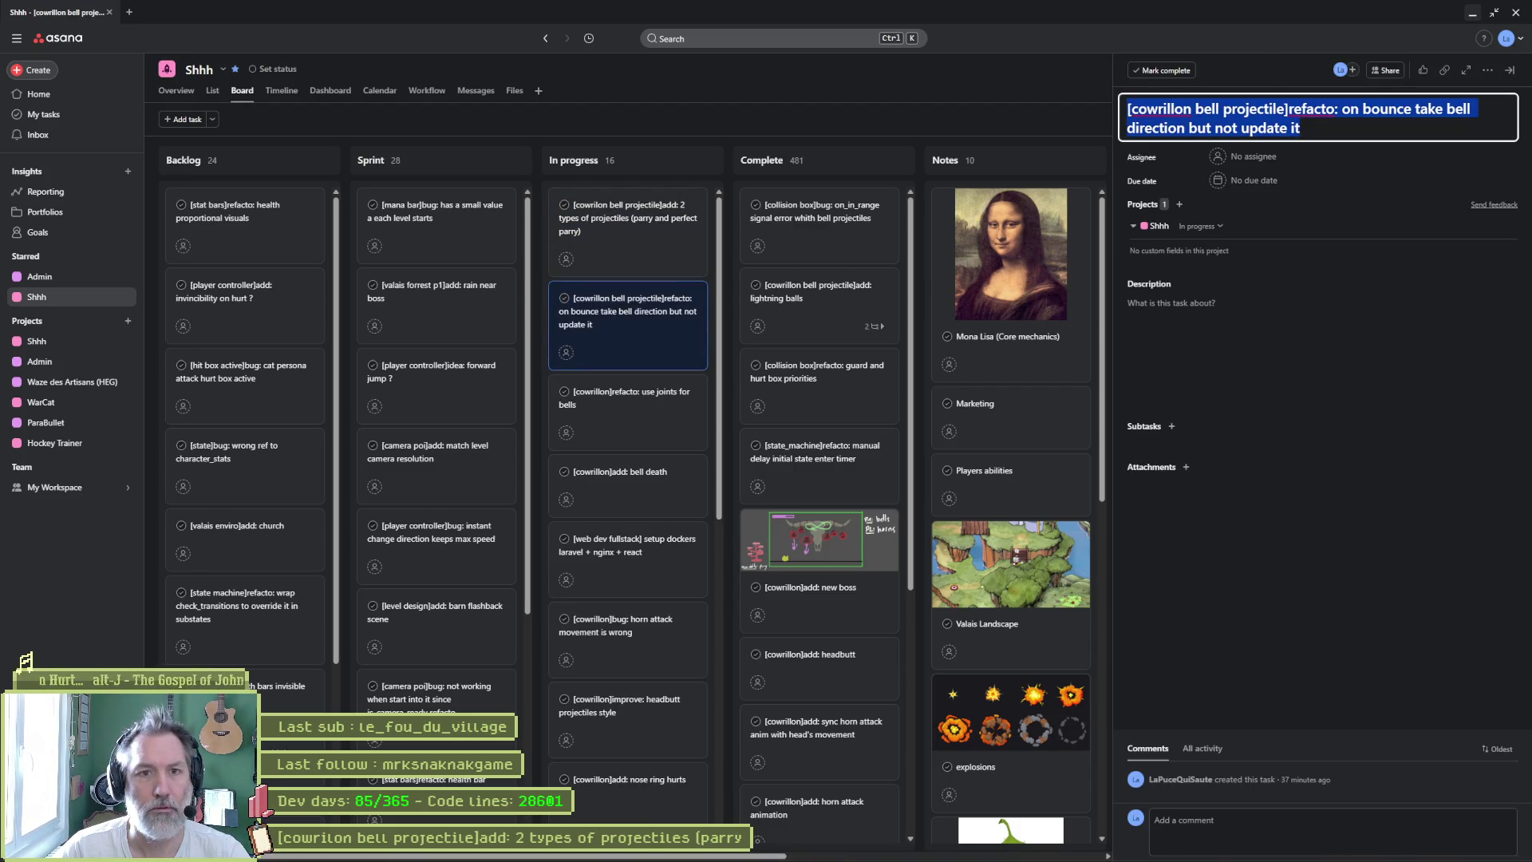
pyautogui.click(884, 851)
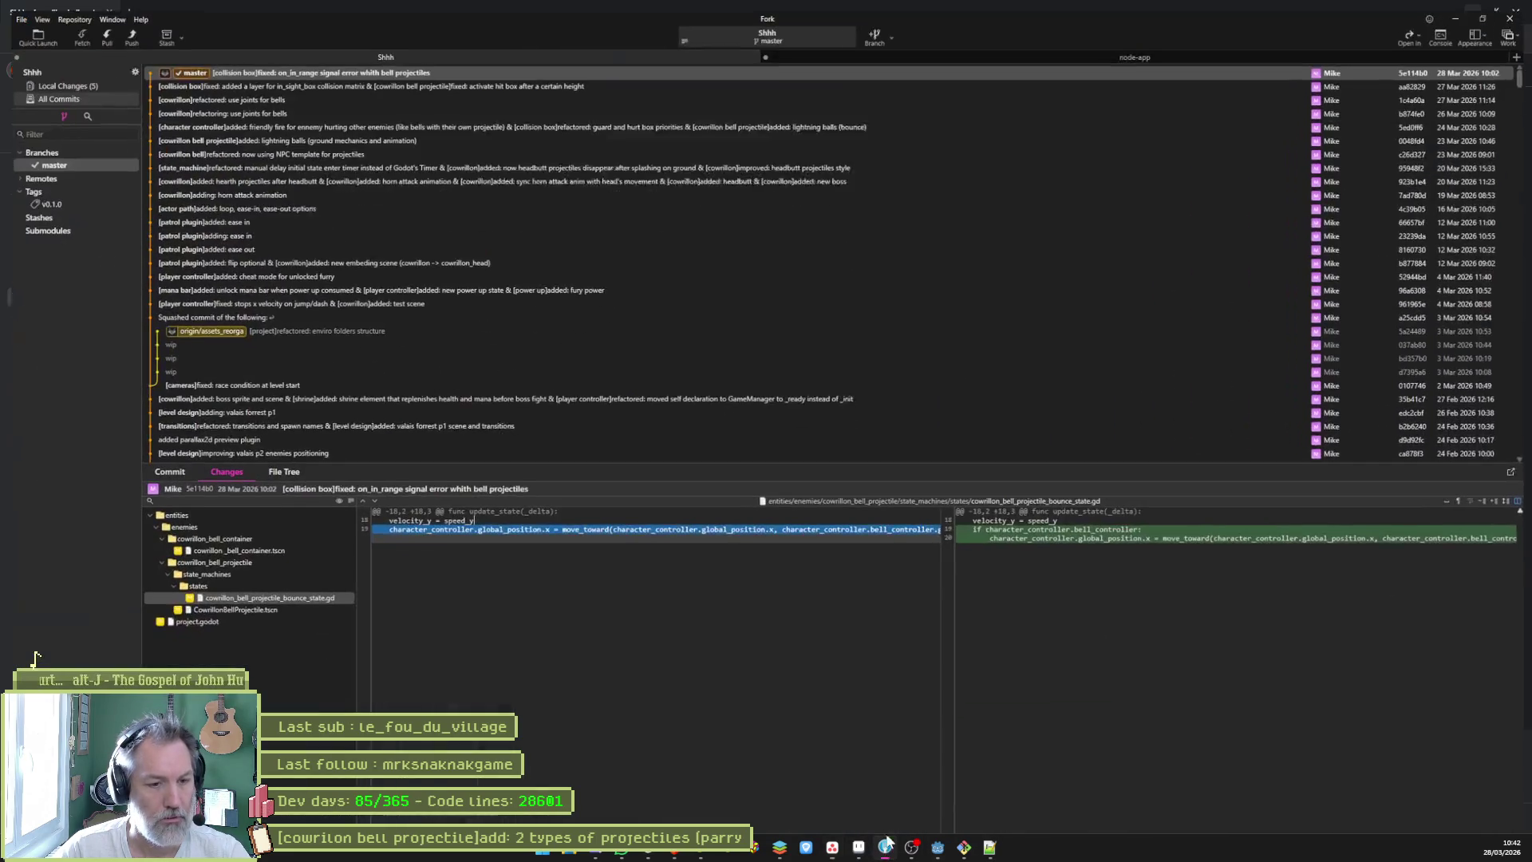
# - Show Fork's Local Changes and review the state.gd and cowrillon_bell_container.tscn diffs
pyautogui.click(93, 75)
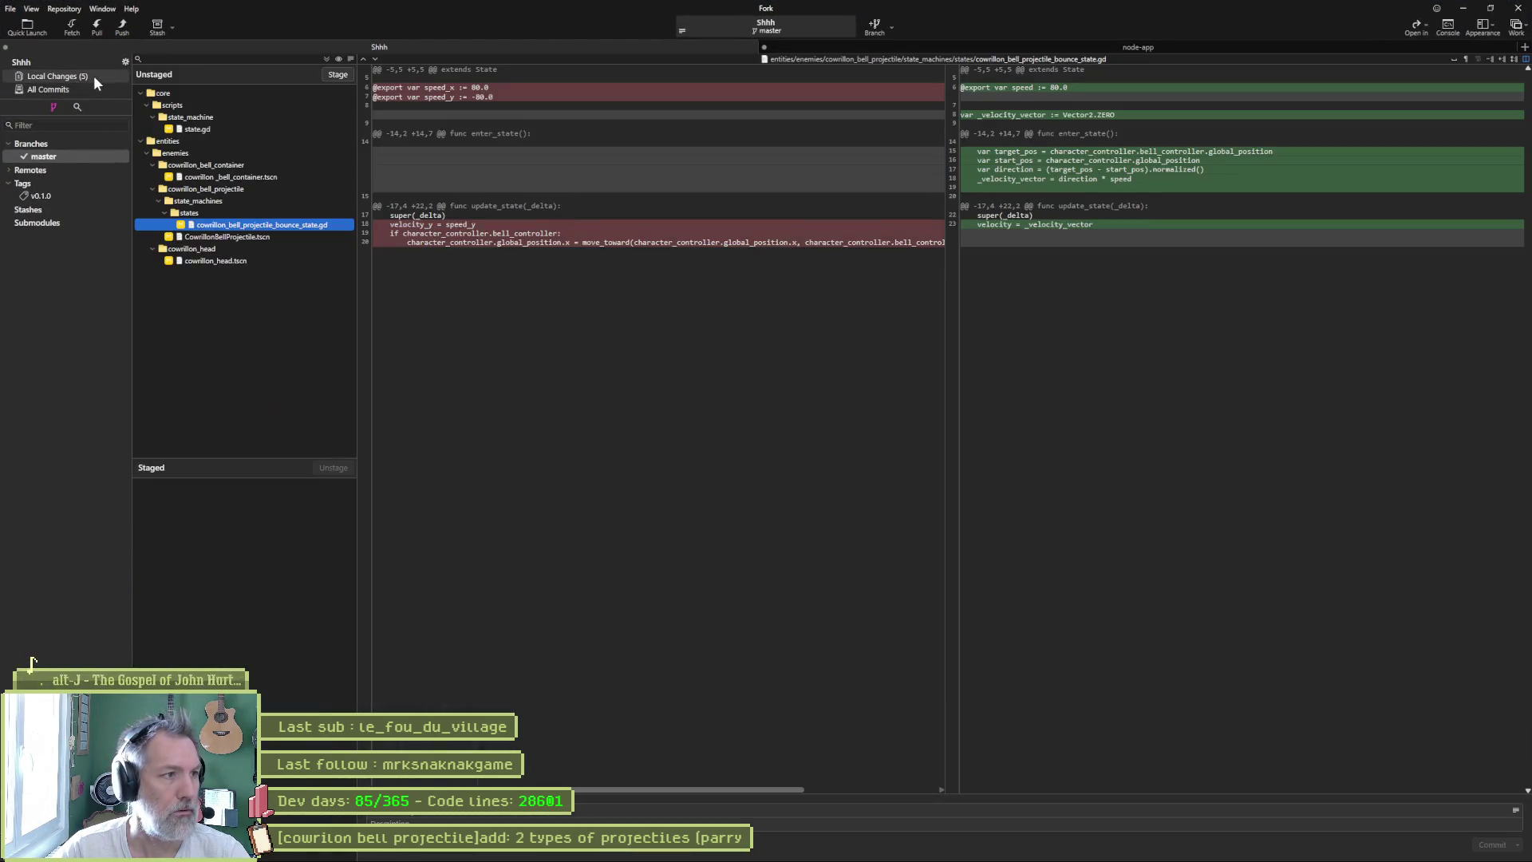
pyautogui.click(247, 128)
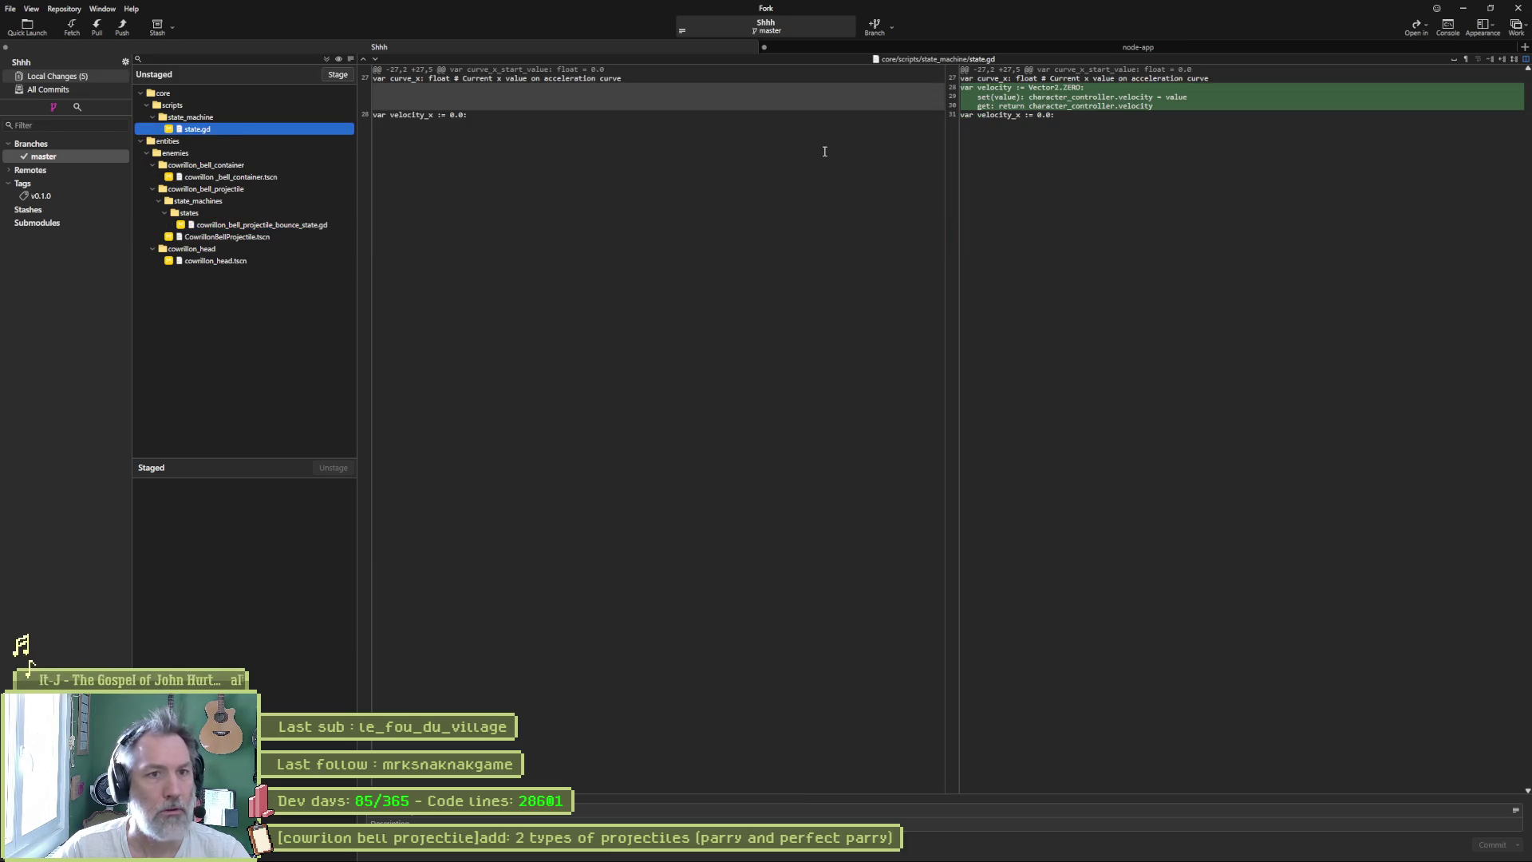
pyautogui.click(234, 179)
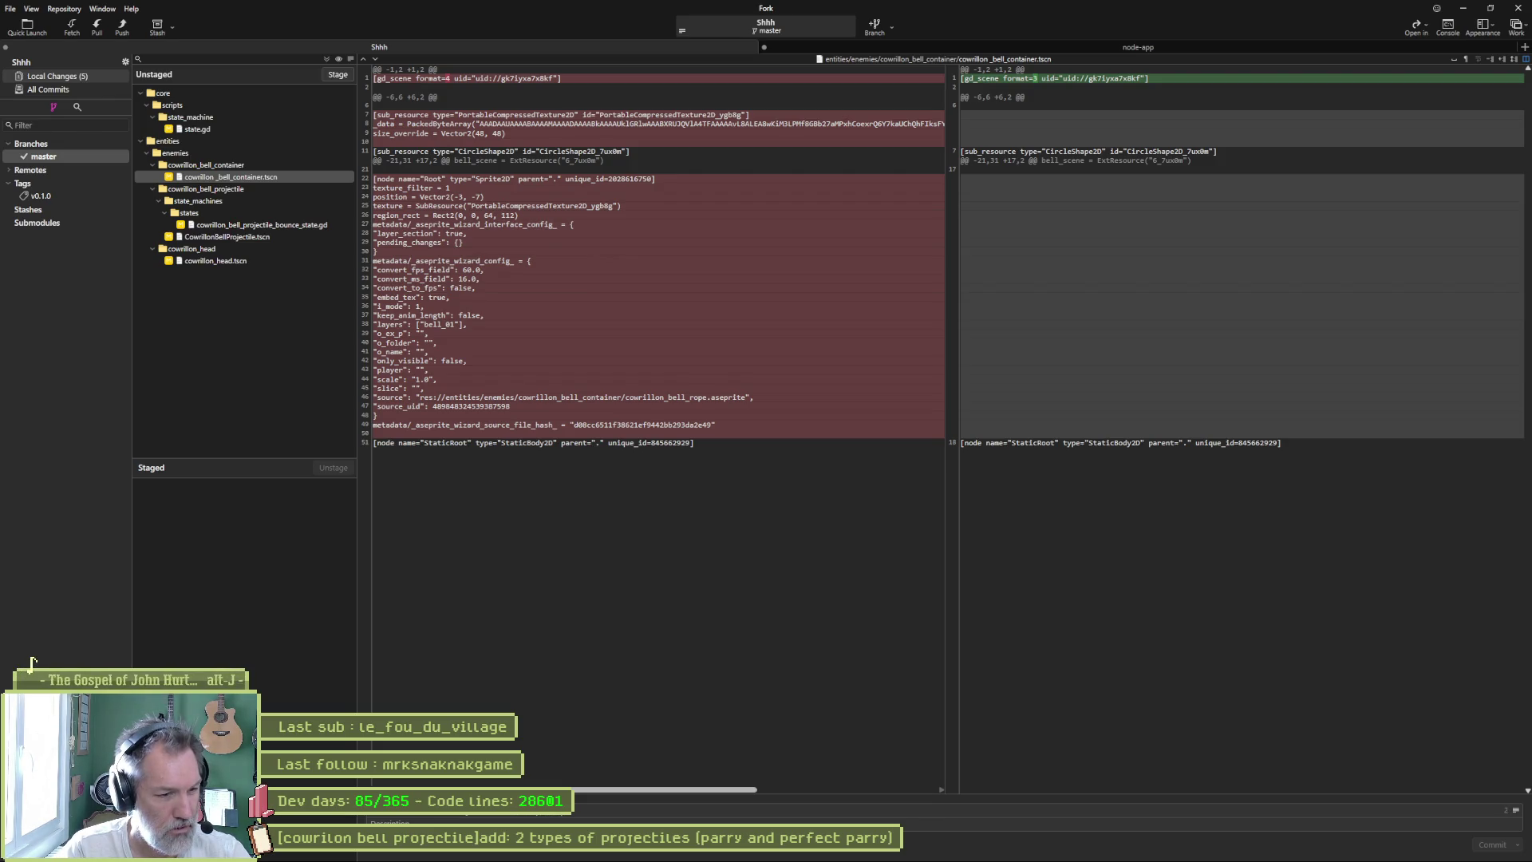
# - Finish the commit summary about the controller's velocity, pasting in the bounce-direction task title
pyautogui.write('racter_cont')
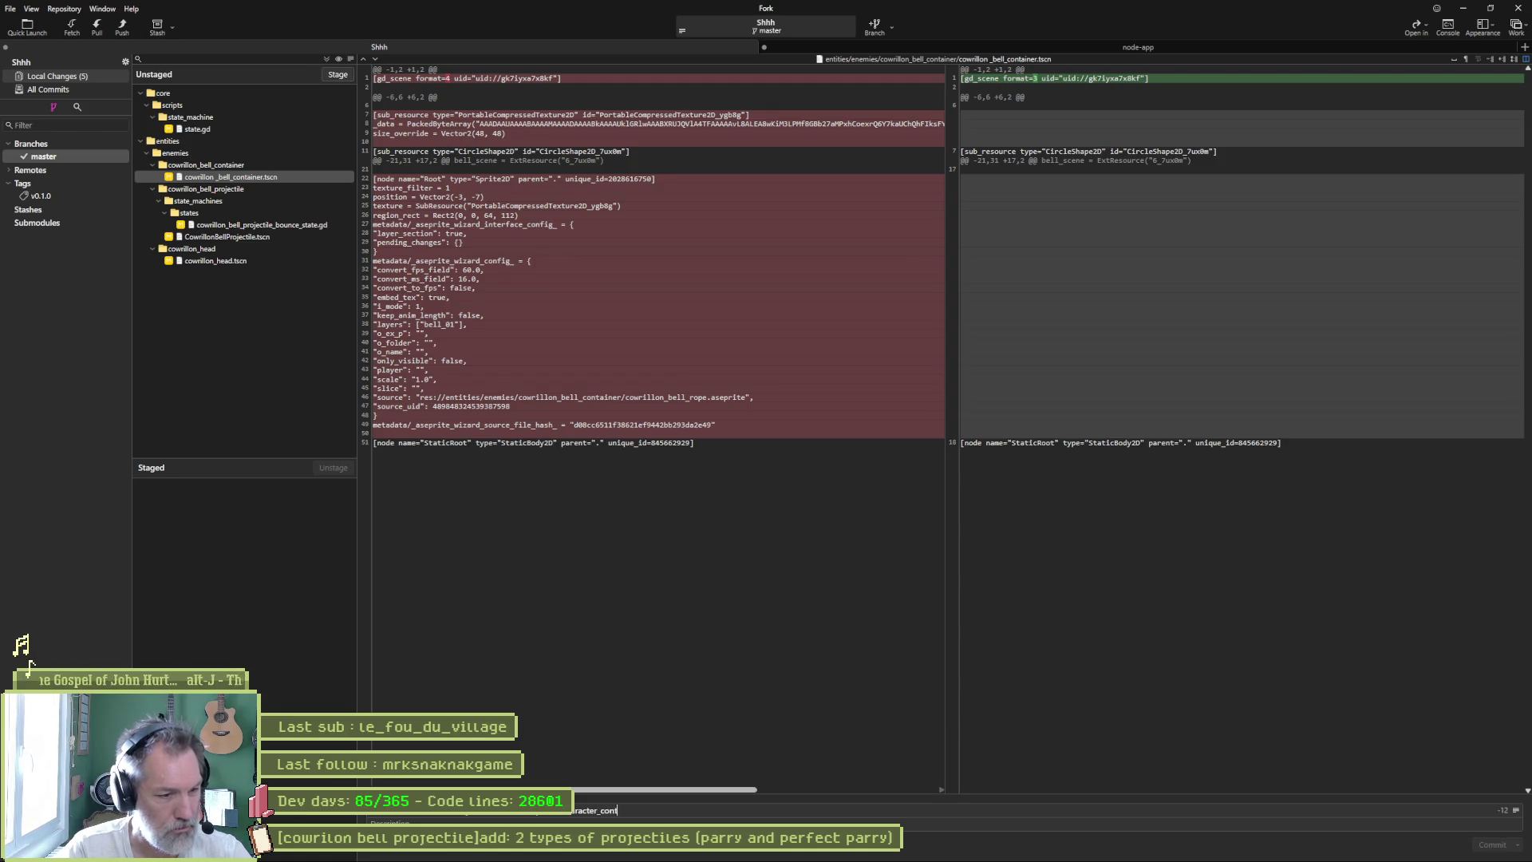
pyautogui.write("roller's veloc")
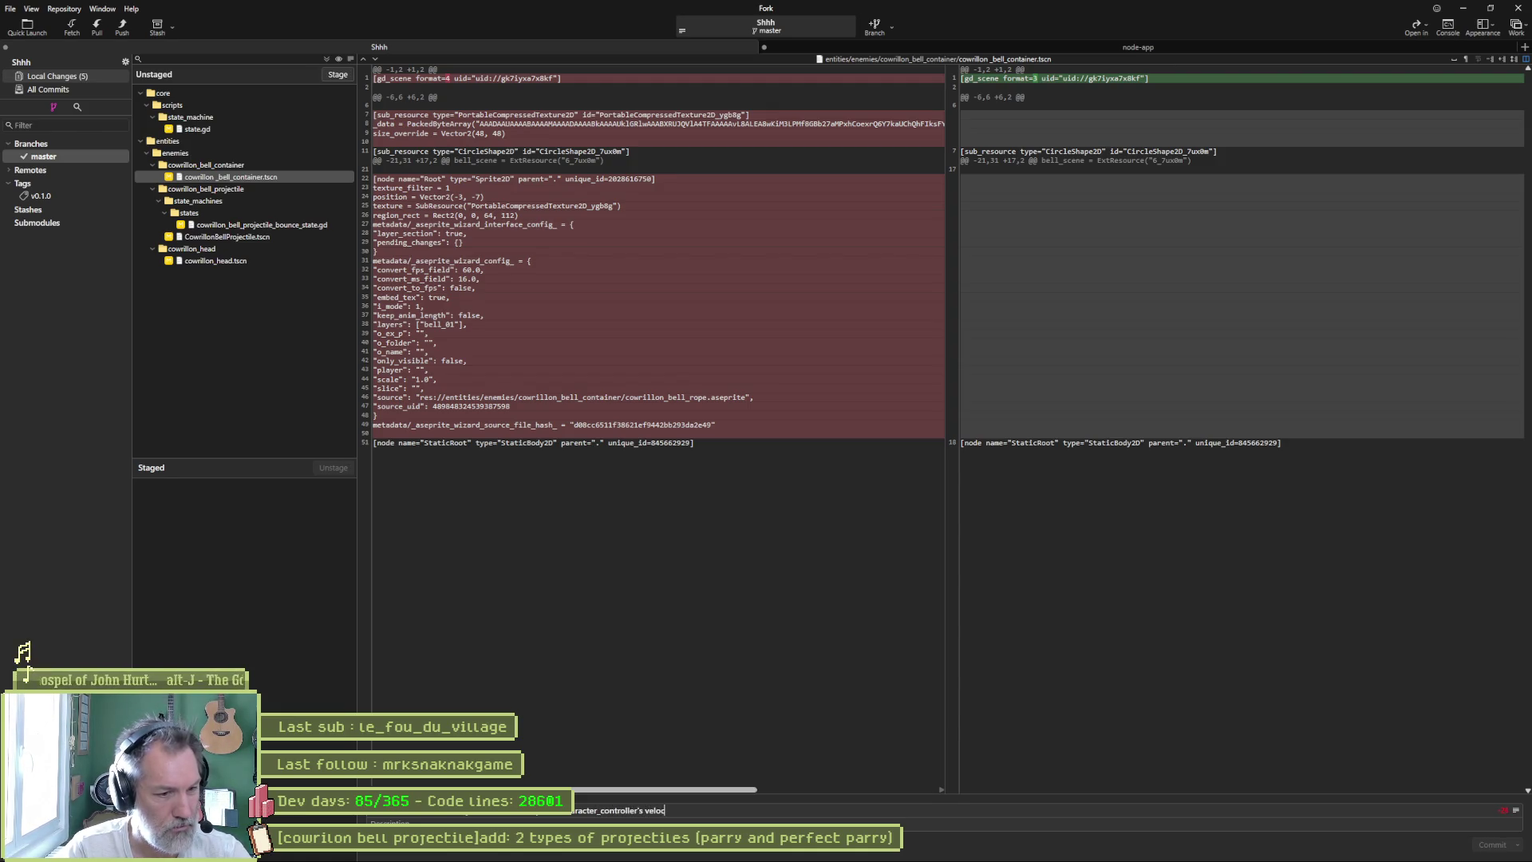
pyautogui.write('ity at once')
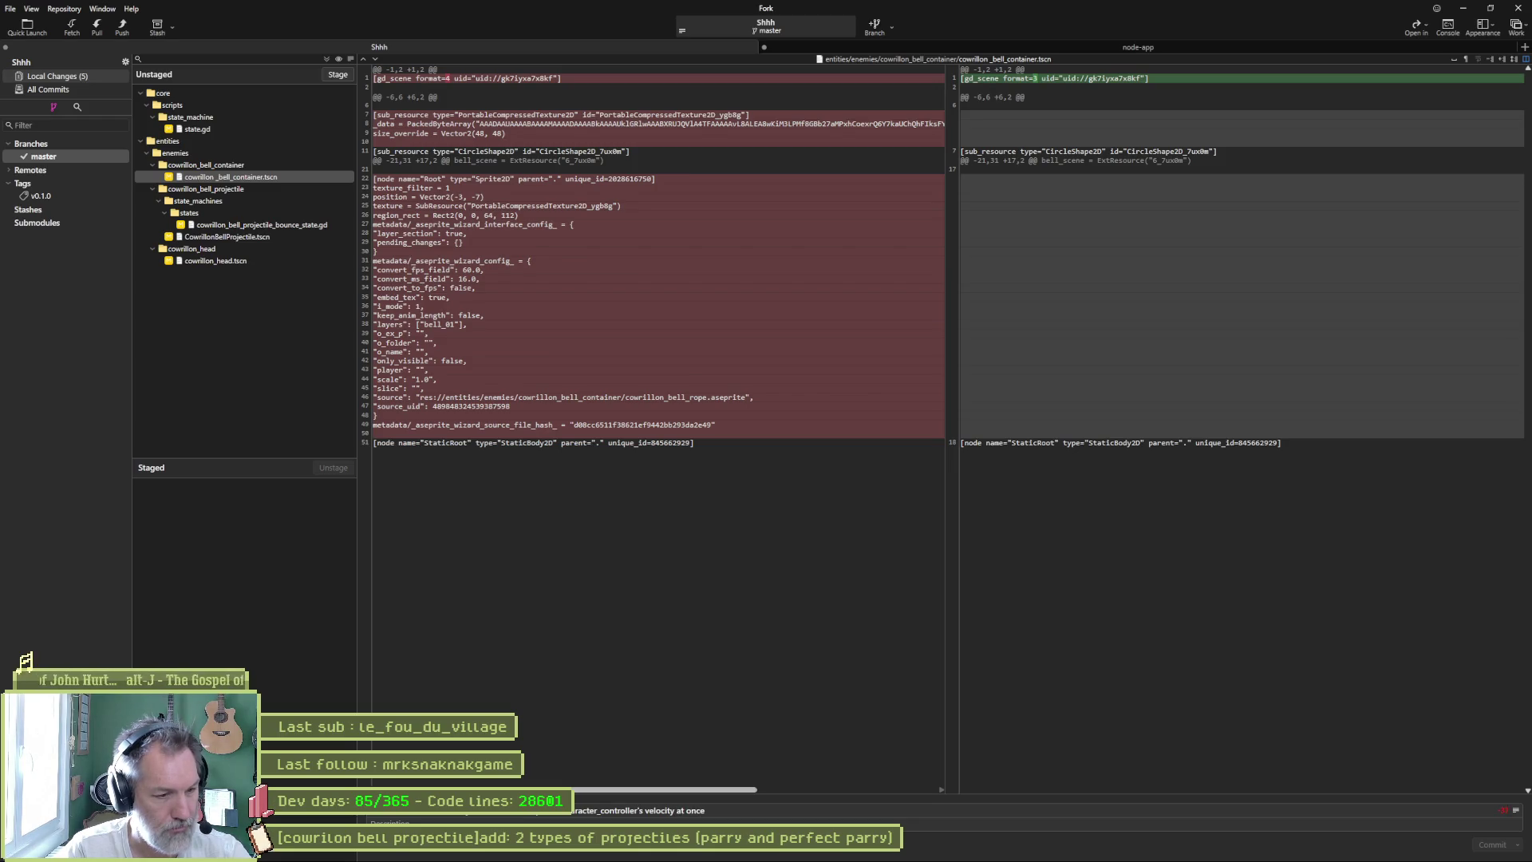
pyautogui.write(' &')
pyautogui.write('[cowrillon bell projectile]refacto: on bounce take bell direction but not update it')
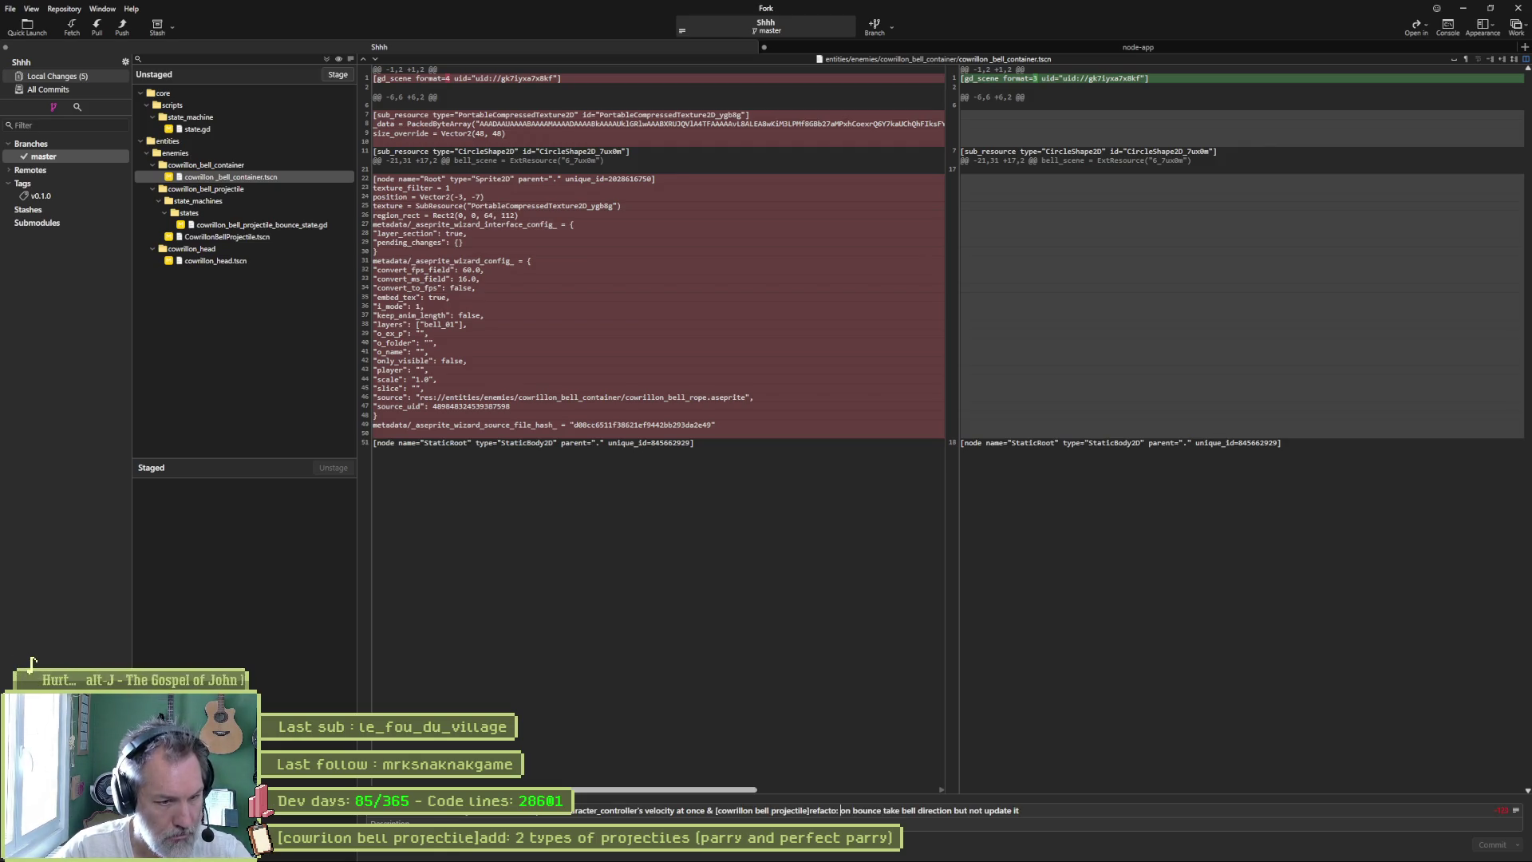
pyautogui.write('red')
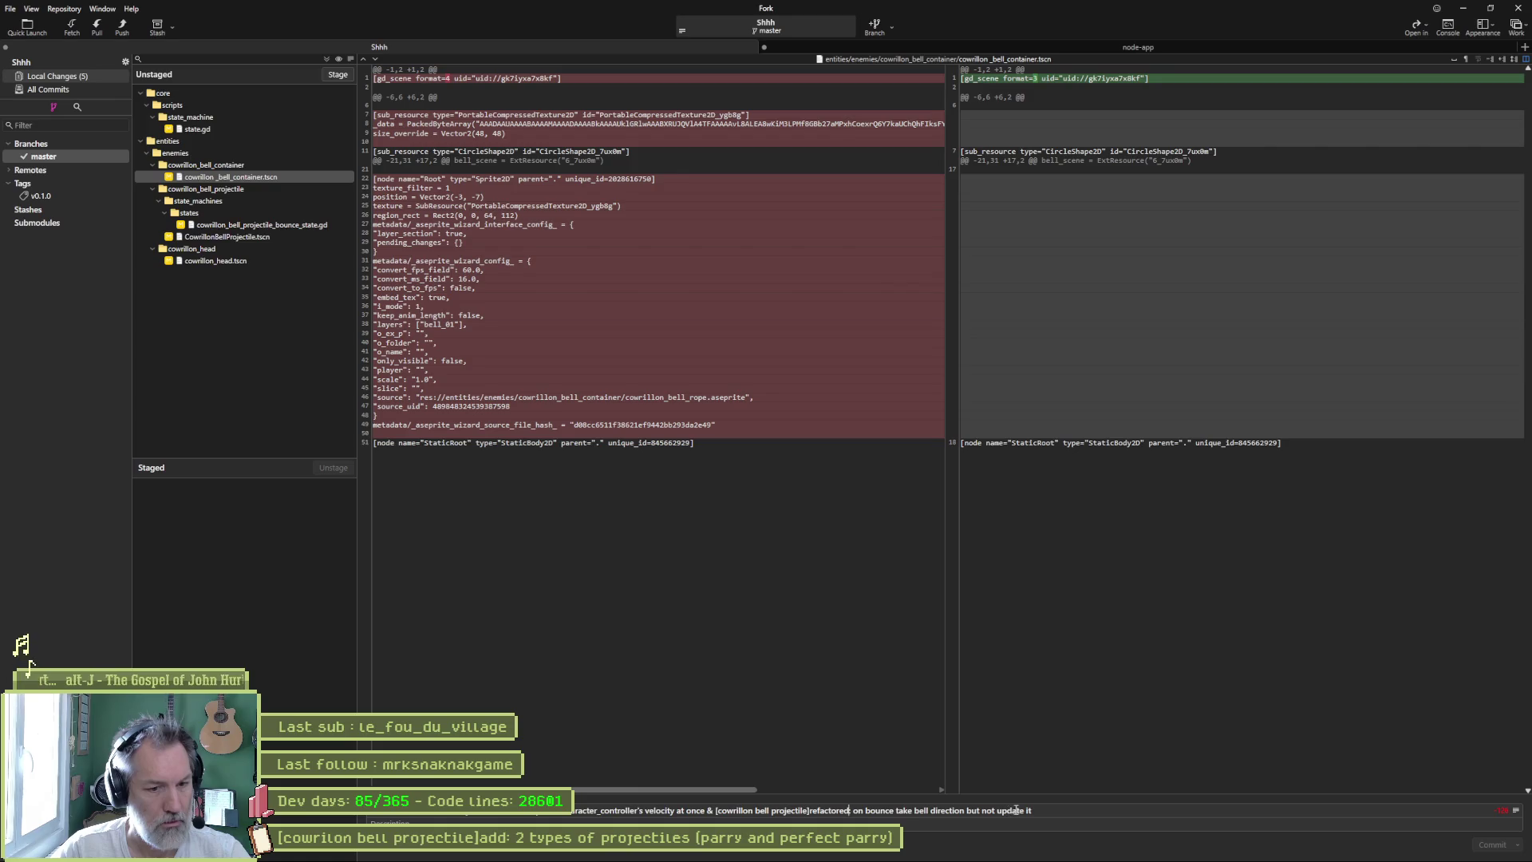
pyautogui.click(287, 226)
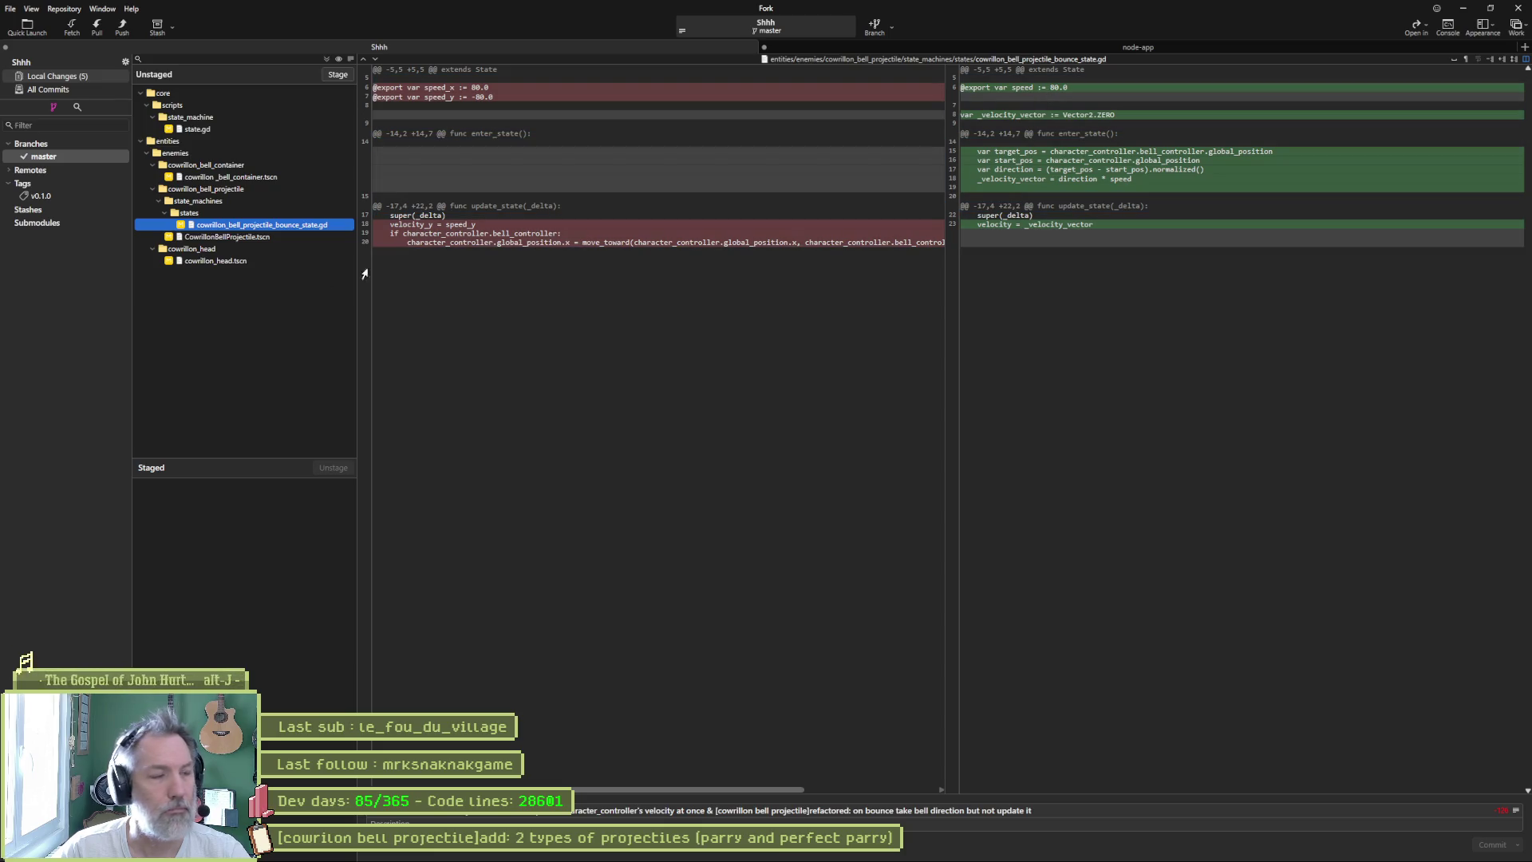
# - Stage all five changed files, commit them, and push master to origin
pyautogui.click(325, 59)
pyautogui.click(1467, 845)
pyautogui.click(122, 27)
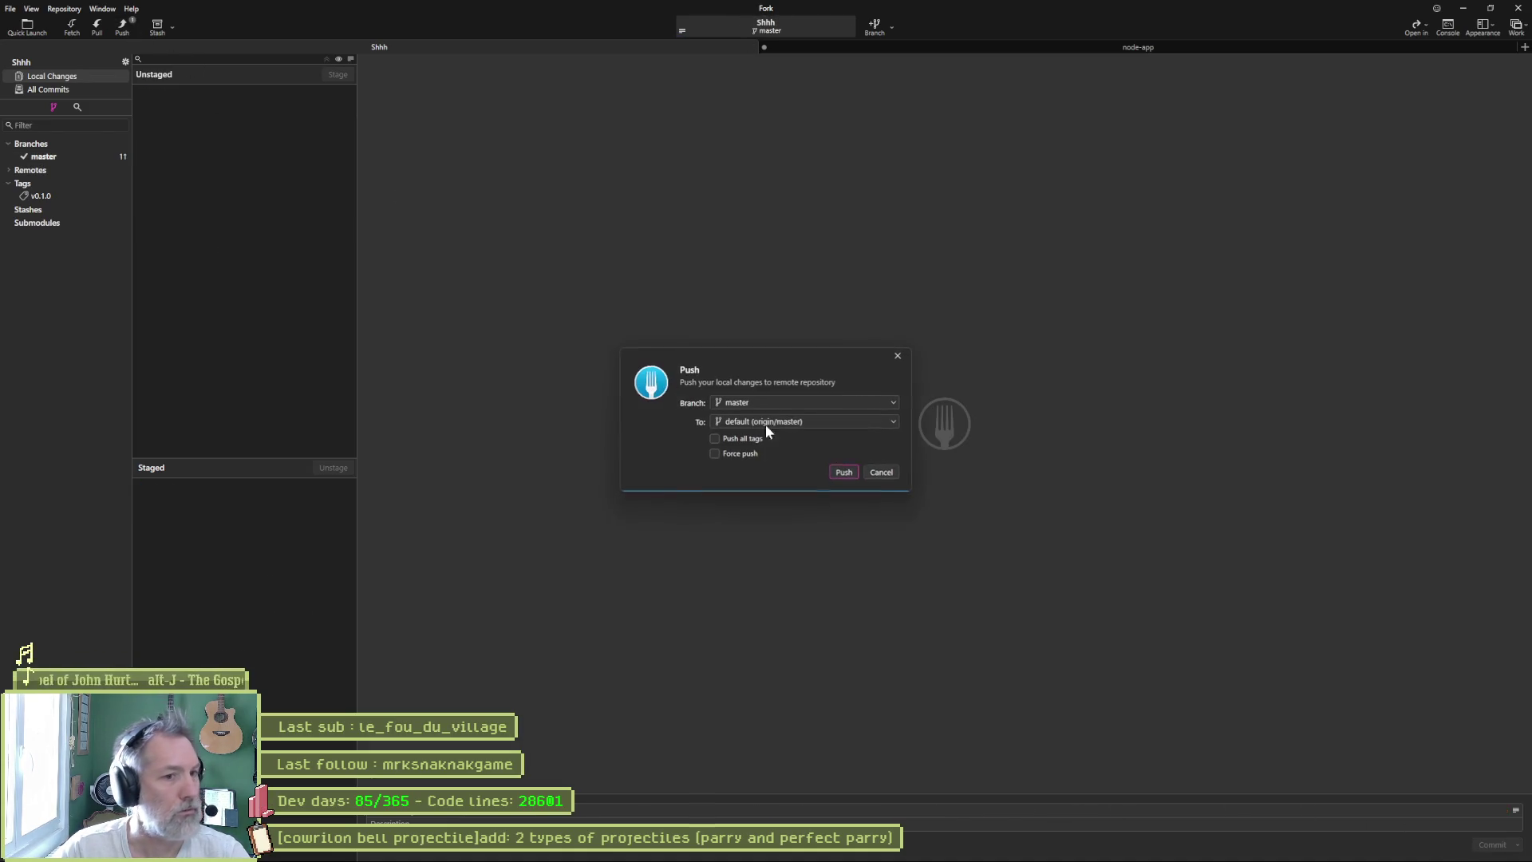
pyautogui.click(843, 471)
pyautogui.hotkey('alt', 'Tab')
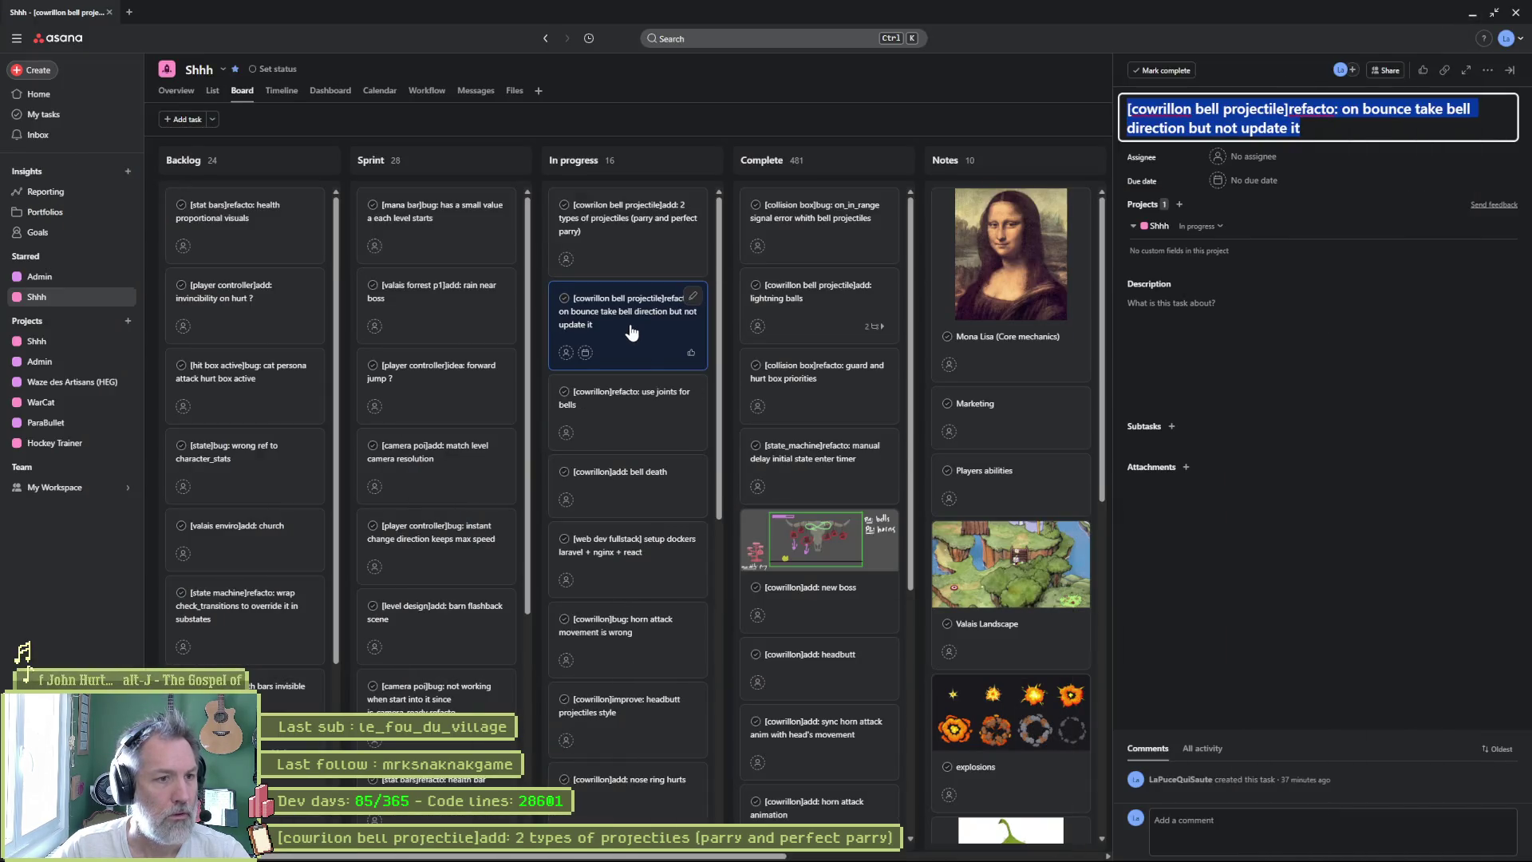
# - Move the bounce-direction refacto task into Complete and return to Godot
pyautogui.moveTo(702, 290); pyautogui.dragTo(815, 231)
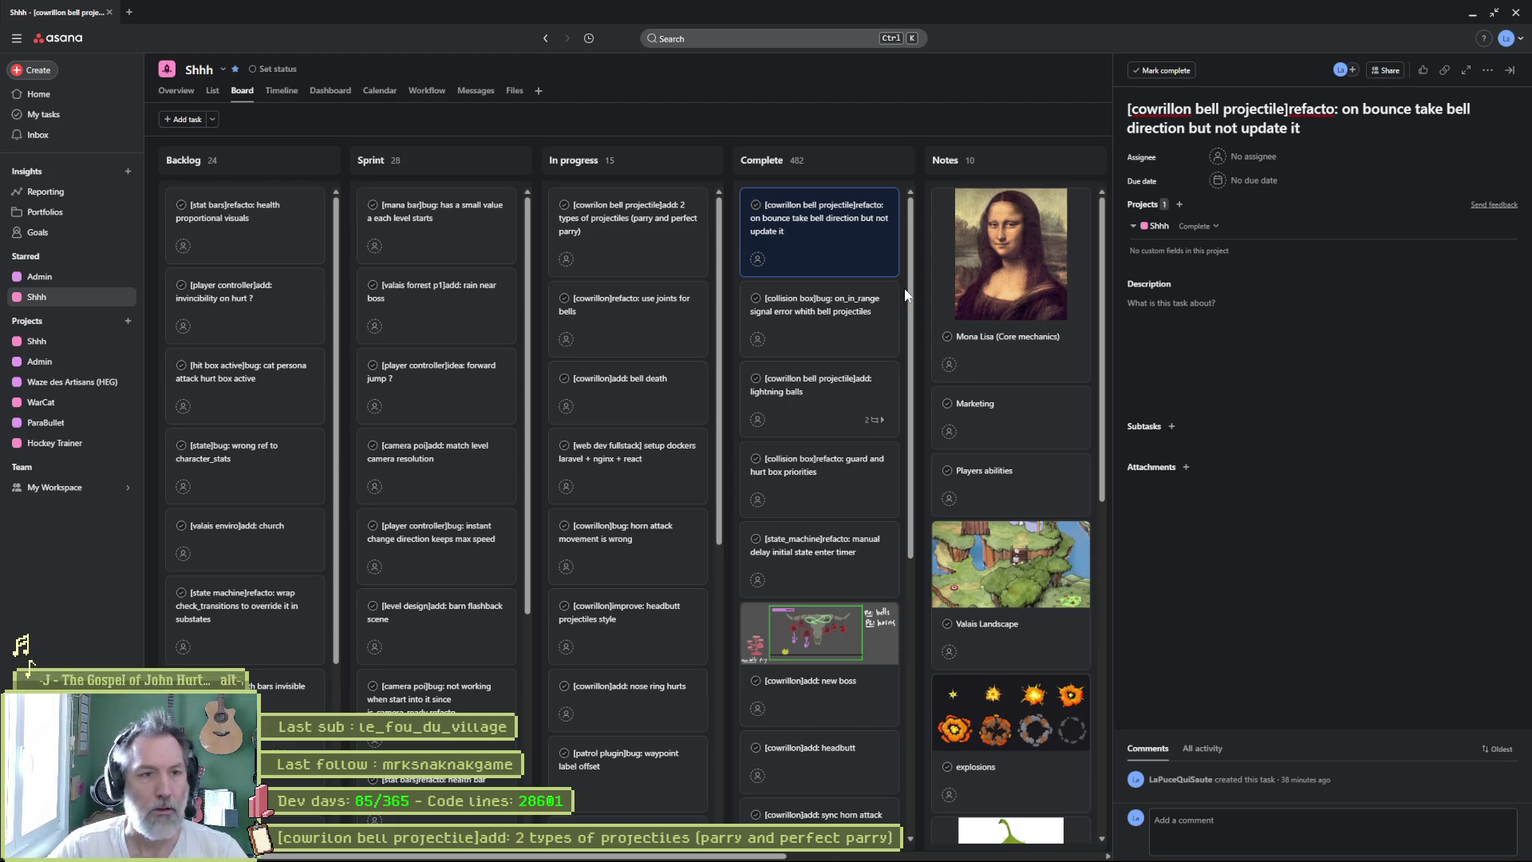
pyautogui.moveTo(895, 858)
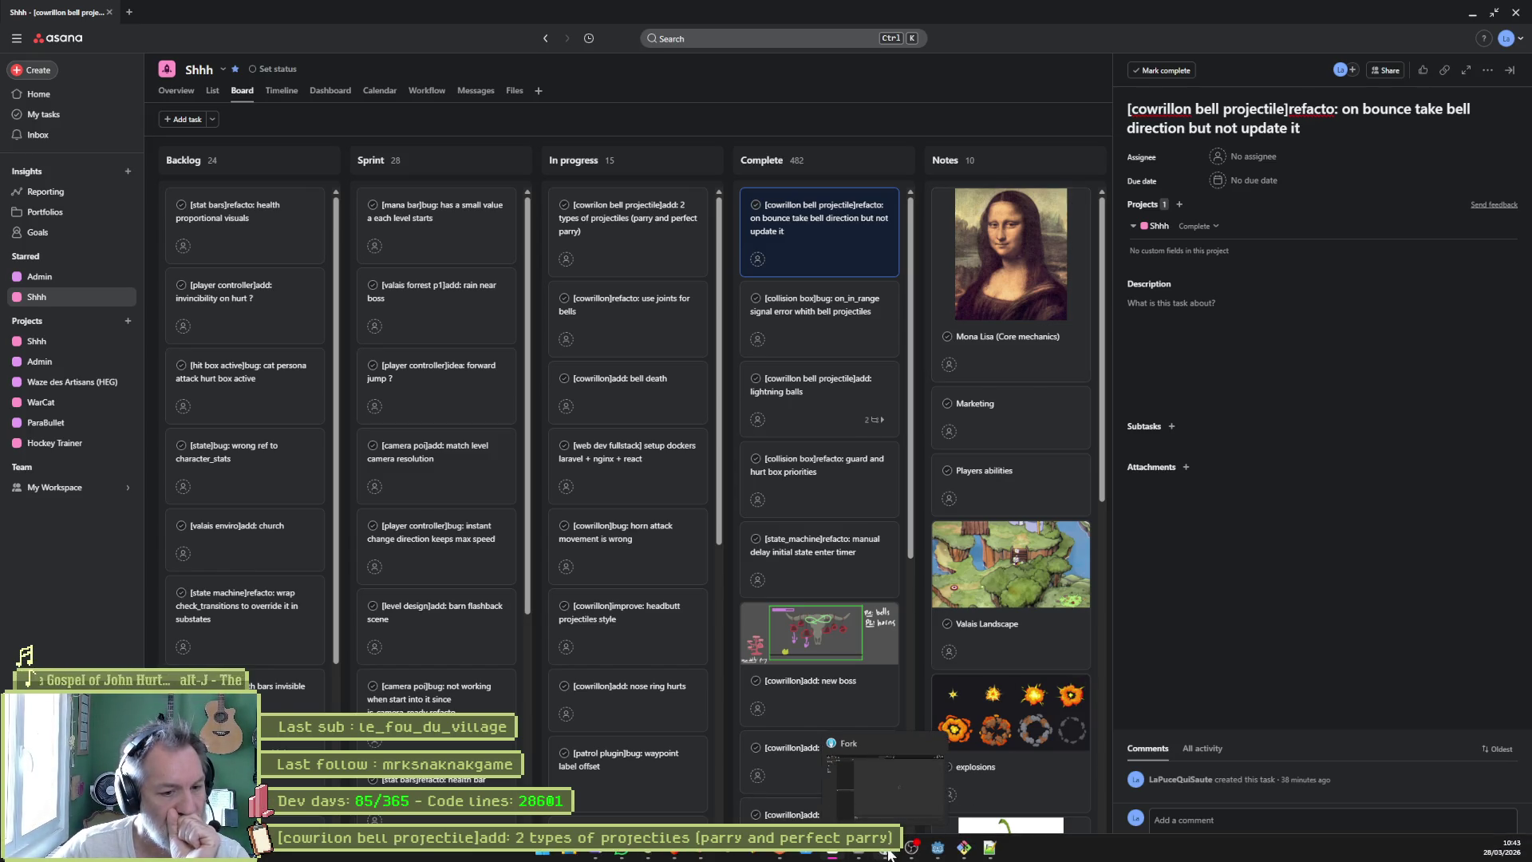
pyautogui.click(929, 855)
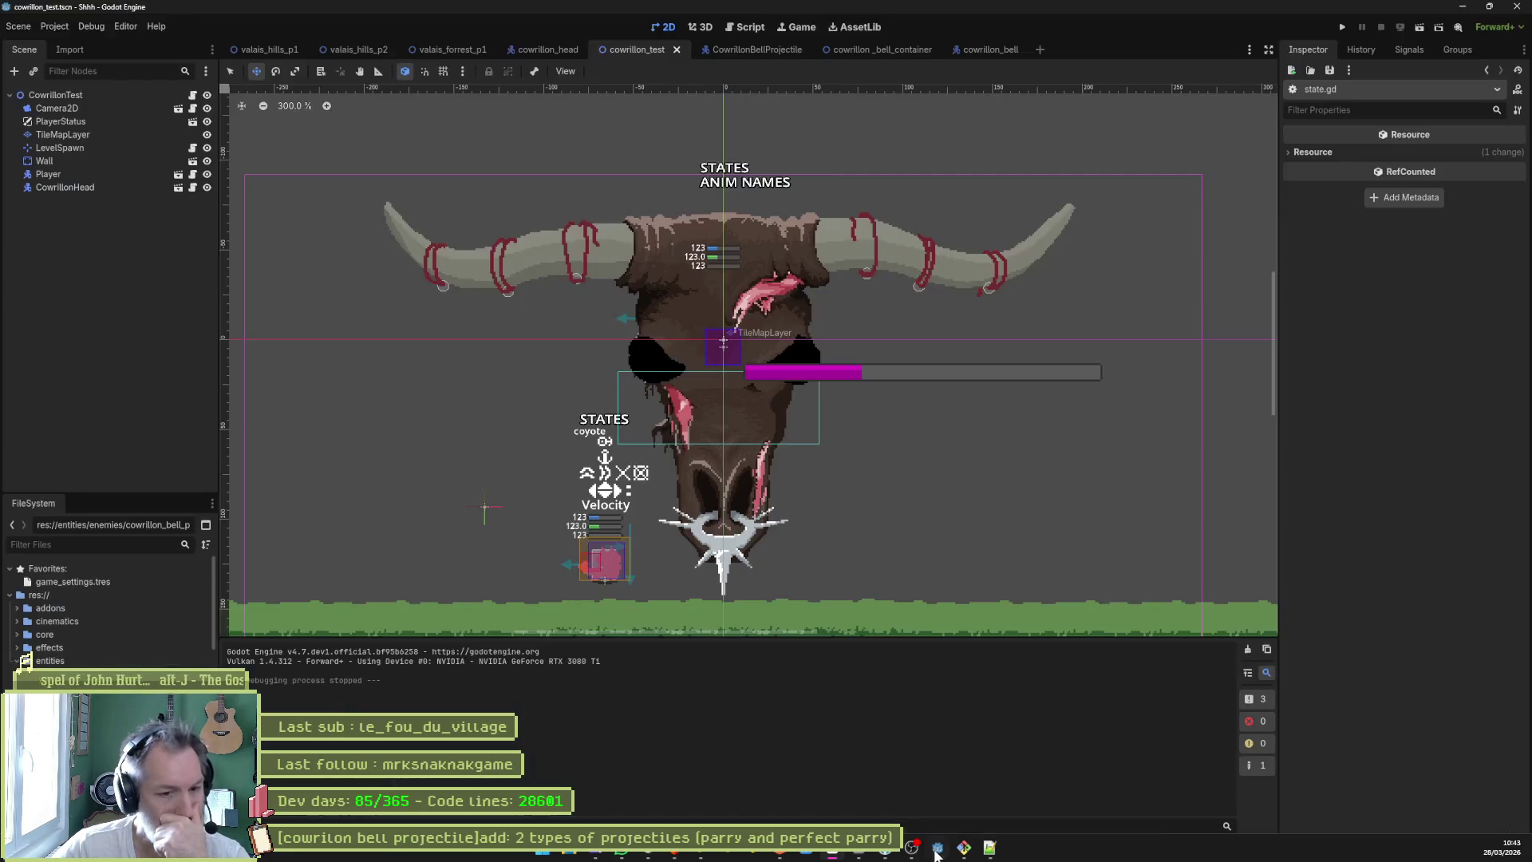
# - Preview the 'attack' animation on CowrillonBellProjectile's AnimationPlayer, then select its Sprite2D
pyautogui.click(787, 48)
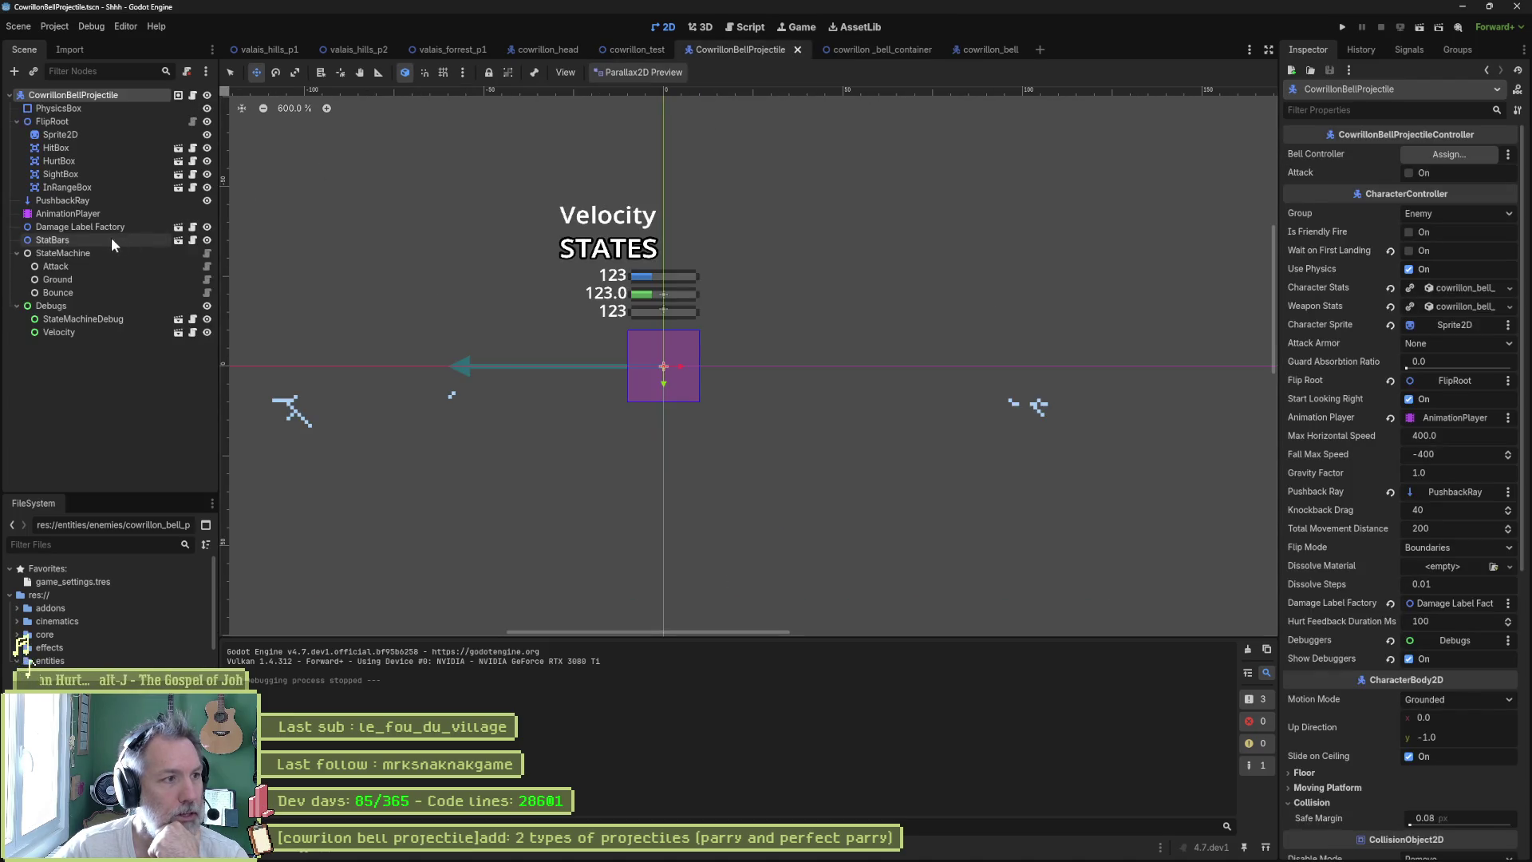
pyautogui.click(68, 213)
pyautogui.click(648, 584)
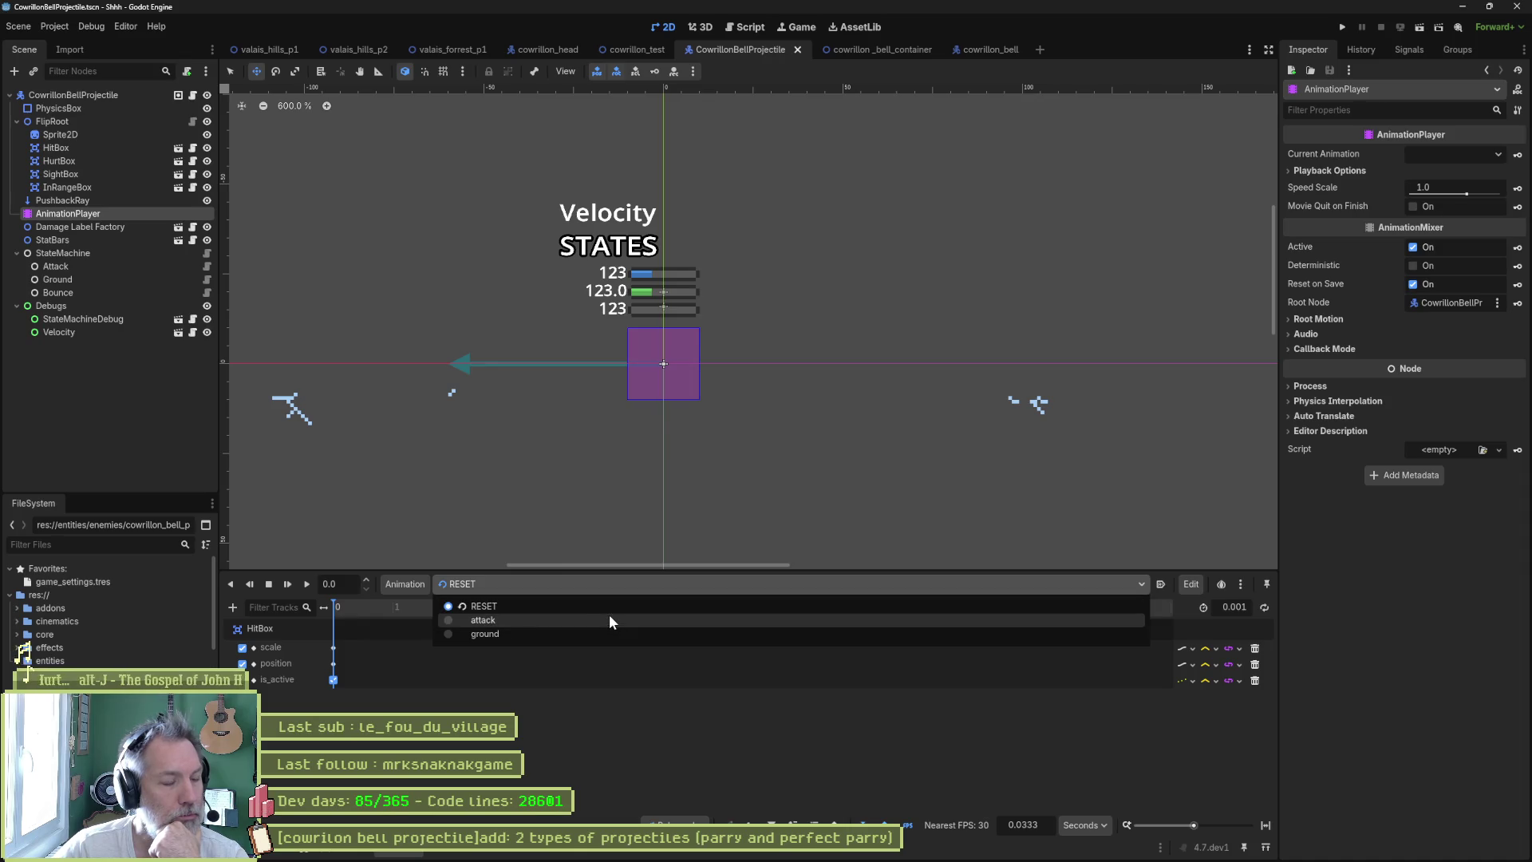
pyautogui.click(610, 621)
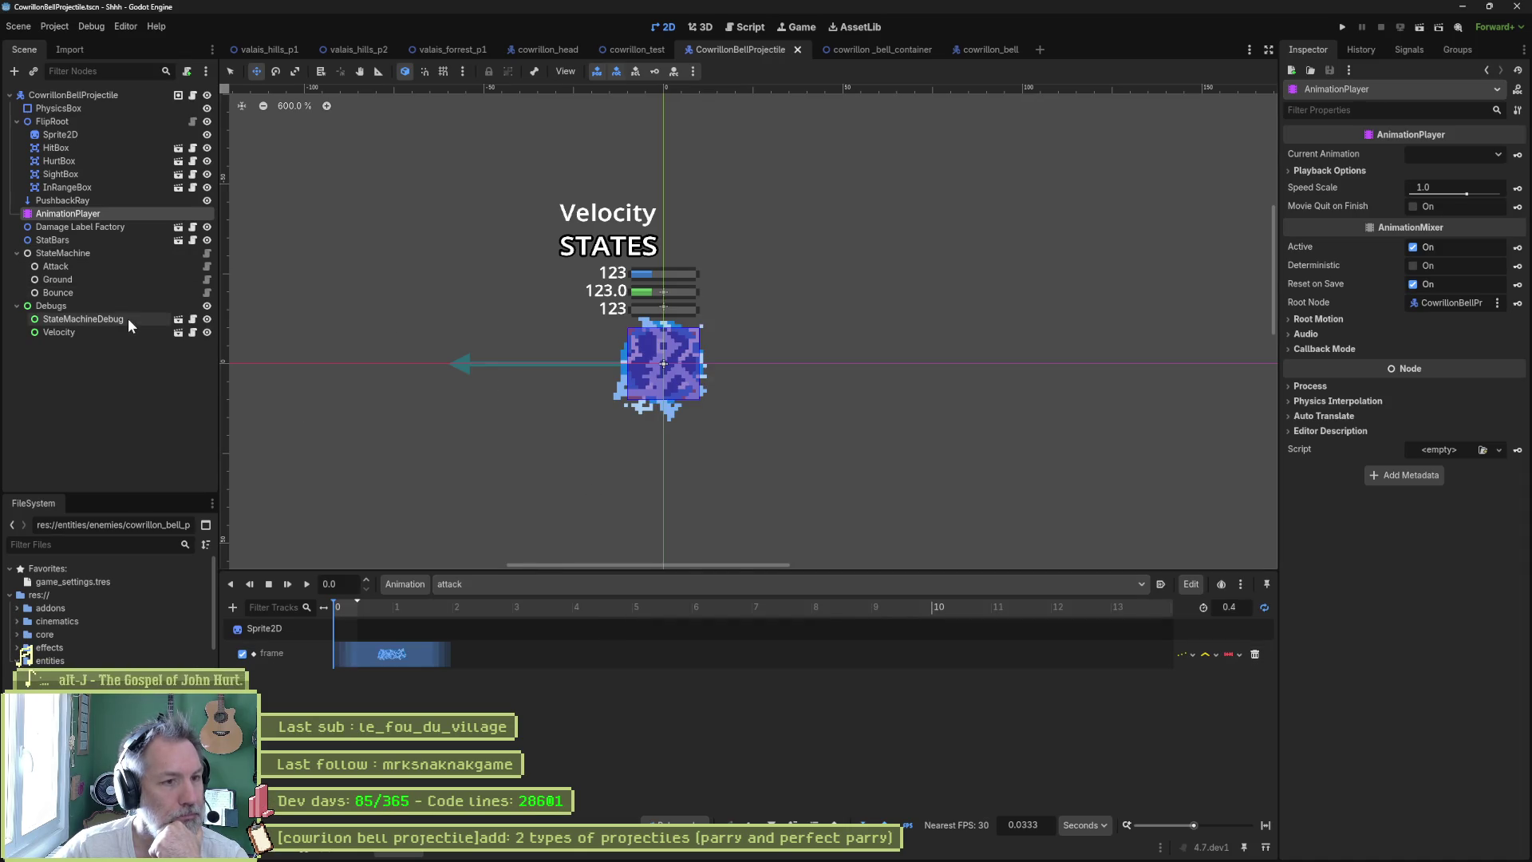
pyautogui.click(89, 132)
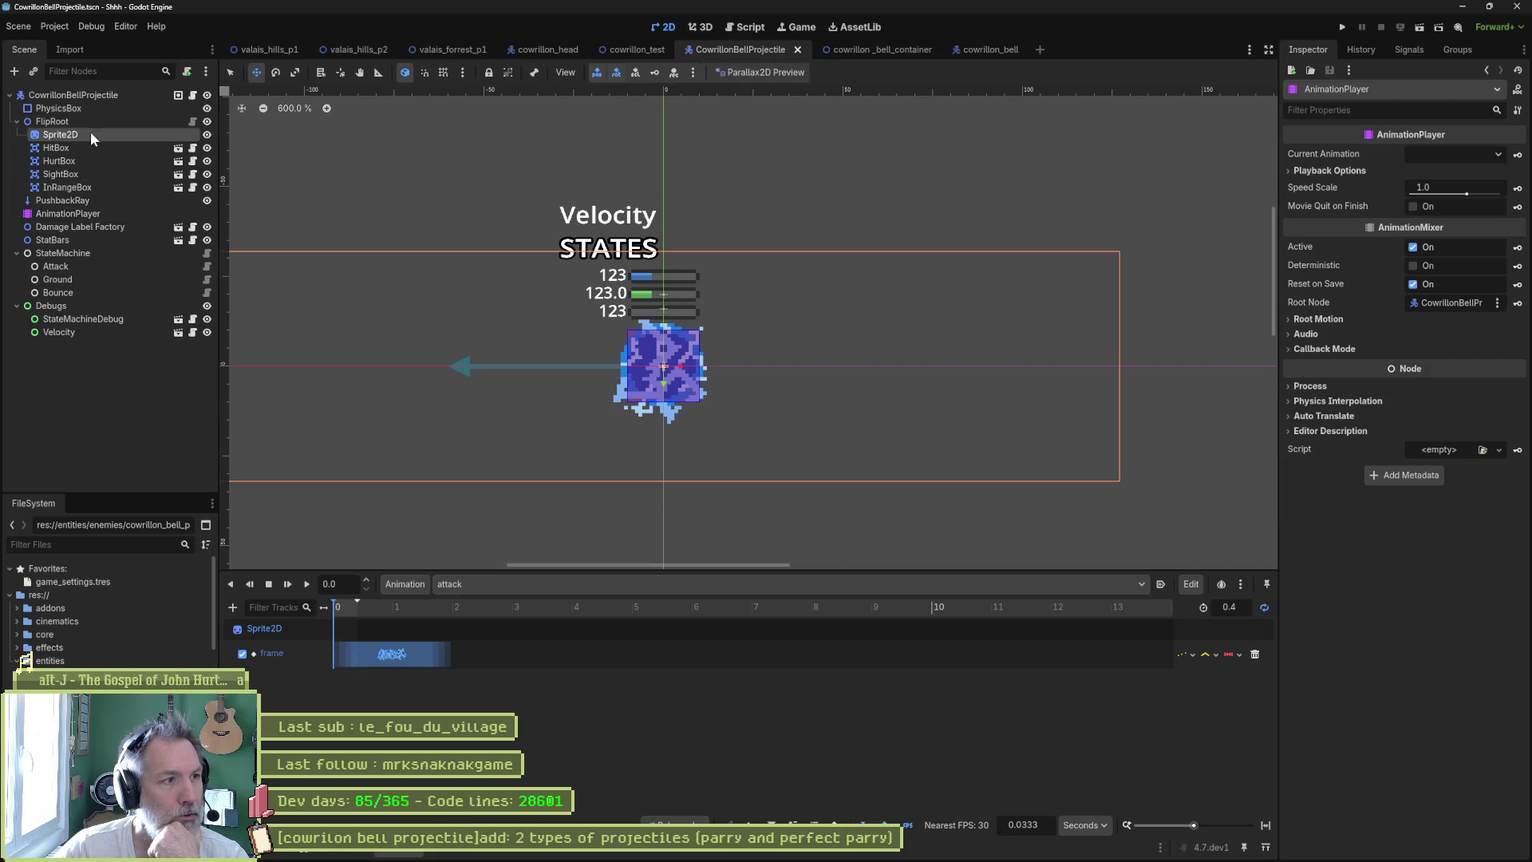
pyautogui.scroll(-5, 1378, 324)
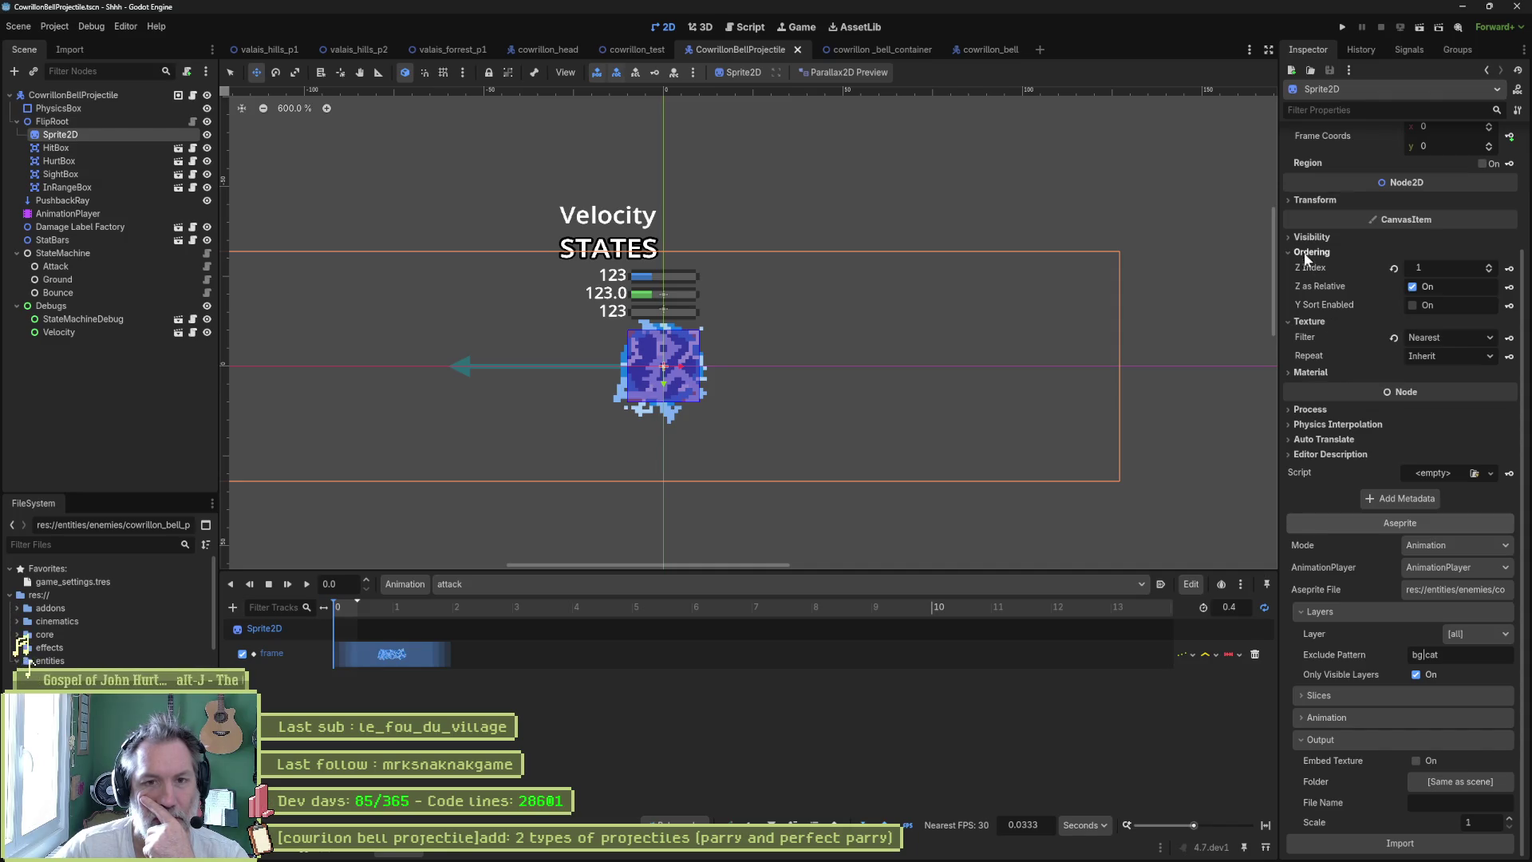
pyautogui.click(1347, 239)
pyautogui.click(1452, 272)
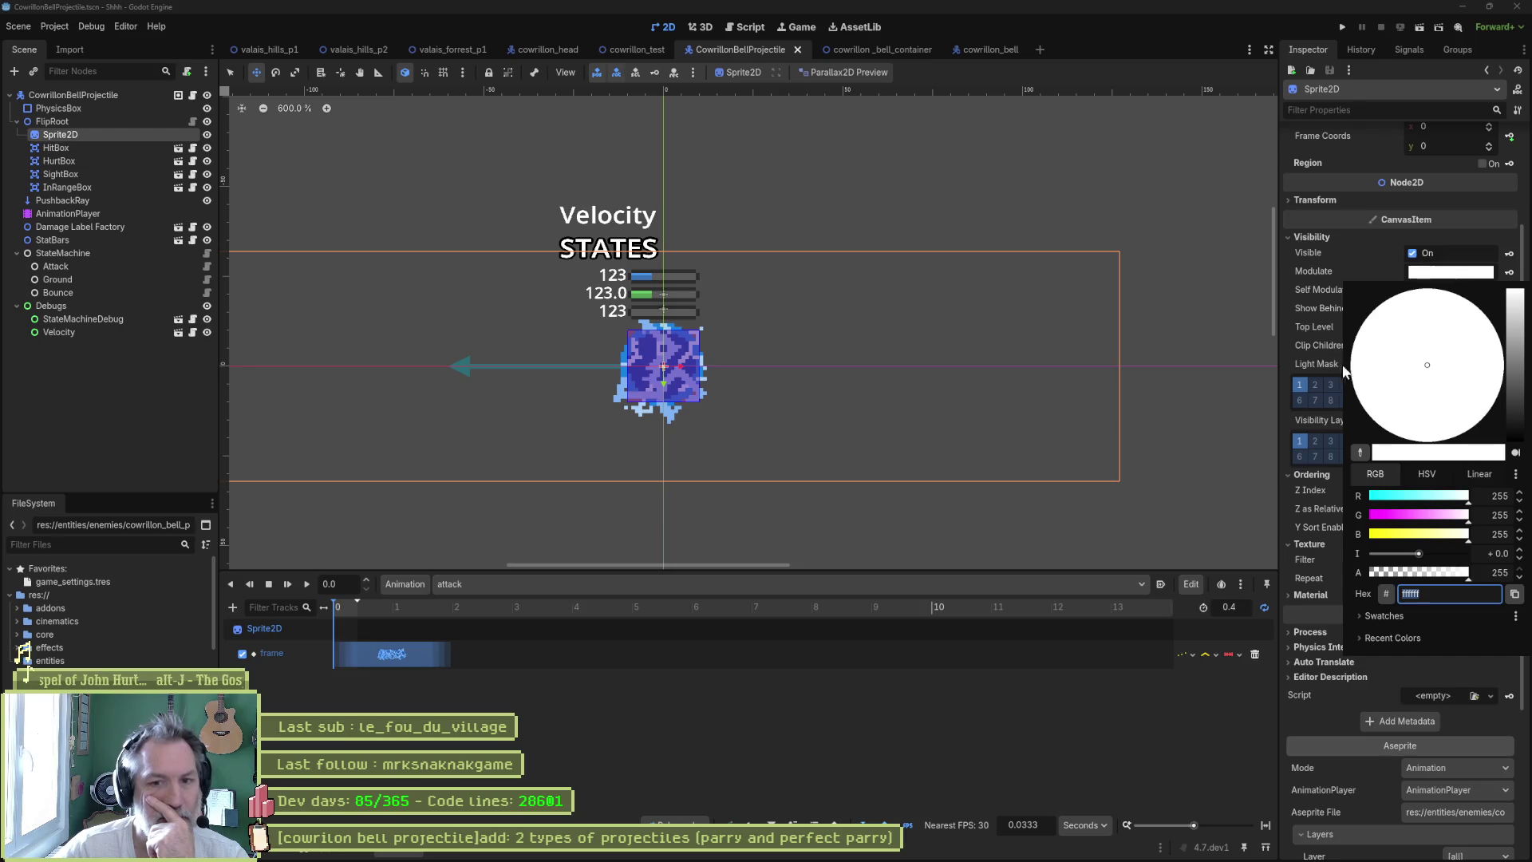
pyautogui.moveTo(1428, 519); pyautogui.dragTo(1336, 523)
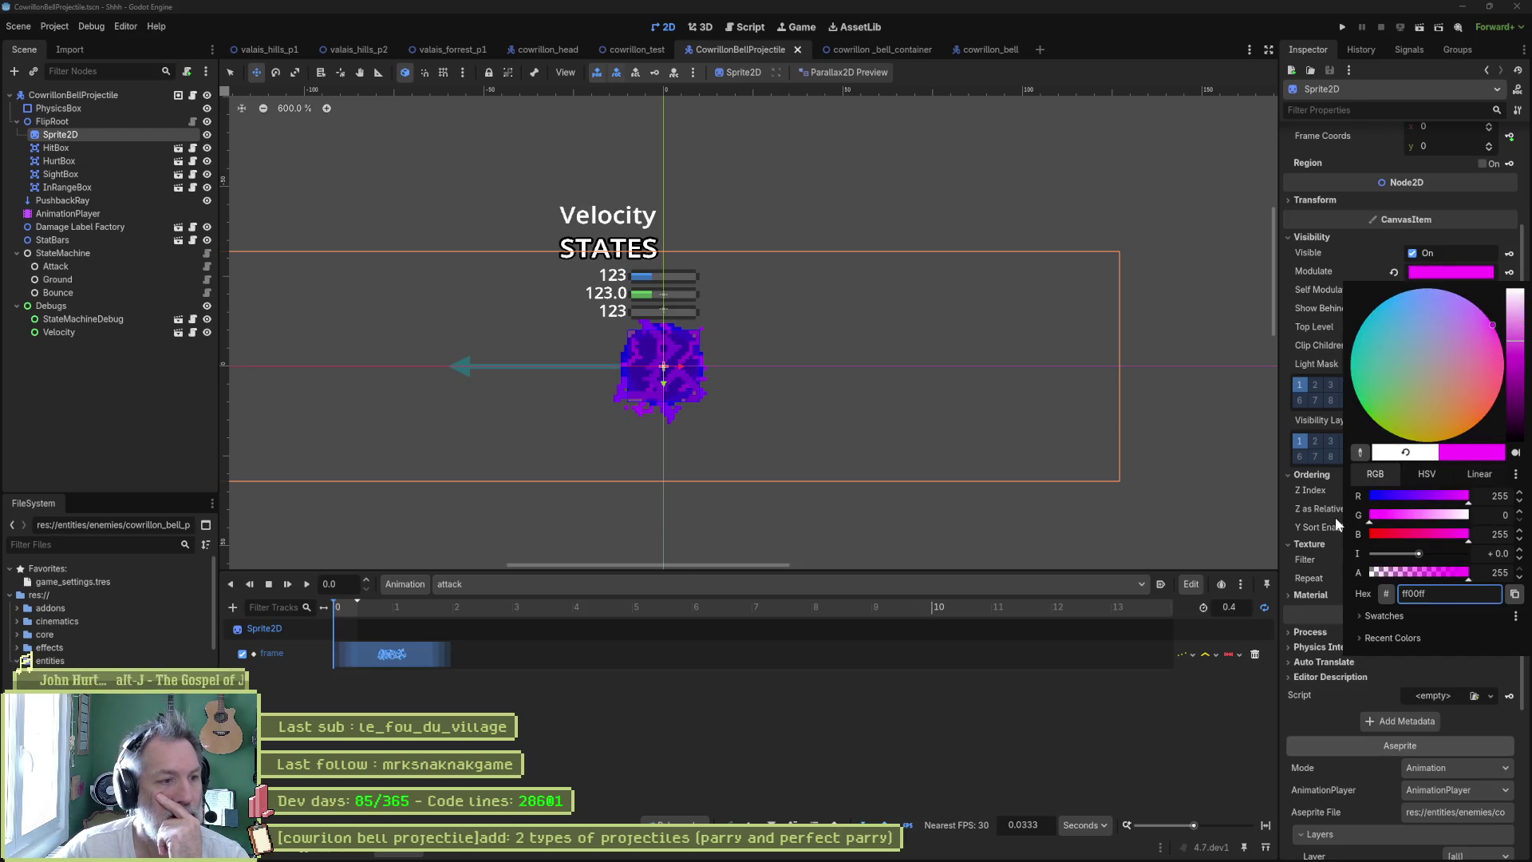
pyautogui.moveTo(1466, 533); pyautogui.dragTo(1370, 535)
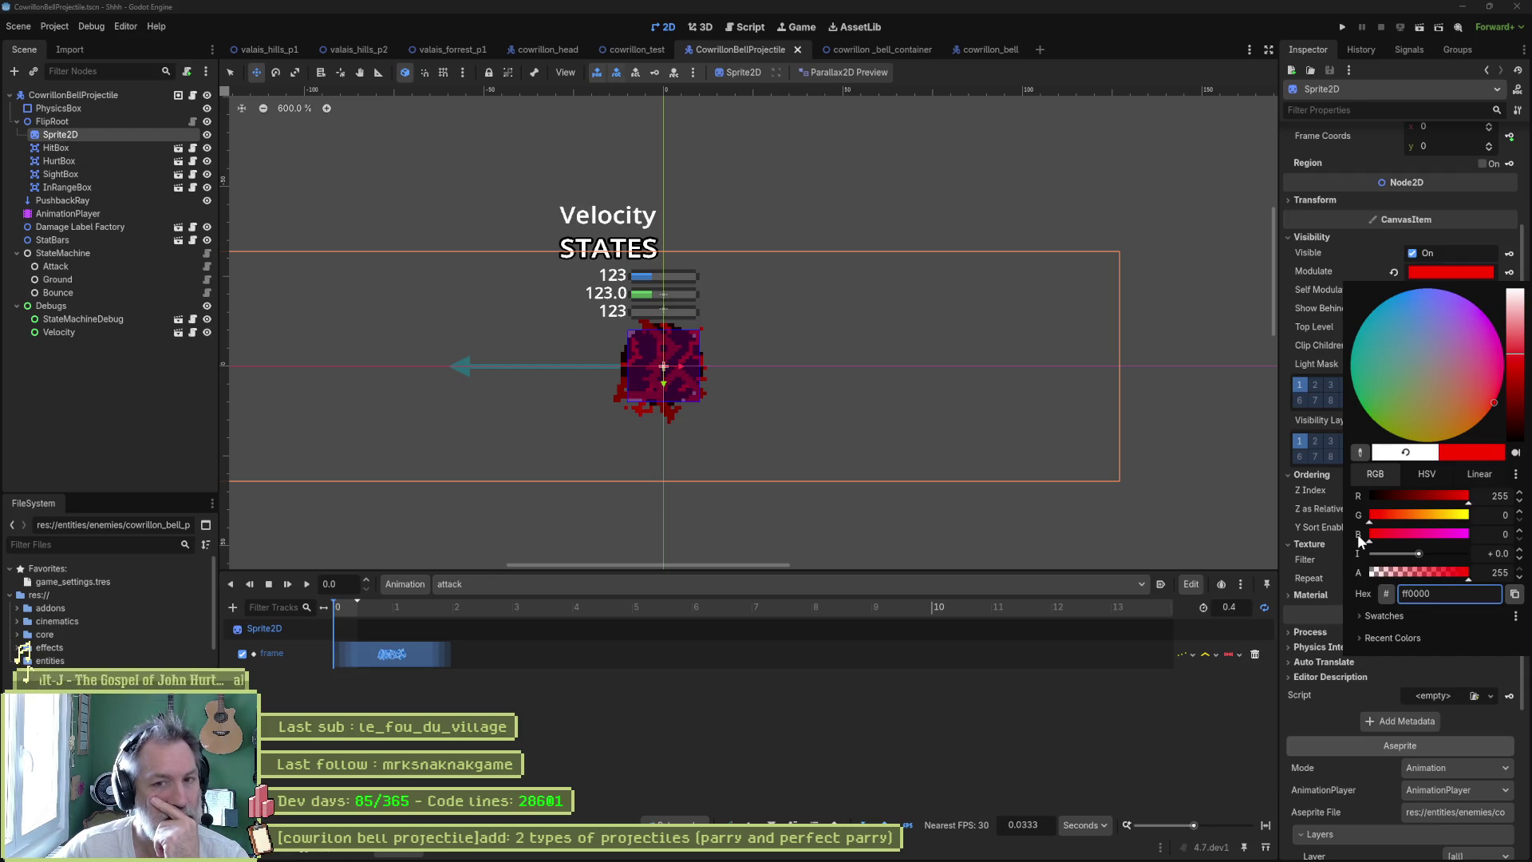
pyautogui.doubleClick(1446, 595)
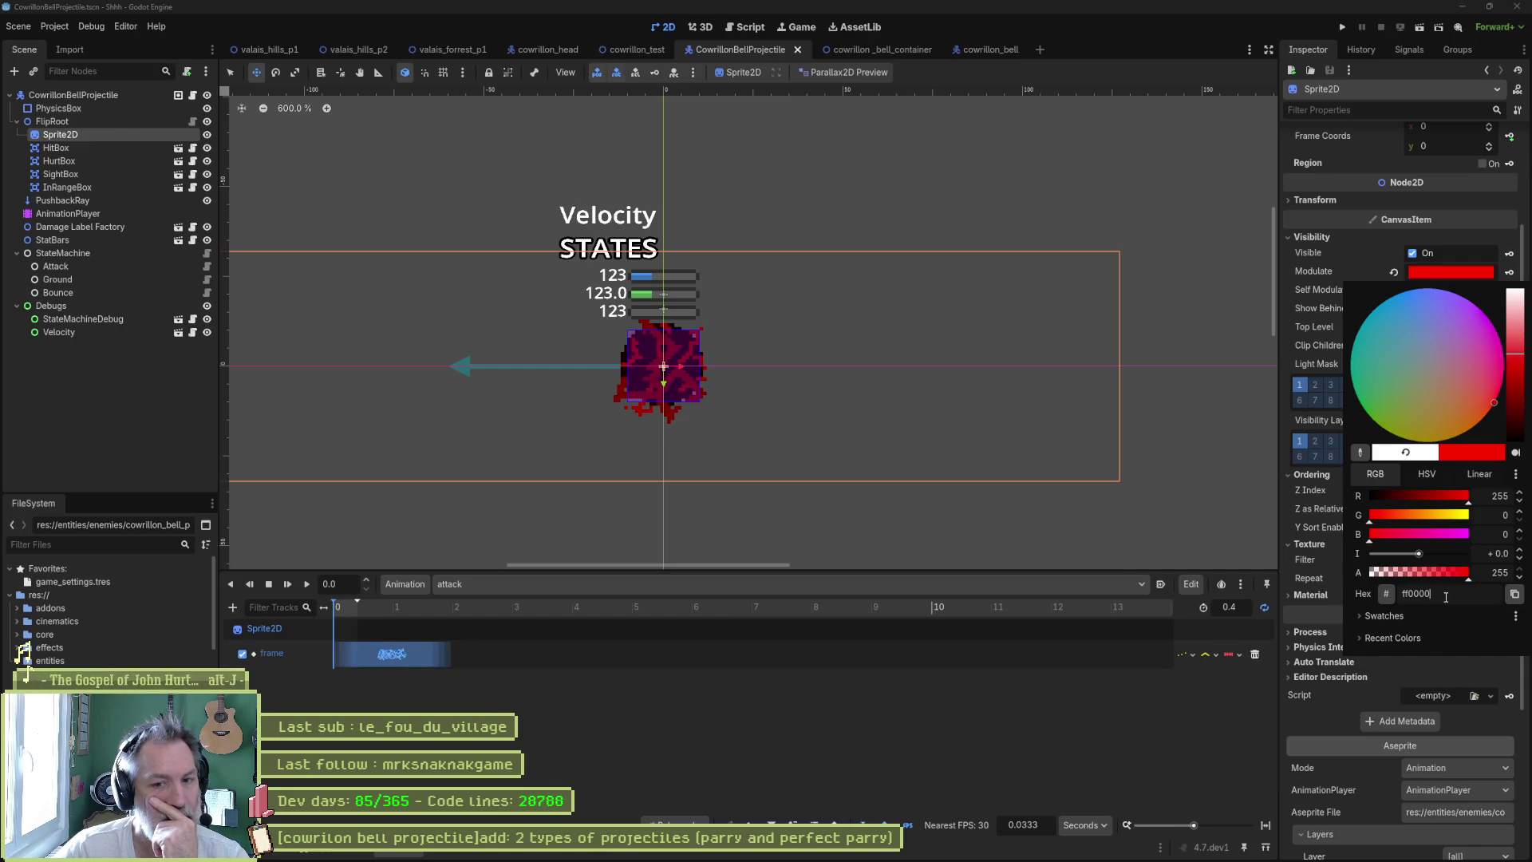
pyautogui.click(1078, 593)
pyautogui.click(1394, 272)
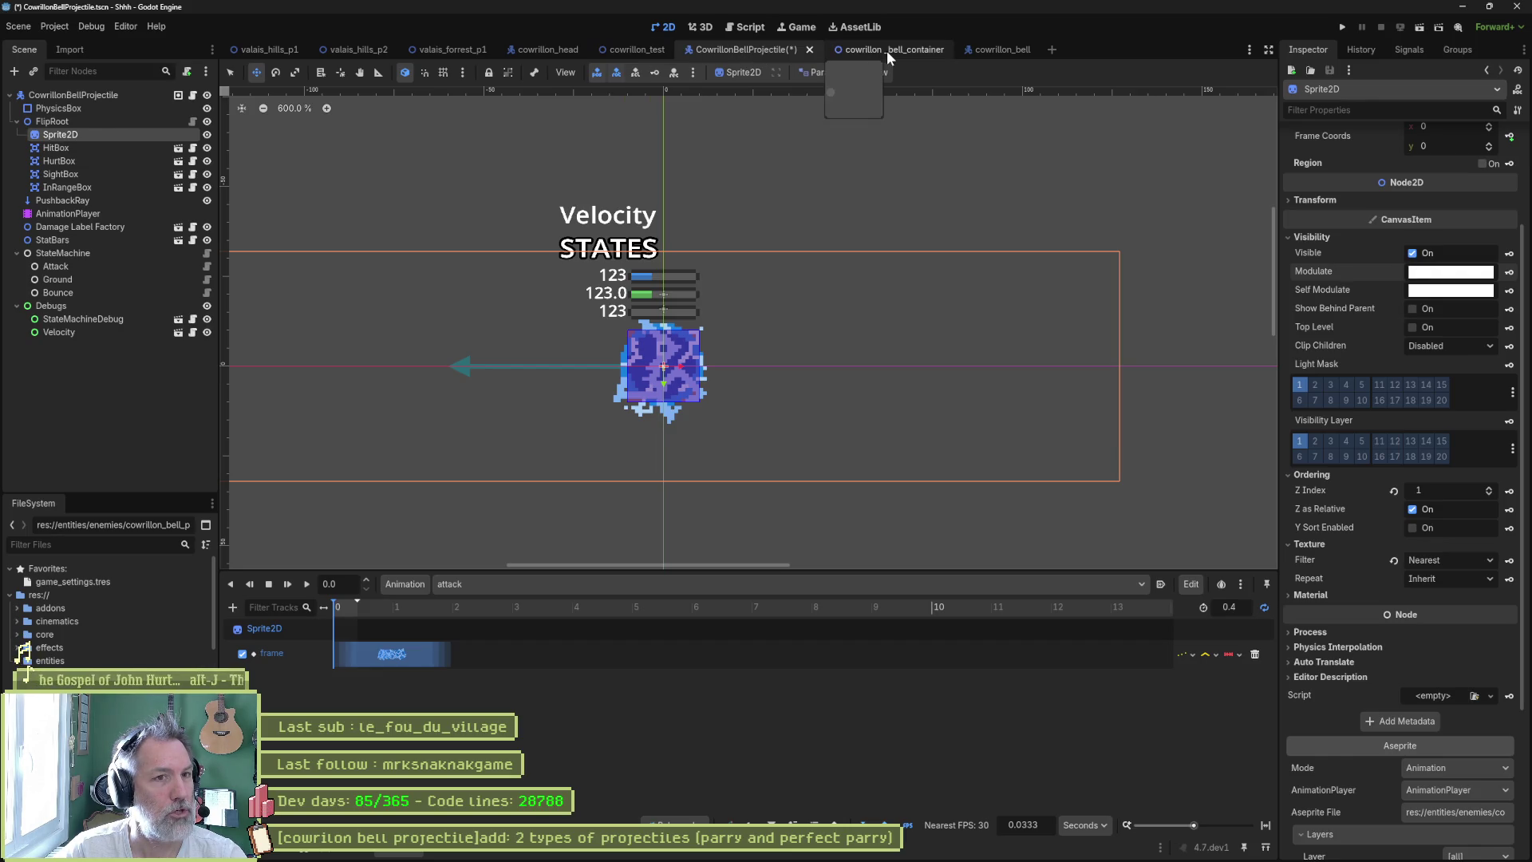
# - In cowrillon_bell, open the Attack state script and find its projectile_scene export line
pyautogui.click(1005, 49)
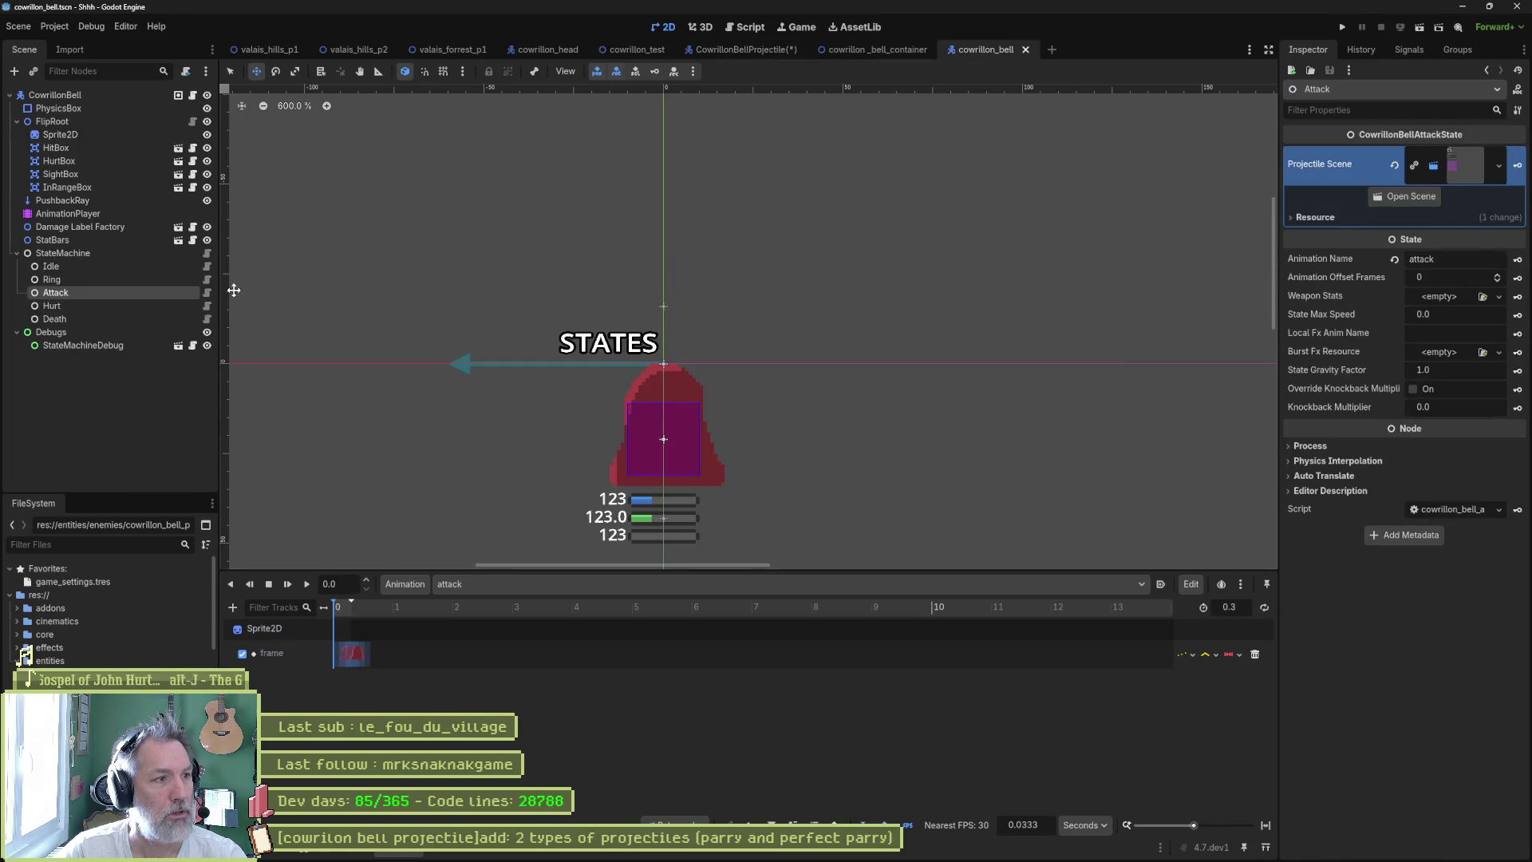
pyautogui.click(207, 292)
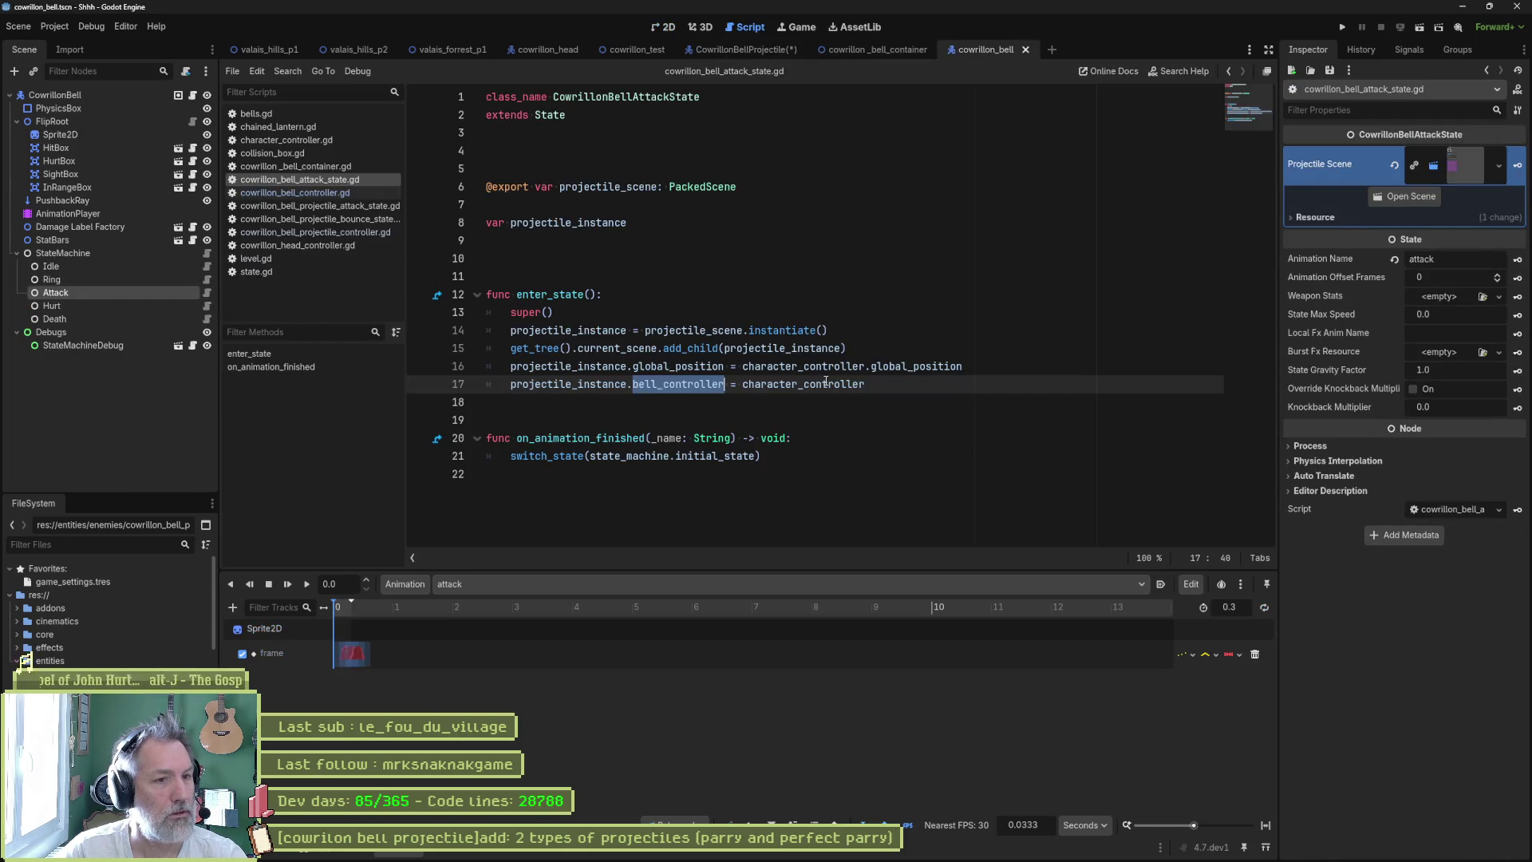
pyautogui.click(738, 230)
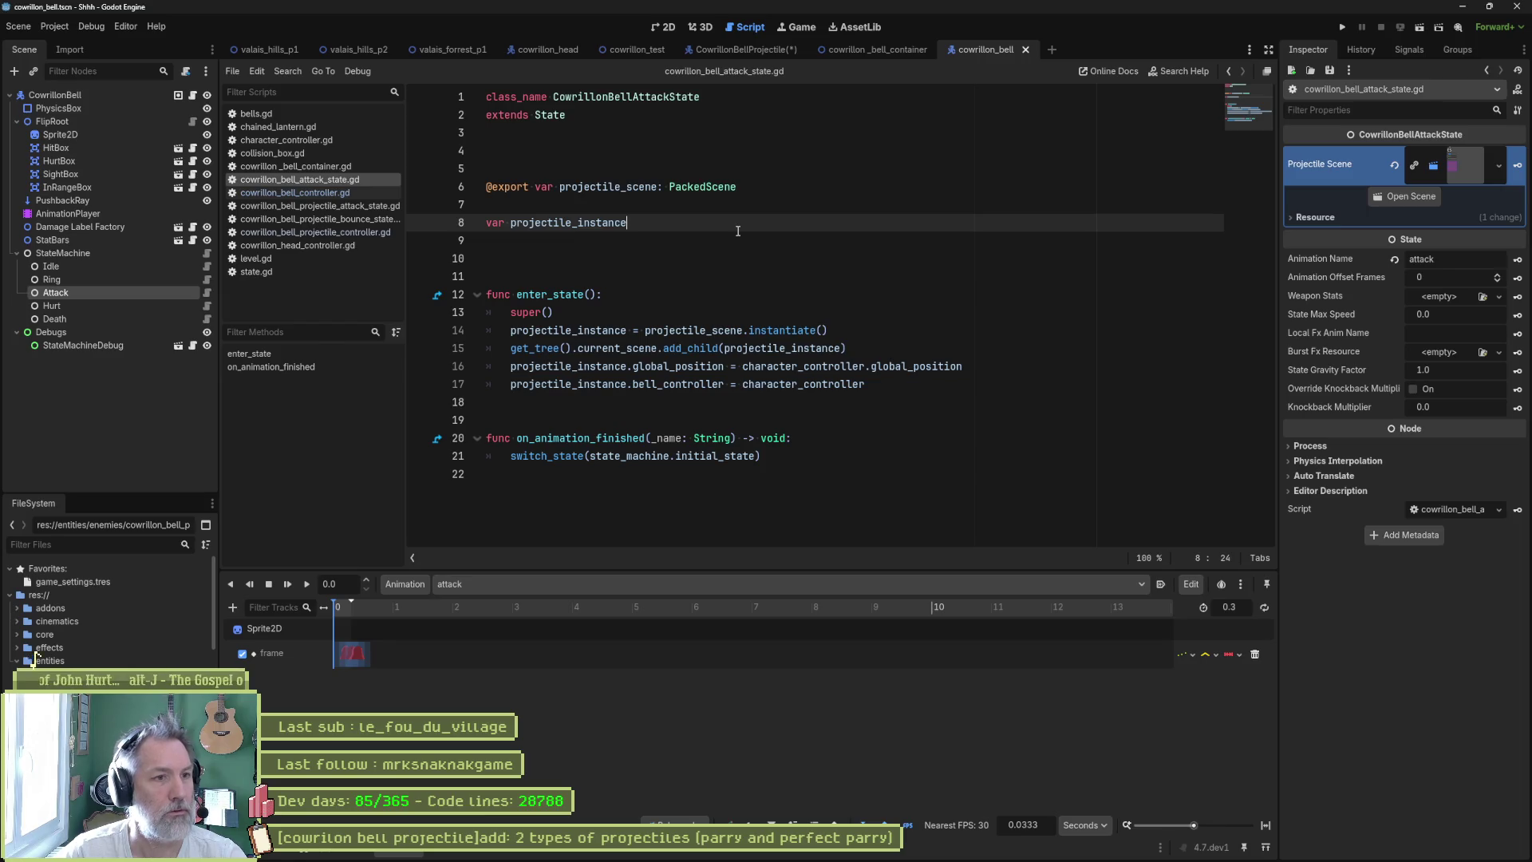
pyautogui.press('Up')
pyautogui.press('Up')
pyautogui.press('End')
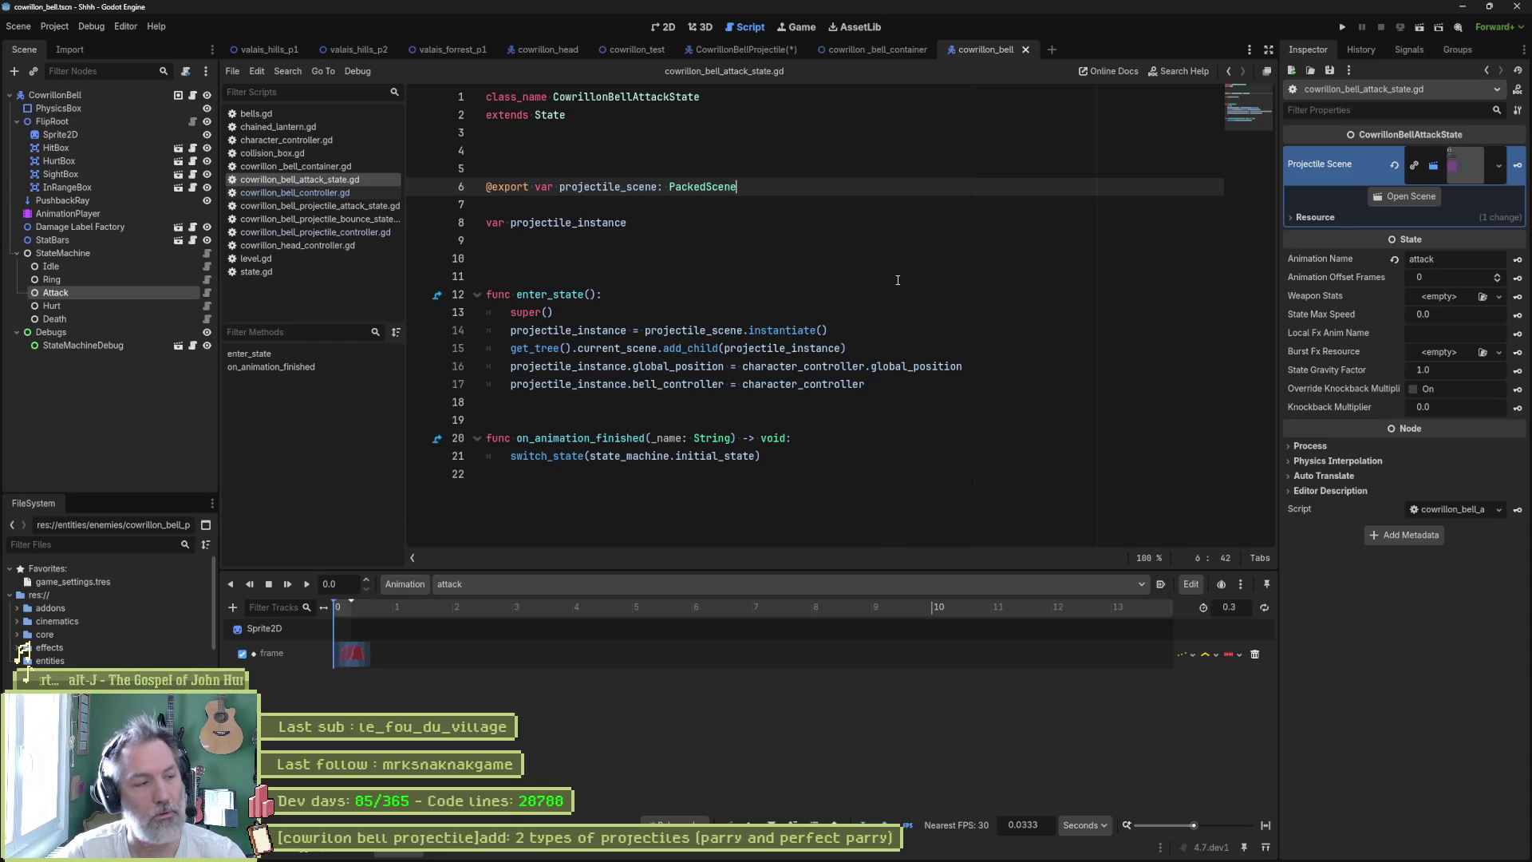
# - Review the Idle, Ring, controller and state machine scripts, then select Idle's commented-out code
pyautogui.click(207, 266)
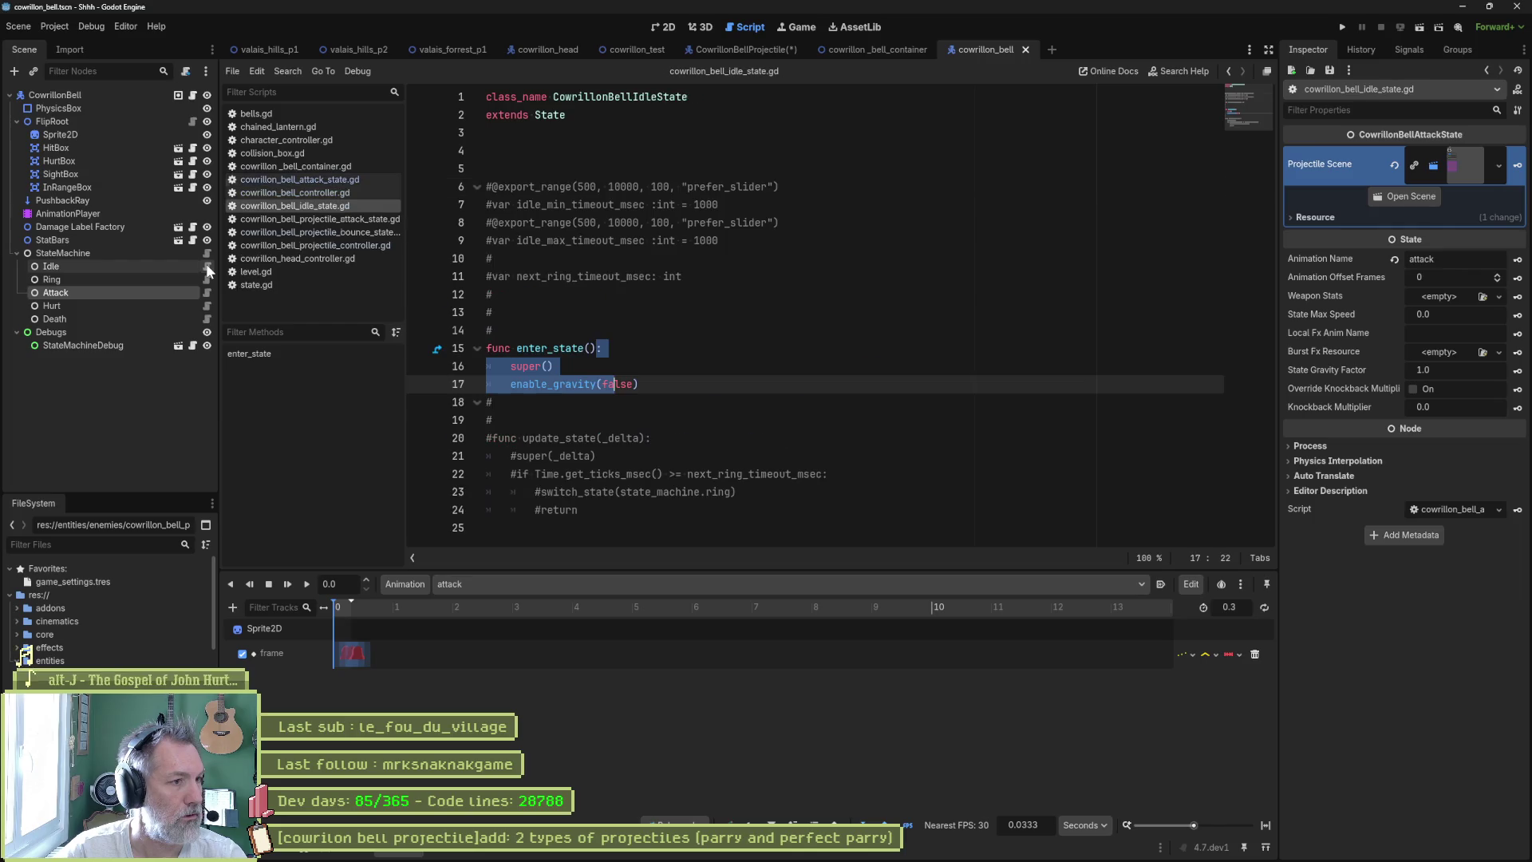
pyautogui.click(206, 279)
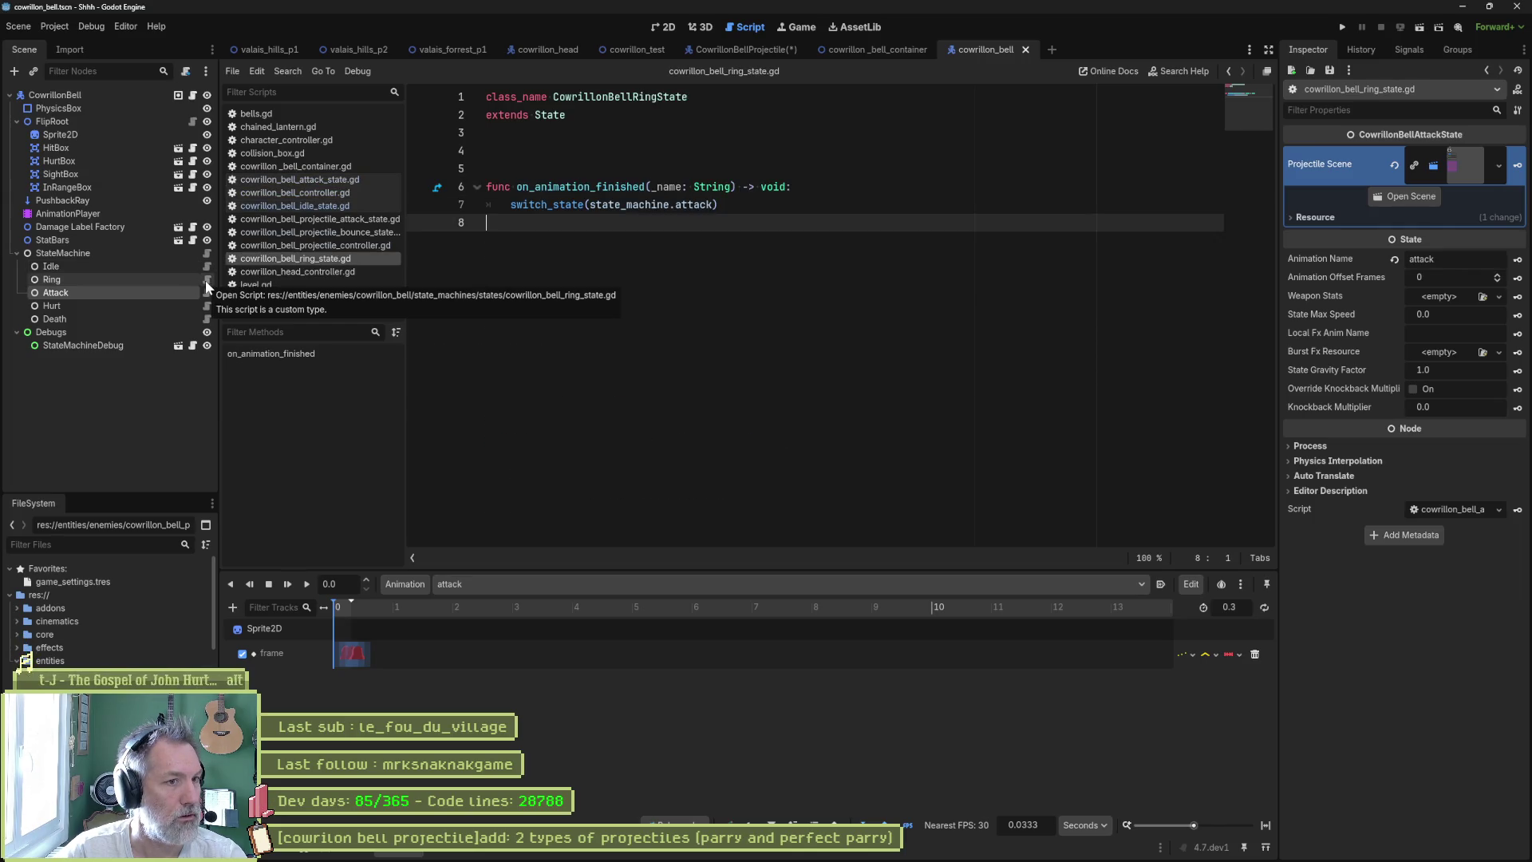
pyautogui.click(204, 266)
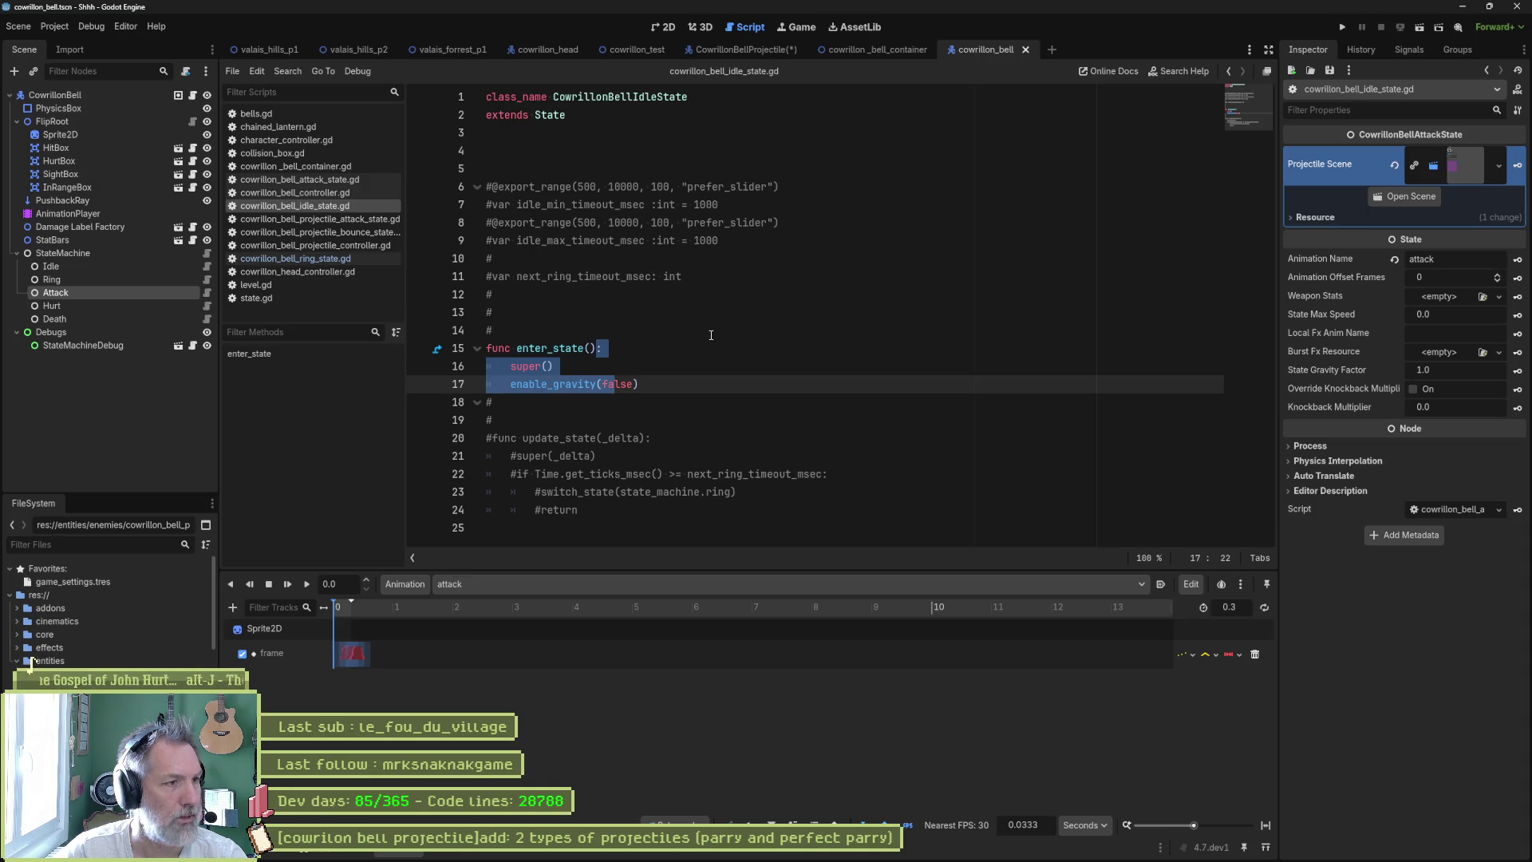
pyautogui.click(192, 95)
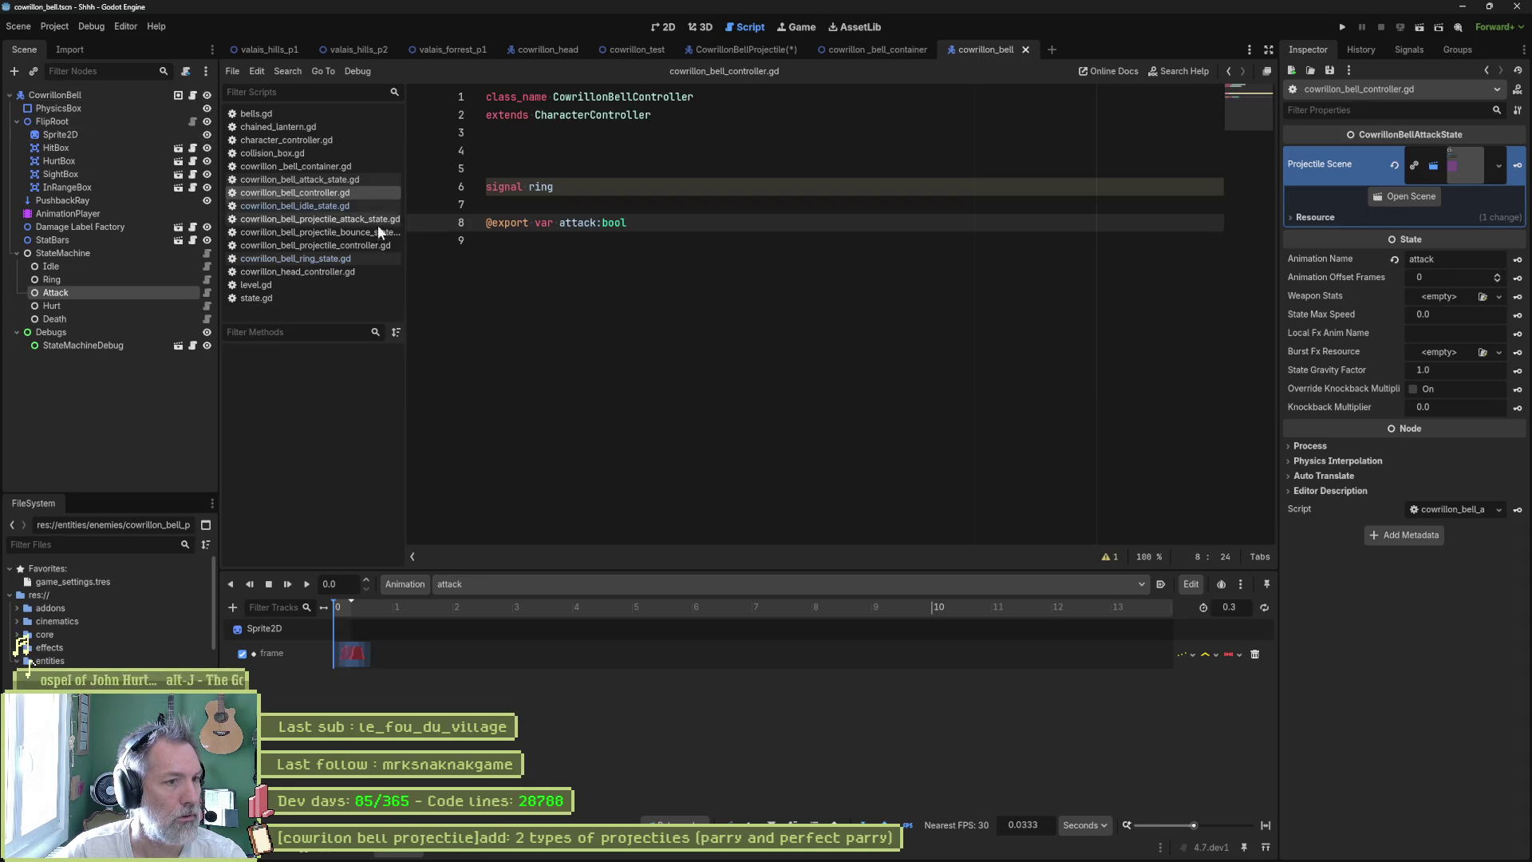
pyautogui.click(206, 252)
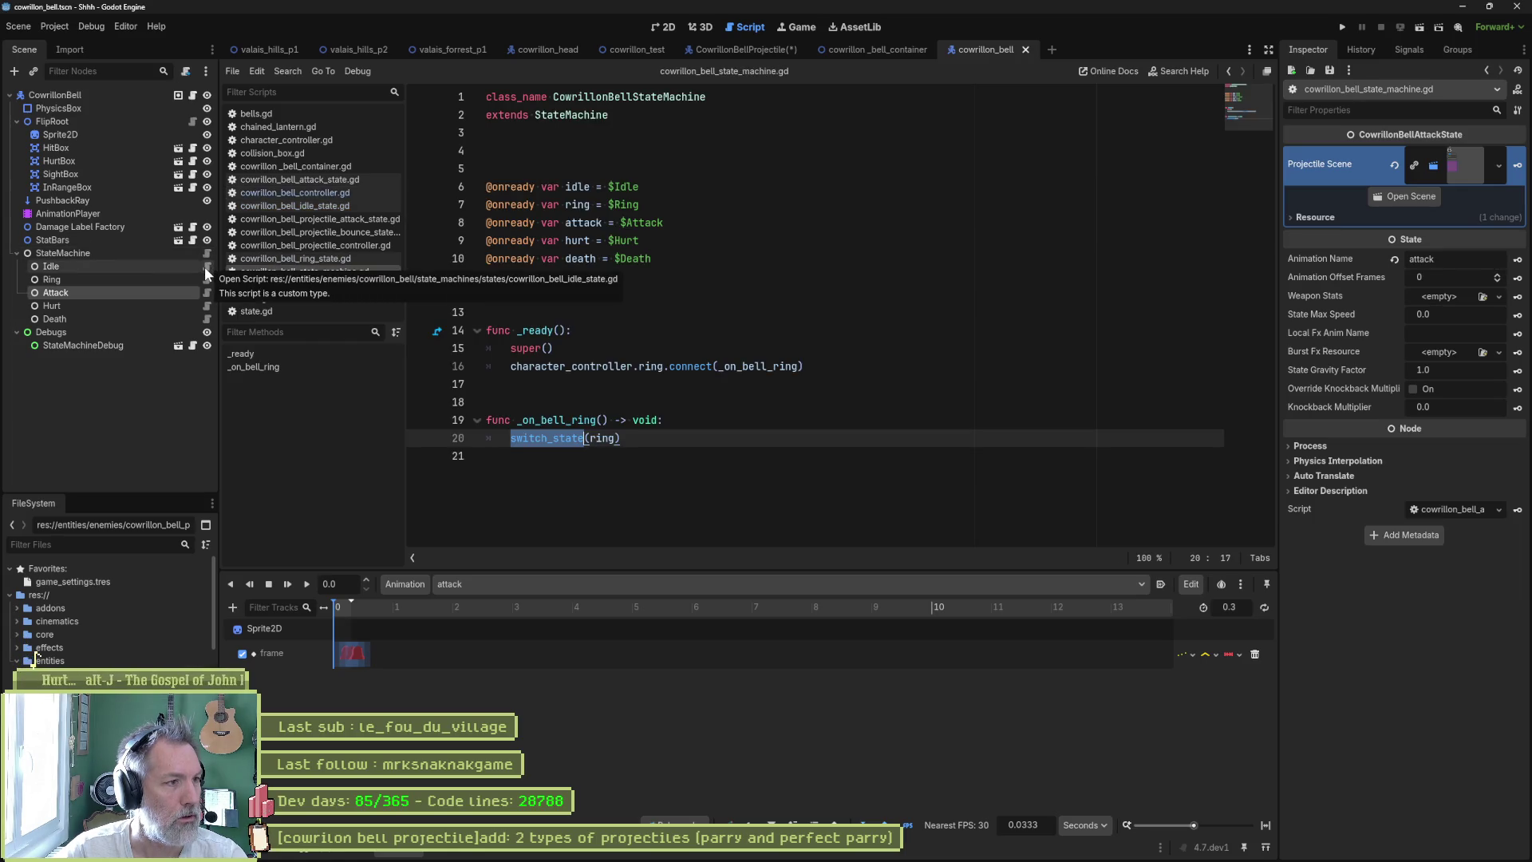
pyautogui.click(206, 267)
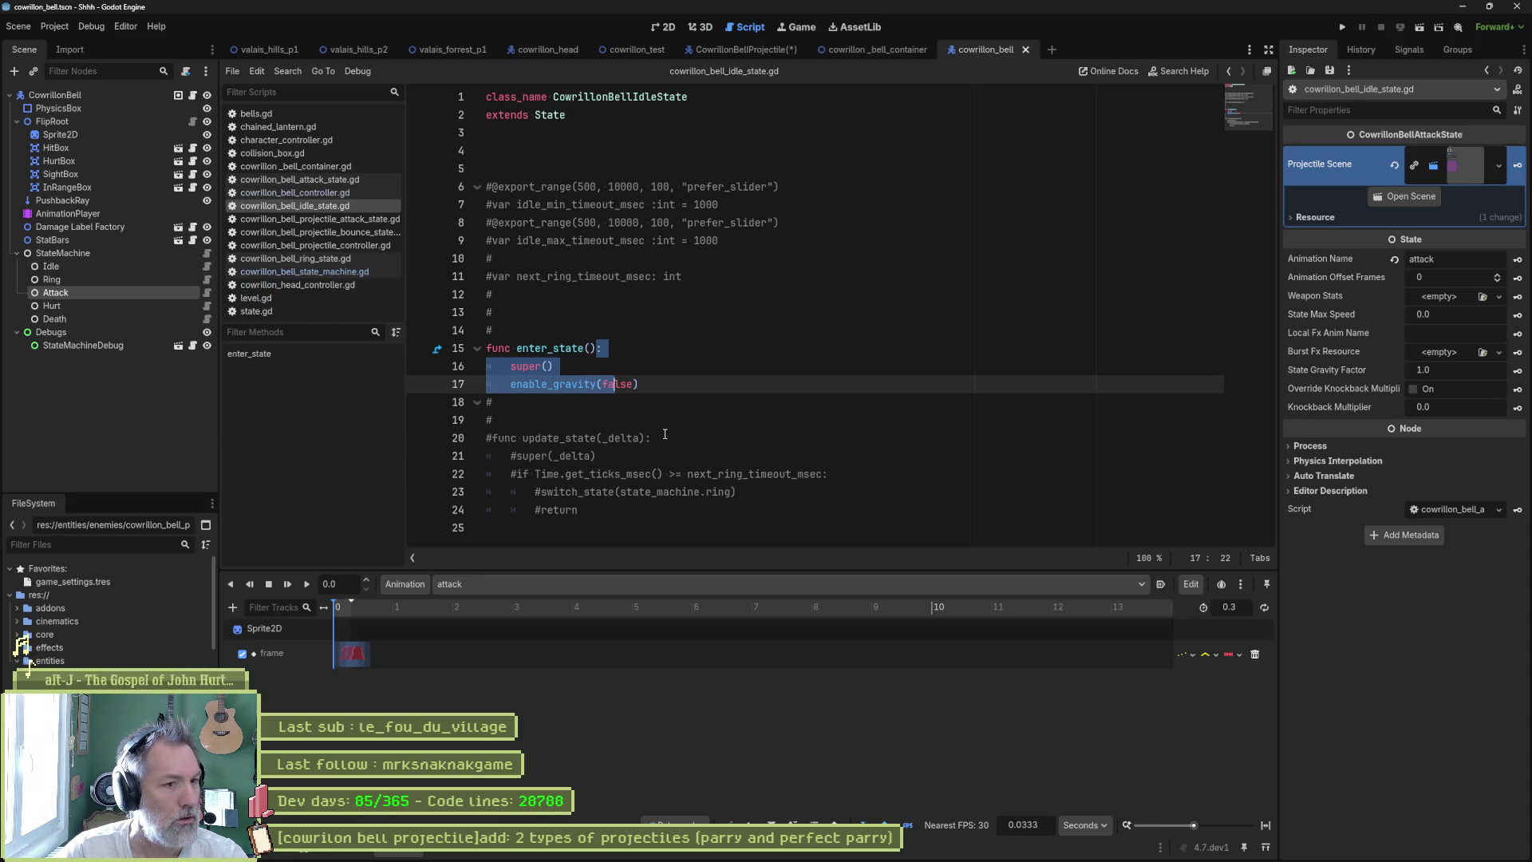
pyautogui.moveTo(664, 434); pyautogui.dragTo(582, 509)
pyautogui.moveTo(686, 276)
pyautogui.mouseDown()
pyautogui.moveTo(630, 276)
pyautogui.moveTo(486, 186)
pyautogui.mouseUp()
pyautogui.click(774, 330)
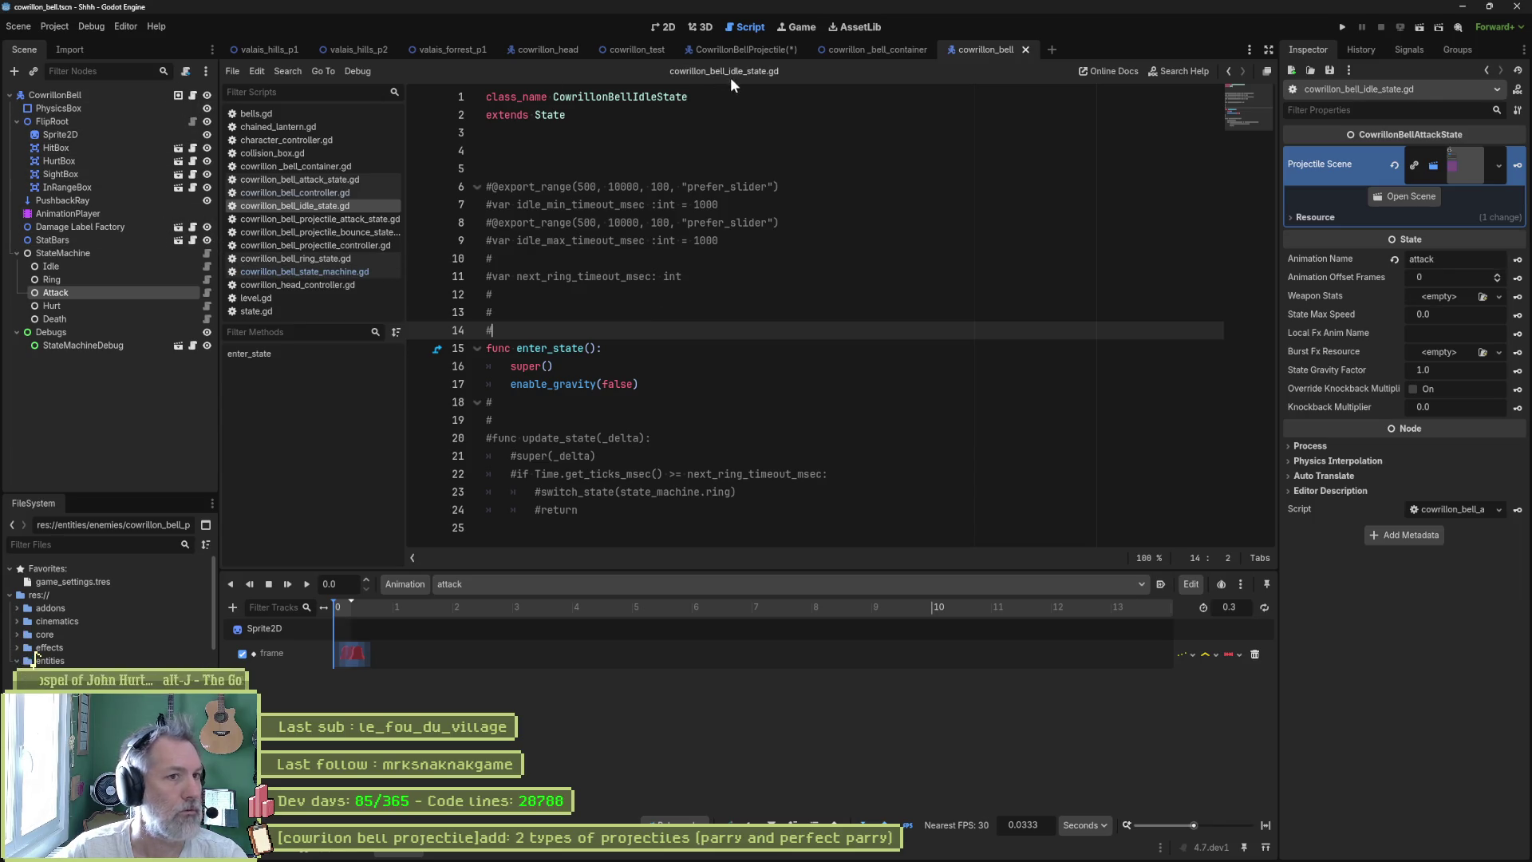
pyautogui.moveTo(655, 328); pyautogui.dragTo(674, 150)
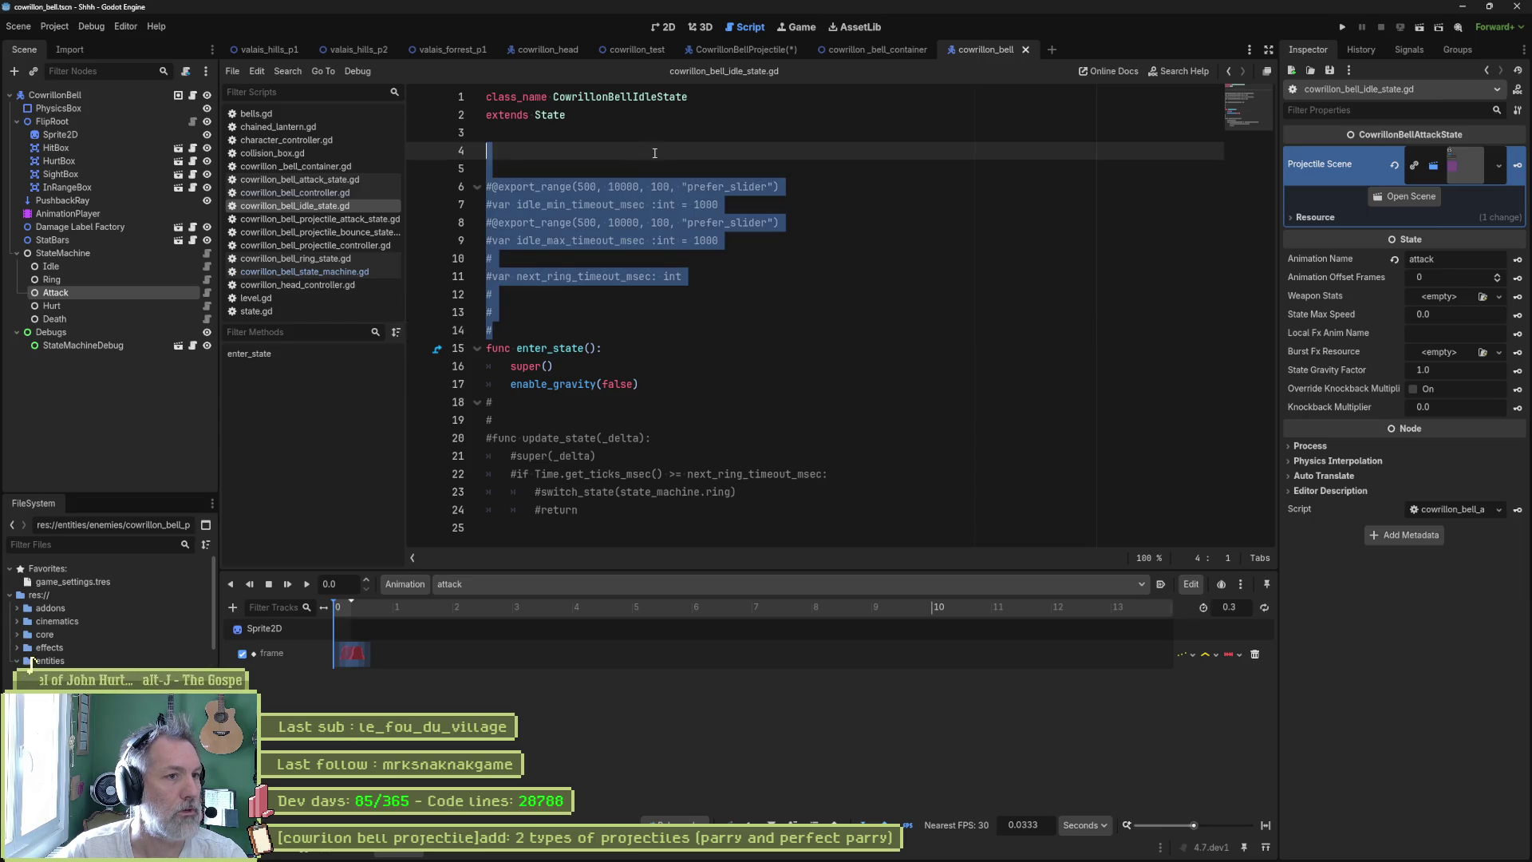
# - Delete the commented-out variables and update function from the idle script, then save CowrillonBellProjectile
pyautogui.press('BackSpace')
pyautogui.moveTo(606, 348); pyautogui.dragTo(660, 204)
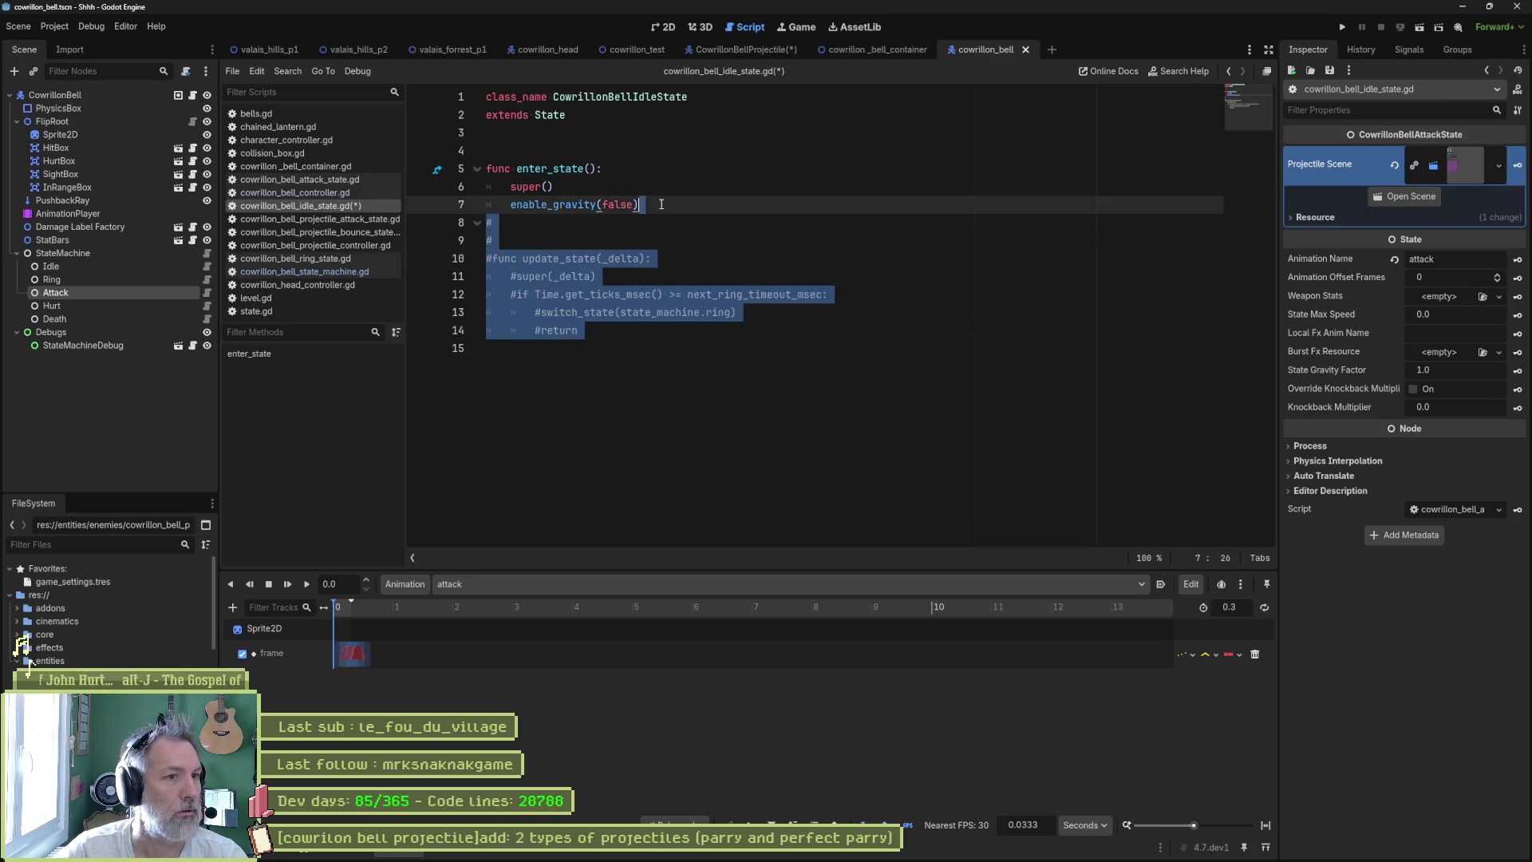
pyautogui.press('BackSpace')
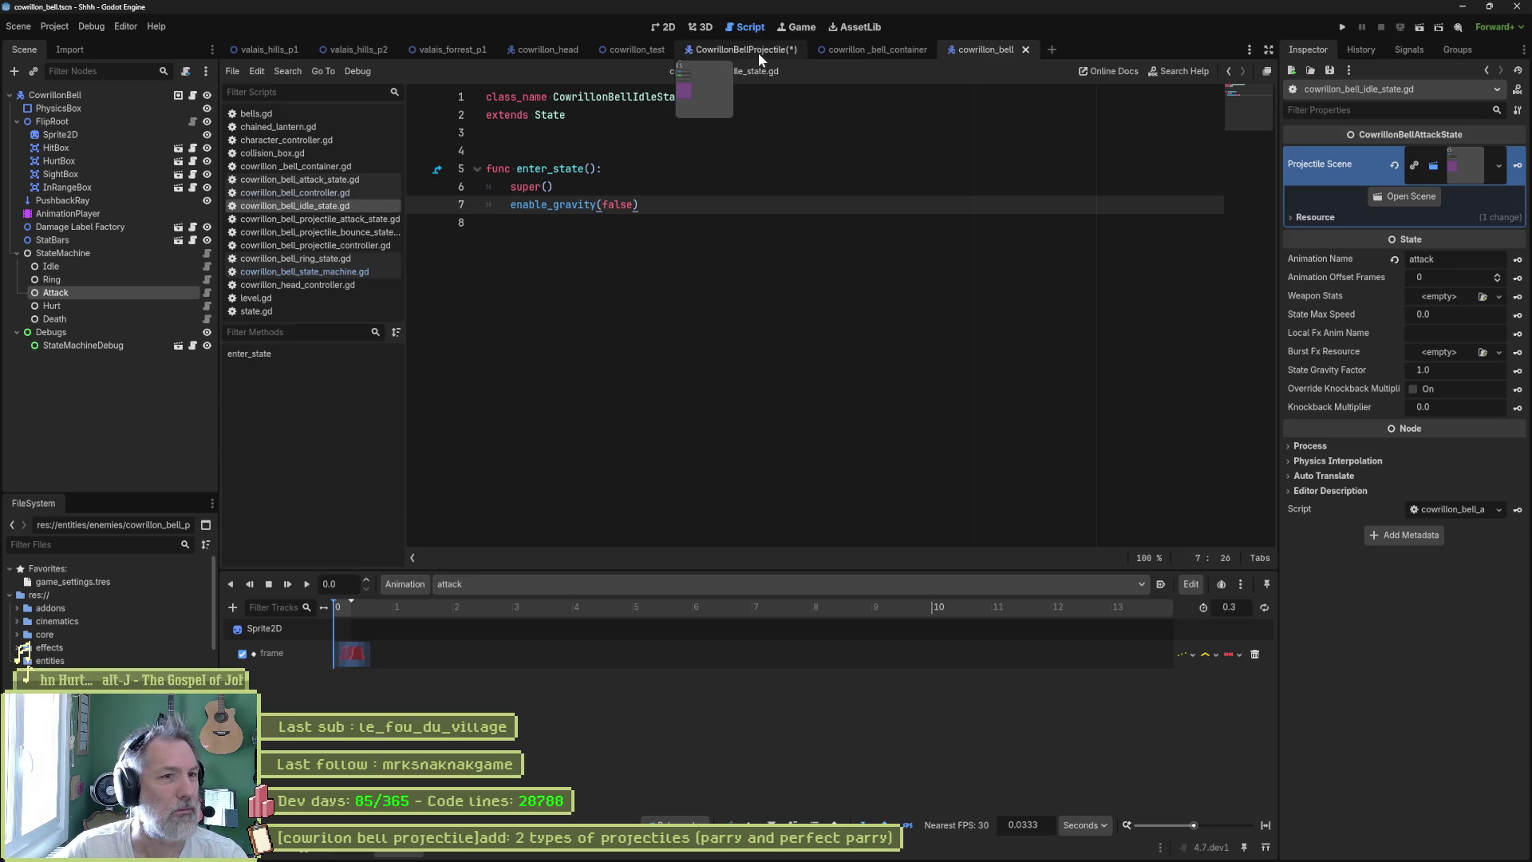
pyautogui.click(758, 53)
pyautogui.hotkey('ctrl', 's')
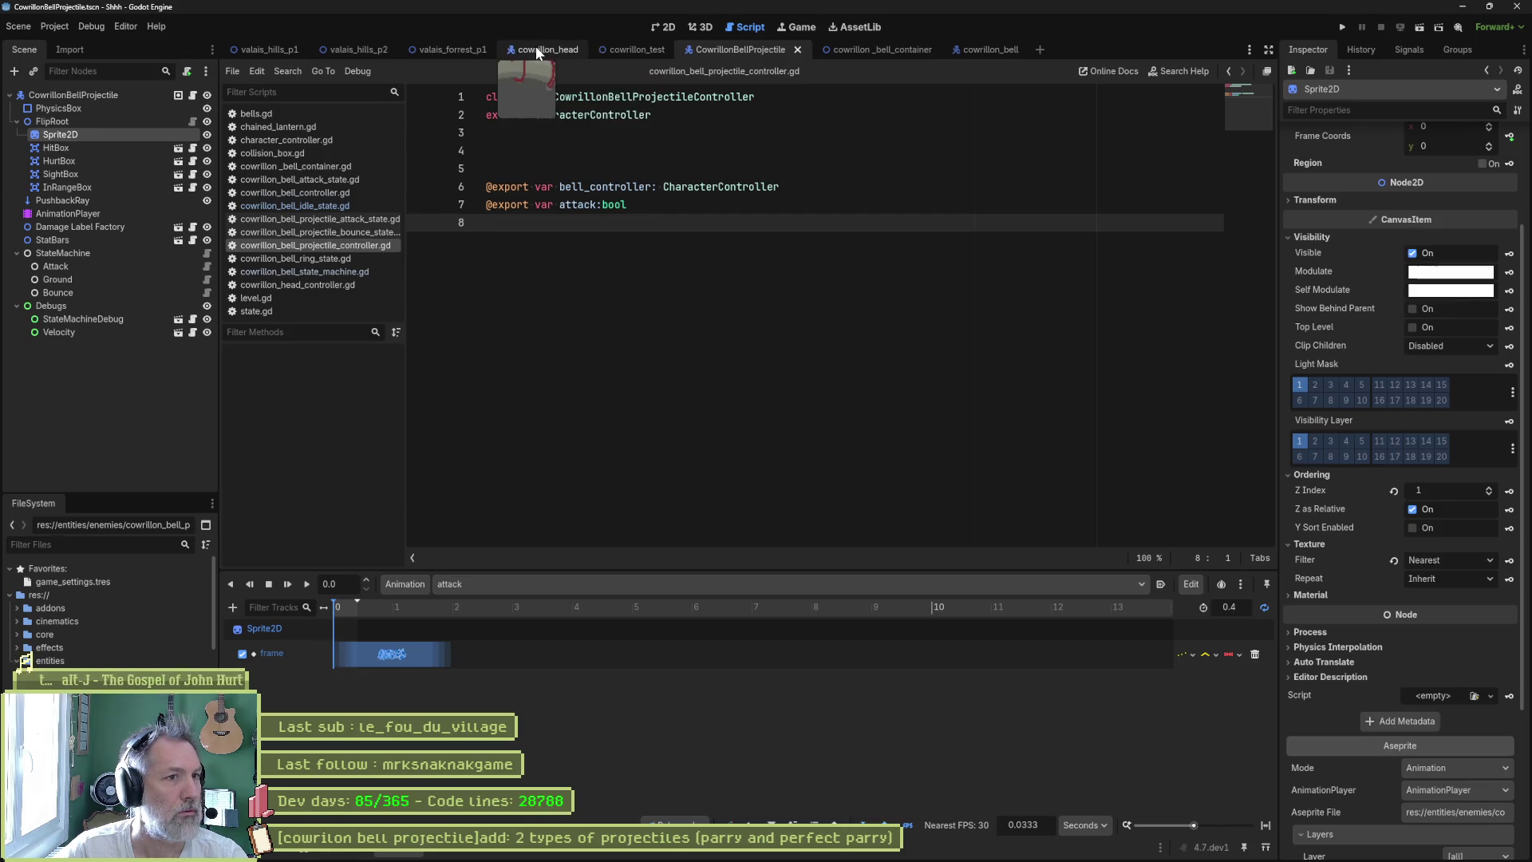
# - Open the Bells node's bells.gd script in the cowrillon_head scene, viewed from line one, after checking CowrillonBellProjectile
pyautogui.click(548, 50)
pyautogui.click(186, 150)
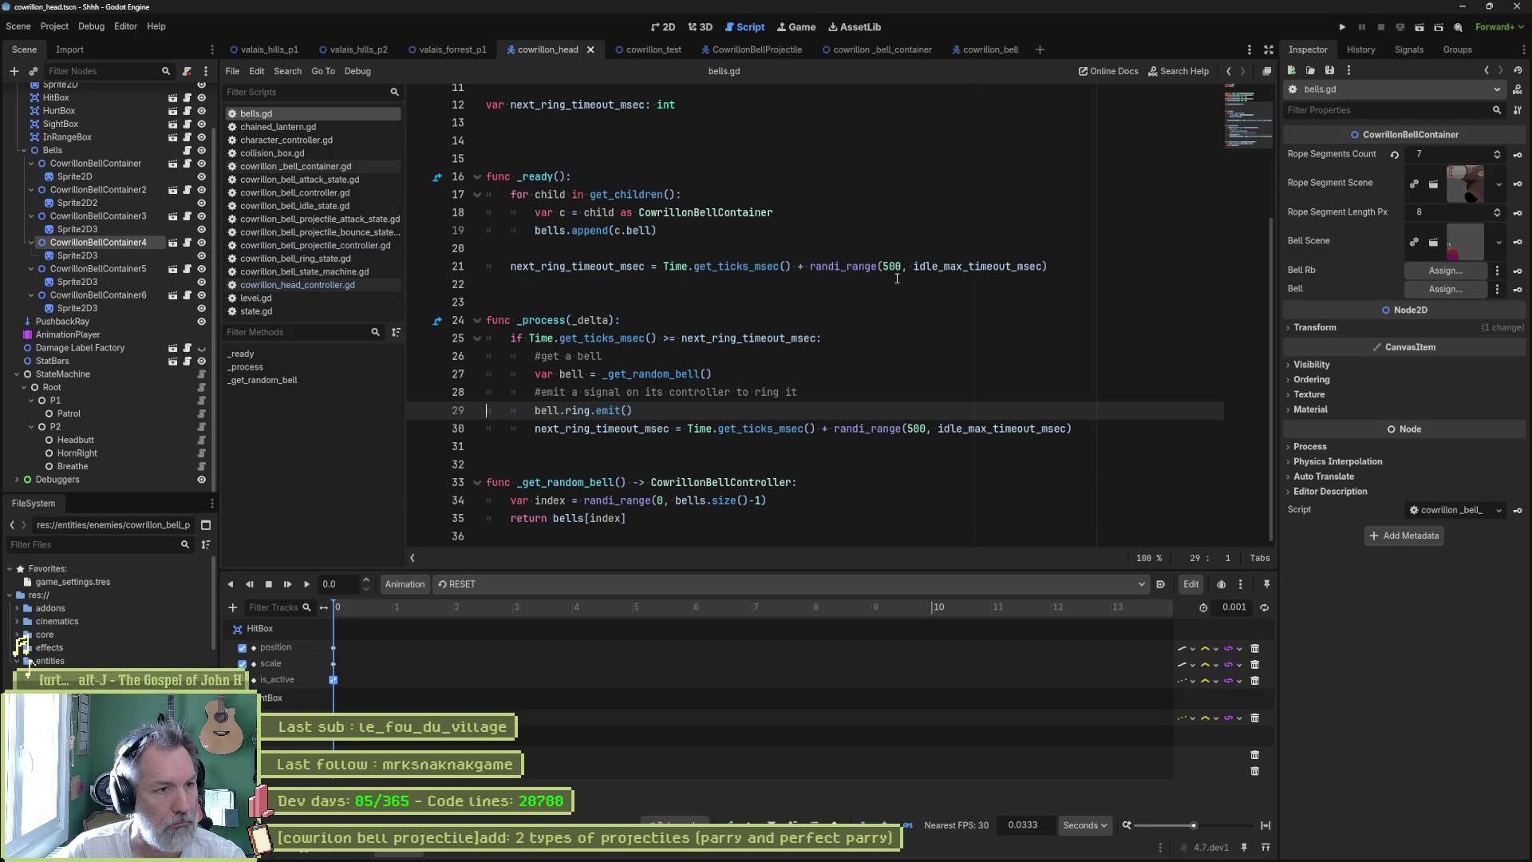
pyautogui.click(748, 49)
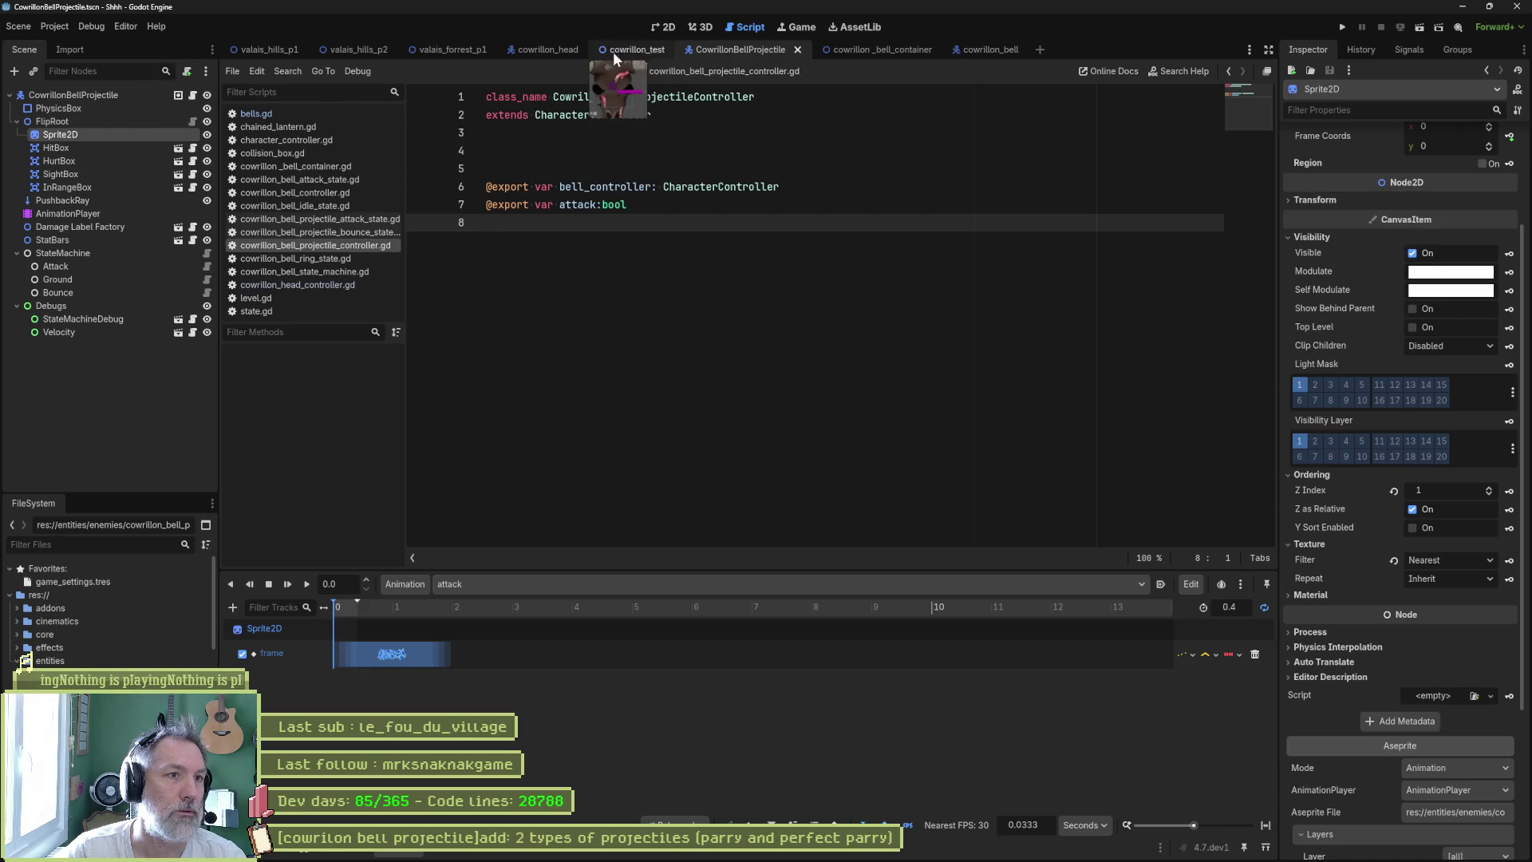
pyautogui.click(533, 50)
pyautogui.click(186, 150)
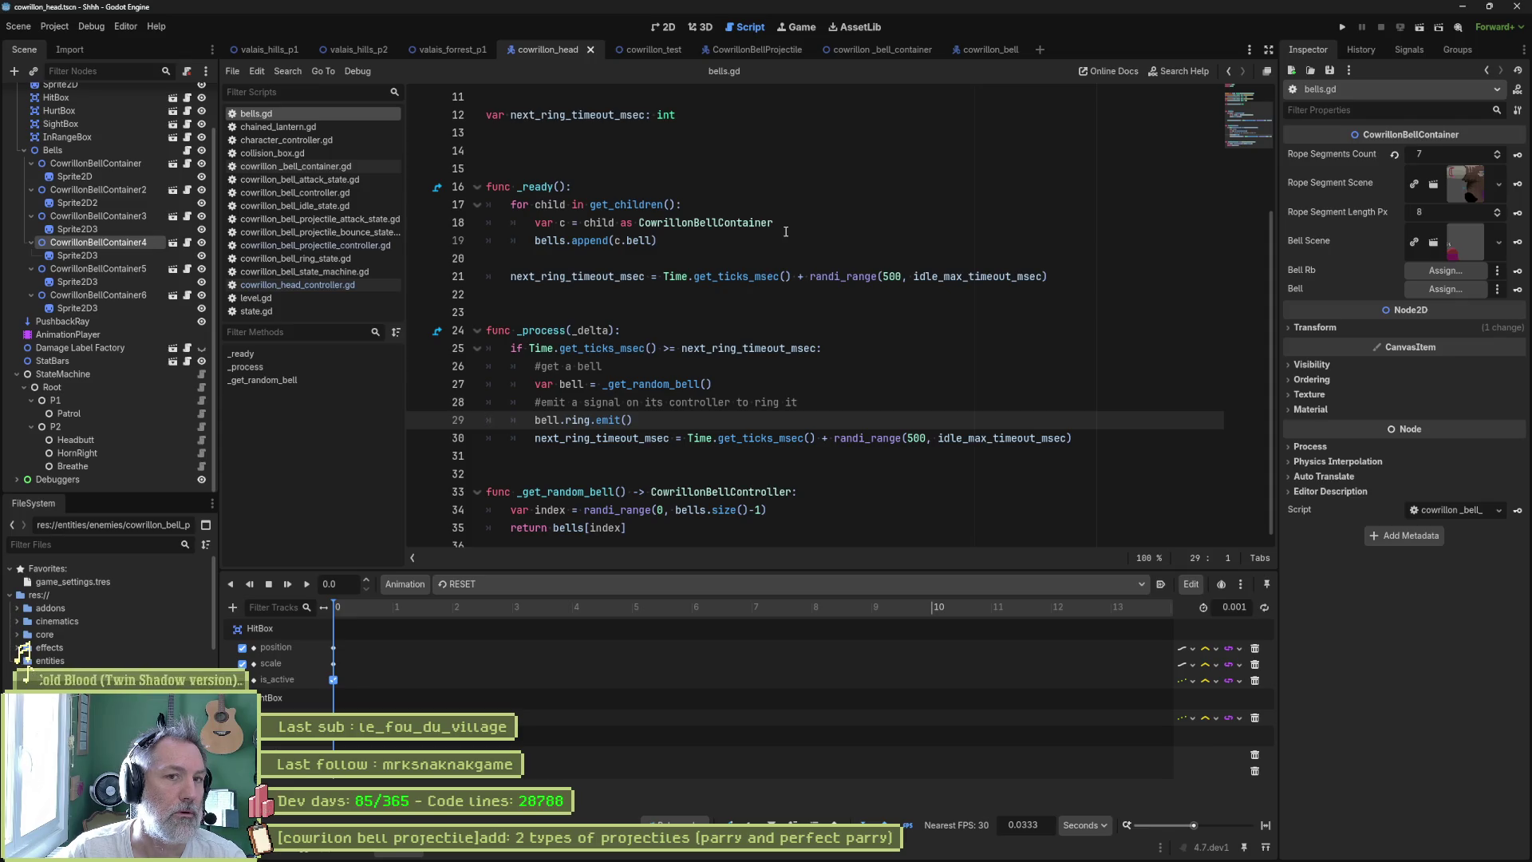
pyautogui.scroll(3, 785, 231)
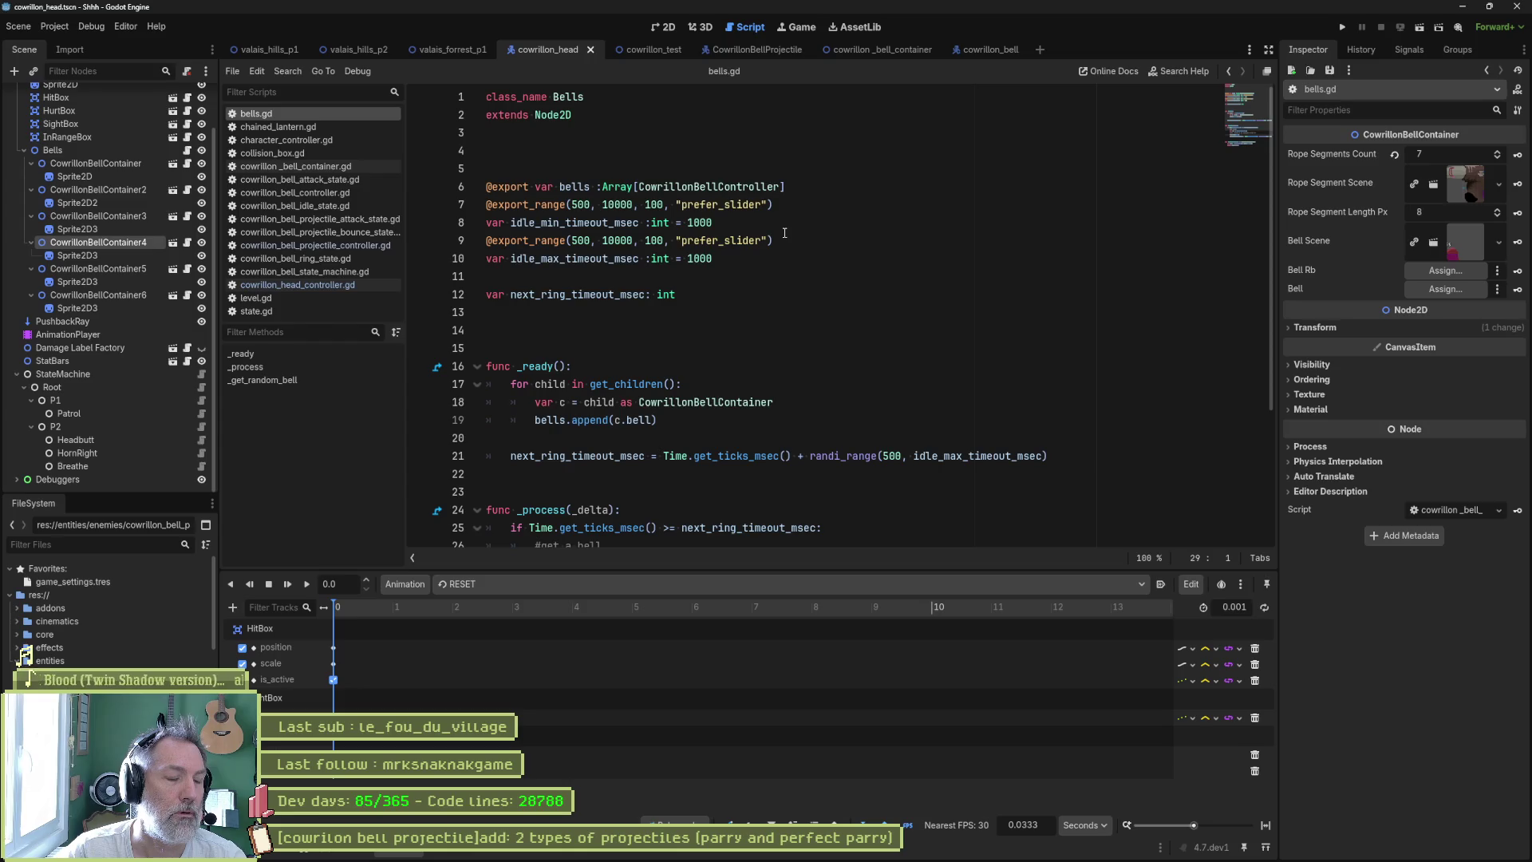
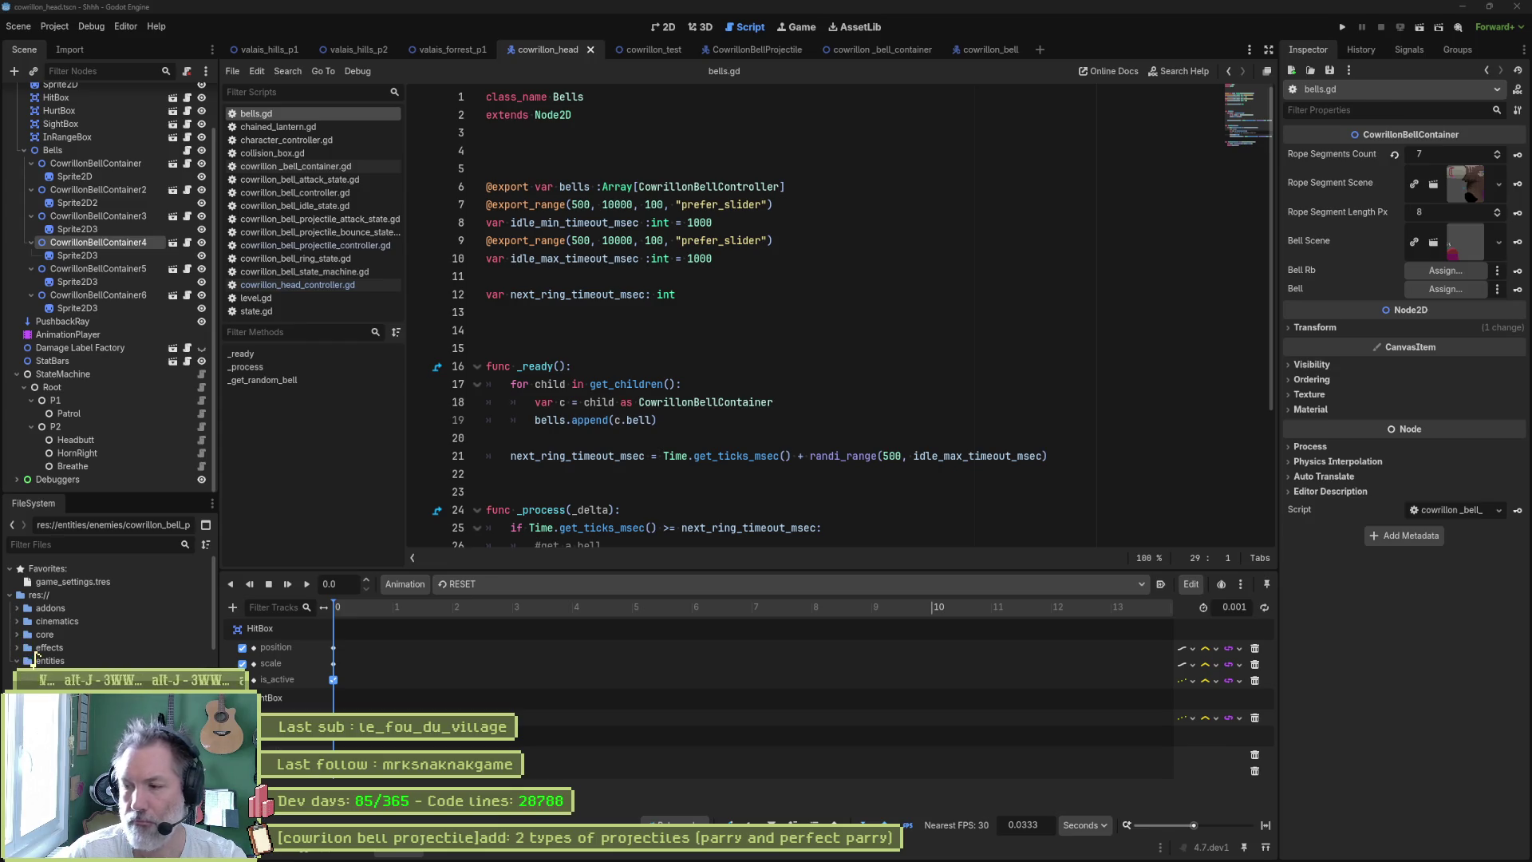
# - Leave bells.gd with the cursor at the end of line 18 and switch to the Asana board
pyautogui.press('super+d')
pyautogui.press('super+d')
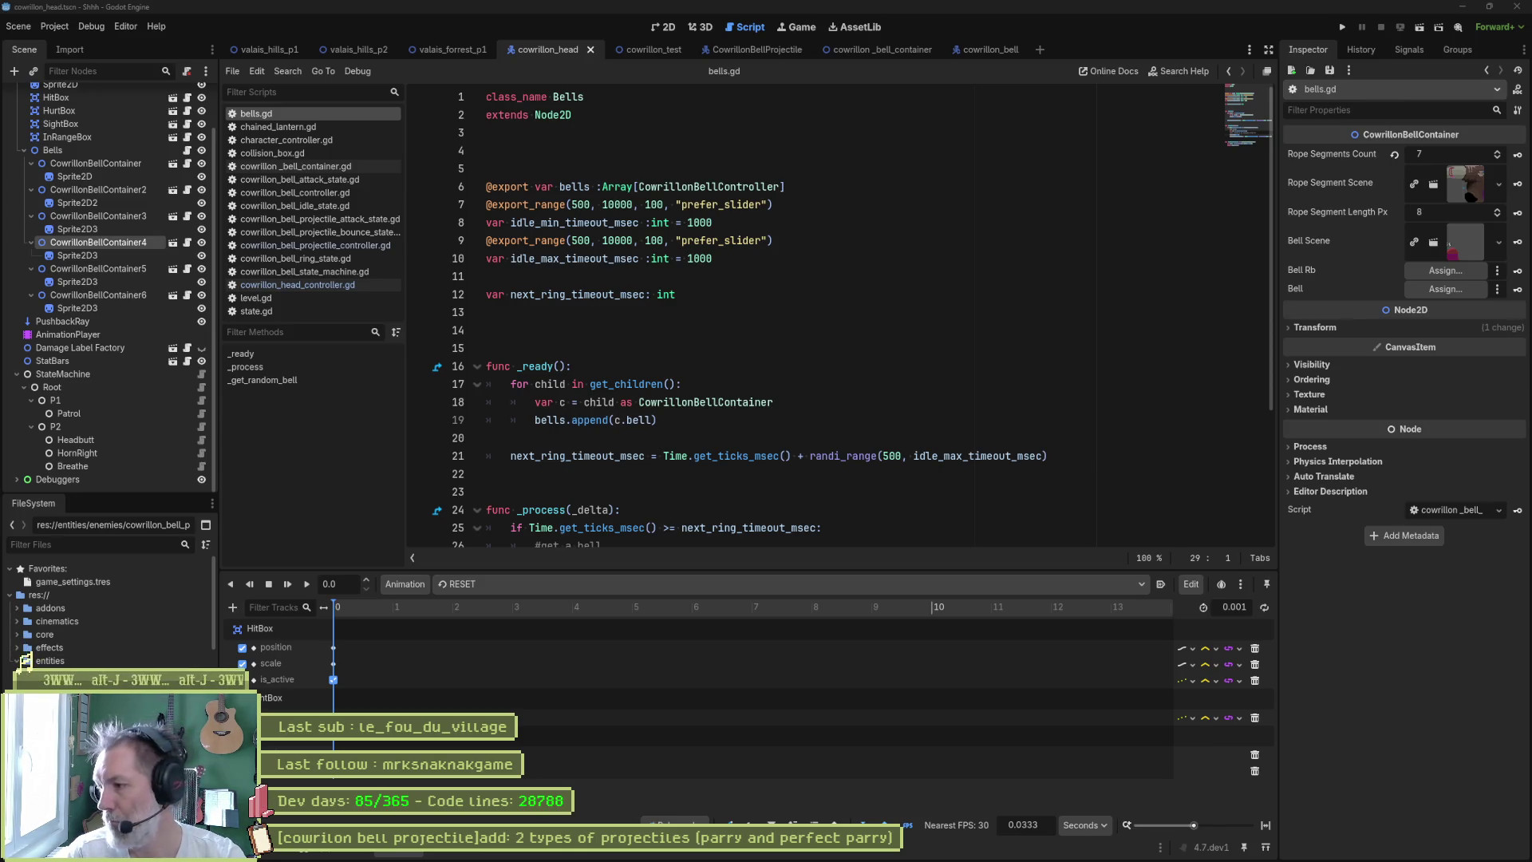
pyautogui.click(774, 402)
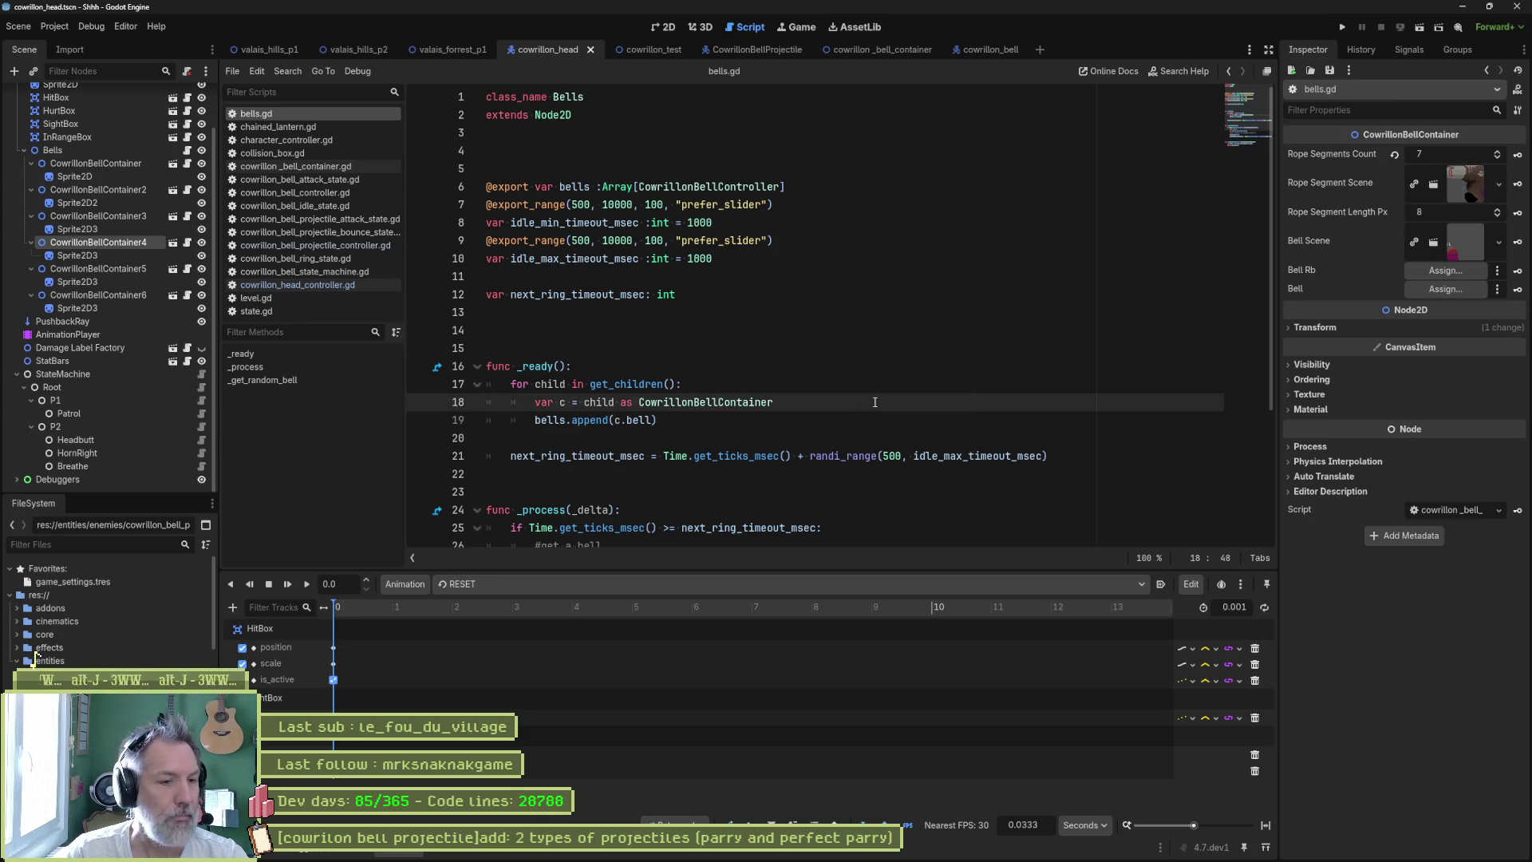
pyautogui.moveTo(886, 851)
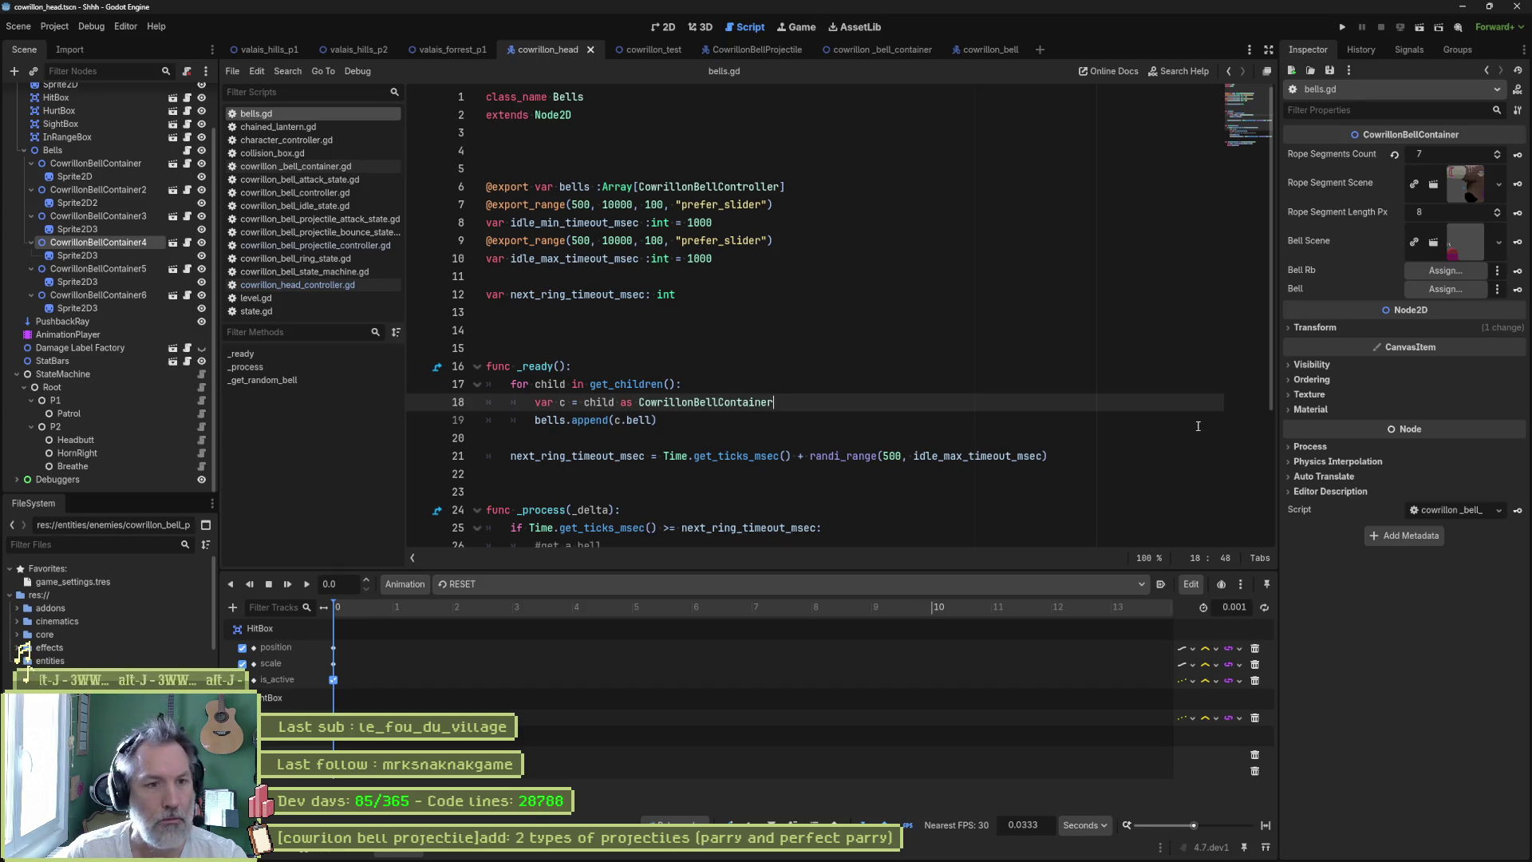
pyautogui.hotkey('alt', 'Tab')
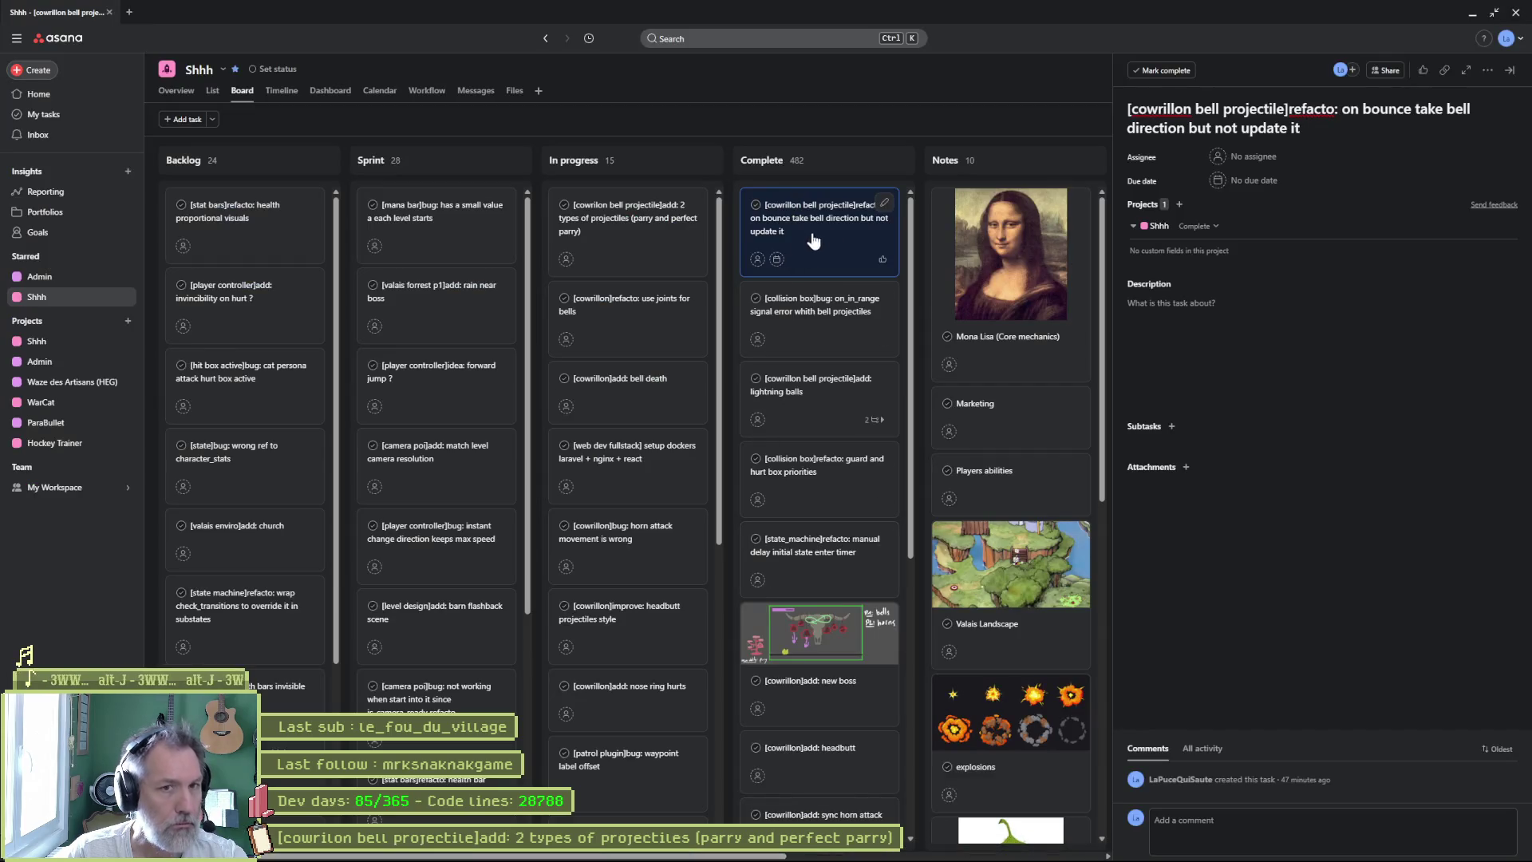
# - Move 'use joints for bells' into Complete and the bell death task to the top of In progress
pyautogui.click(639, 249)
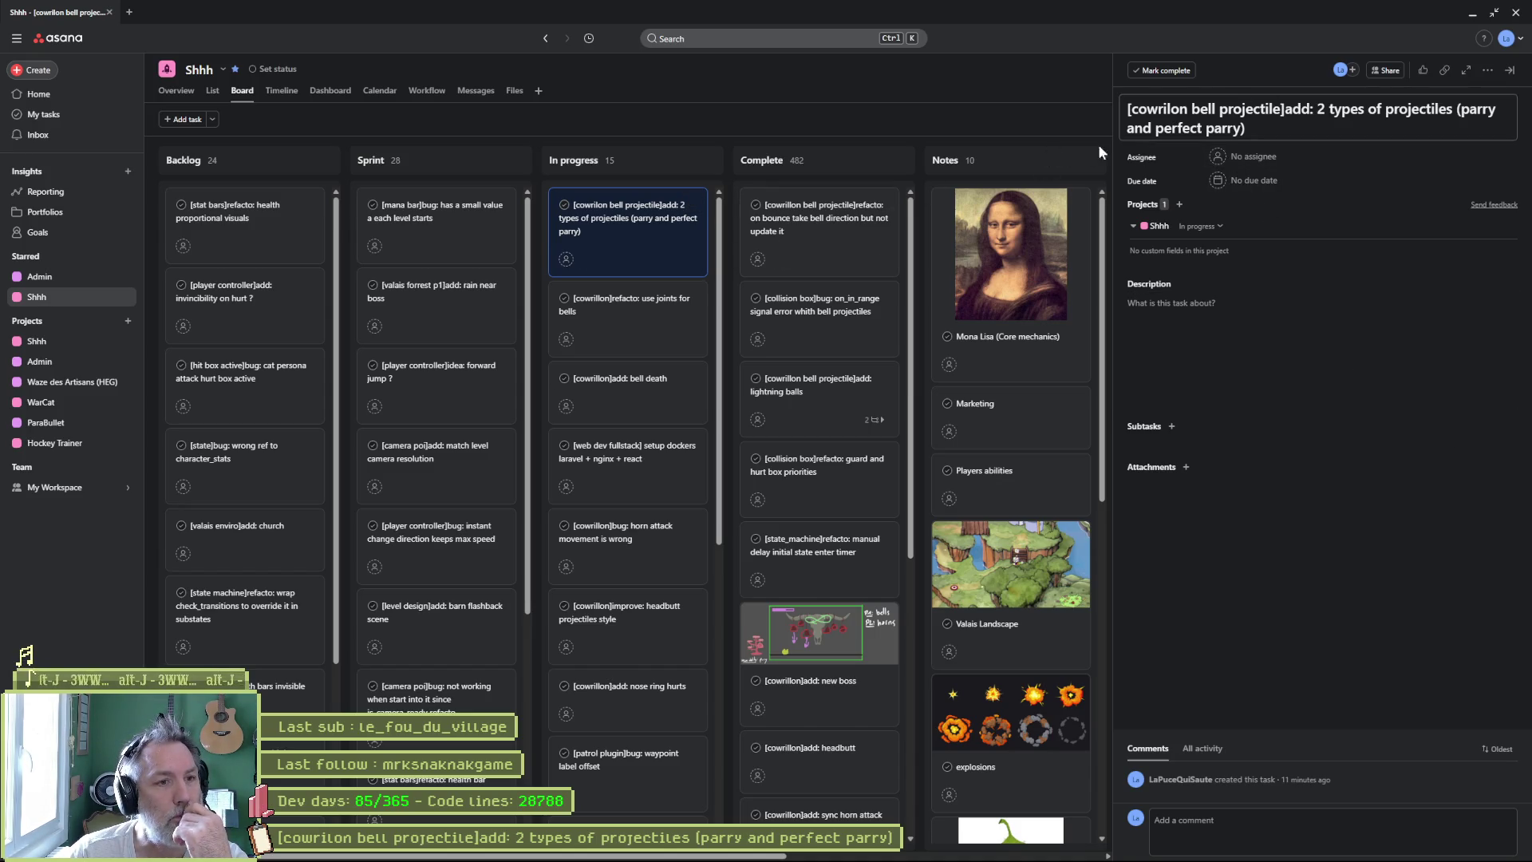
pyautogui.moveTo(639, 318)
pyautogui.mouseDown()
pyautogui.moveTo(750, 239)
pyautogui.moveTo(731, 235)
pyautogui.mouseUp()
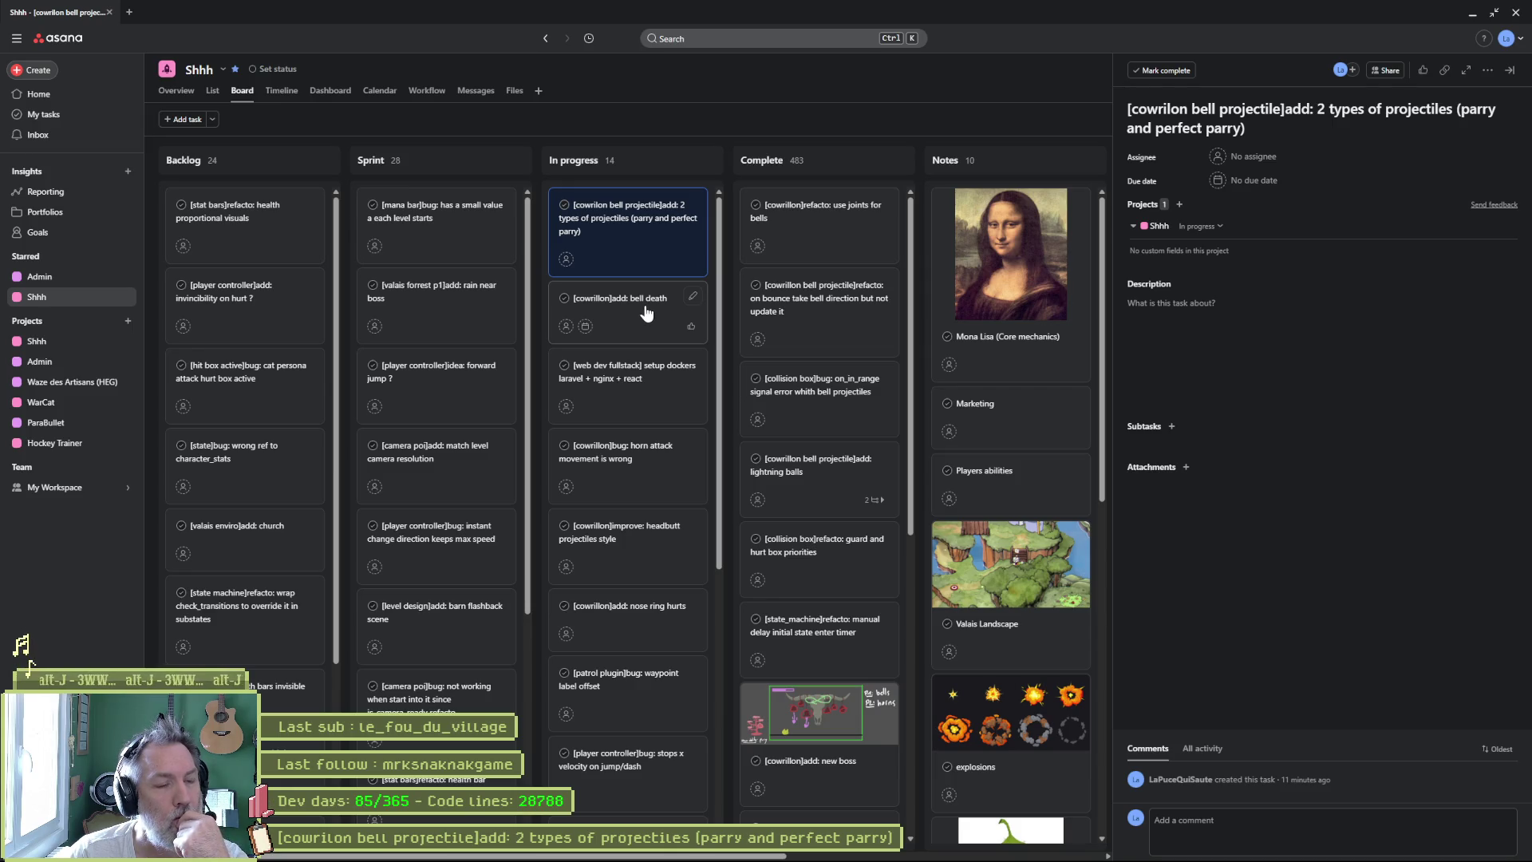
pyautogui.moveTo(639, 312); pyautogui.dragTo(621, 212)
# - Retitle the bell death task to '[cowrillon bell]add: death' and return to Godot
pyautogui.click(621, 212)
pyautogui.click(1194, 109)
pyautogui.write('bell')
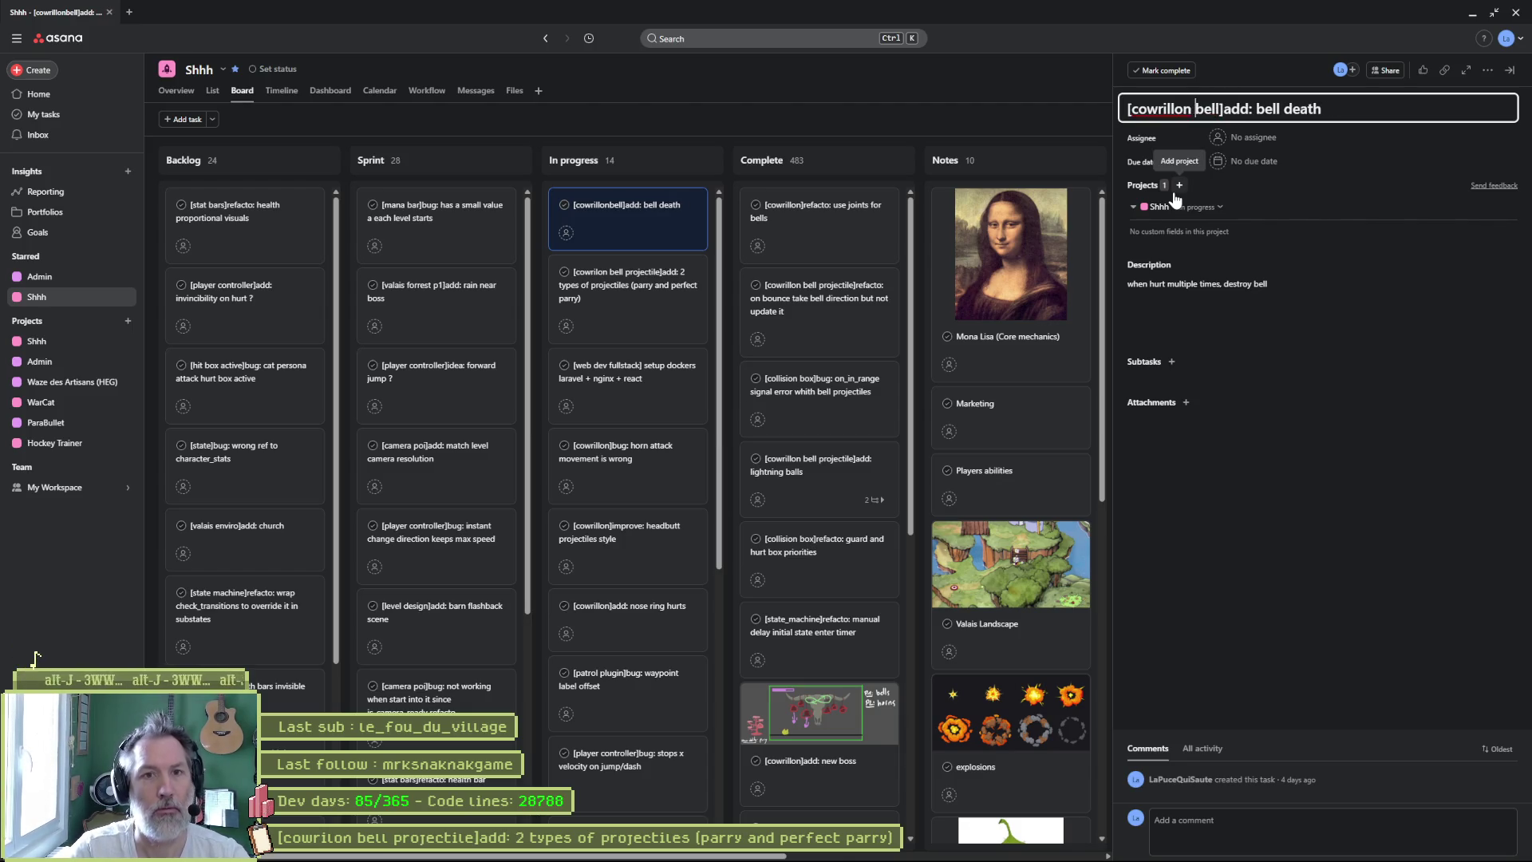
pyautogui.click(1281, 108)
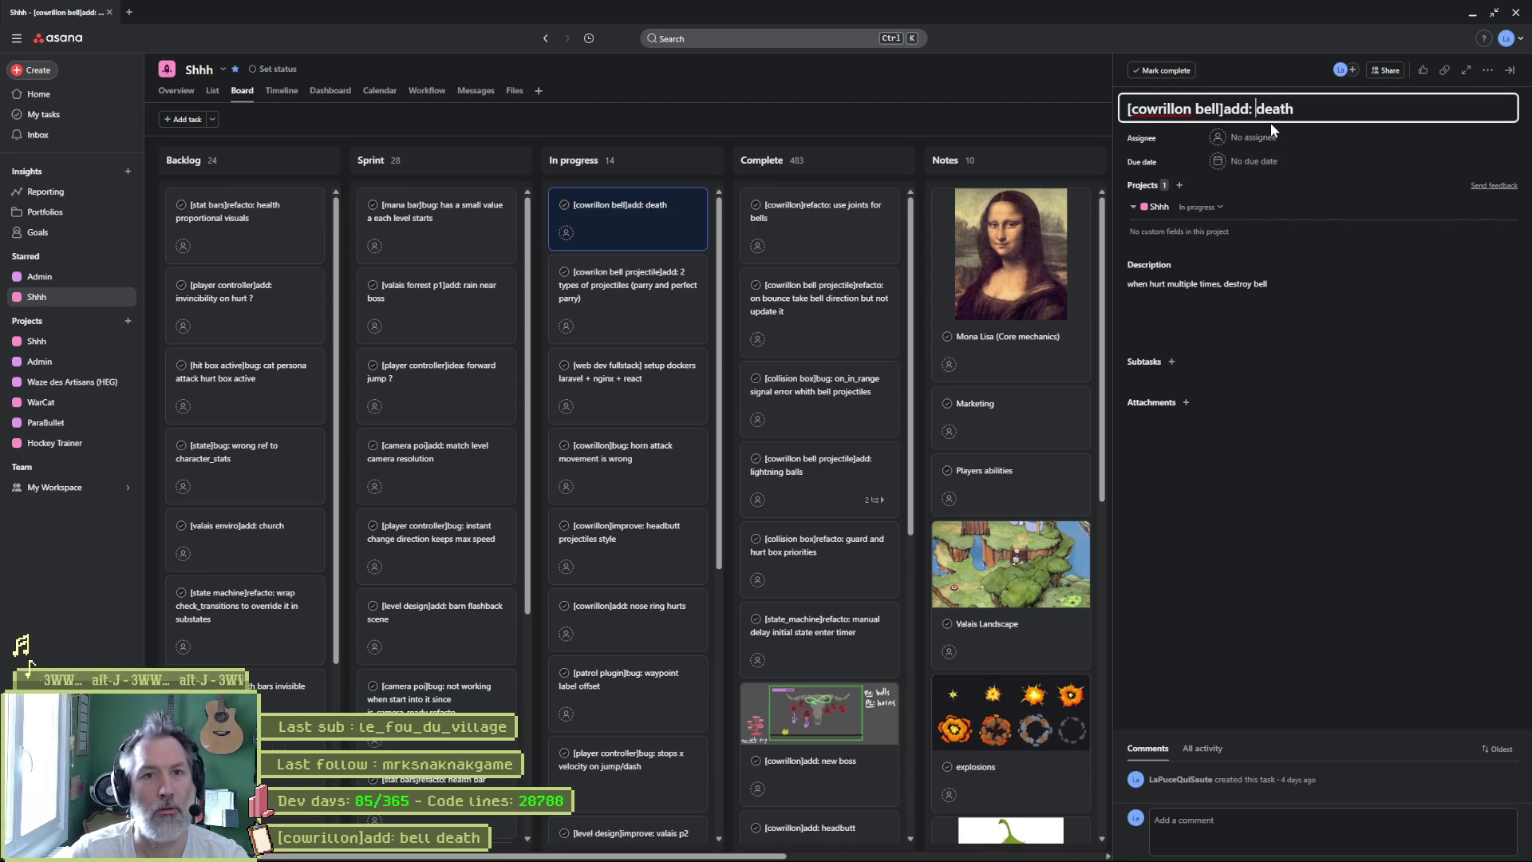
pyautogui.click(1272, 552)
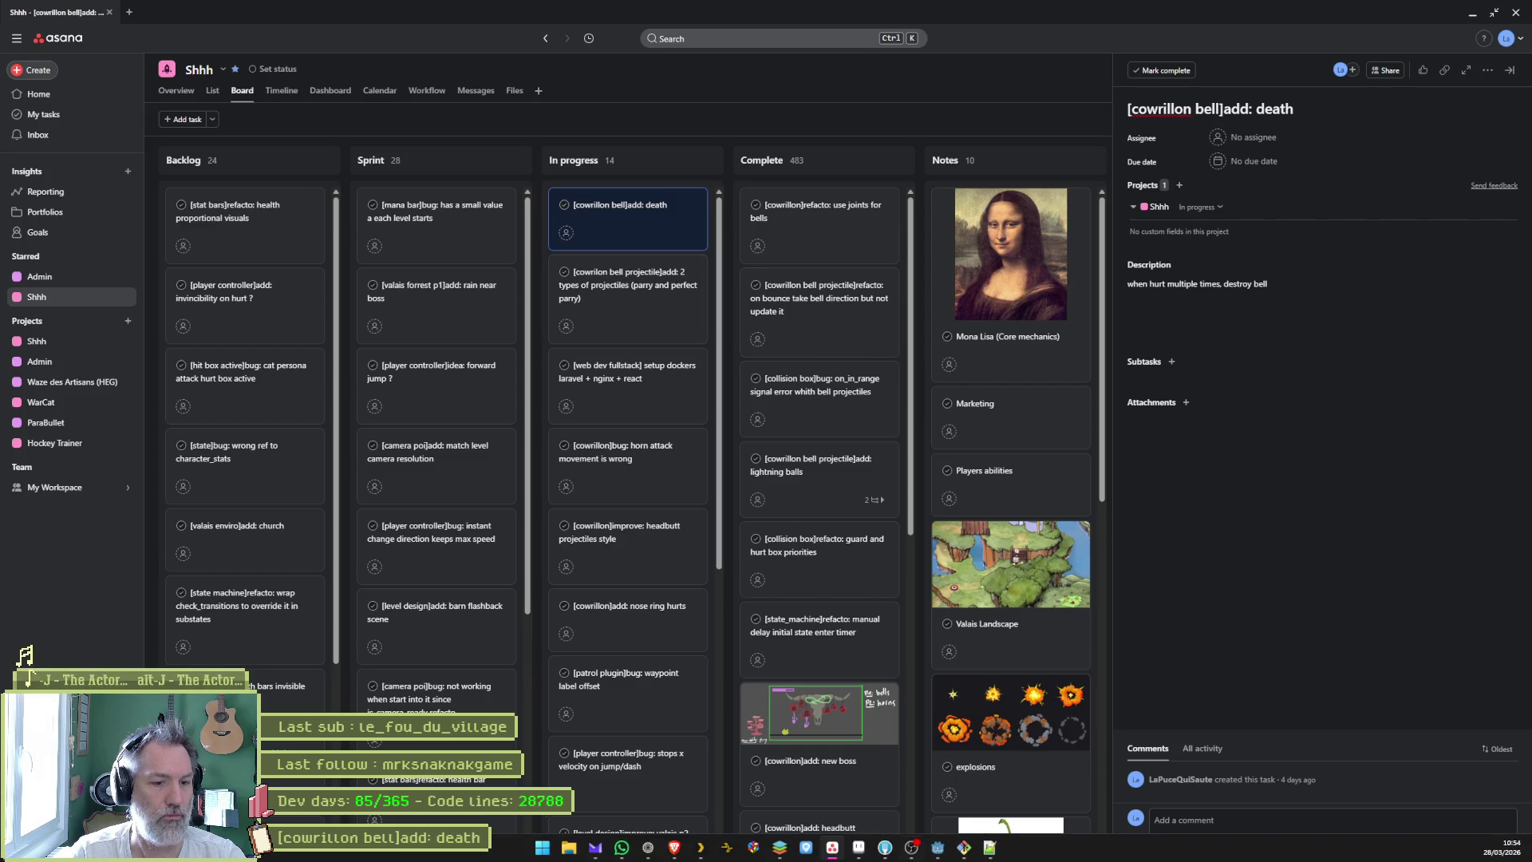
pyautogui.click(939, 848)
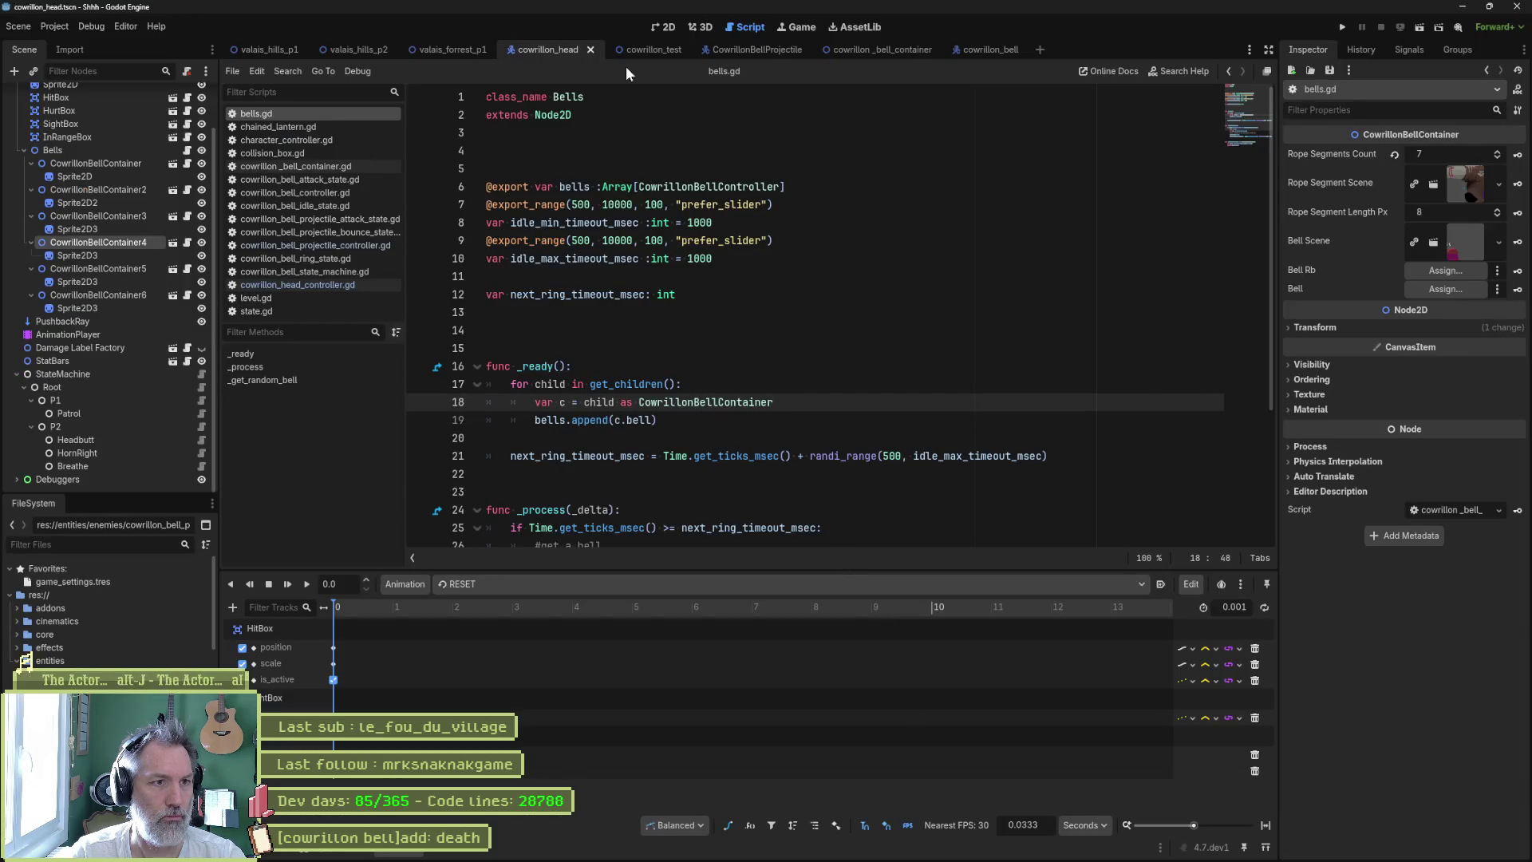
# - Run the valais_forrest_p1 scene with F6 to play-test it, then stop it with F8
pyautogui.click(449, 51)
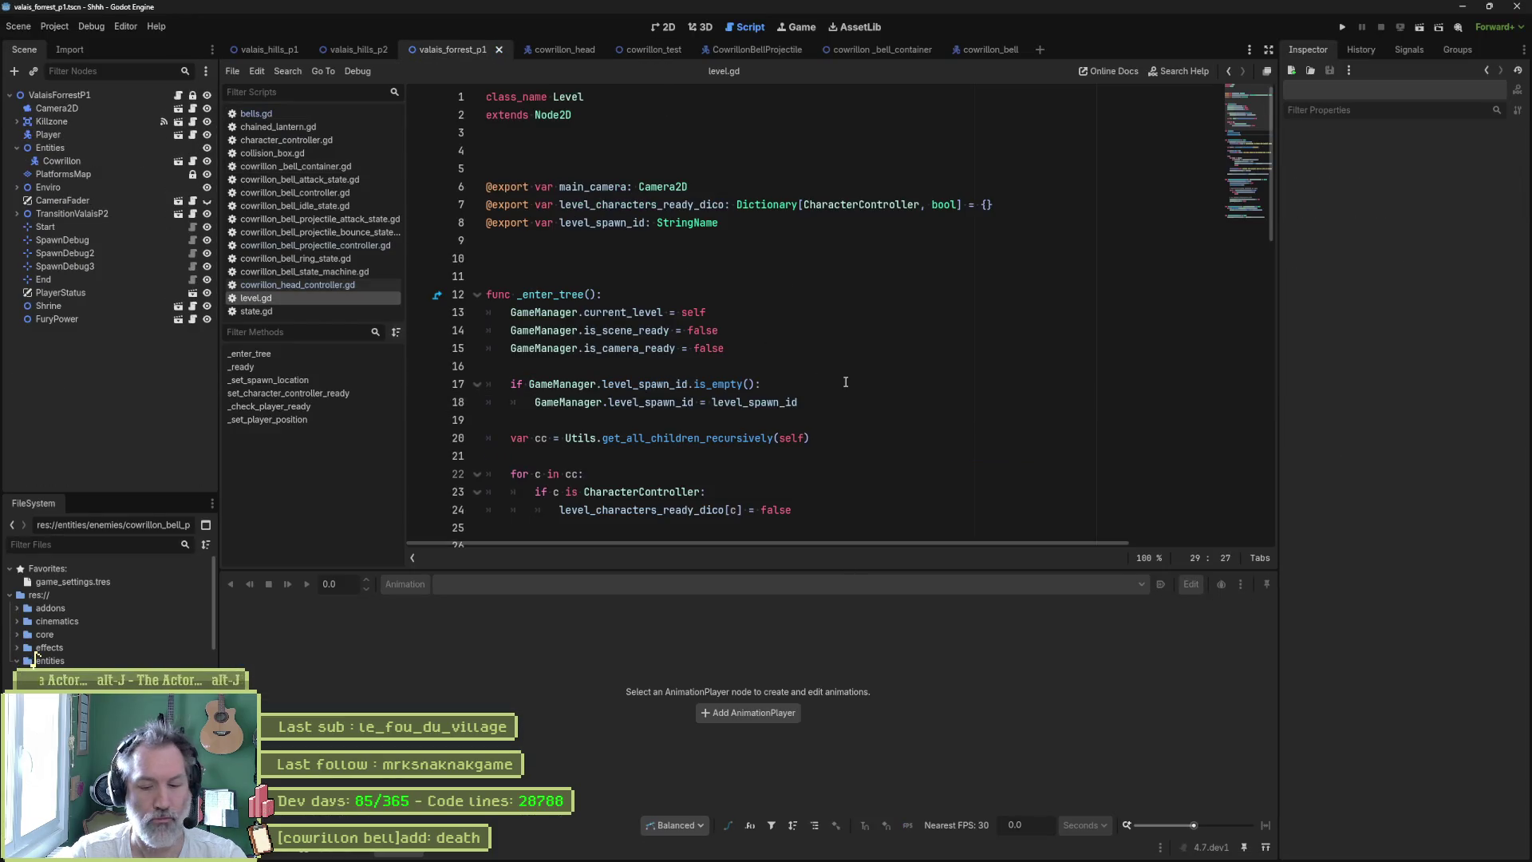
pyautogui.press('F6')
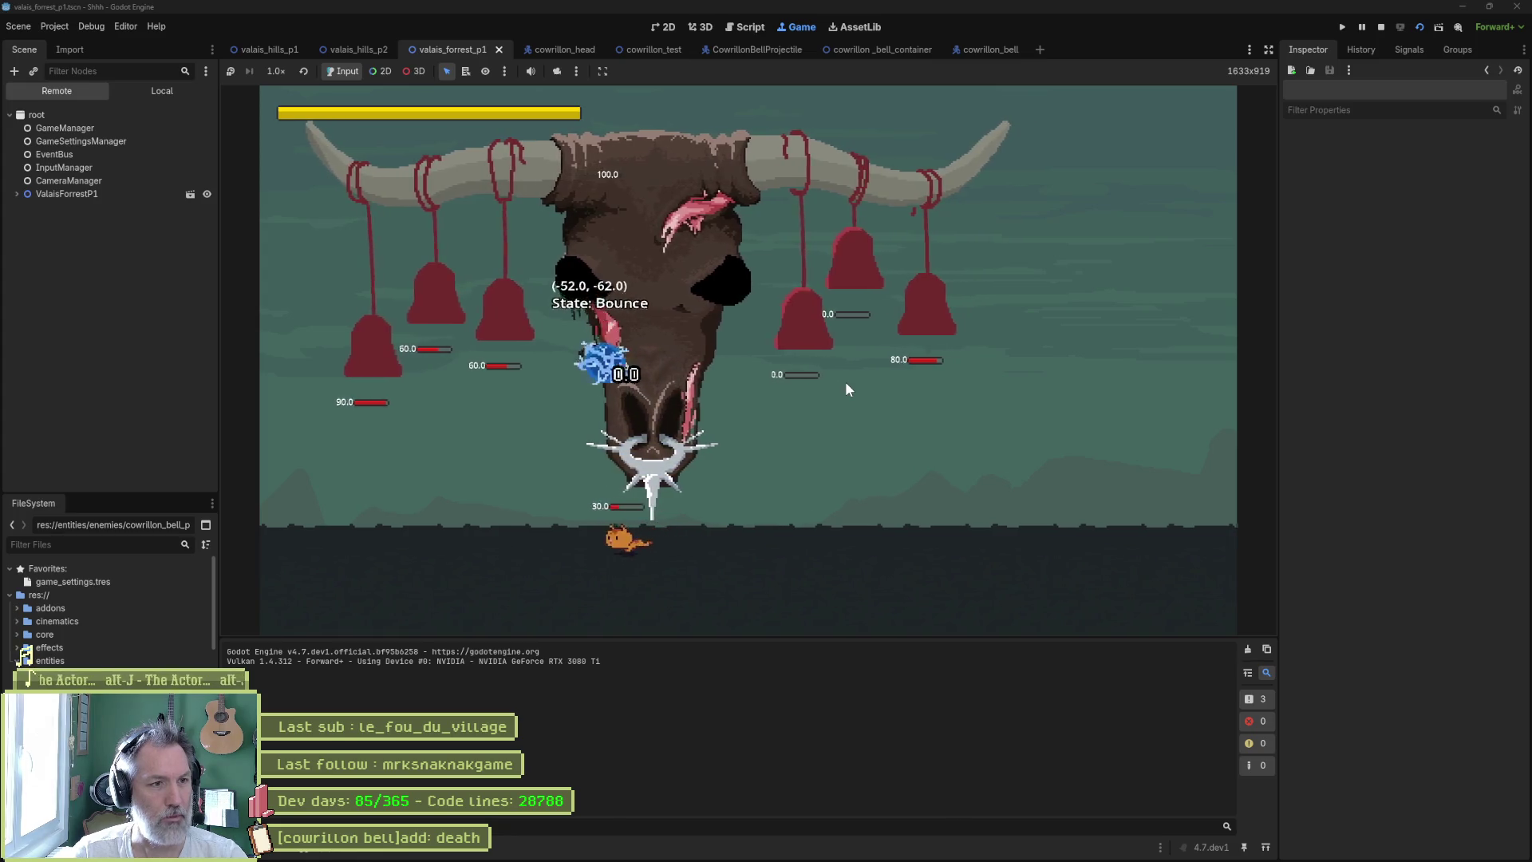
pyautogui.press('F8')
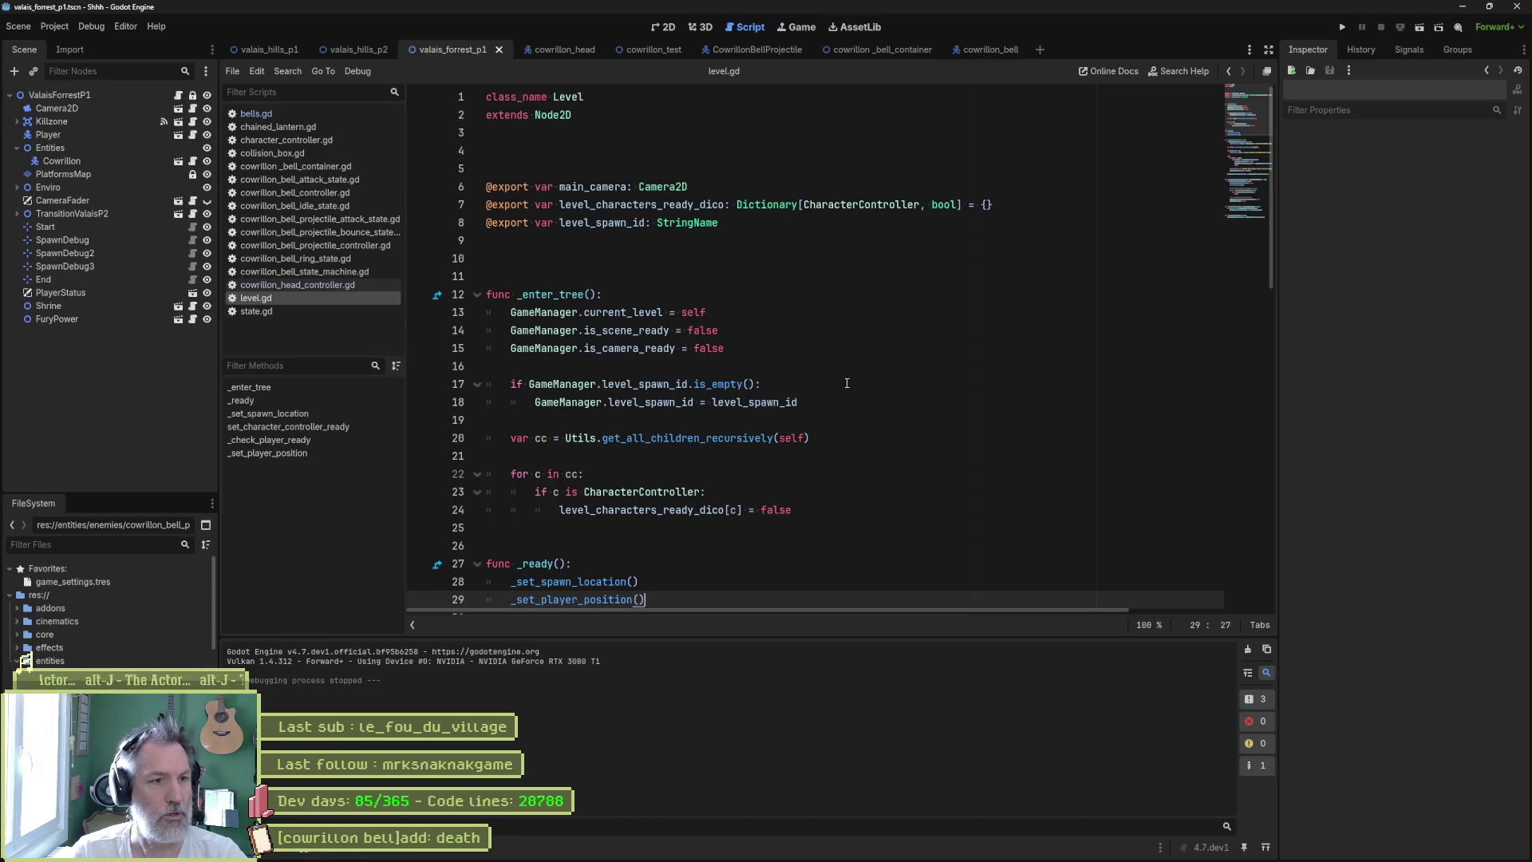
# - Scroll through level.gd, then show the cowrillon_head scene in the 2D view
pyautogui.scroll(-12, 751, 360)
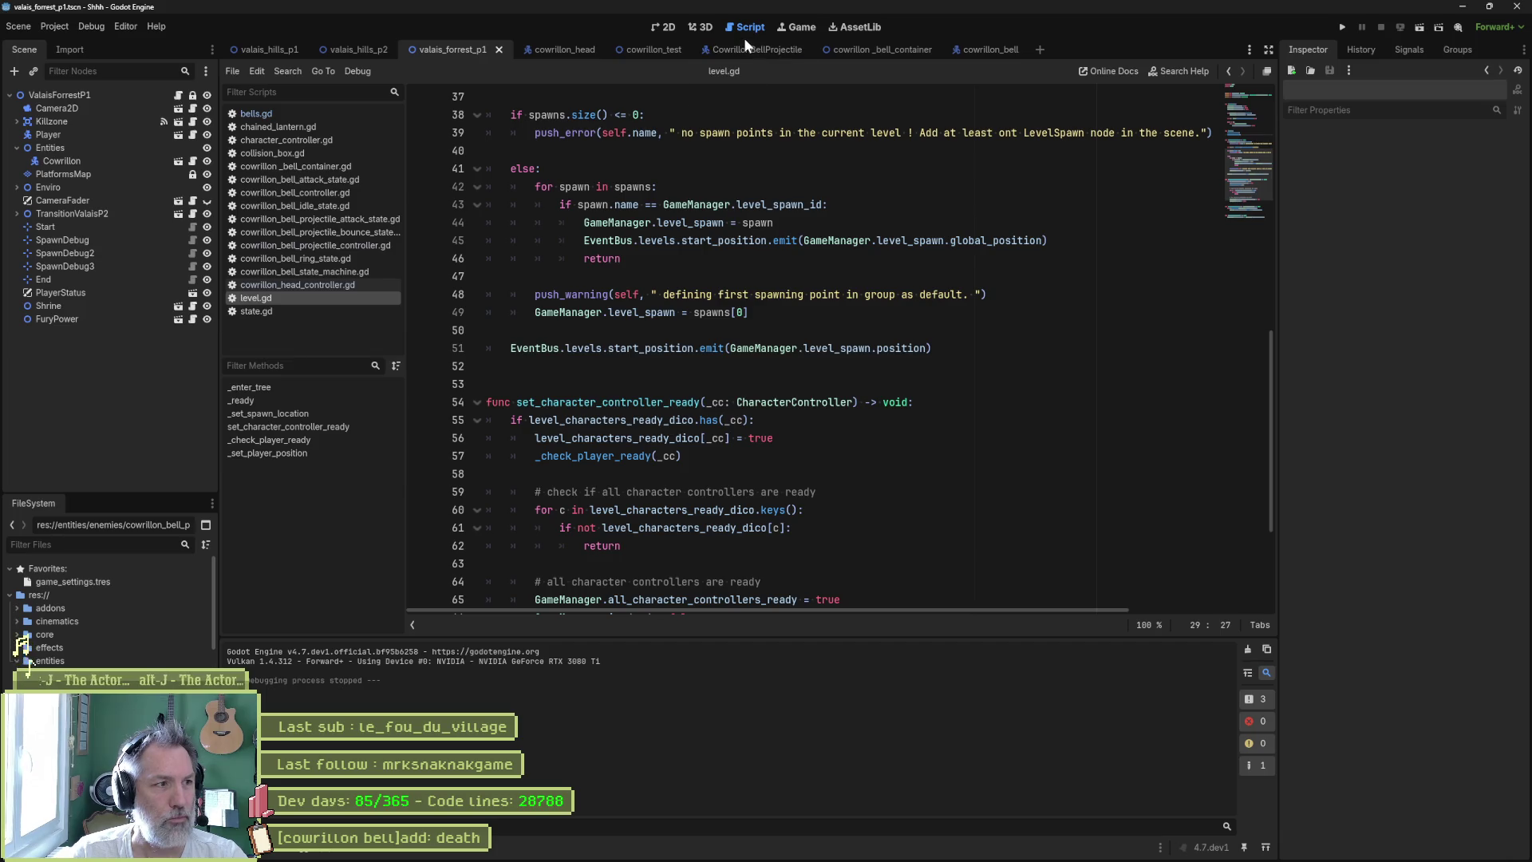
pyautogui.click(592, 46)
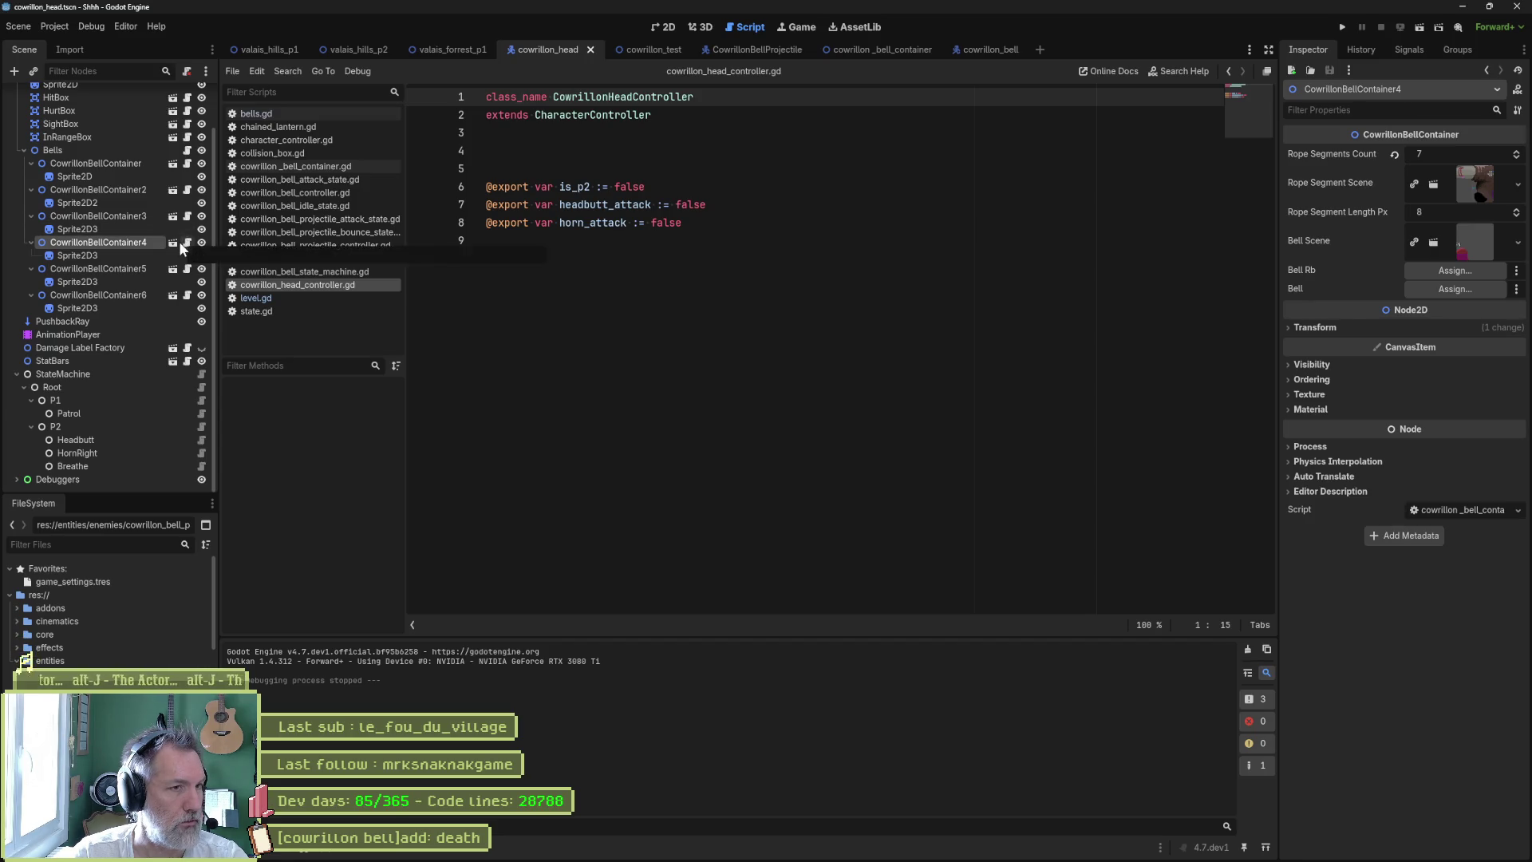
pyautogui.click(657, 26)
# - Move the first CowrillonBellContainer on the left horn to (-149, -32), then open cowrillon_test
pyautogui.scroll(-3, 582, 127)
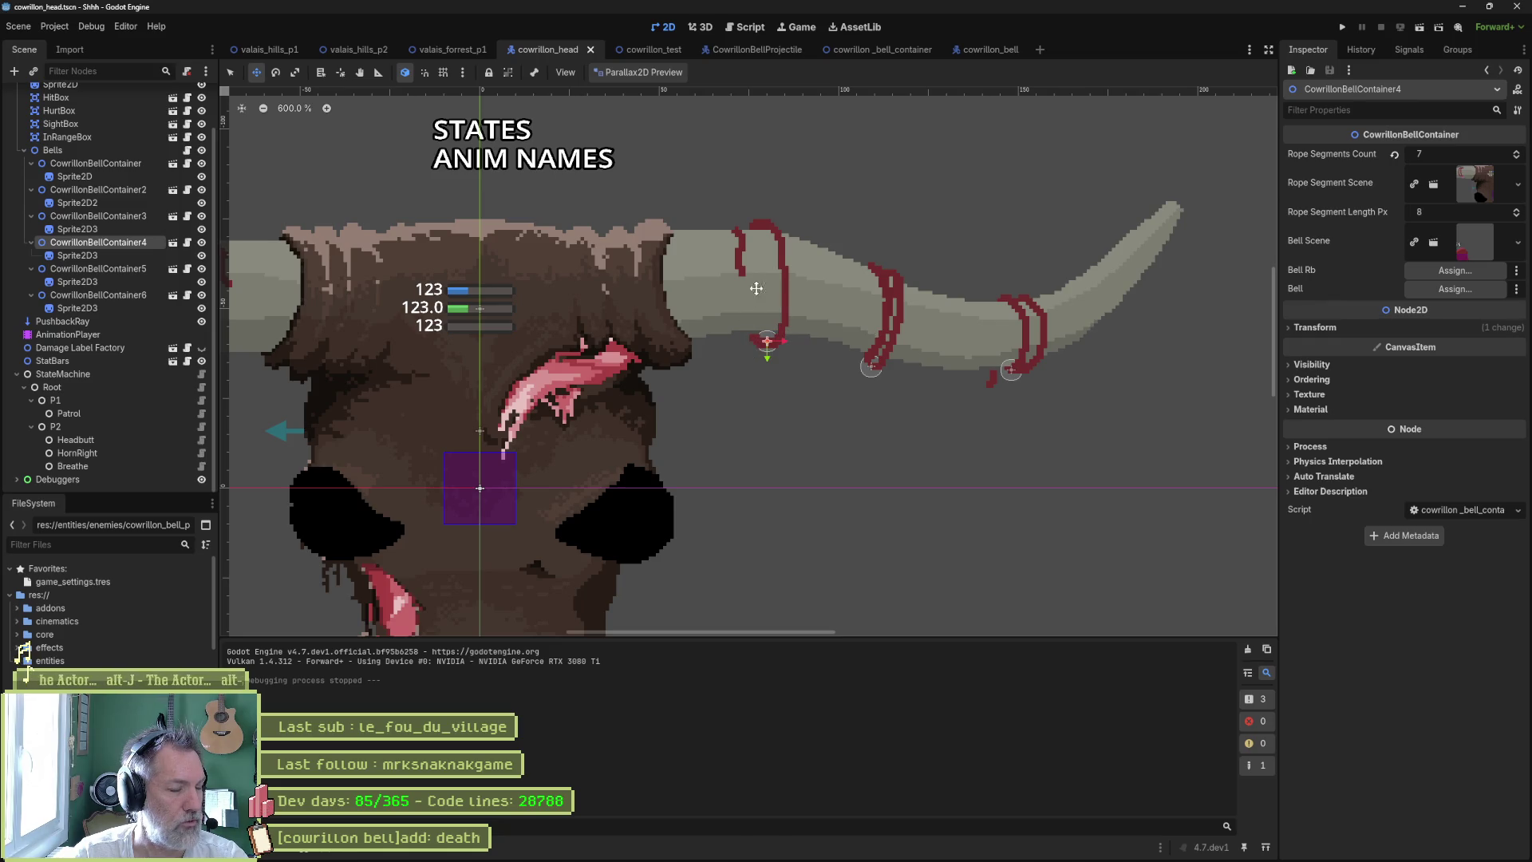
pyautogui.hscroll(-5, 548, 376)
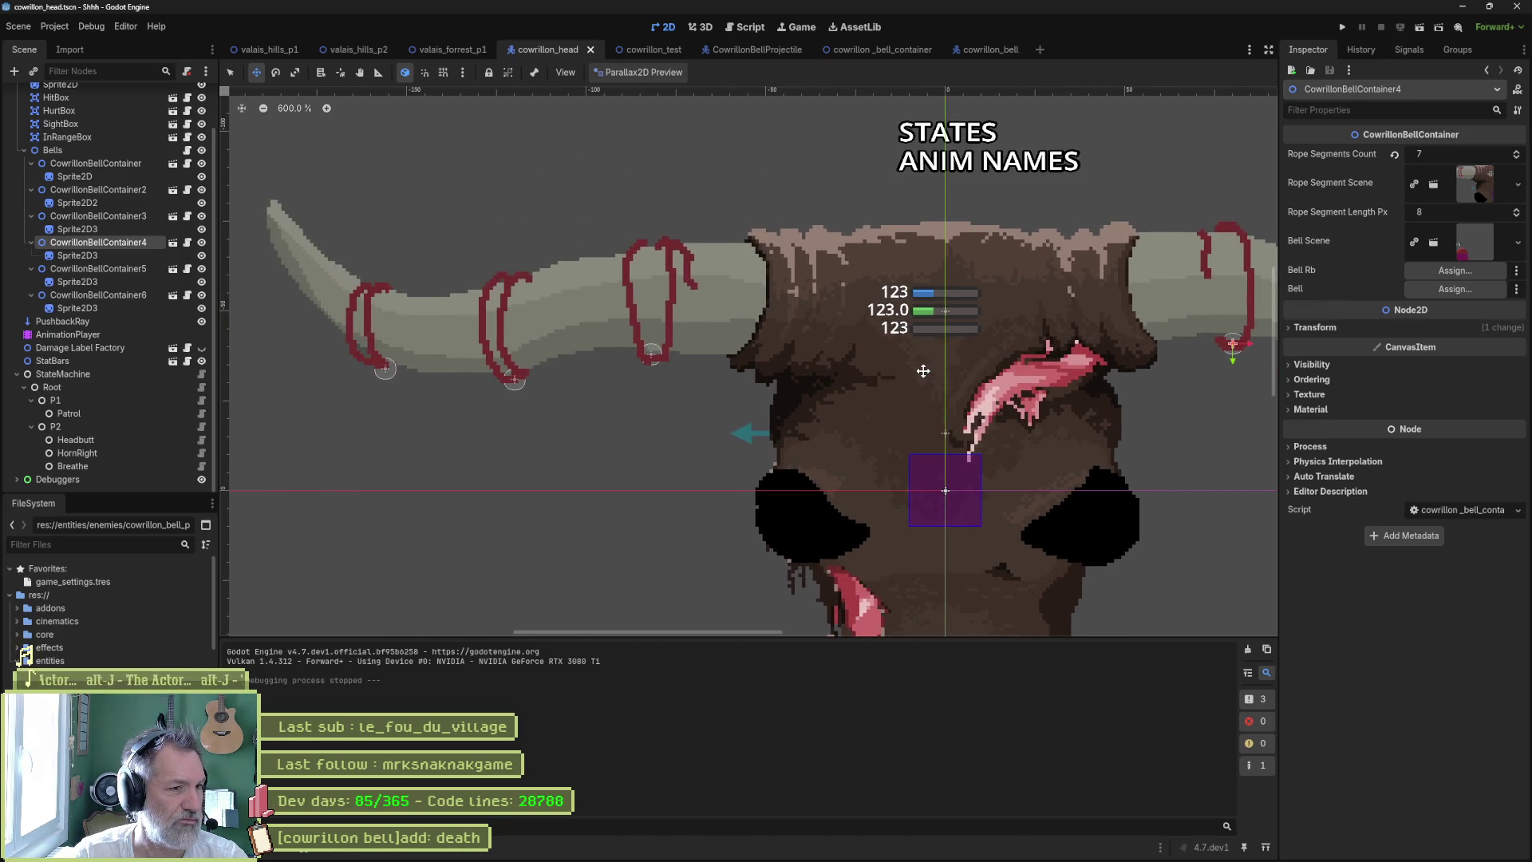
pyautogui.scroll(-3, 923, 371)
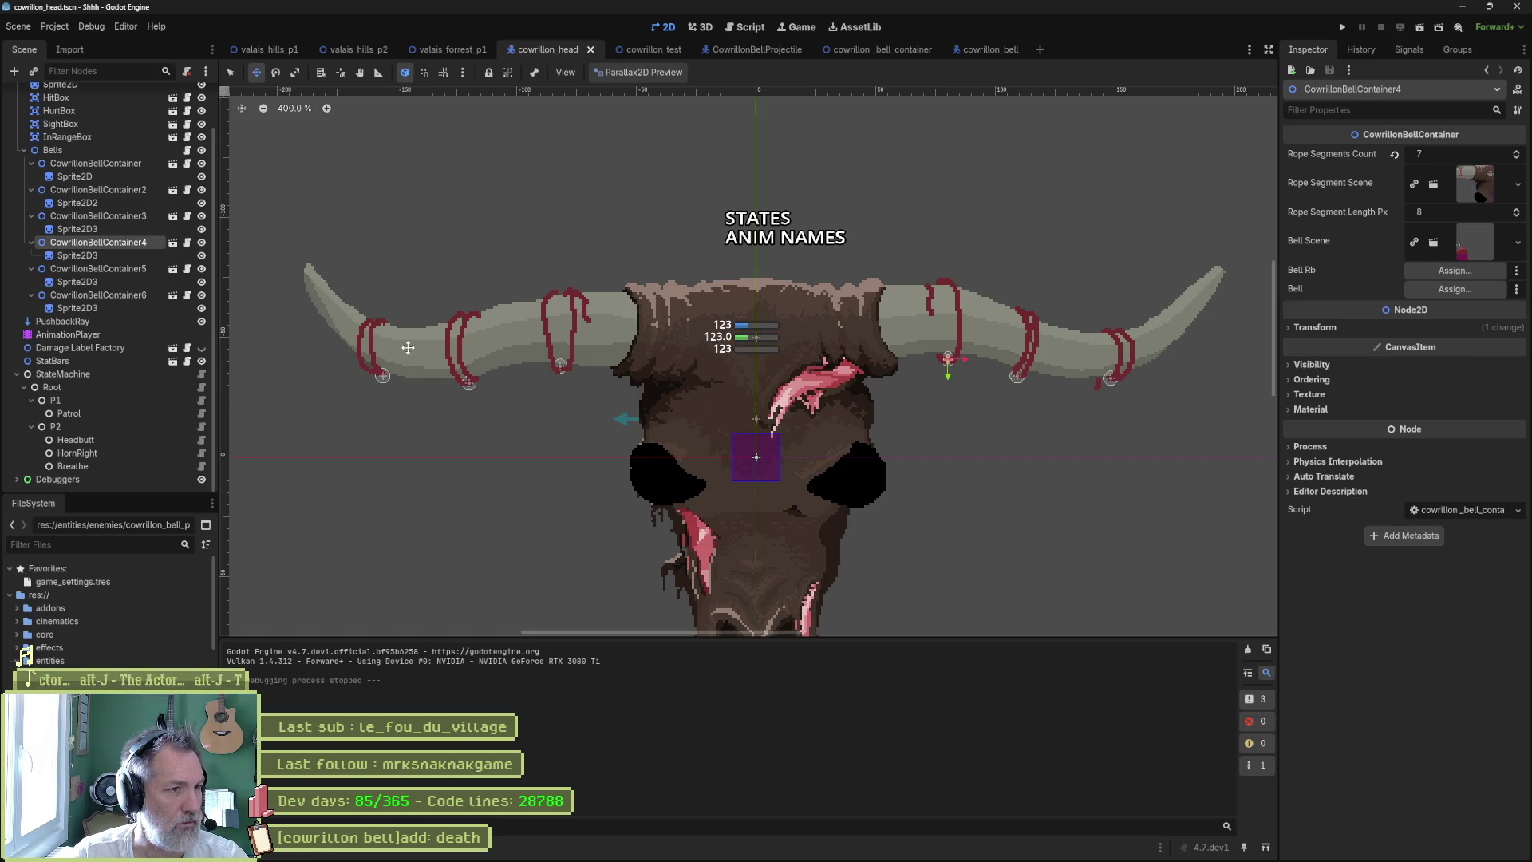
pyautogui.scroll(4, 375, 360)
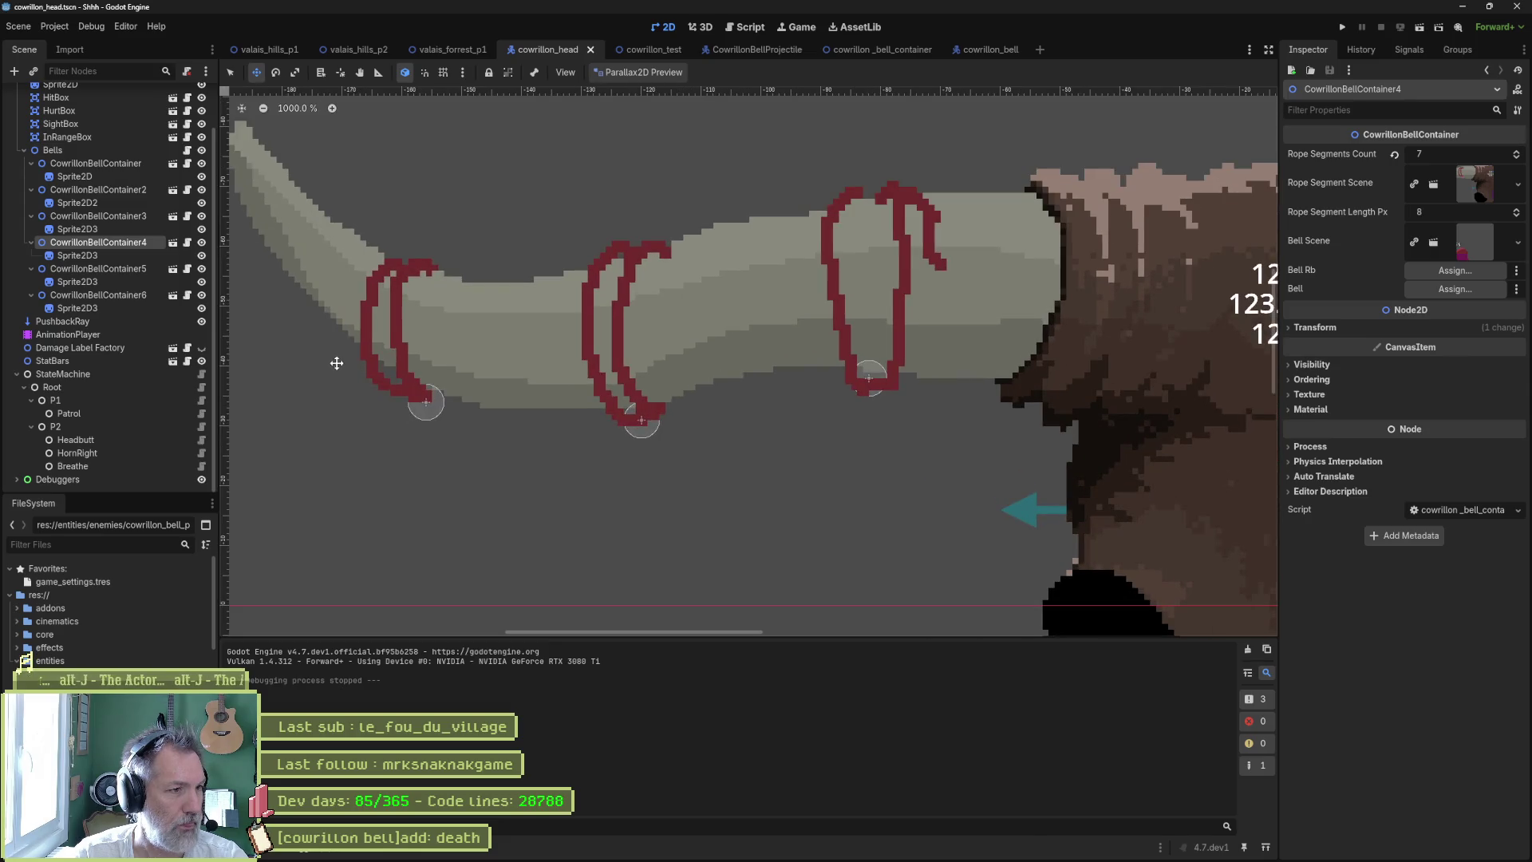
pyautogui.click(100, 163)
pyautogui.moveTo(495, 338); pyautogui.dragTo(540, 351)
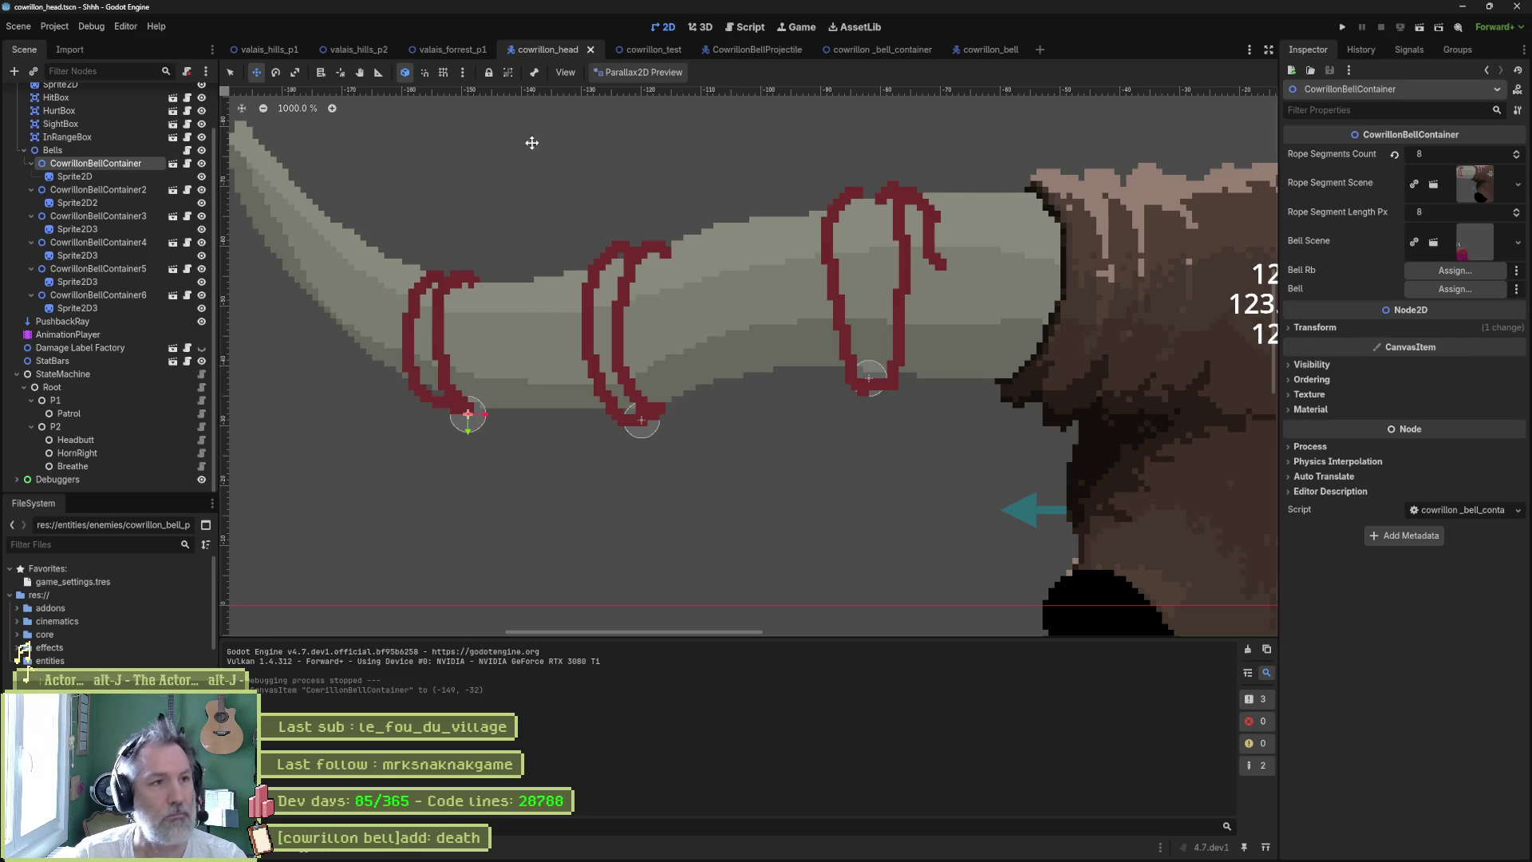
pyautogui.click(636, 50)
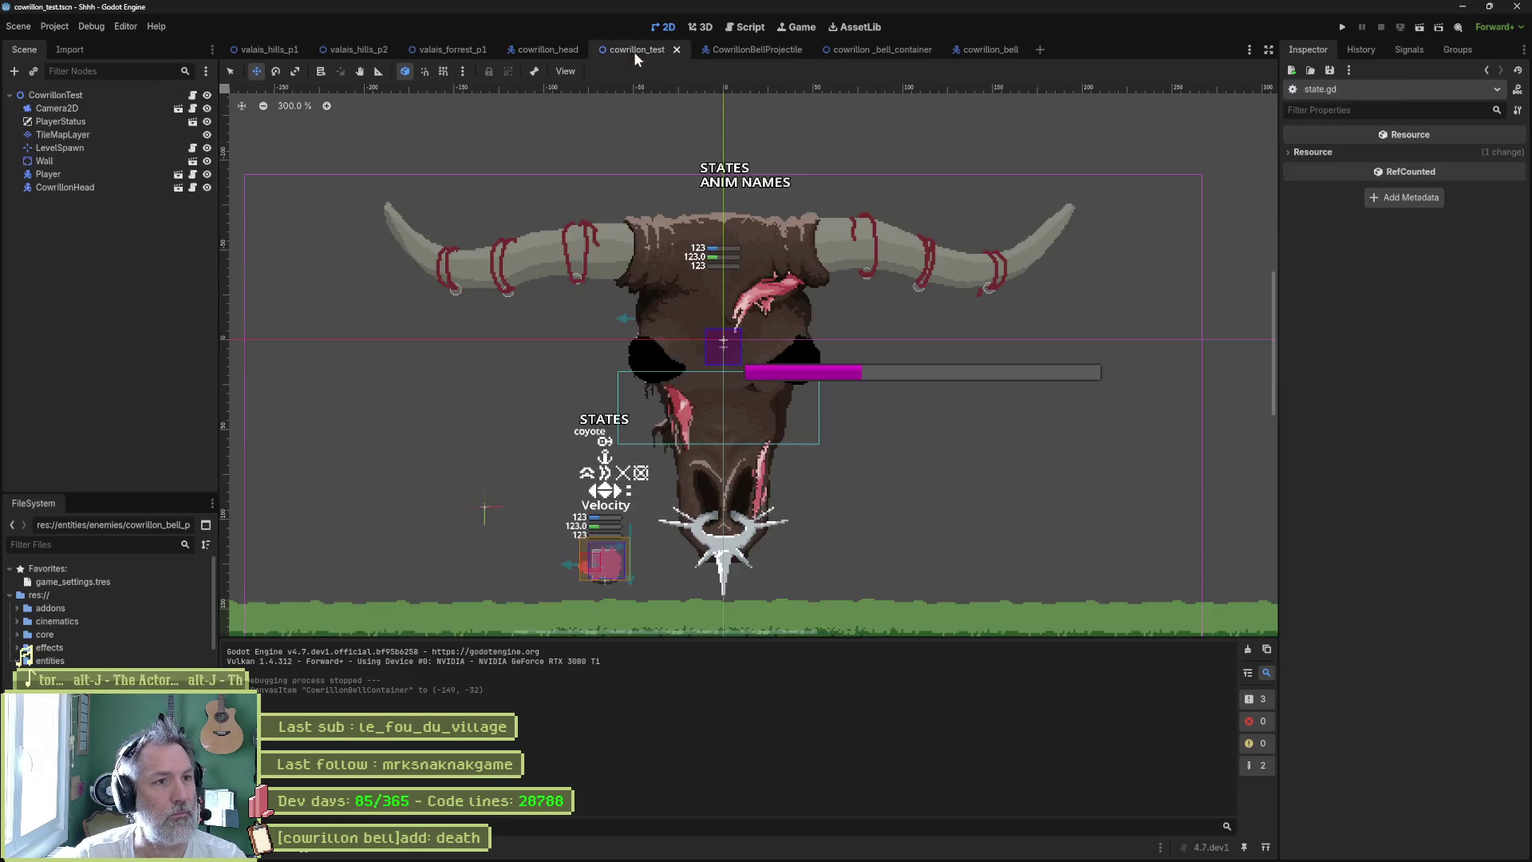
pyautogui.press('F6')
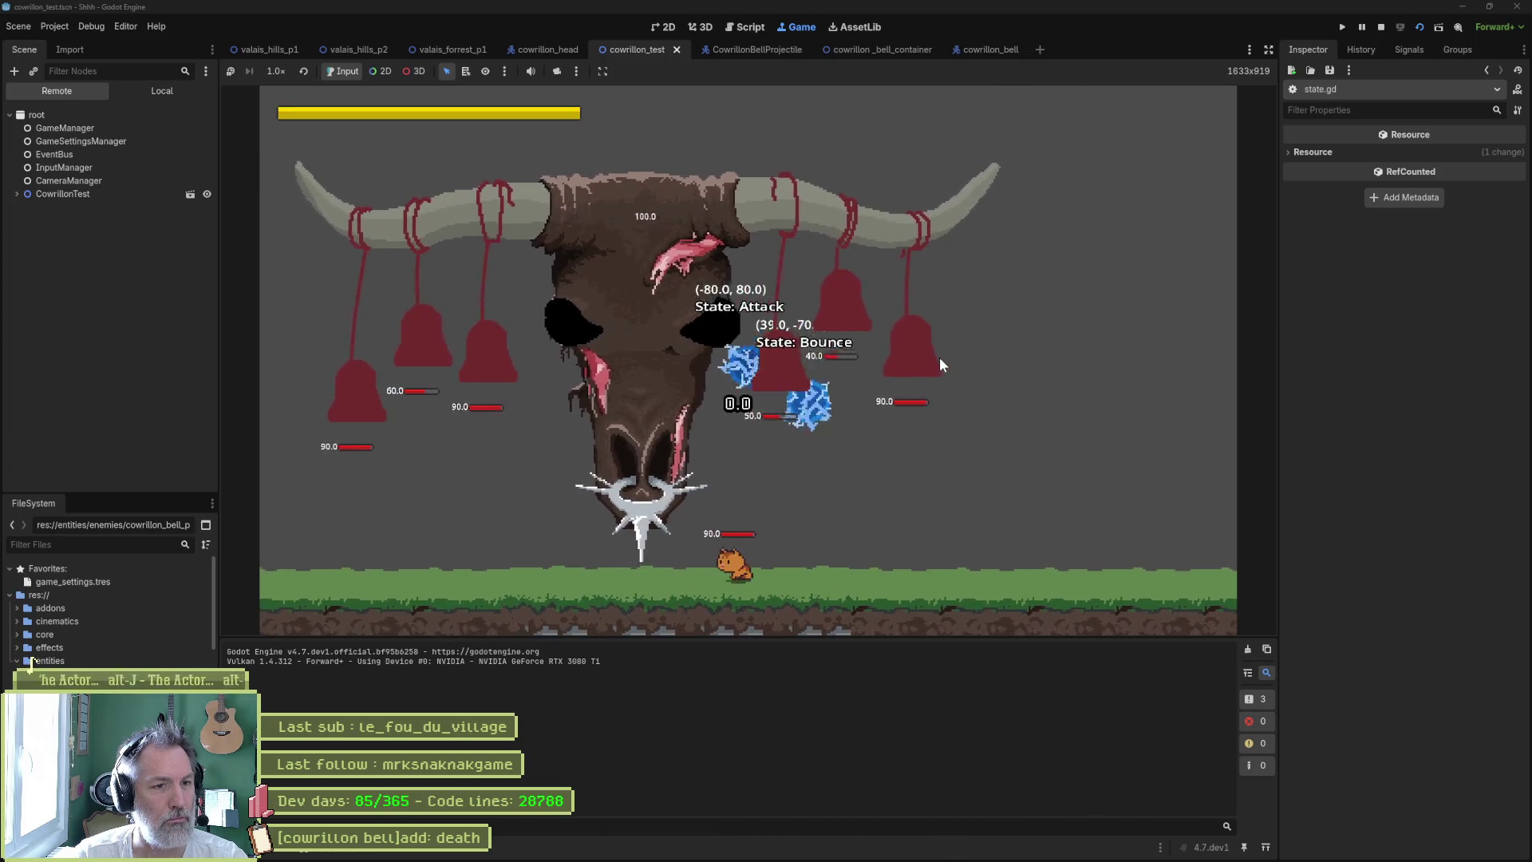
pyautogui.press('F8')
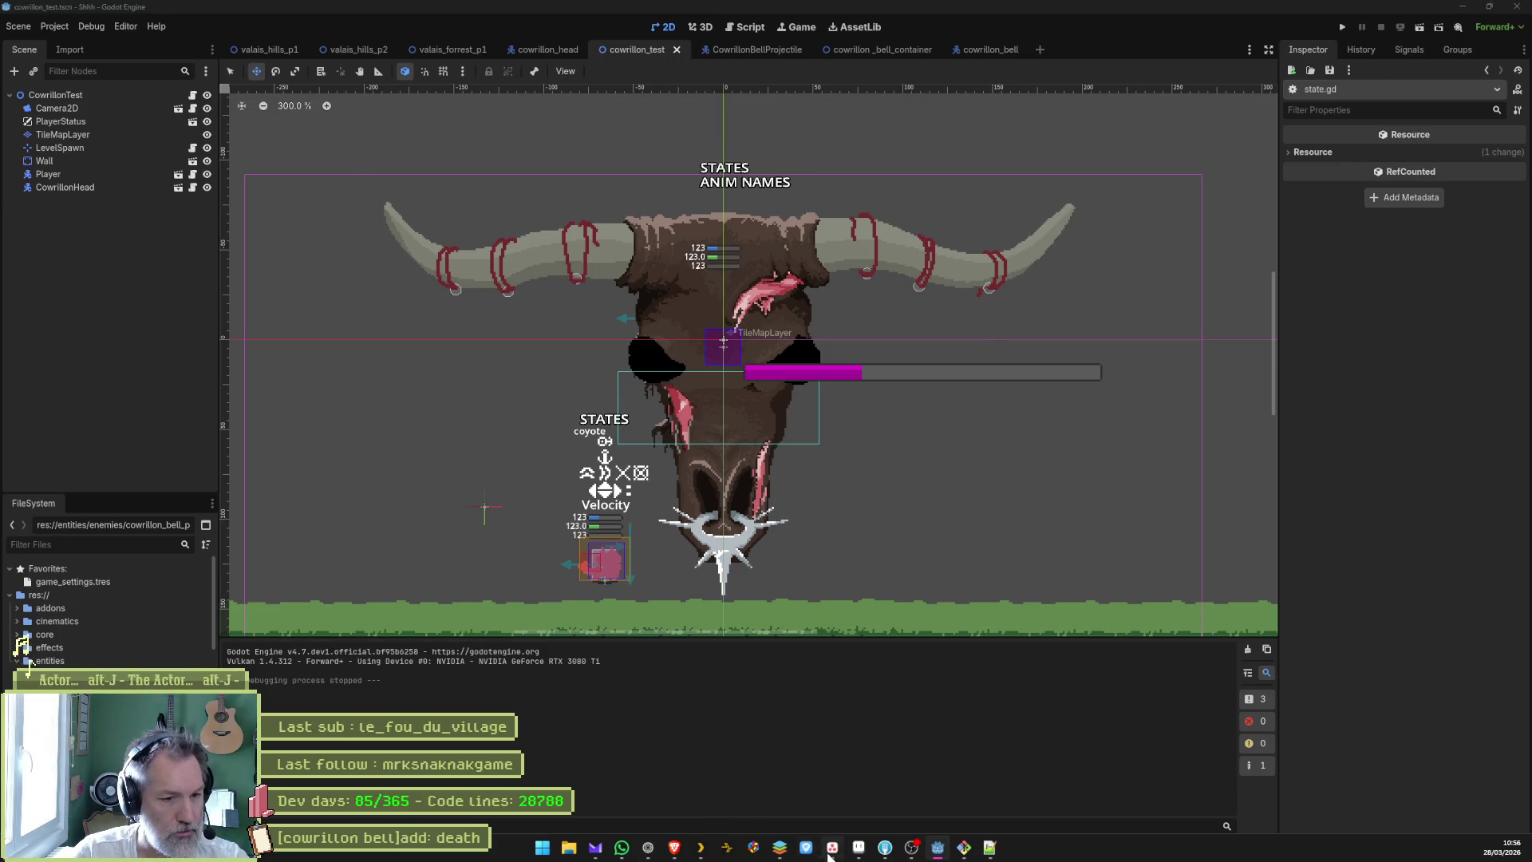
# - Add the task '[cowrillon bell]add: speed up projectiles rate' at the top of In progress
pyautogui.click(832, 847)
pyautogui.click(688, 160)
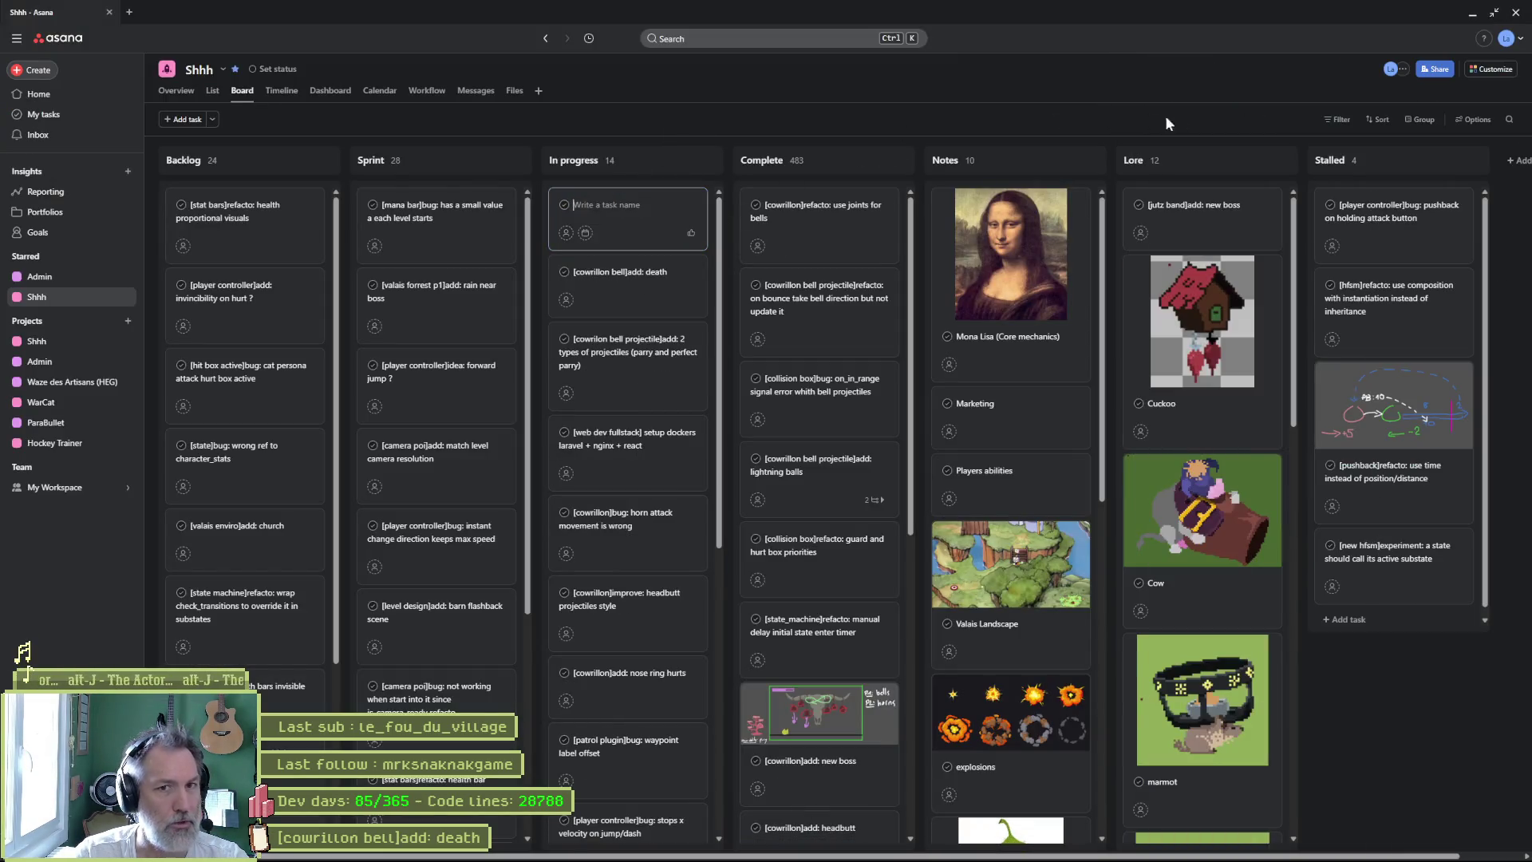
pyautogui.write('[')
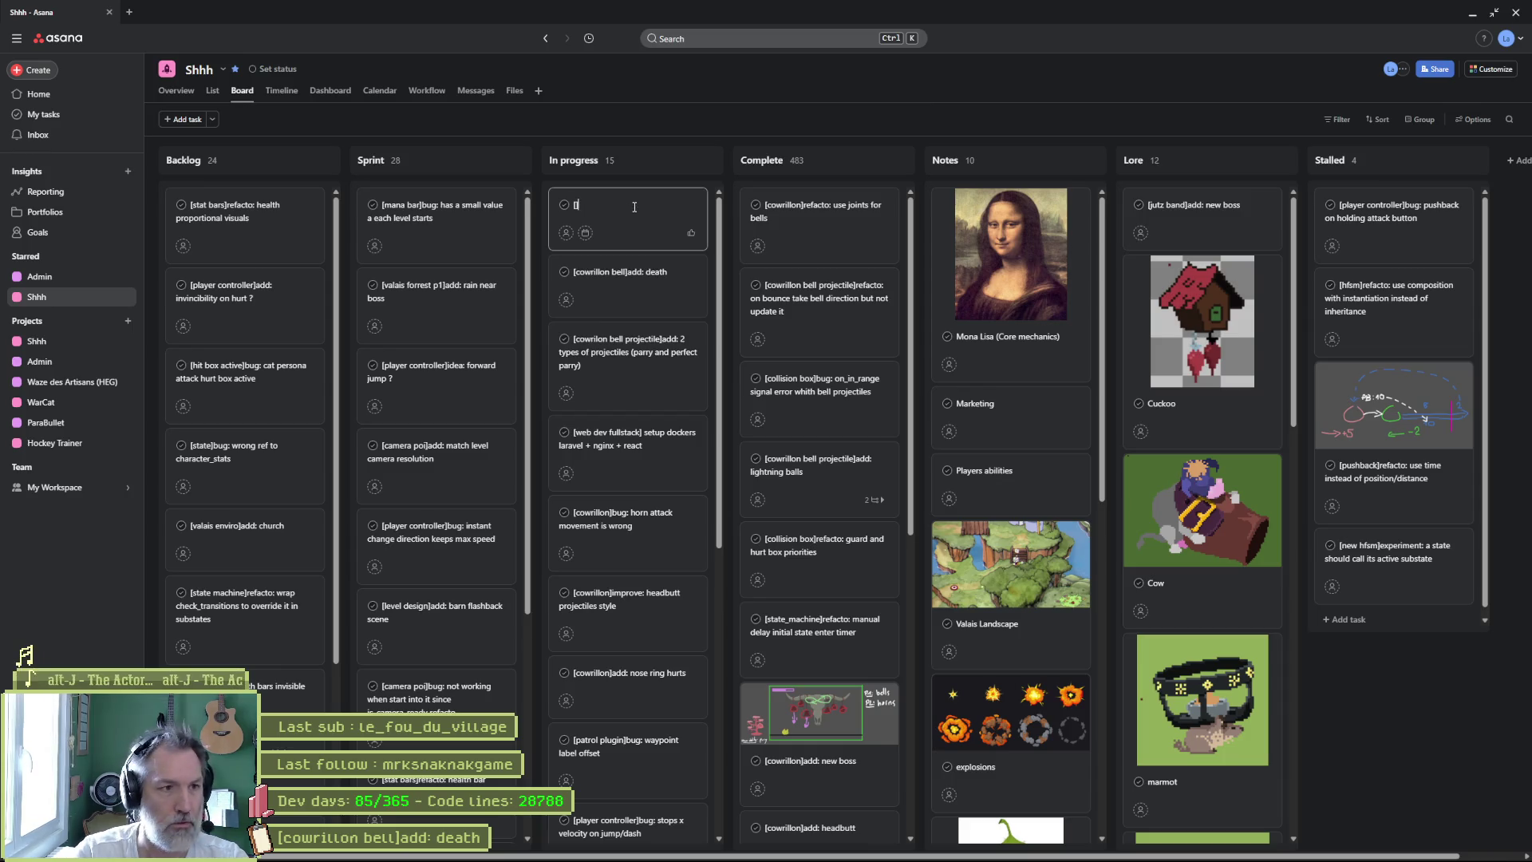
pyautogui.write('cowrillon bel')
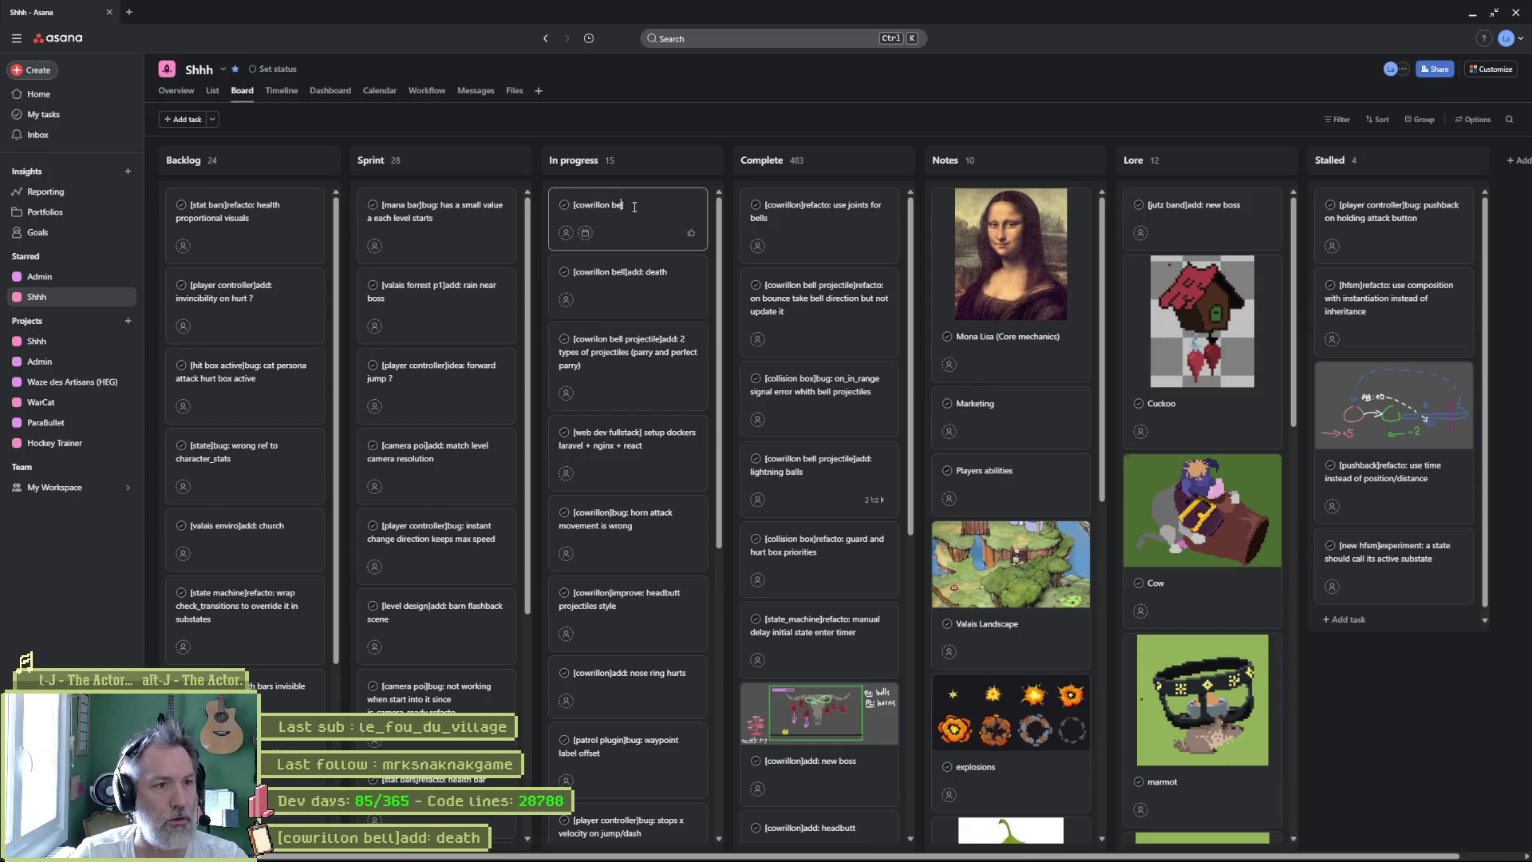
pyautogui.write('l pi')
pyautogui.press('BackSpace')
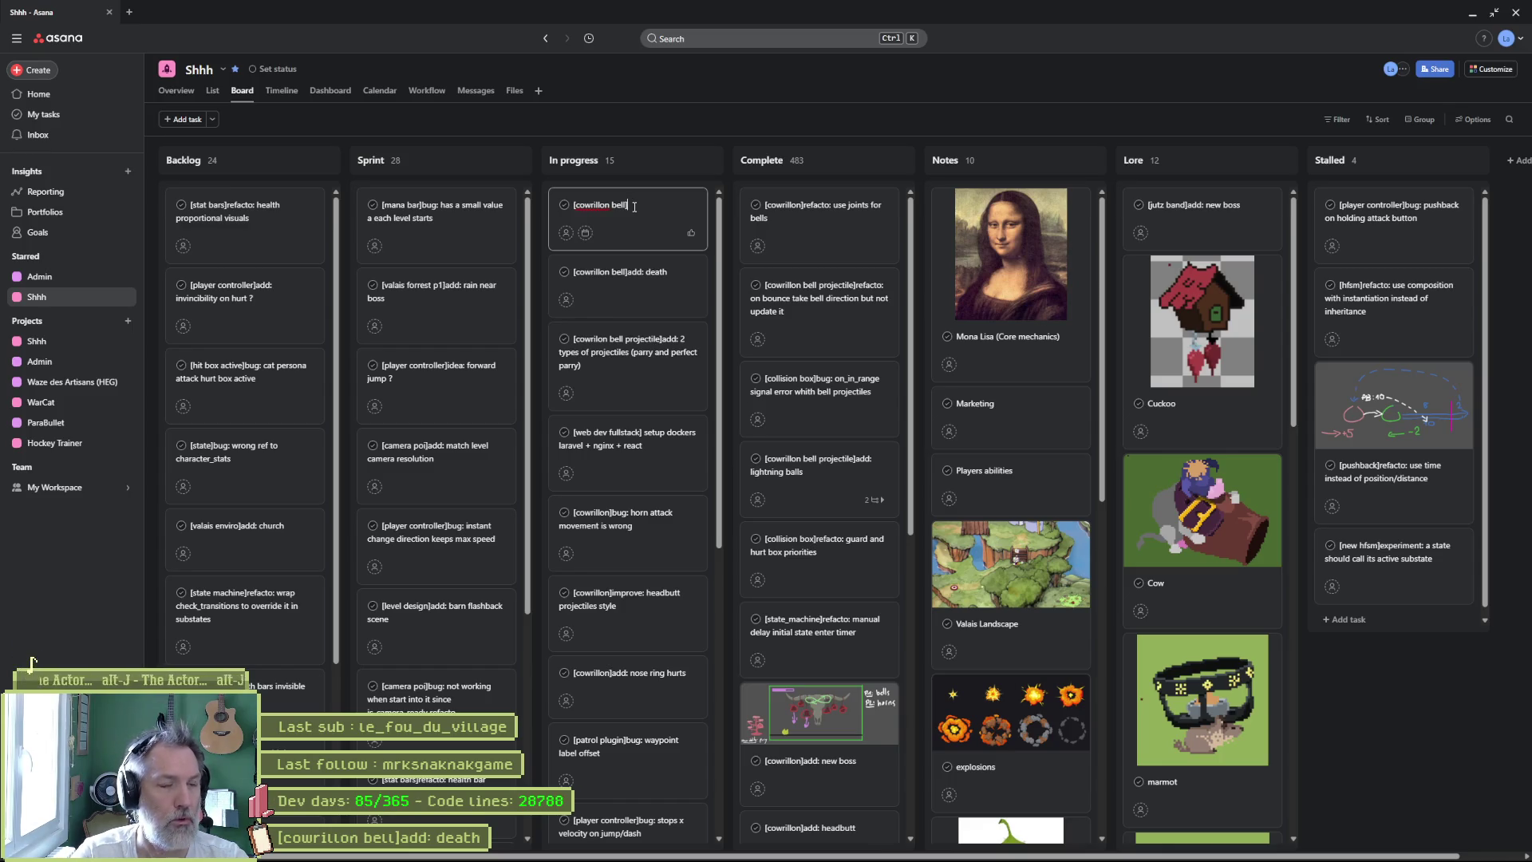
pyautogui.write('d: speed')
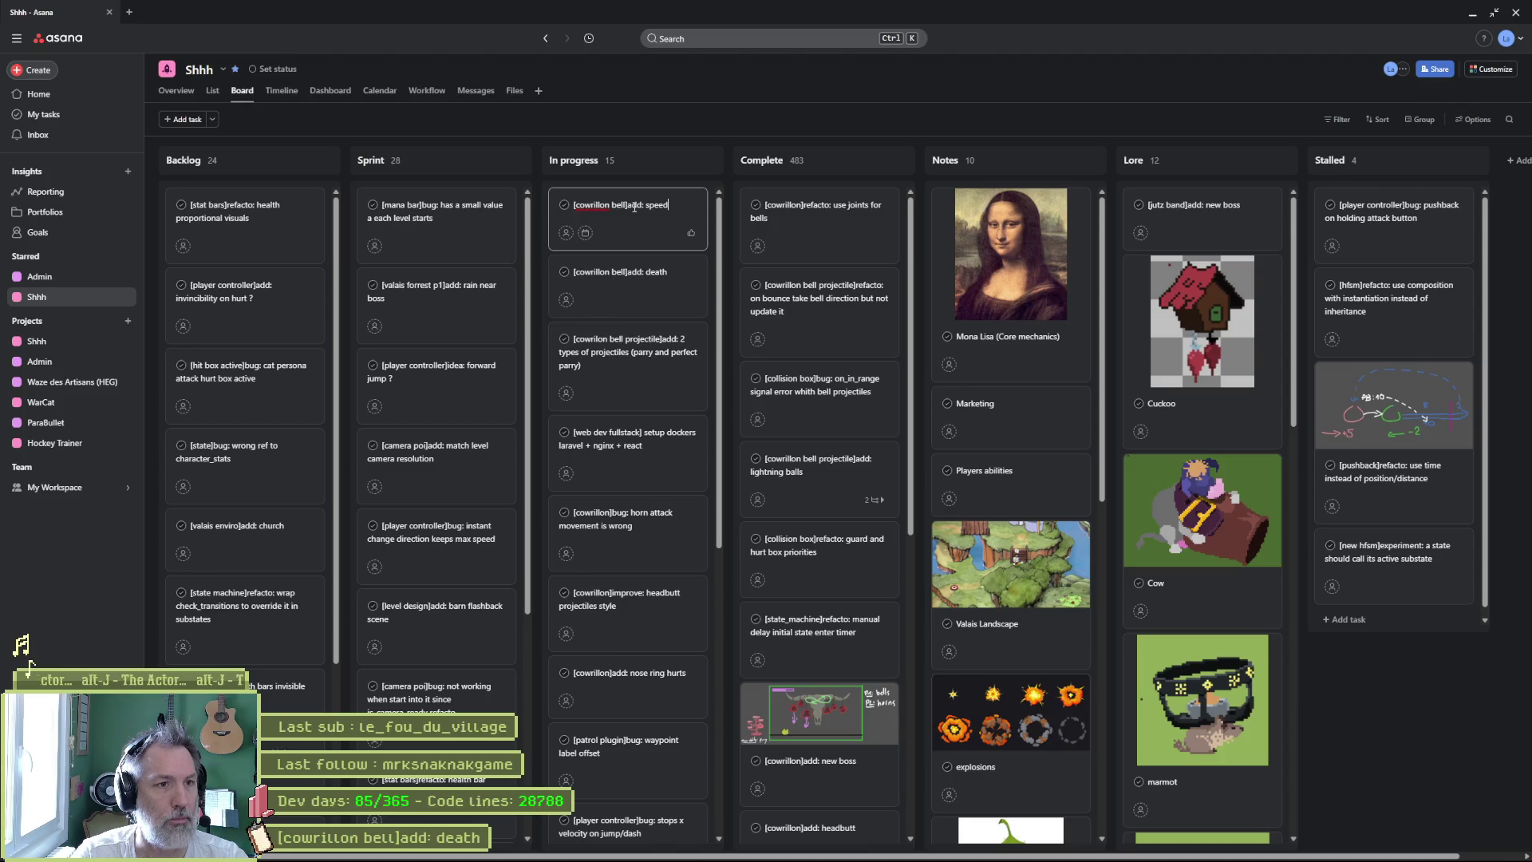
pyautogui.write(' up projectiles')
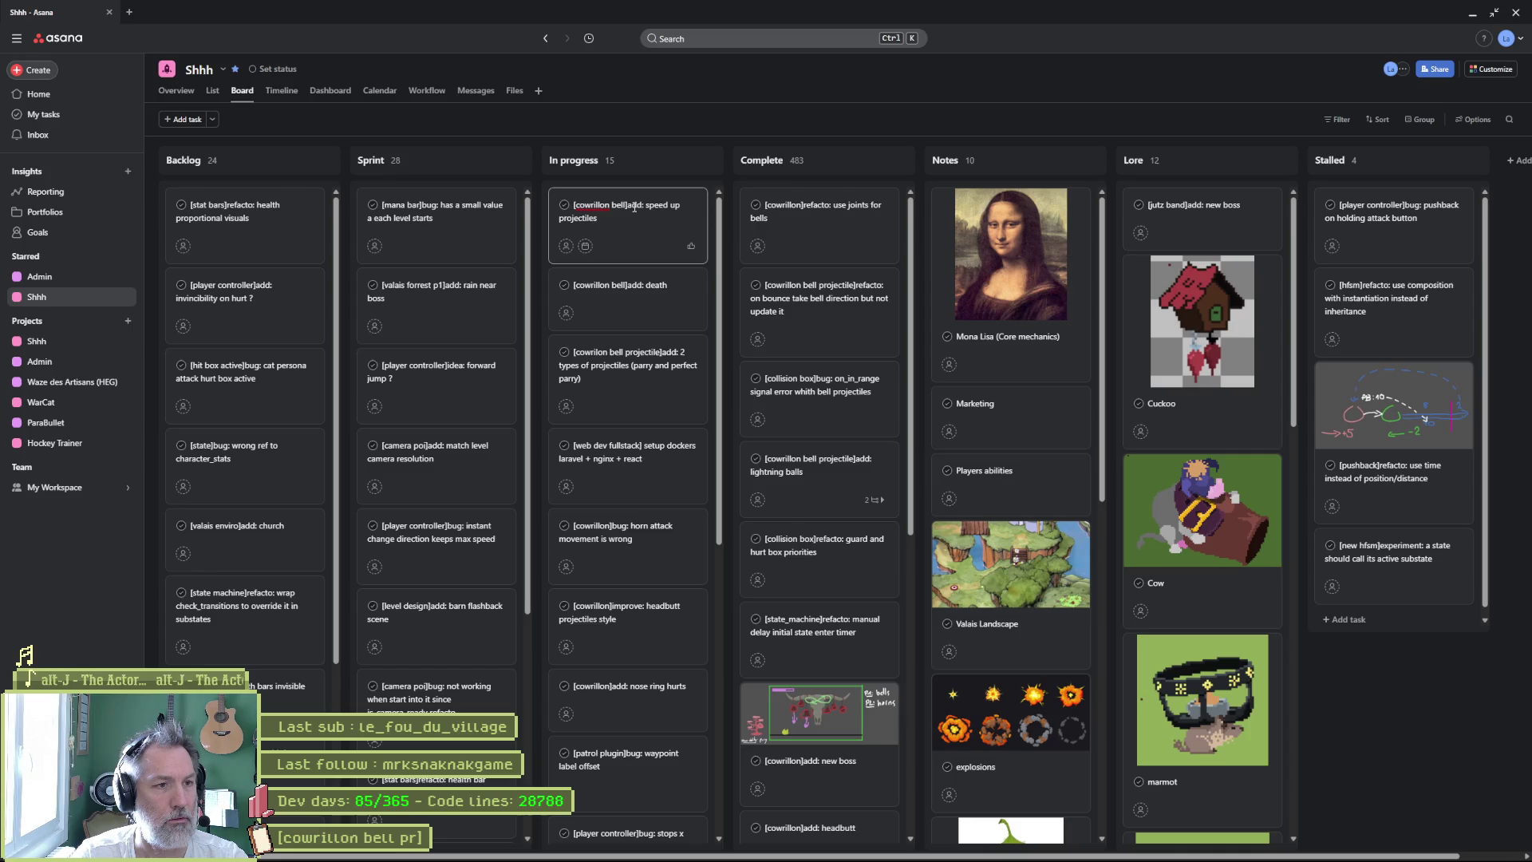
pyautogui.write(' rate')
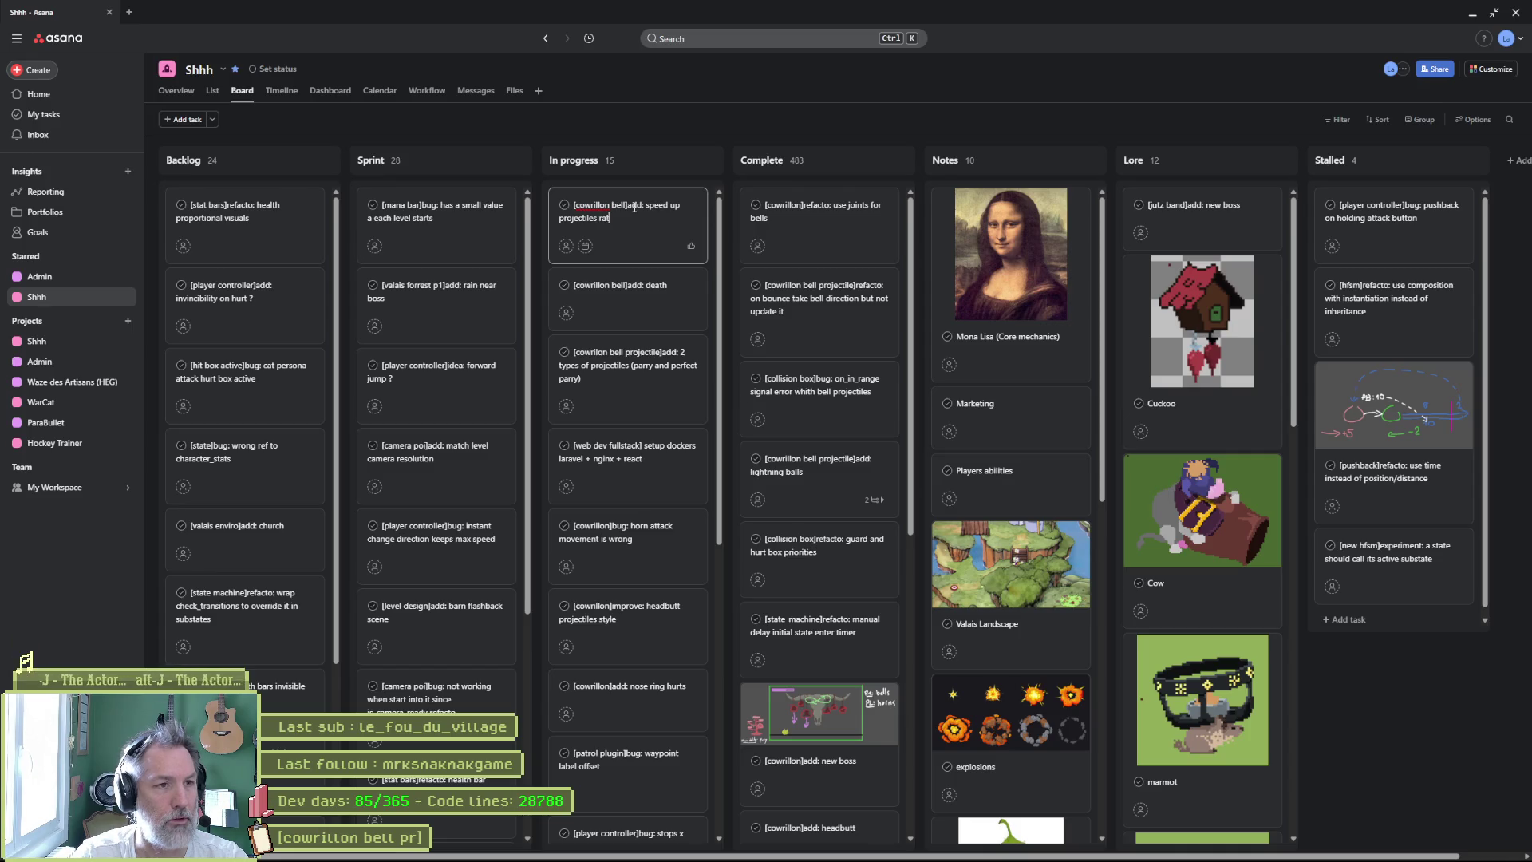
pyautogui.press('Return')
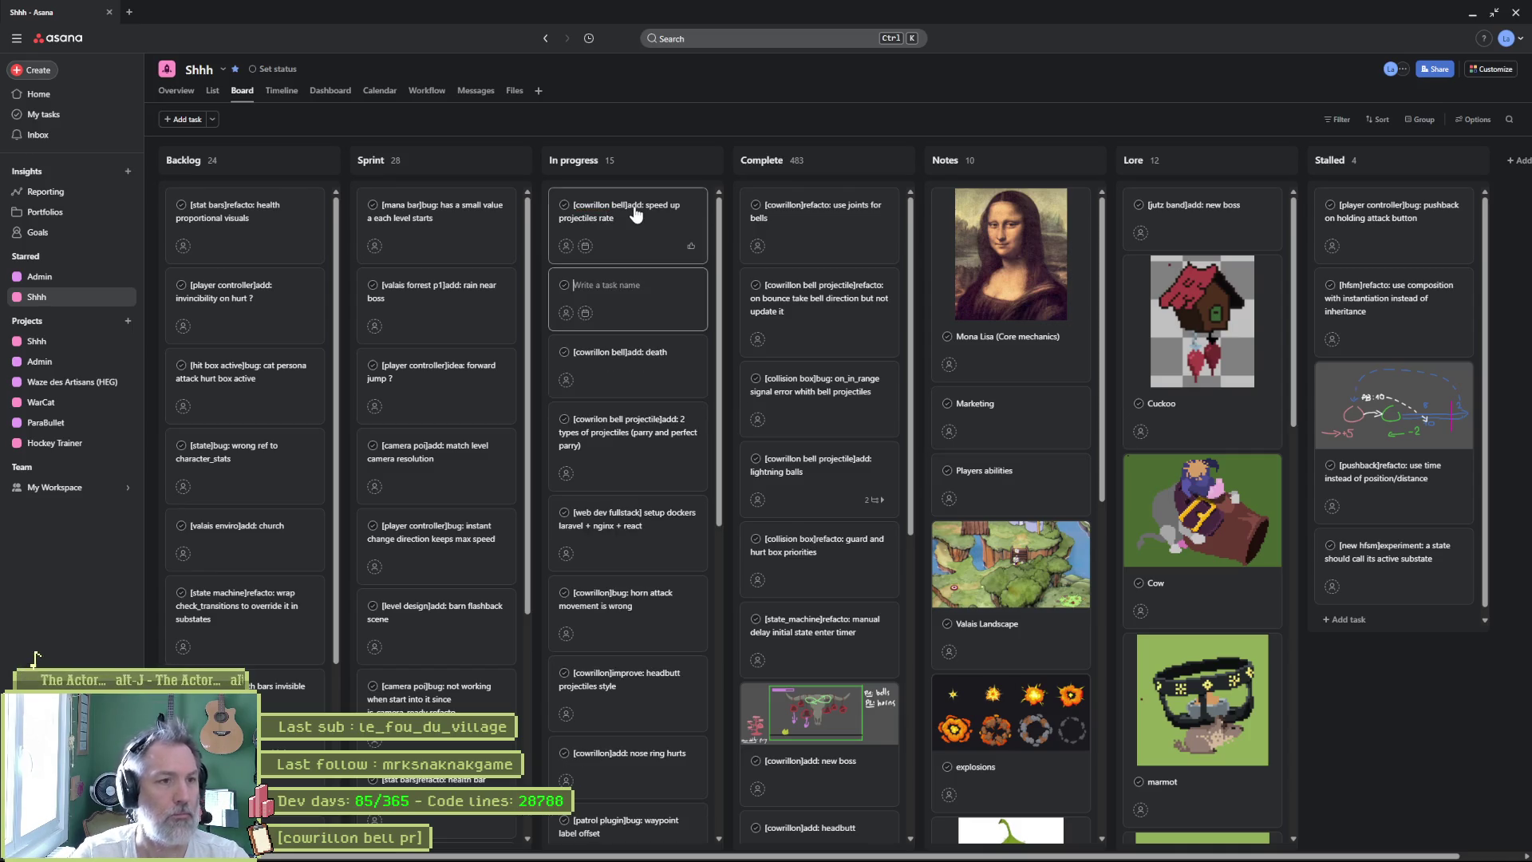
# - Replace 'projectiles' with 'fire' in the new task's title
pyautogui.click(638, 212)
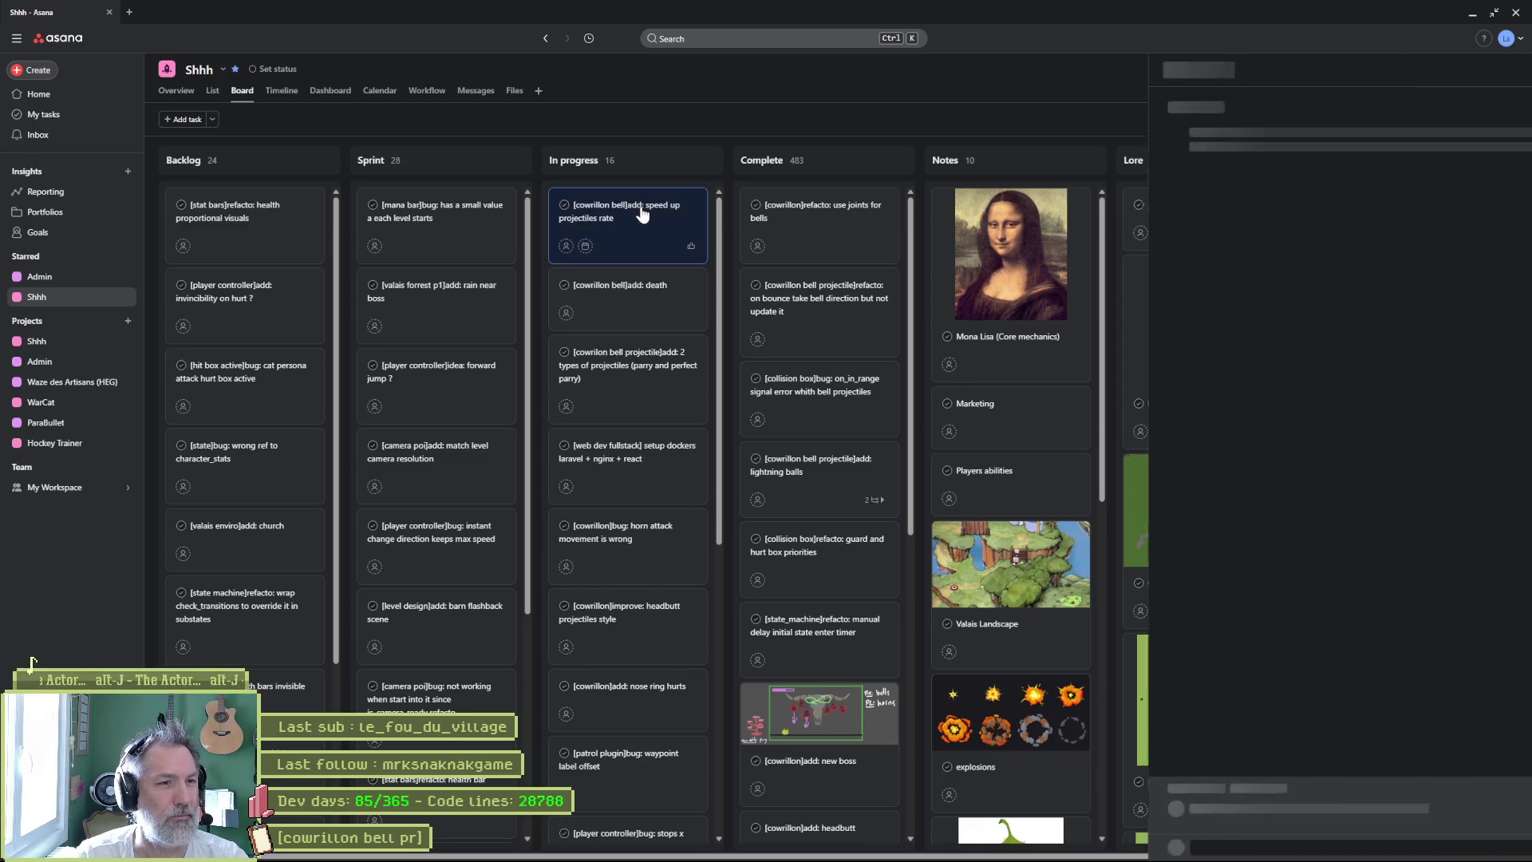
pyautogui.doubleClick(1345, 108)
pyautogui.write('fire')
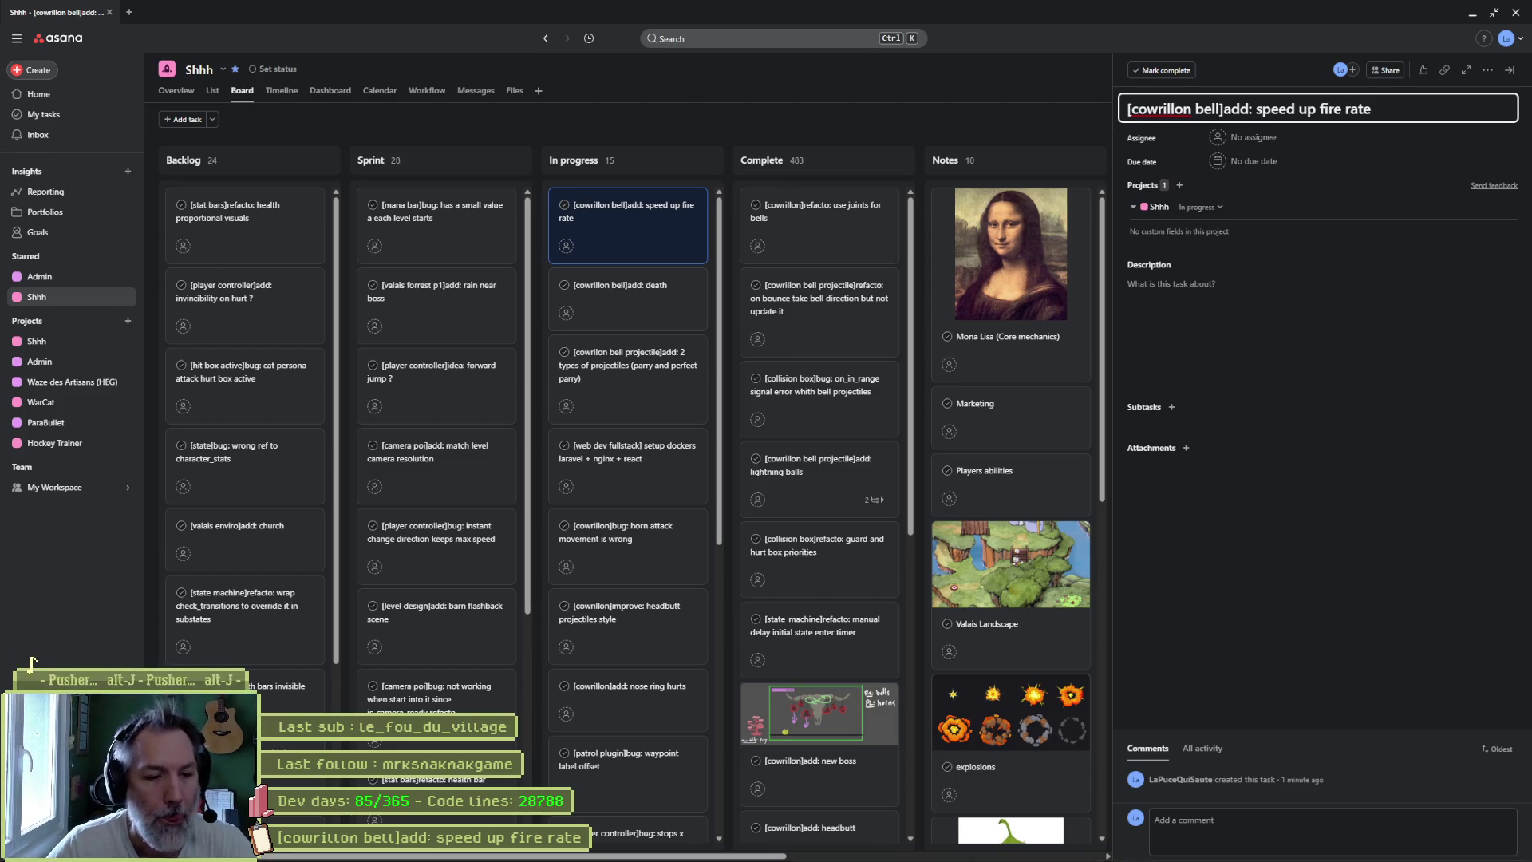
pyautogui.click(1472, 14)
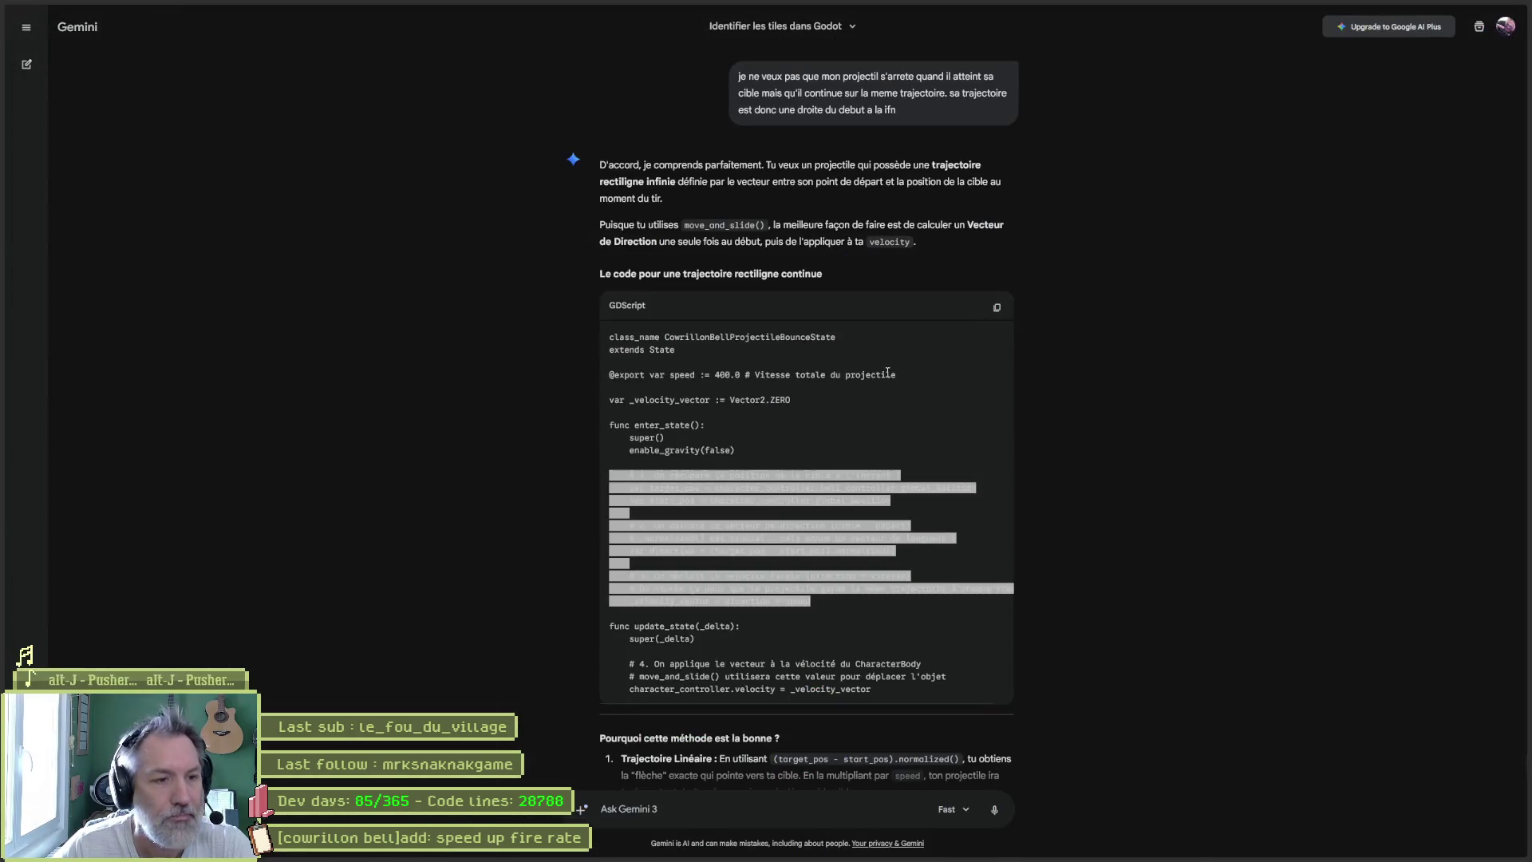
pyautogui.click(1255, 193)
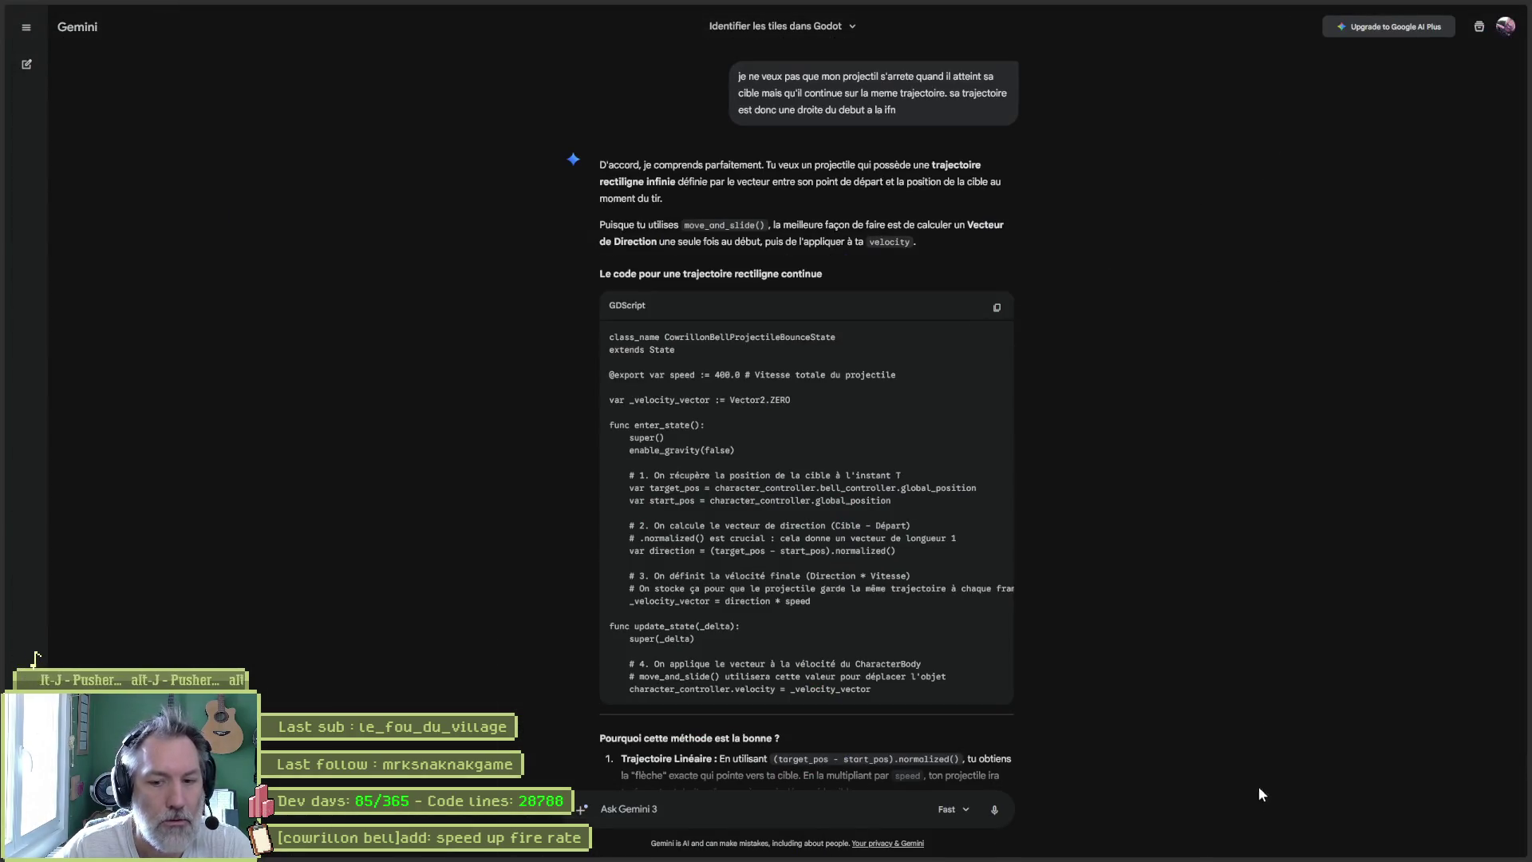
pyautogui.click(805, 848)
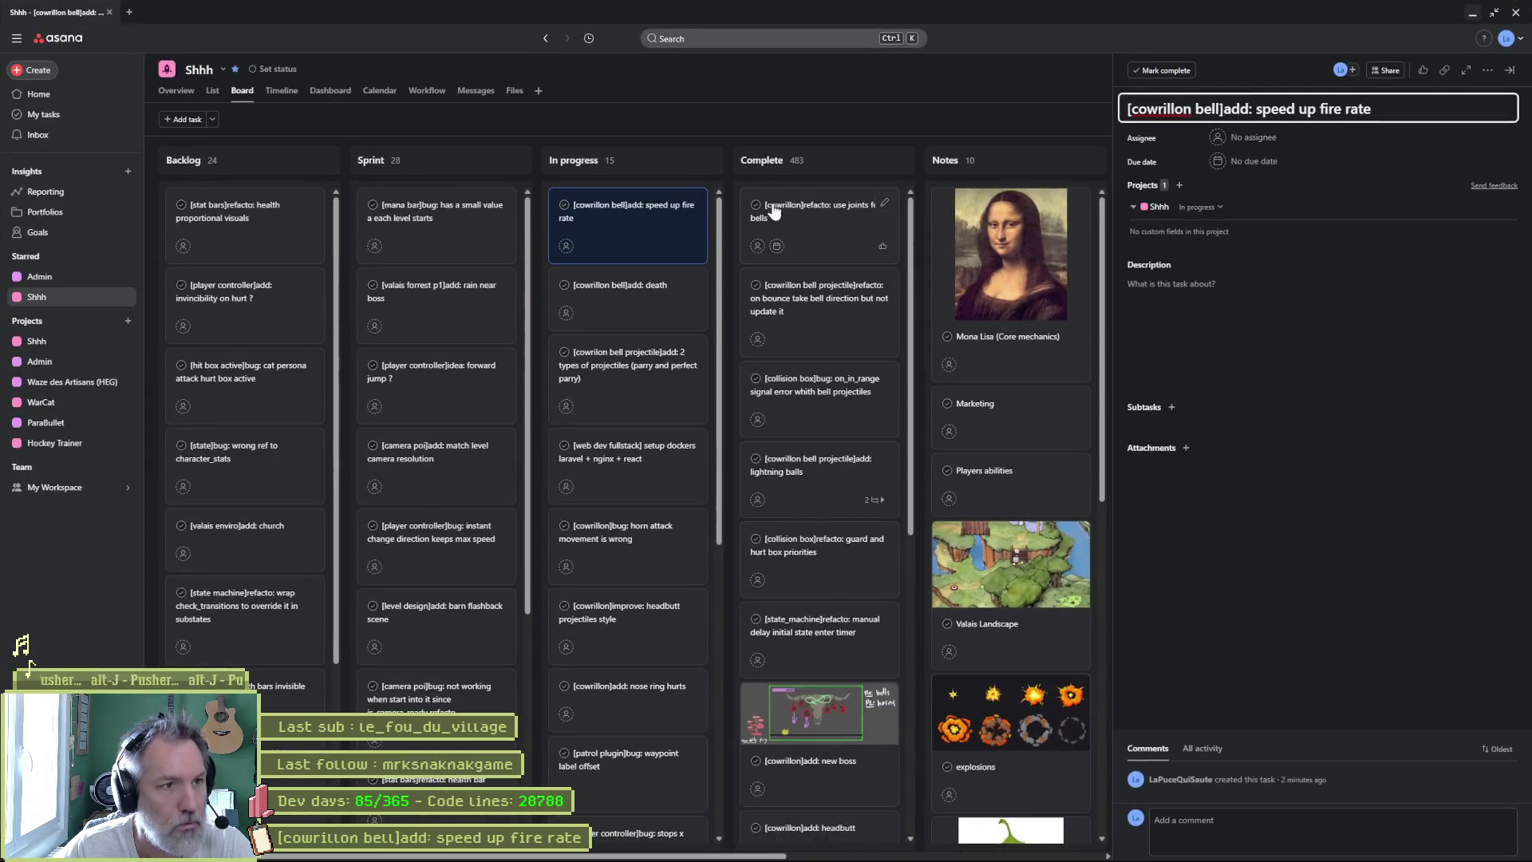
# - Put the setup dockers laravel + nginx + react task at the top of In progress, then minimize Asana
pyautogui.moveTo(658, 431)
pyautogui.mouseDown()
pyautogui.moveTo(662, 443)
pyautogui.moveTo(654, 227)
pyautogui.moveTo(650, 240)
pyautogui.mouseUp()
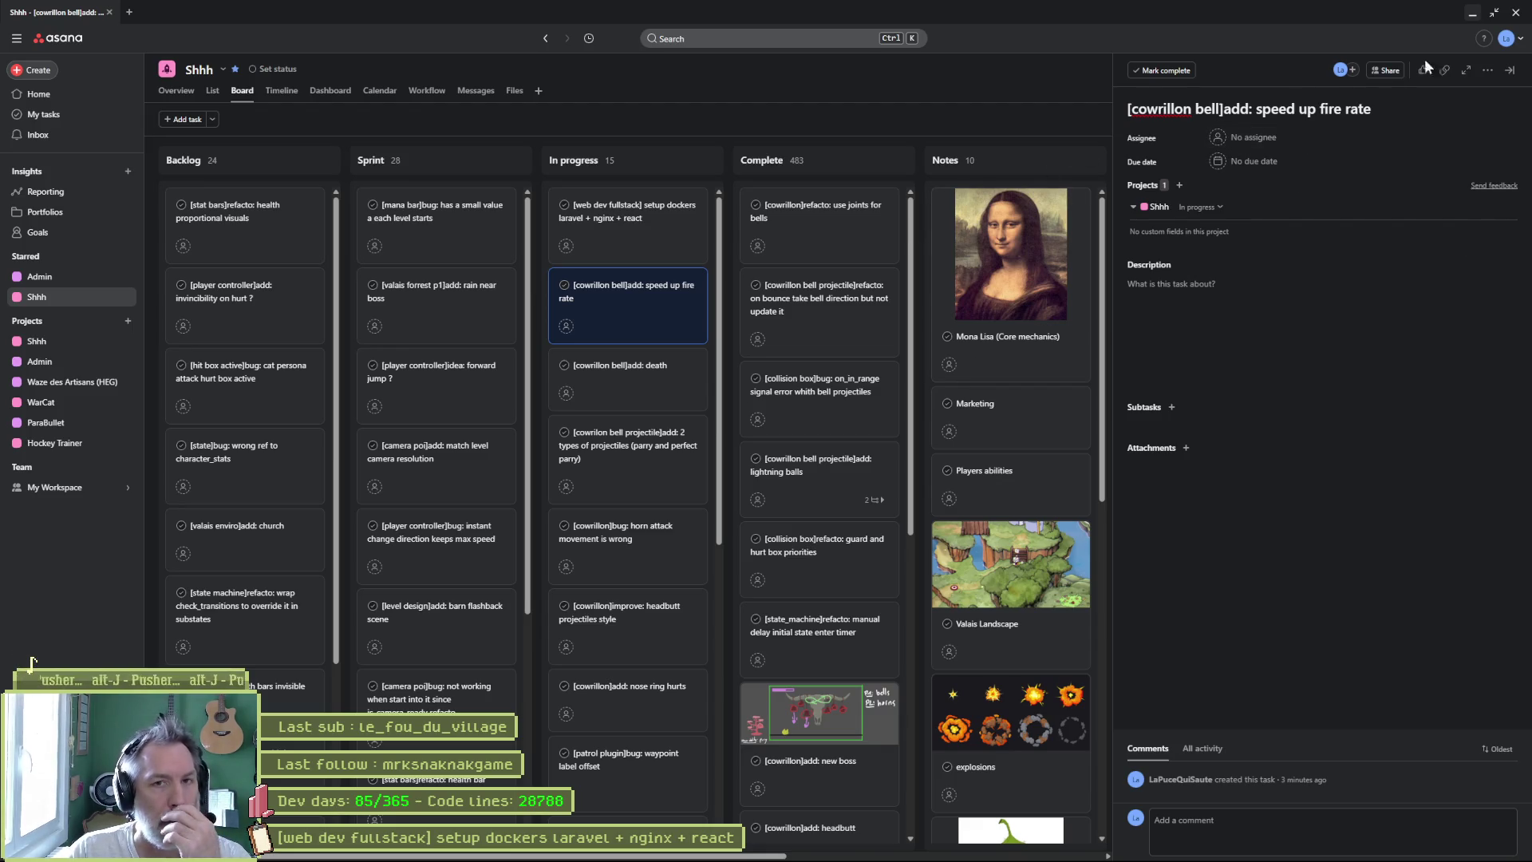
pyautogui.click(1472, 13)
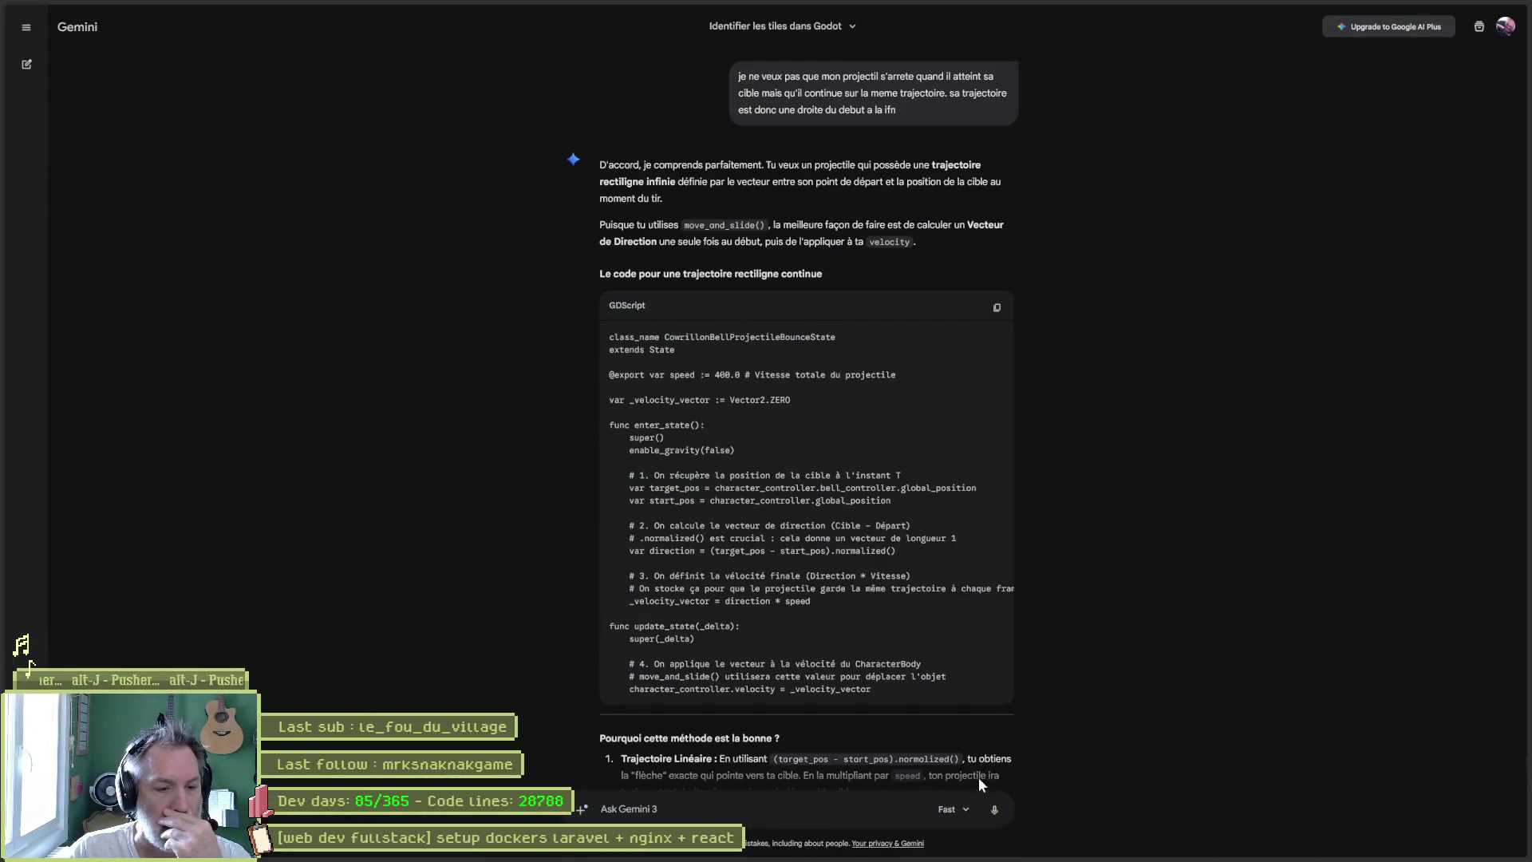
# - Bring up the Gestion du parc machines dashboard, restore its window and snap it to the left half
pyautogui.moveTo(659, 854)
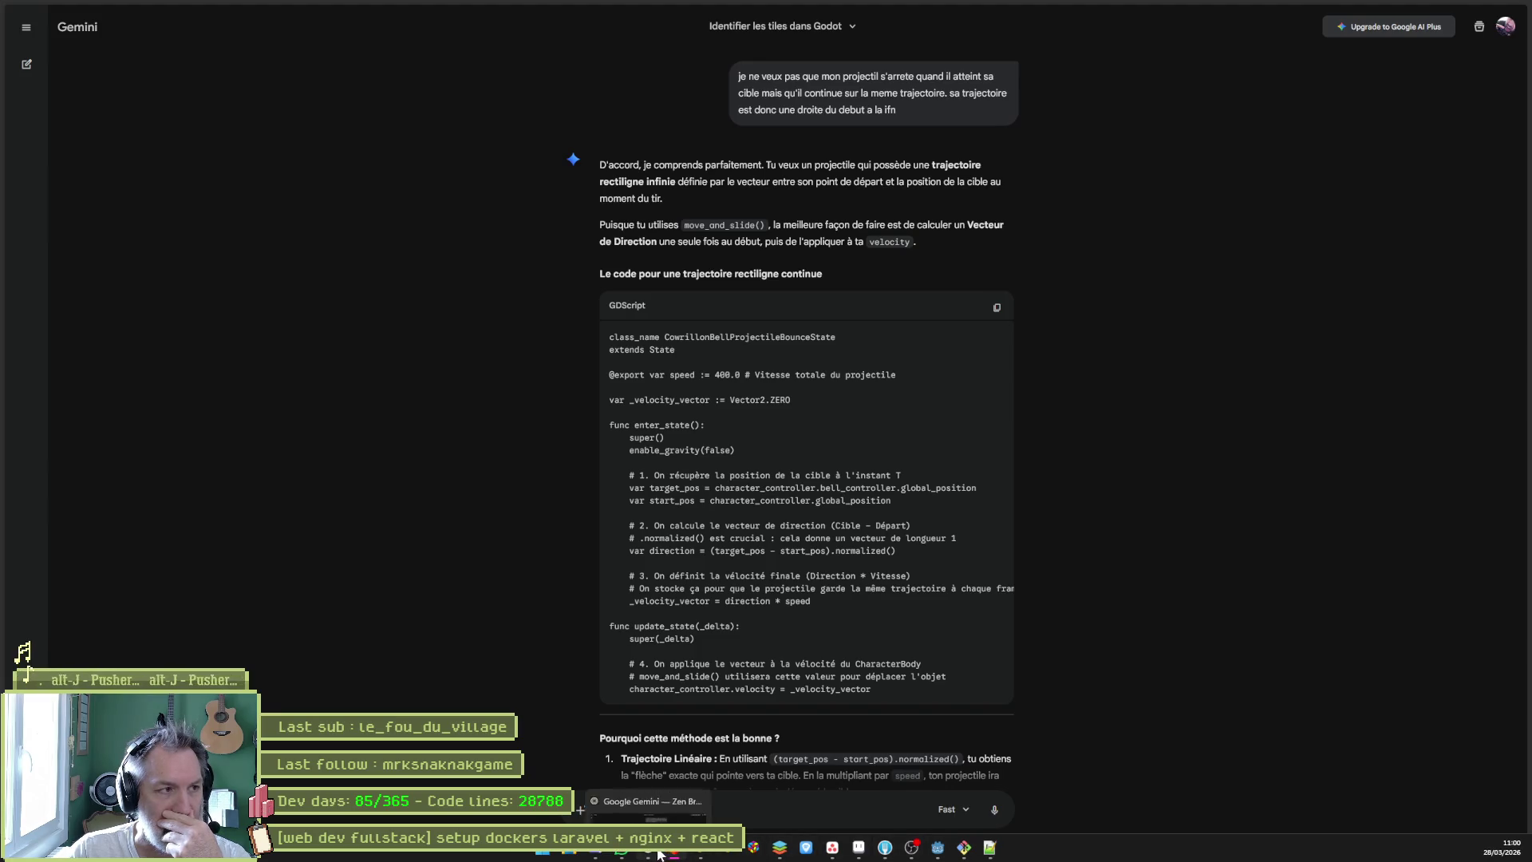
pyautogui.moveTo(3, 319)
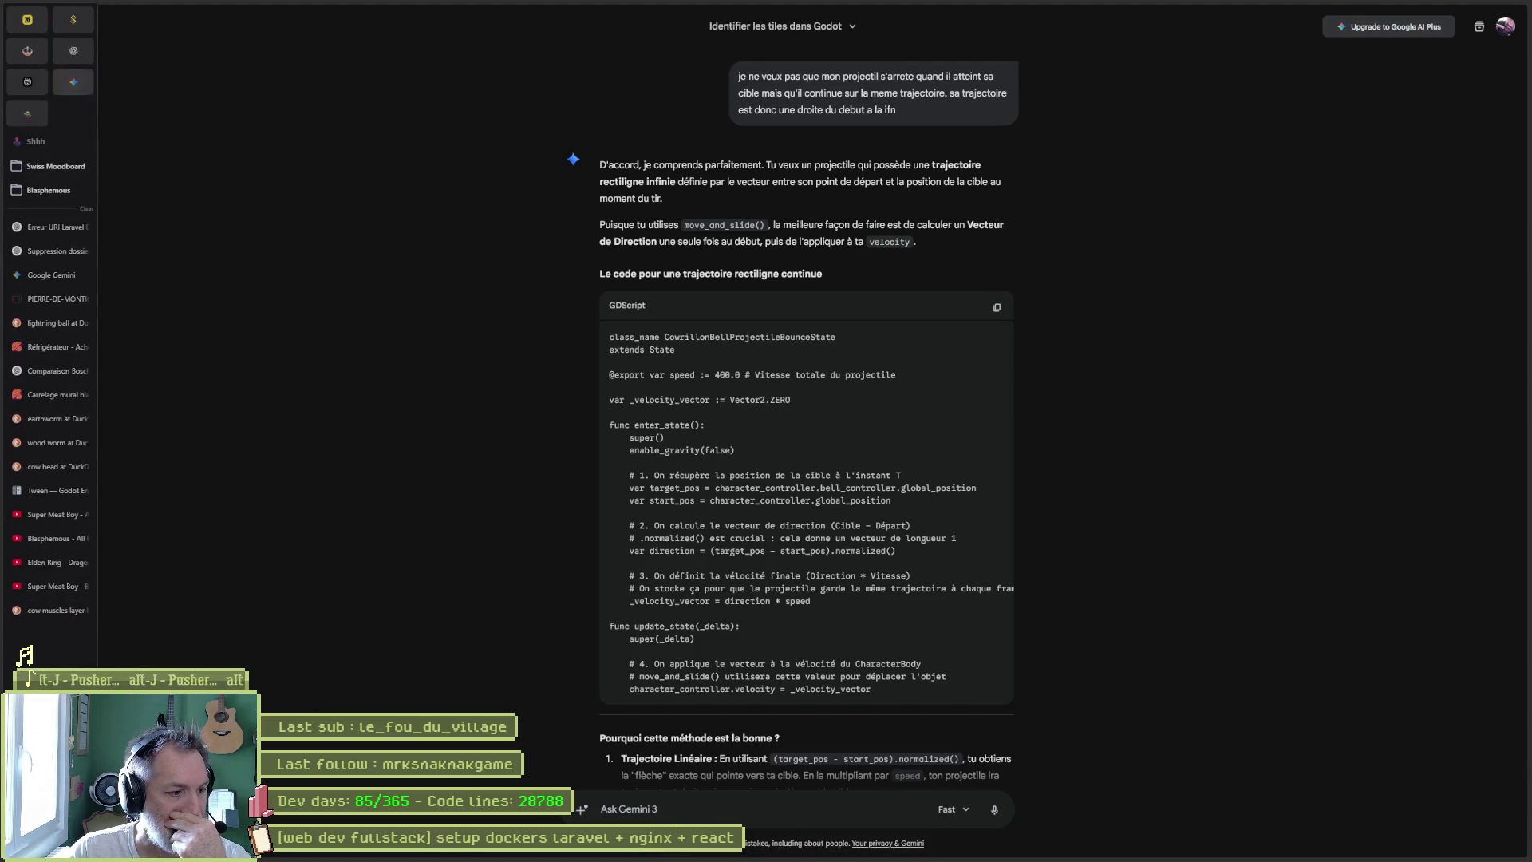
pyautogui.hotkey('alt', 'Tab')
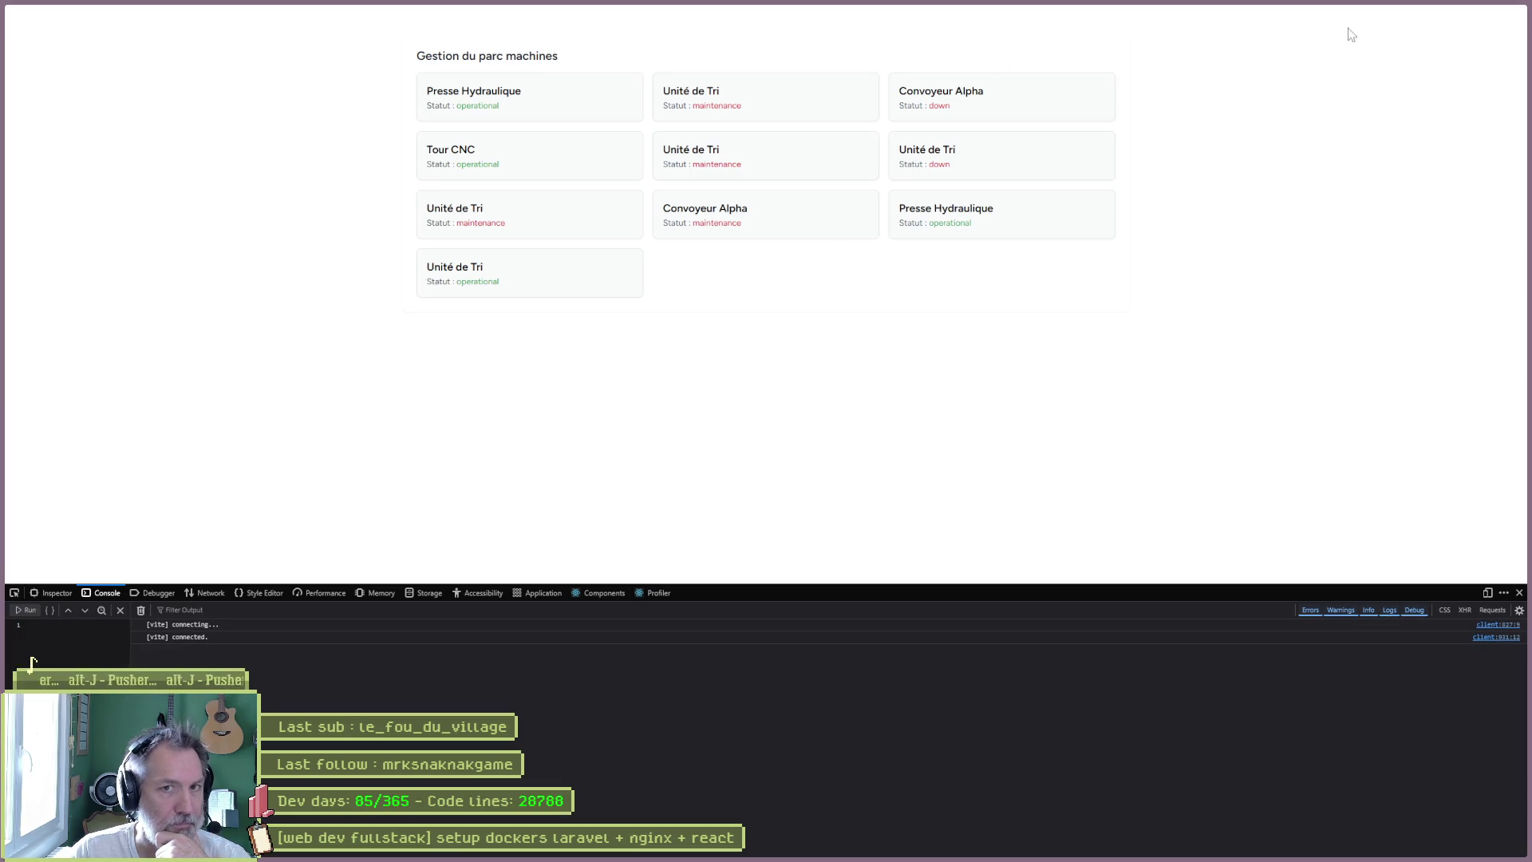
pyautogui.moveTo(1307, 17)
pyautogui.mouseDown()
pyautogui.moveTo(1217, 136)
pyautogui.moveTo(742, 169)
pyautogui.moveTo(654, 125)
pyautogui.moveTo(404, 127)
pyautogui.mouseUp()
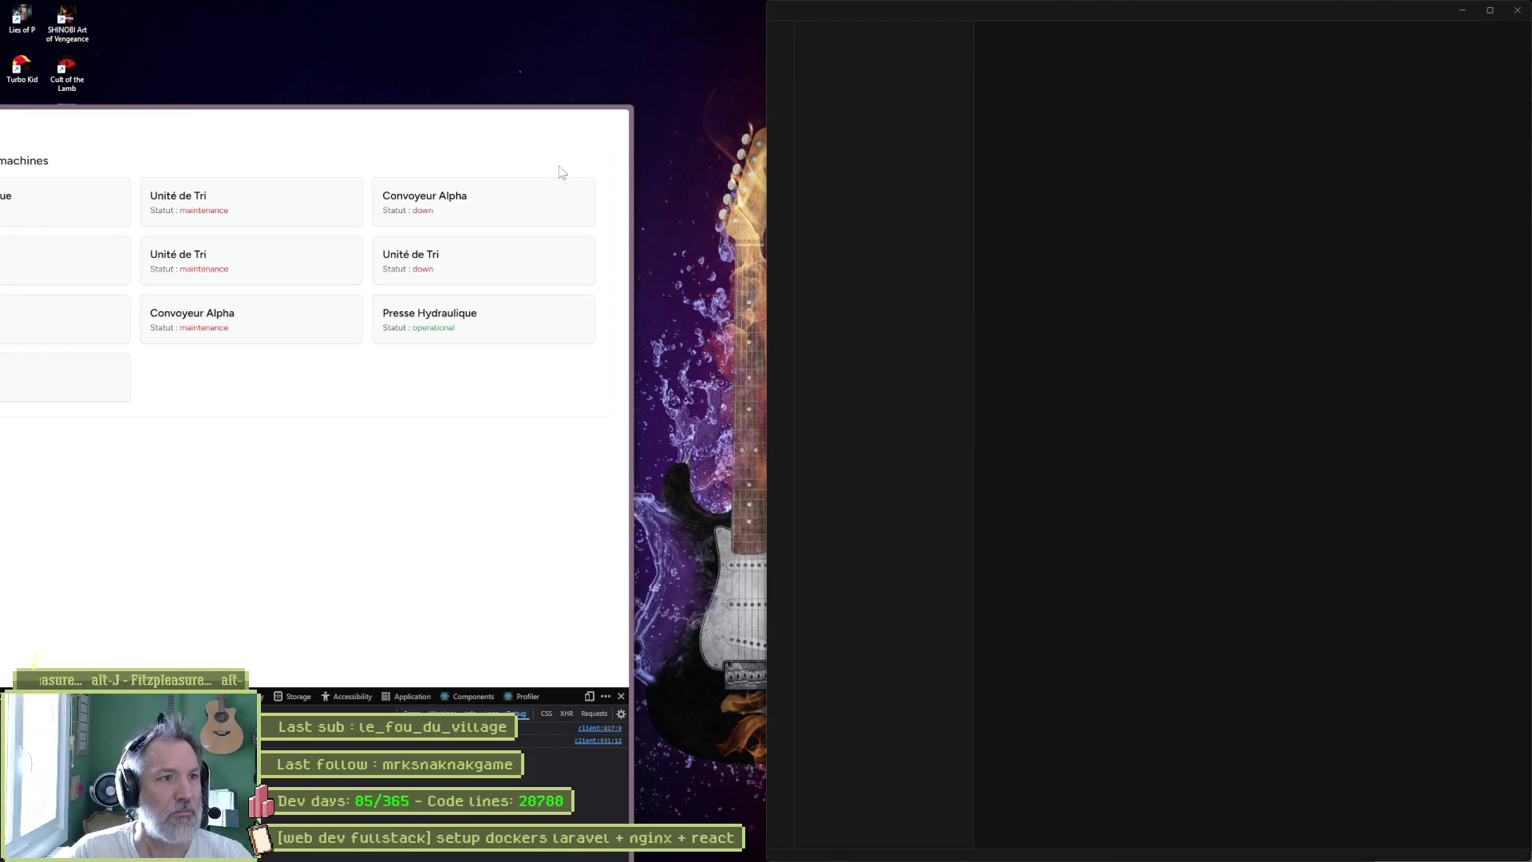
pyautogui.press('super+Left')
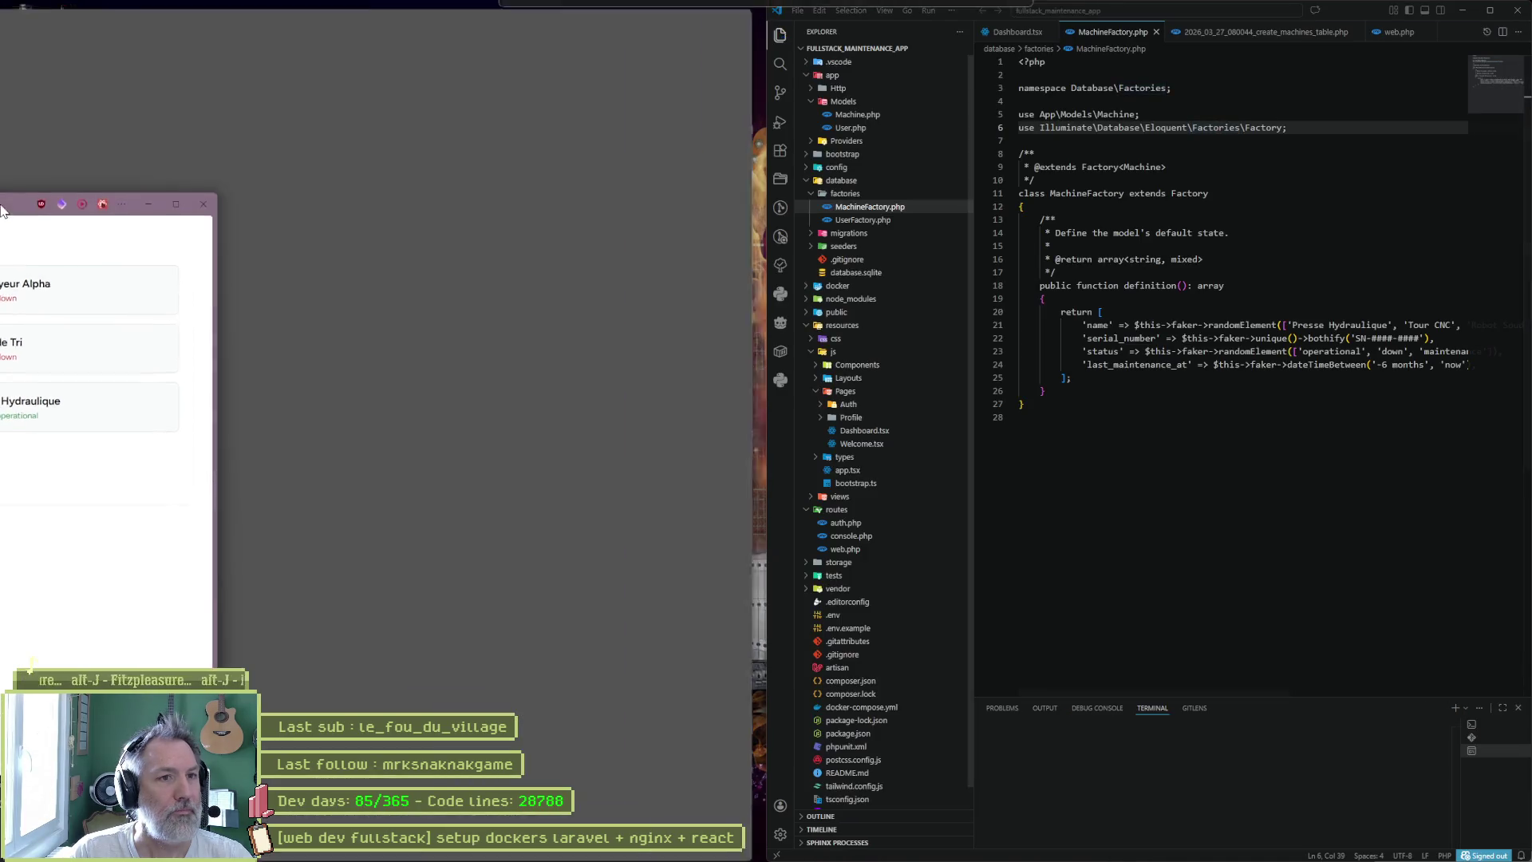
# - Fill the right half with VS Code and open Dashboard.tsx from resources/js/Pages
pyautogui.click(844, 203)
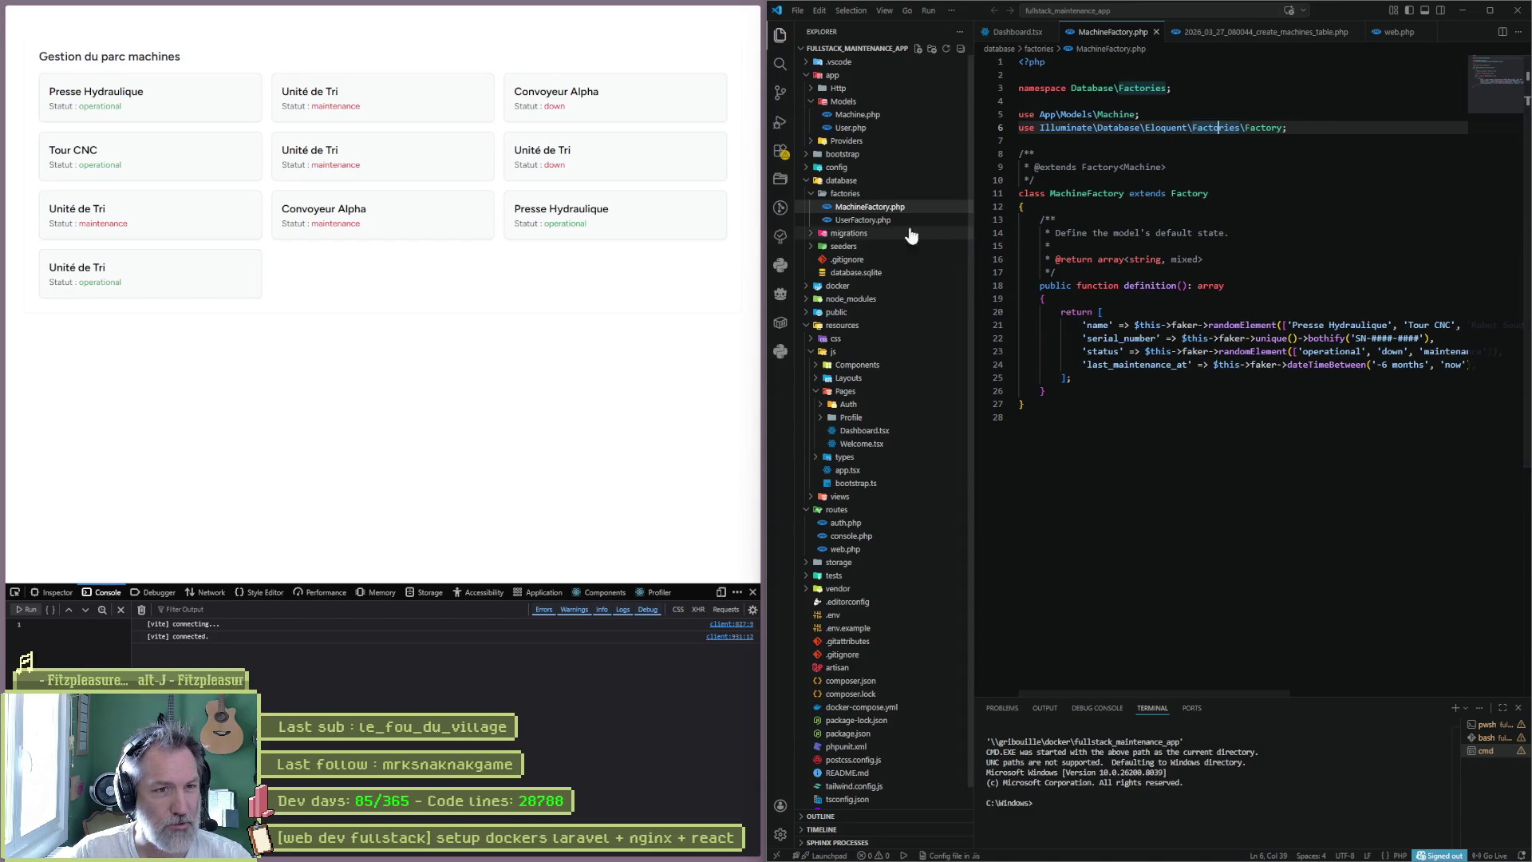
pyautogui.click(868, 207)
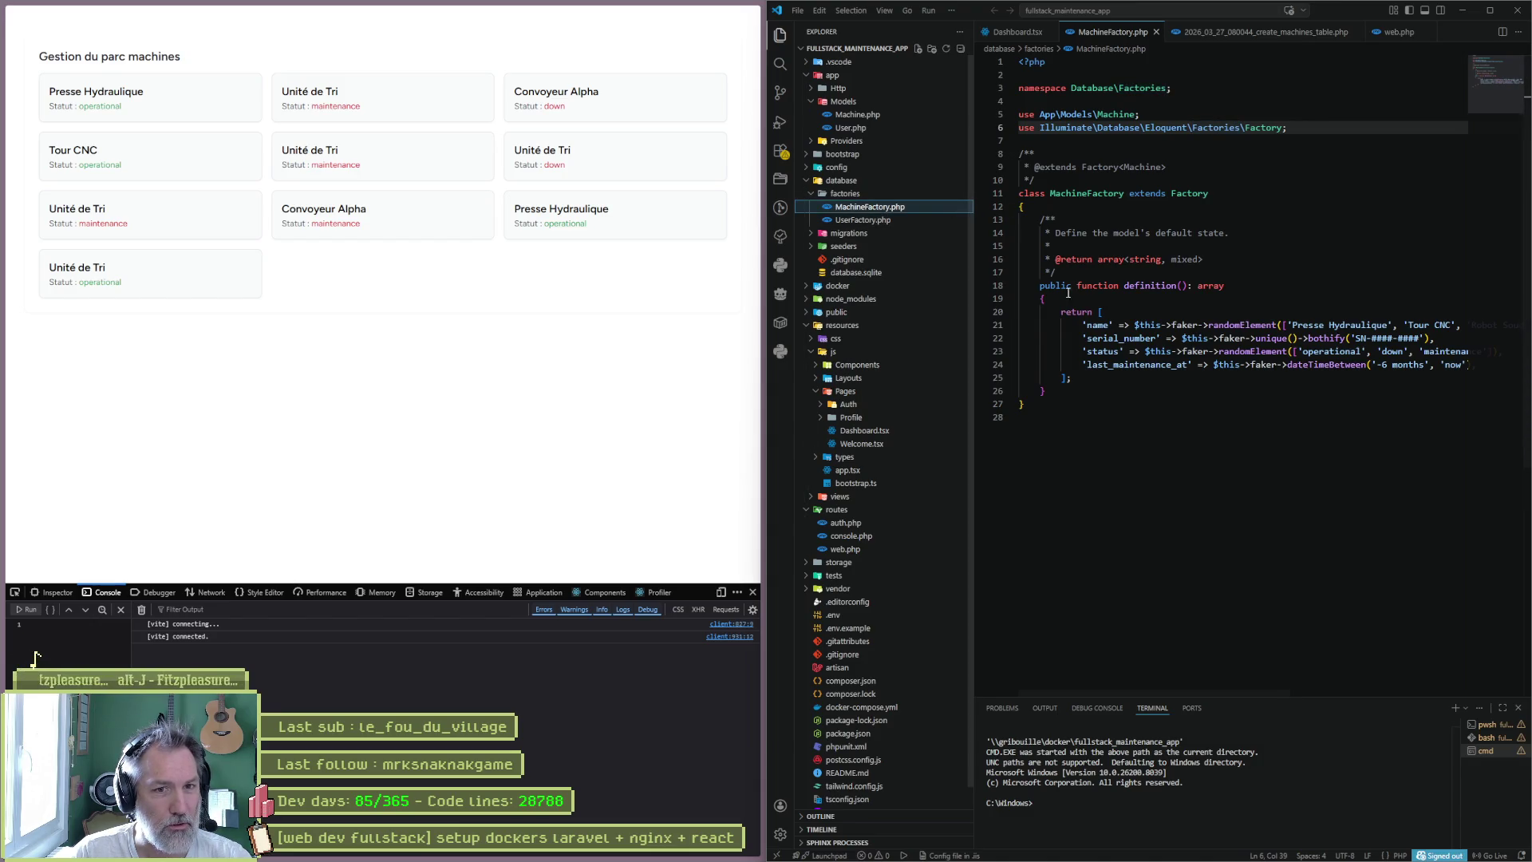
pyautogui.click(846, 245)
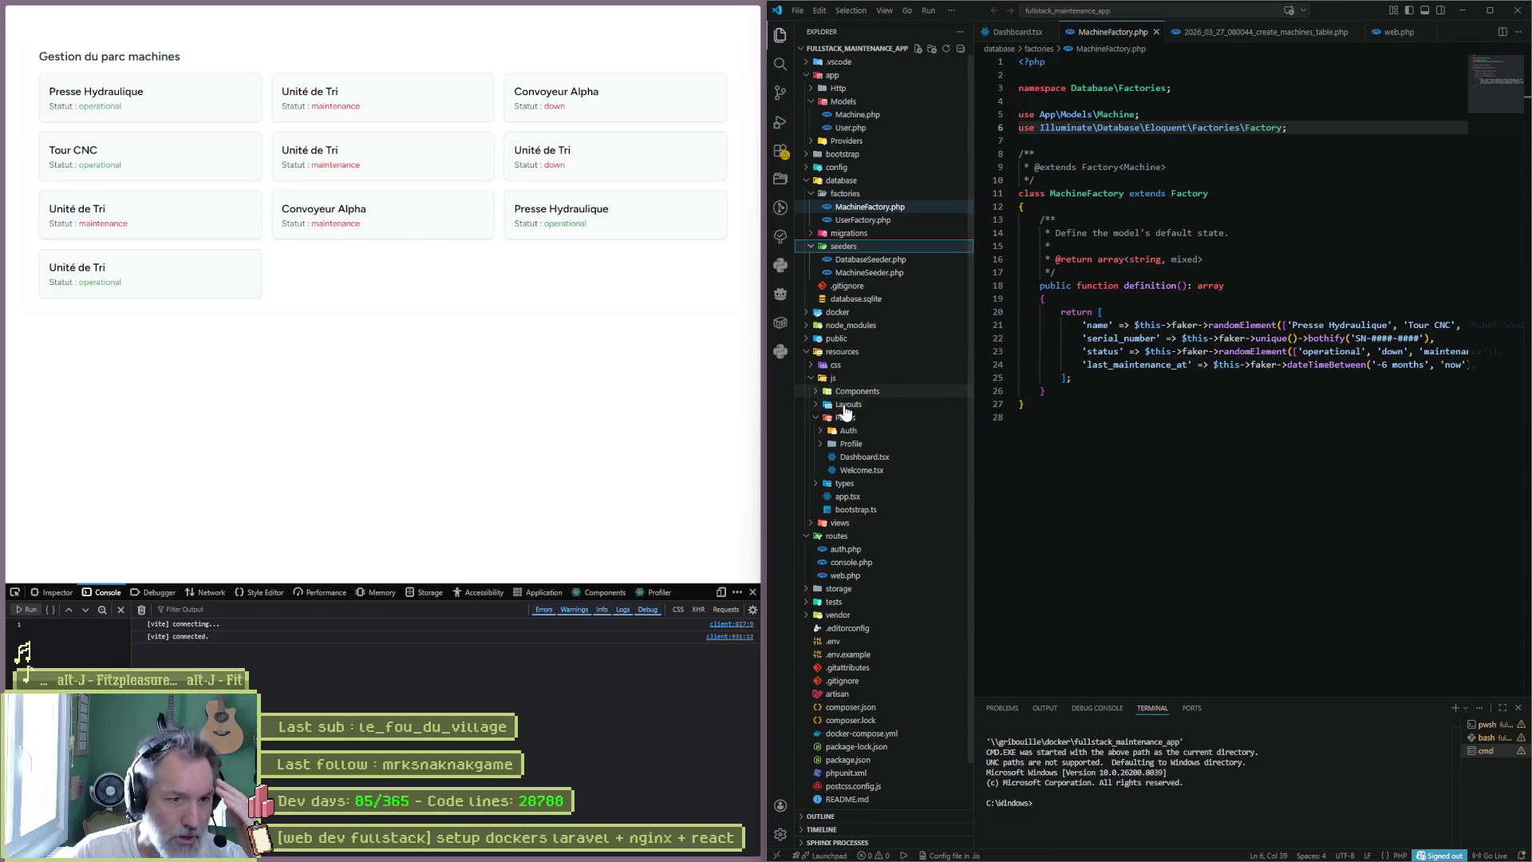
pyautogui.click(848, 456)
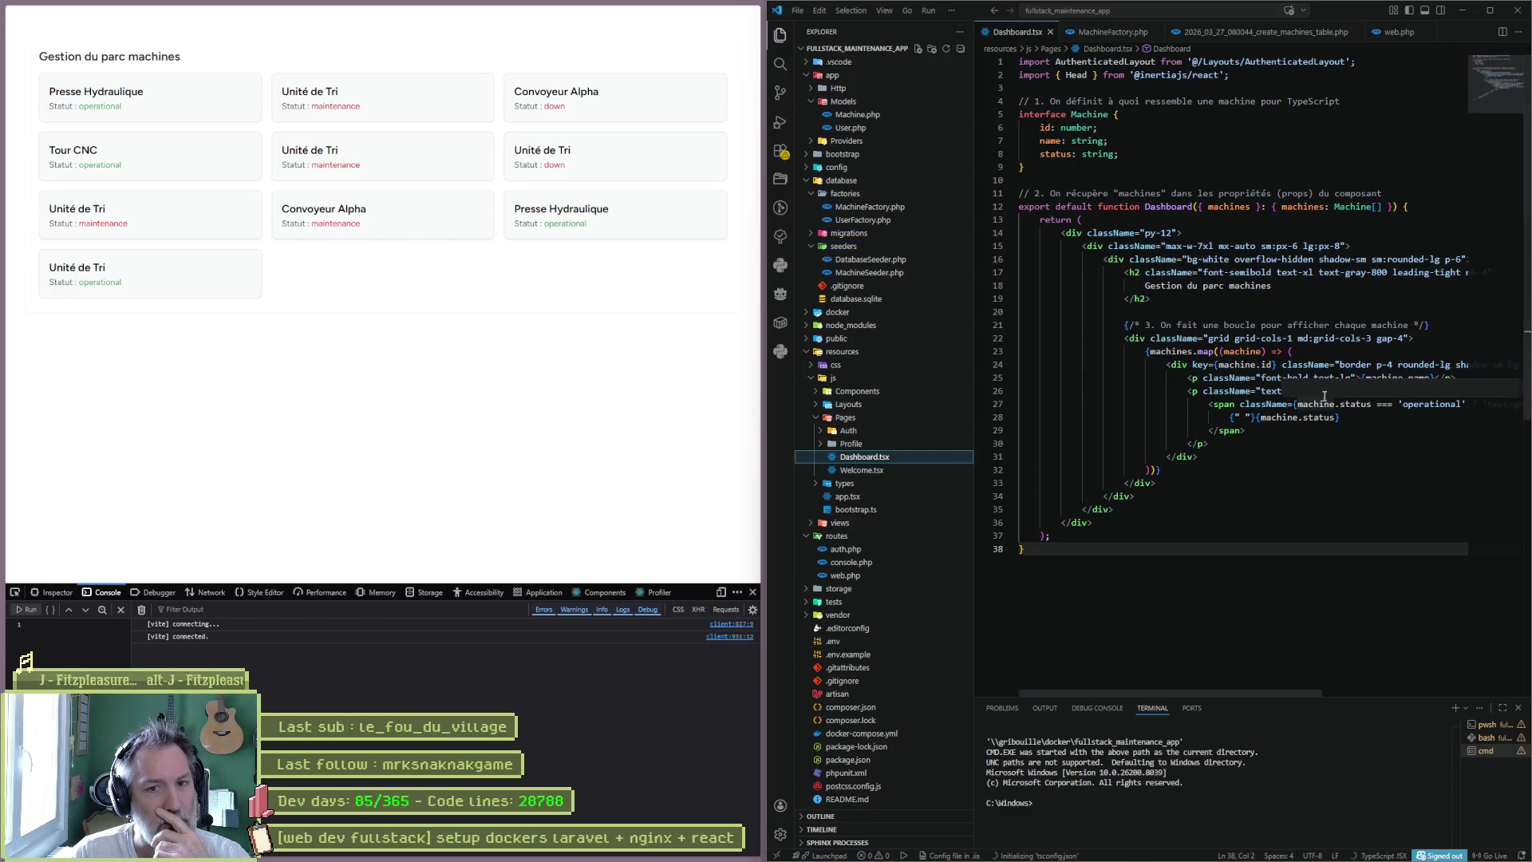
# - Select the machines.map loop in Dashboard.tsx, then open routes/web.php from the Explorer
pyautogui.moveTo(1197, 351); pyautogui.dragTo(1277, 351)
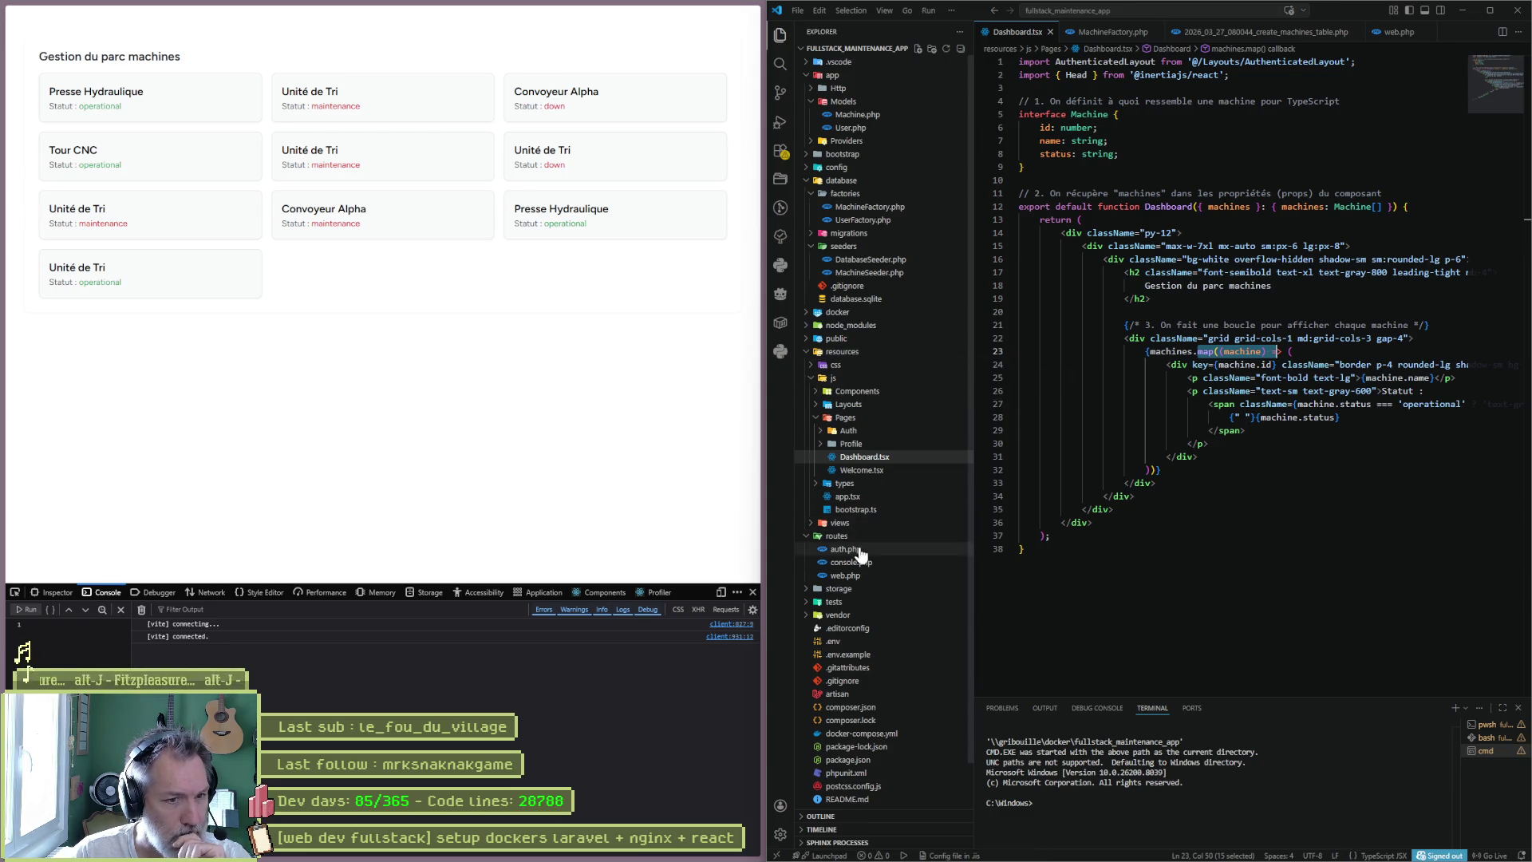
pyautogui.click(847, 575)
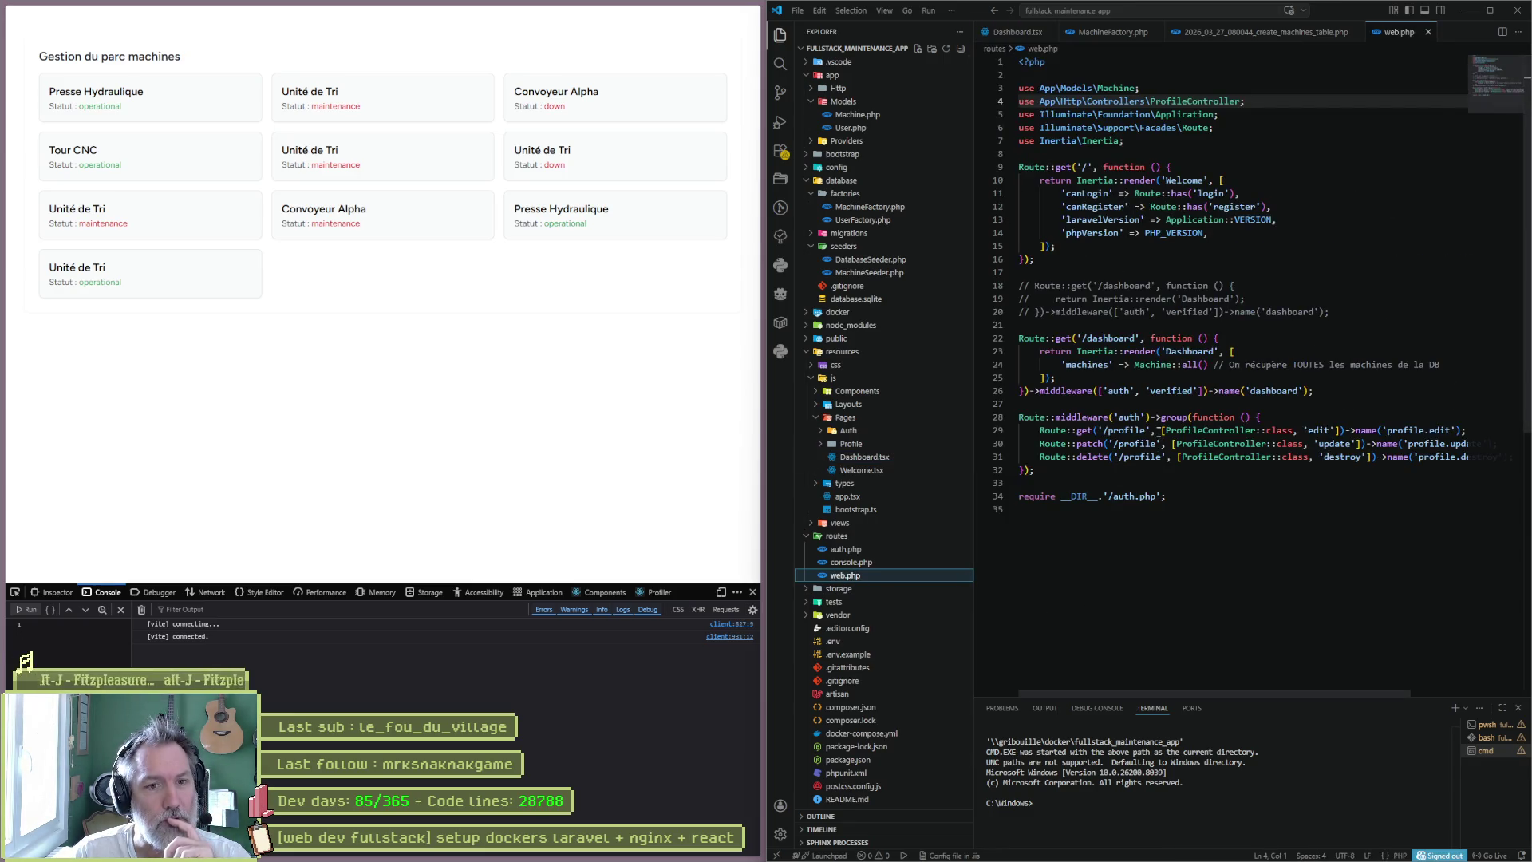
pyautogui.doubleClick(1120, 340)
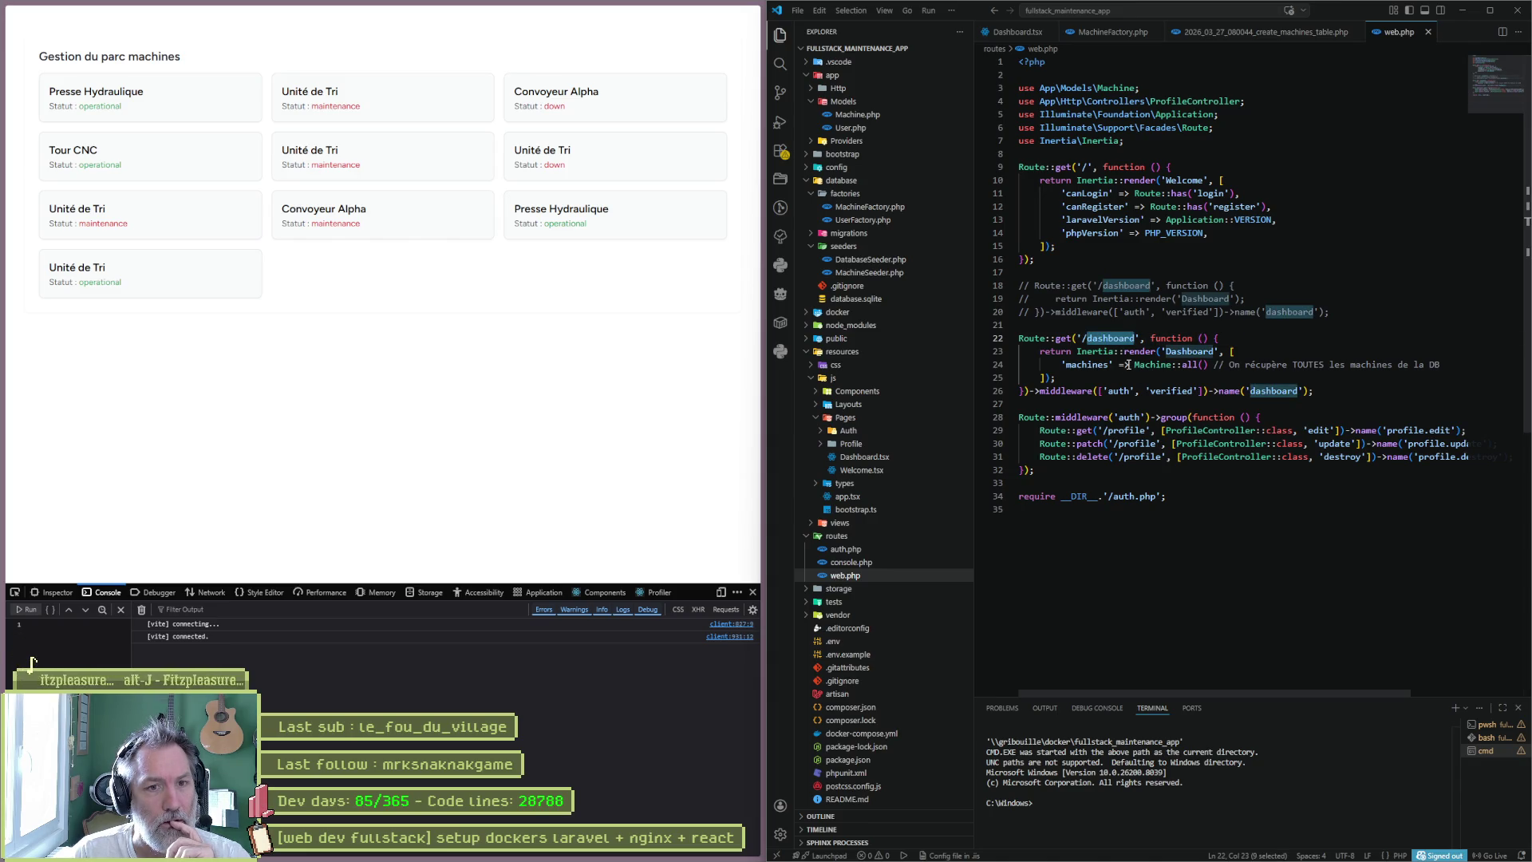
pyautogui.click(1126, 364)
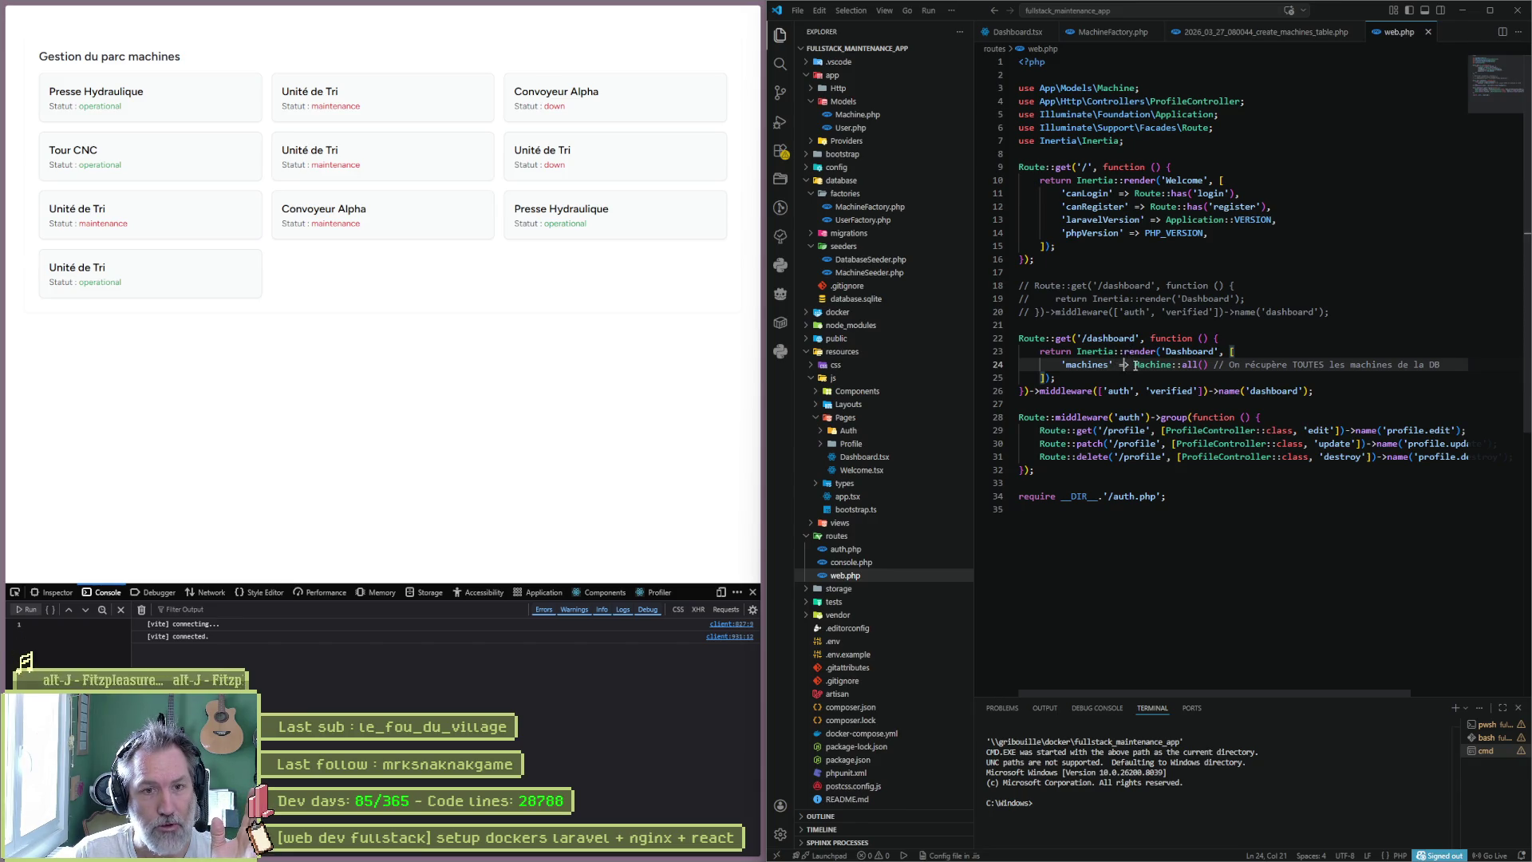
pyautogui.doubleClick(1086, 365)
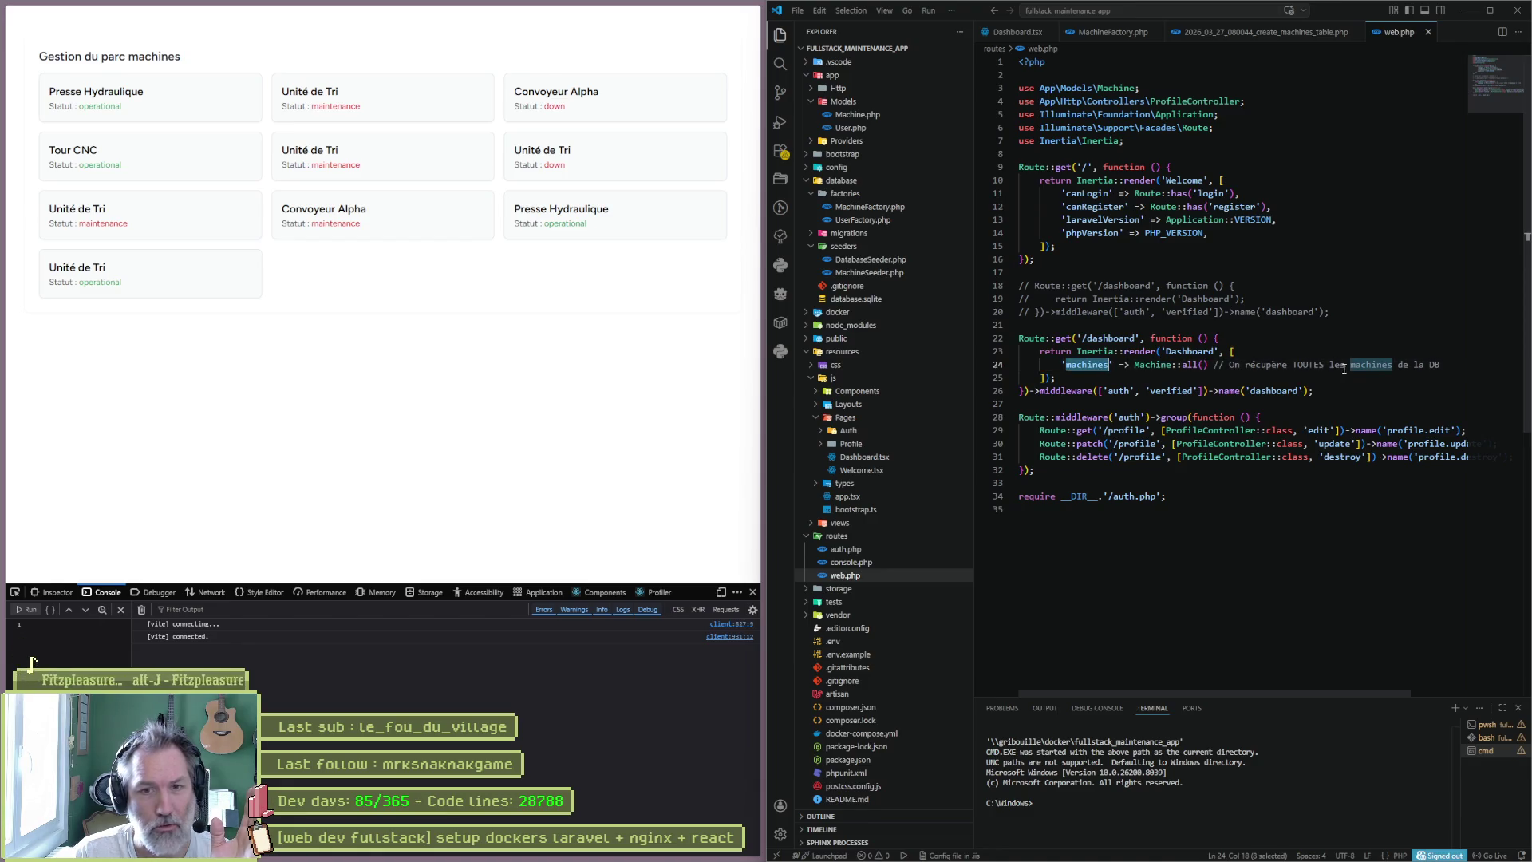
pyautogui.doubleClick(1160, 365)
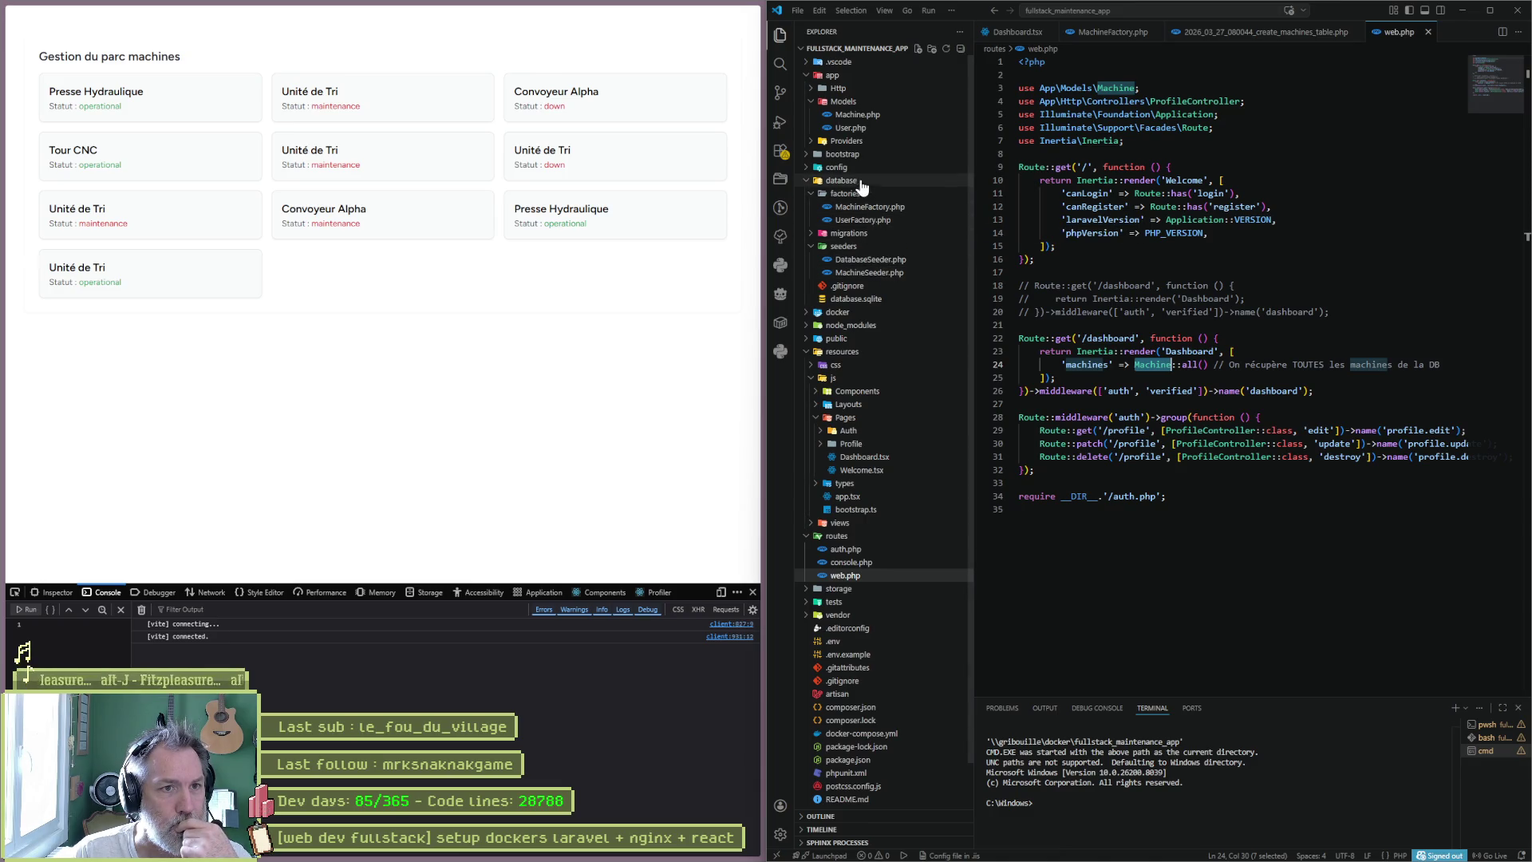
pyautogui.click(860, 114)
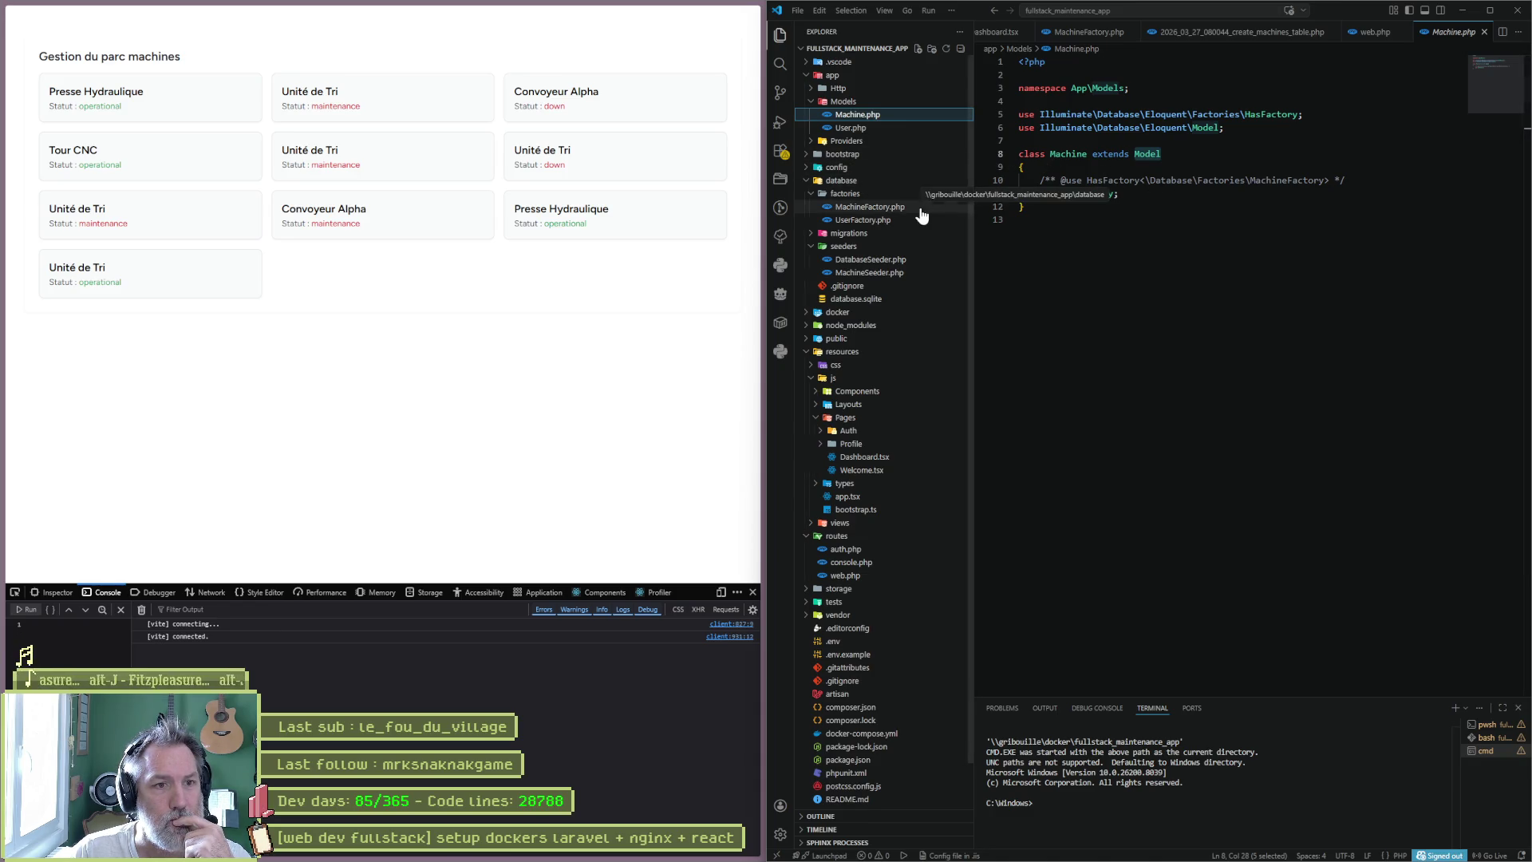
# - Expand database/migrations and open the create_machines_table migration file
pyautogui.click(838, 234)
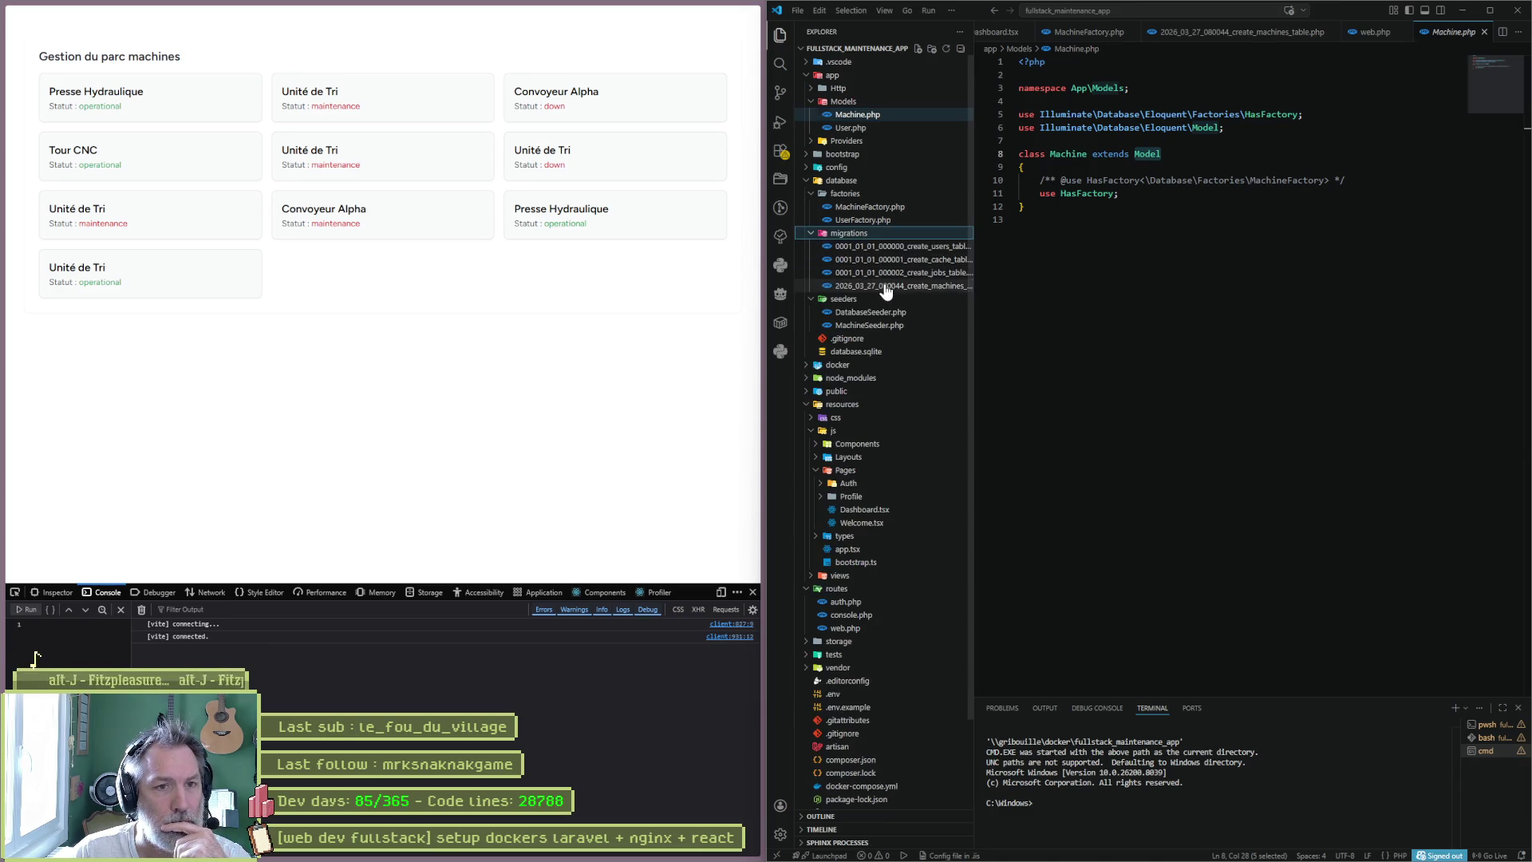
pyautogui.click(886, 286)
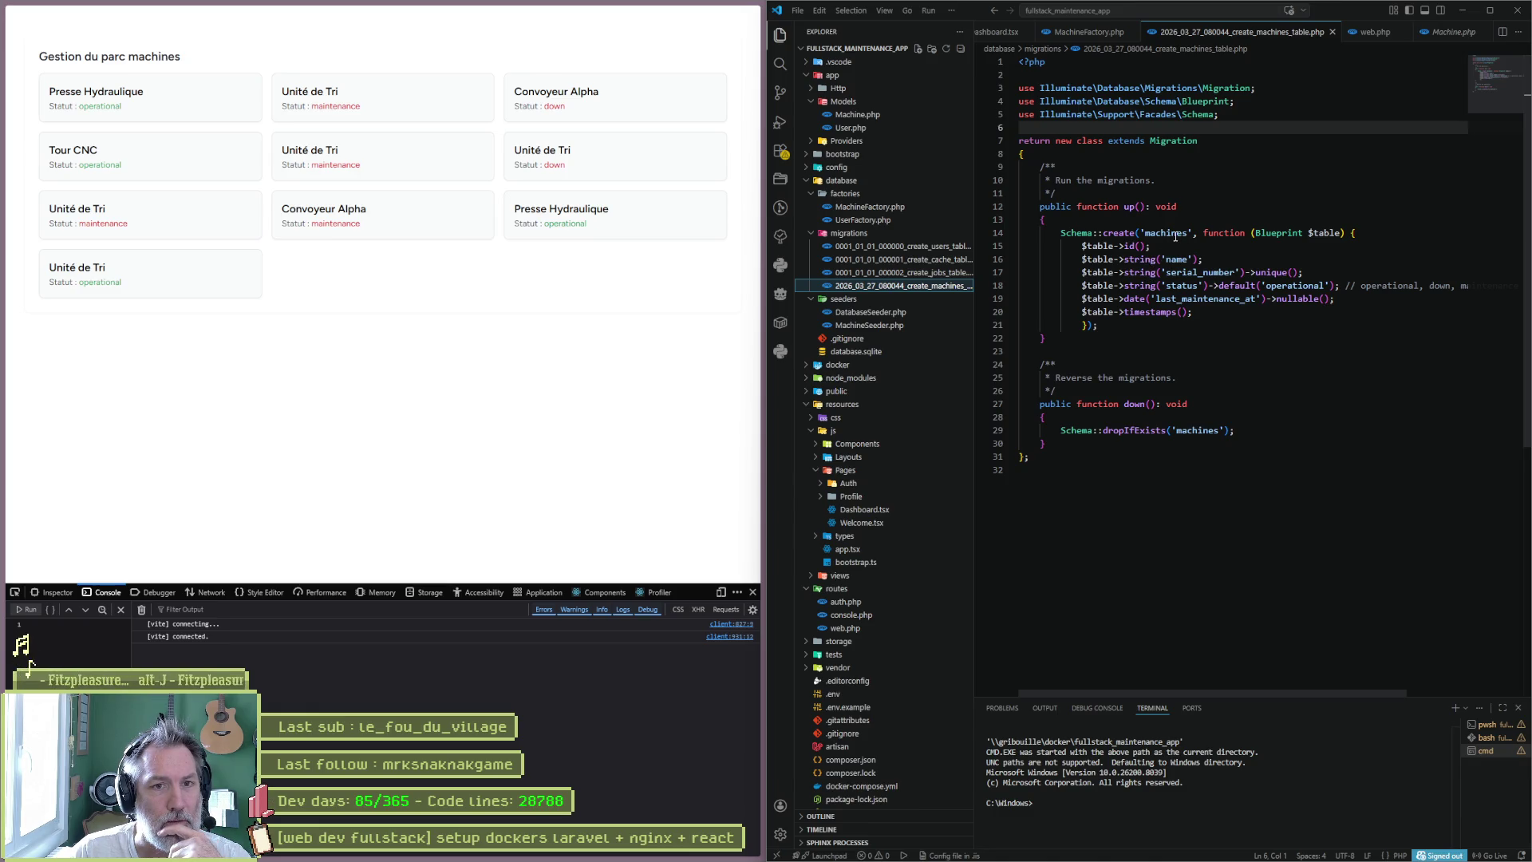
pyautogui.doubleClick(1187, 233)
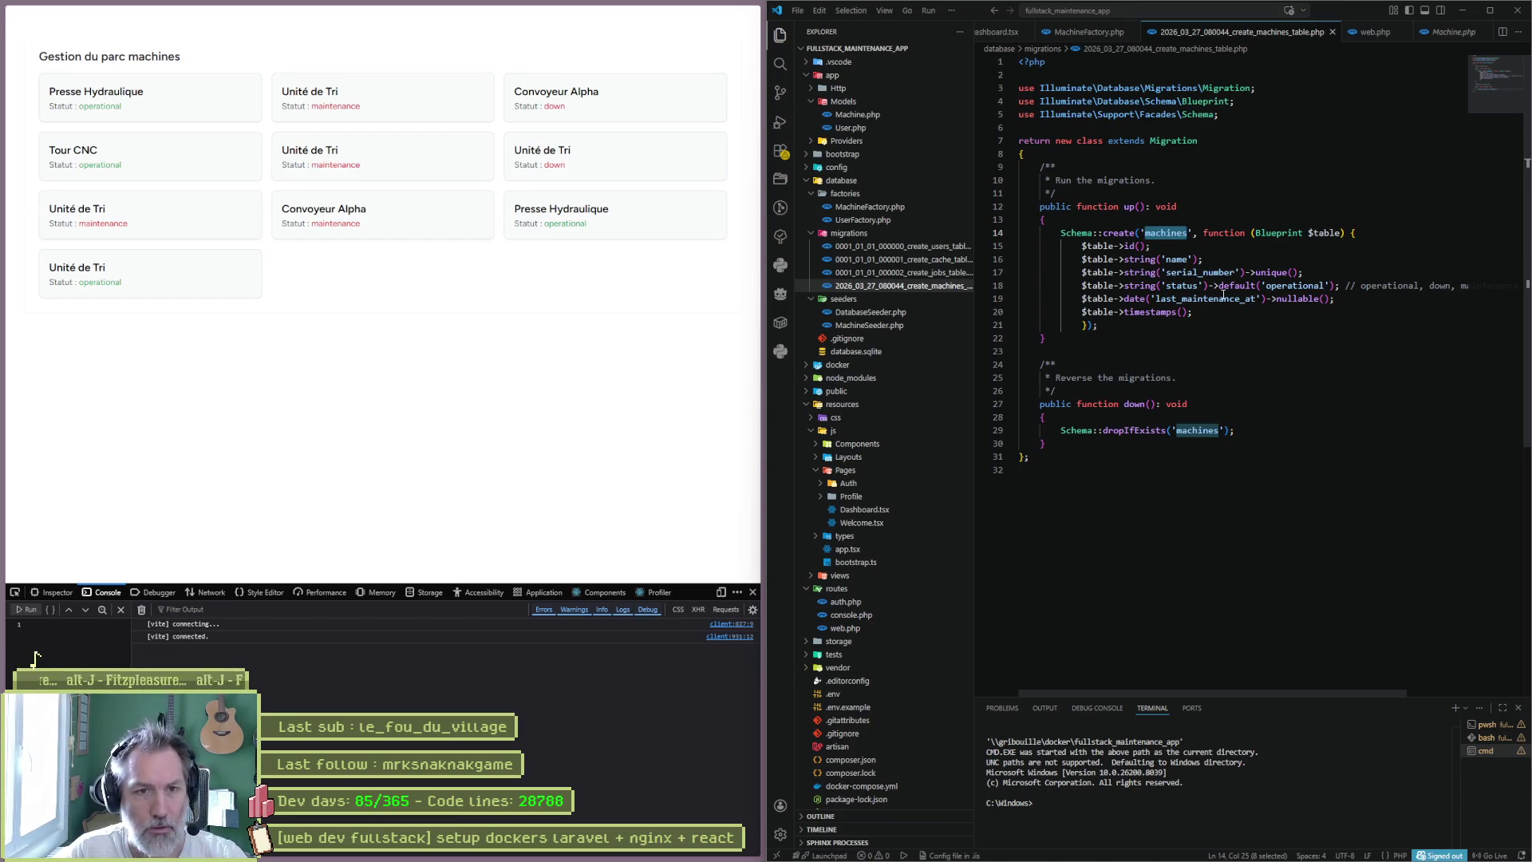
pyautogui.click(1062, 325)
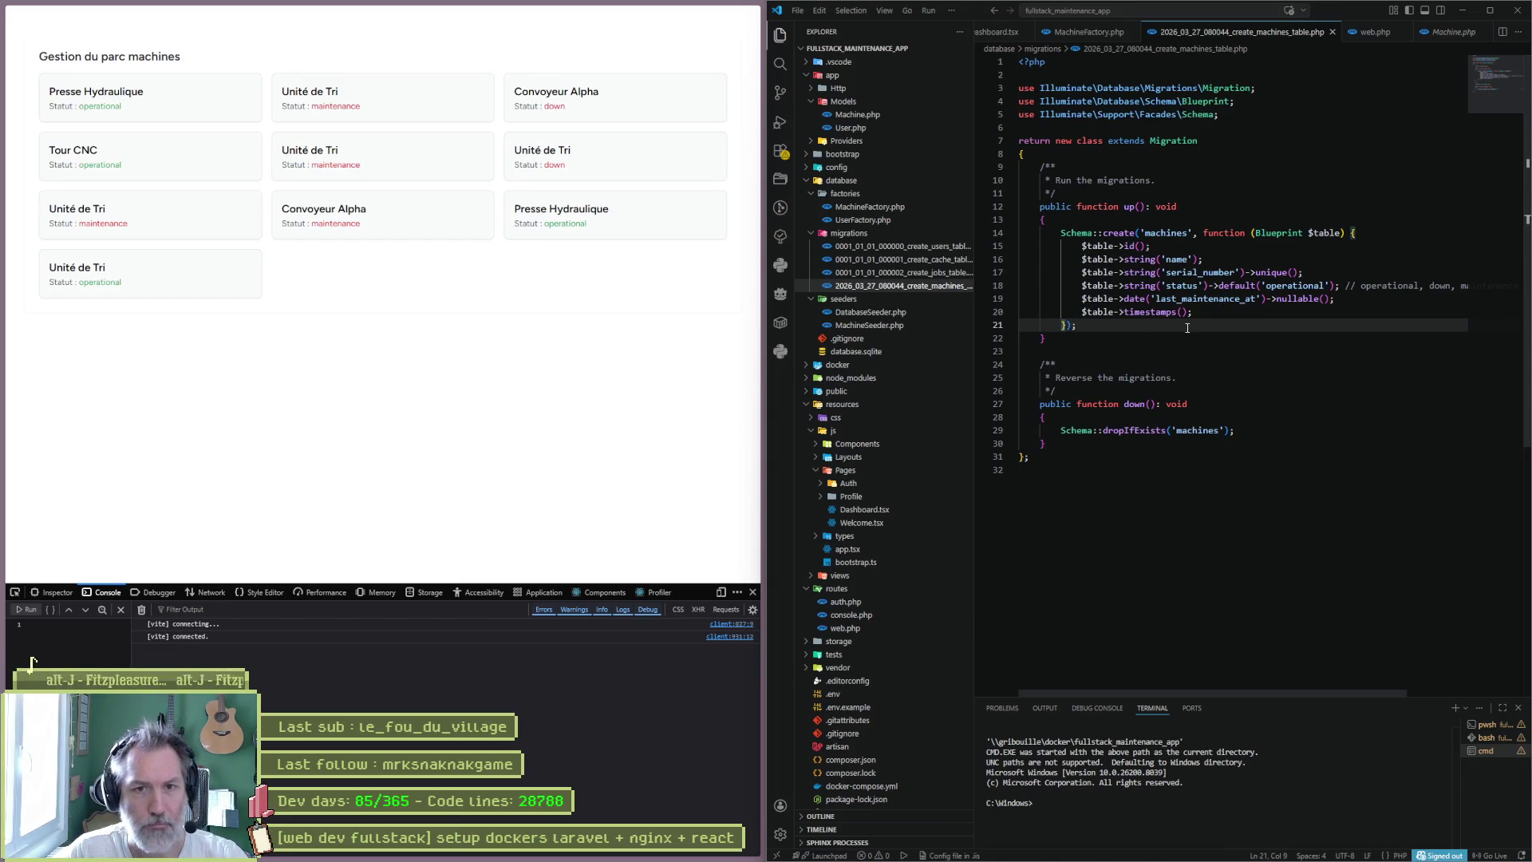
pyautogui.click(1130, 246)
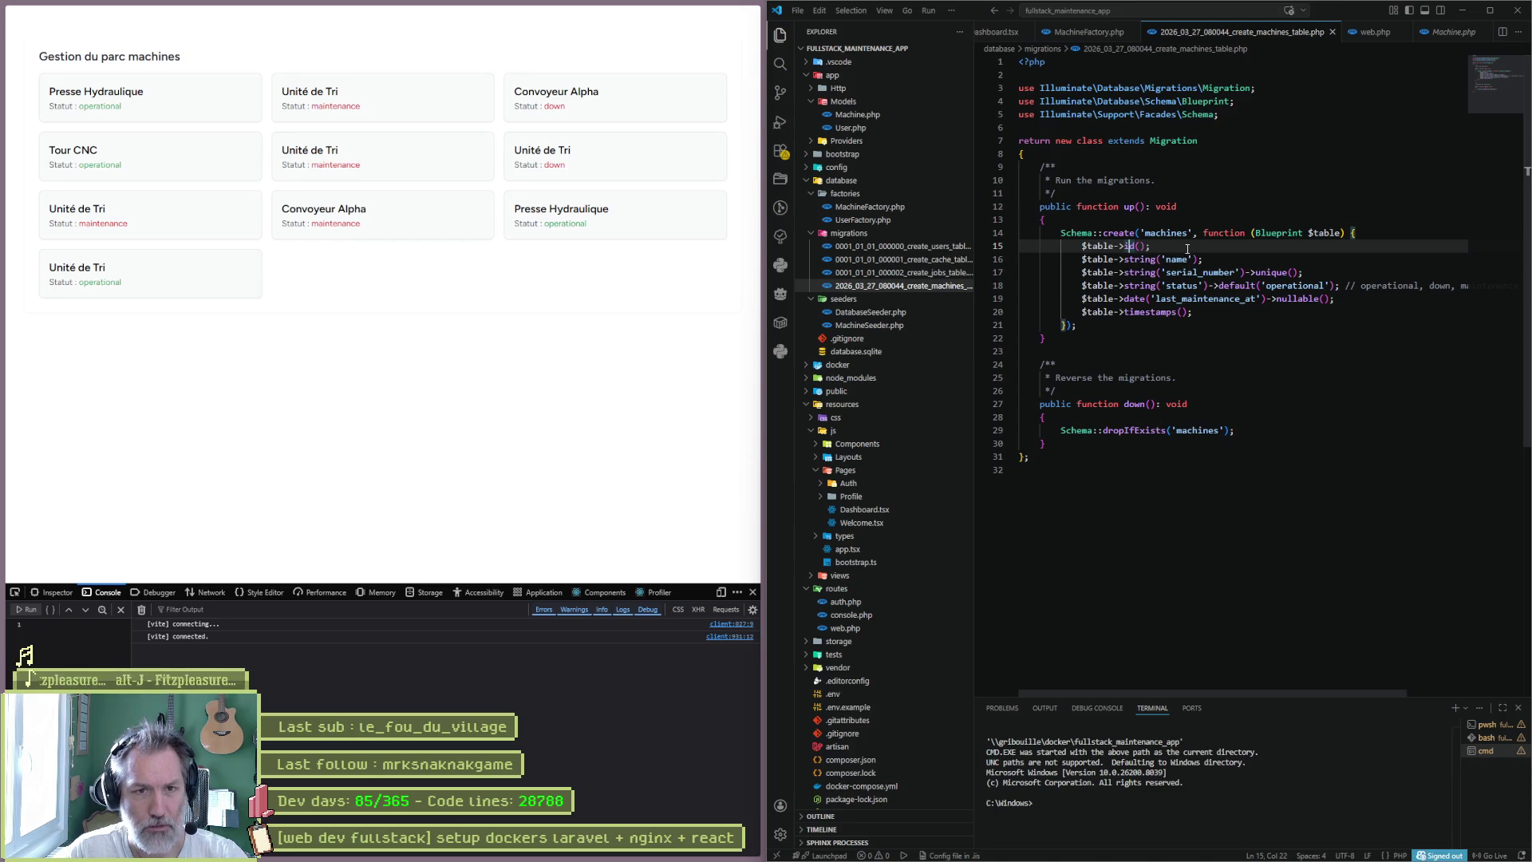
pyautogui.moveTo(1105, 859)
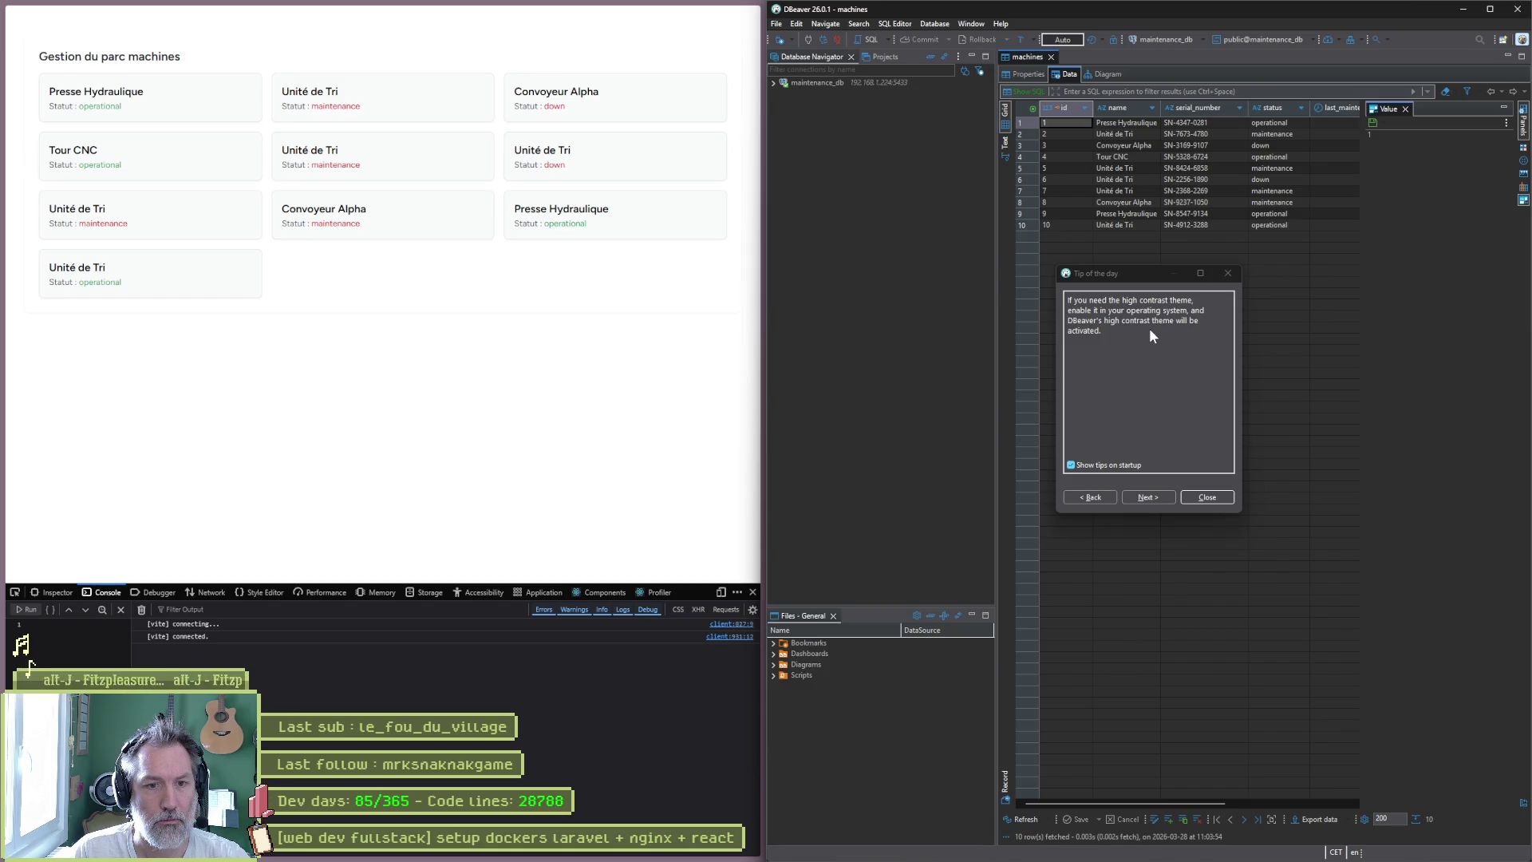
# - Dismiss DBeaver's tip, check the machines table's Properties and Data tabs, then minimize DBeaver
pyautogui.click(1222, 497)
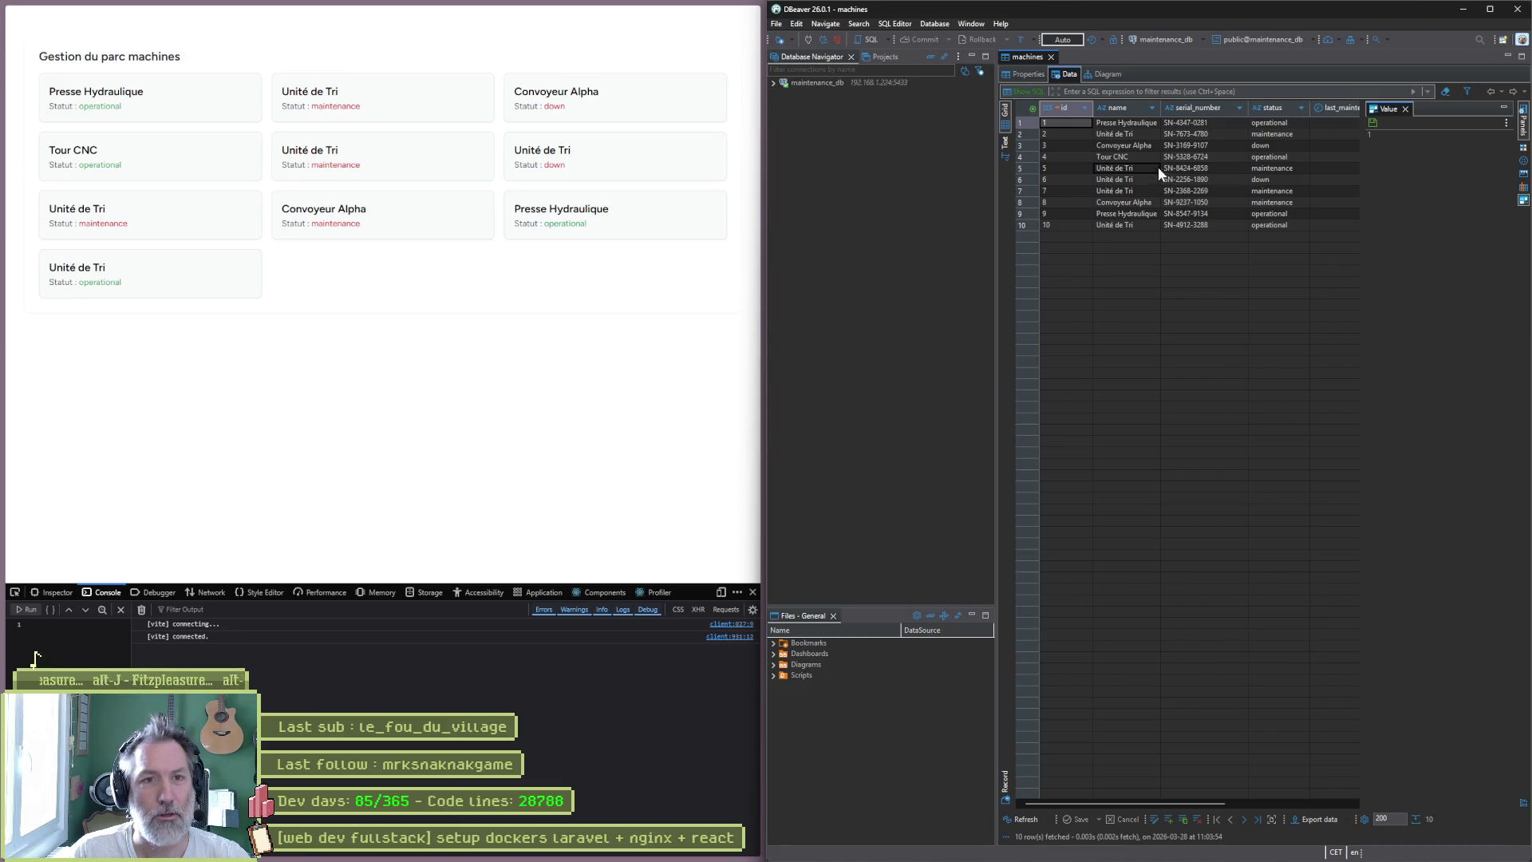
pyautogui.click(1018, 75)
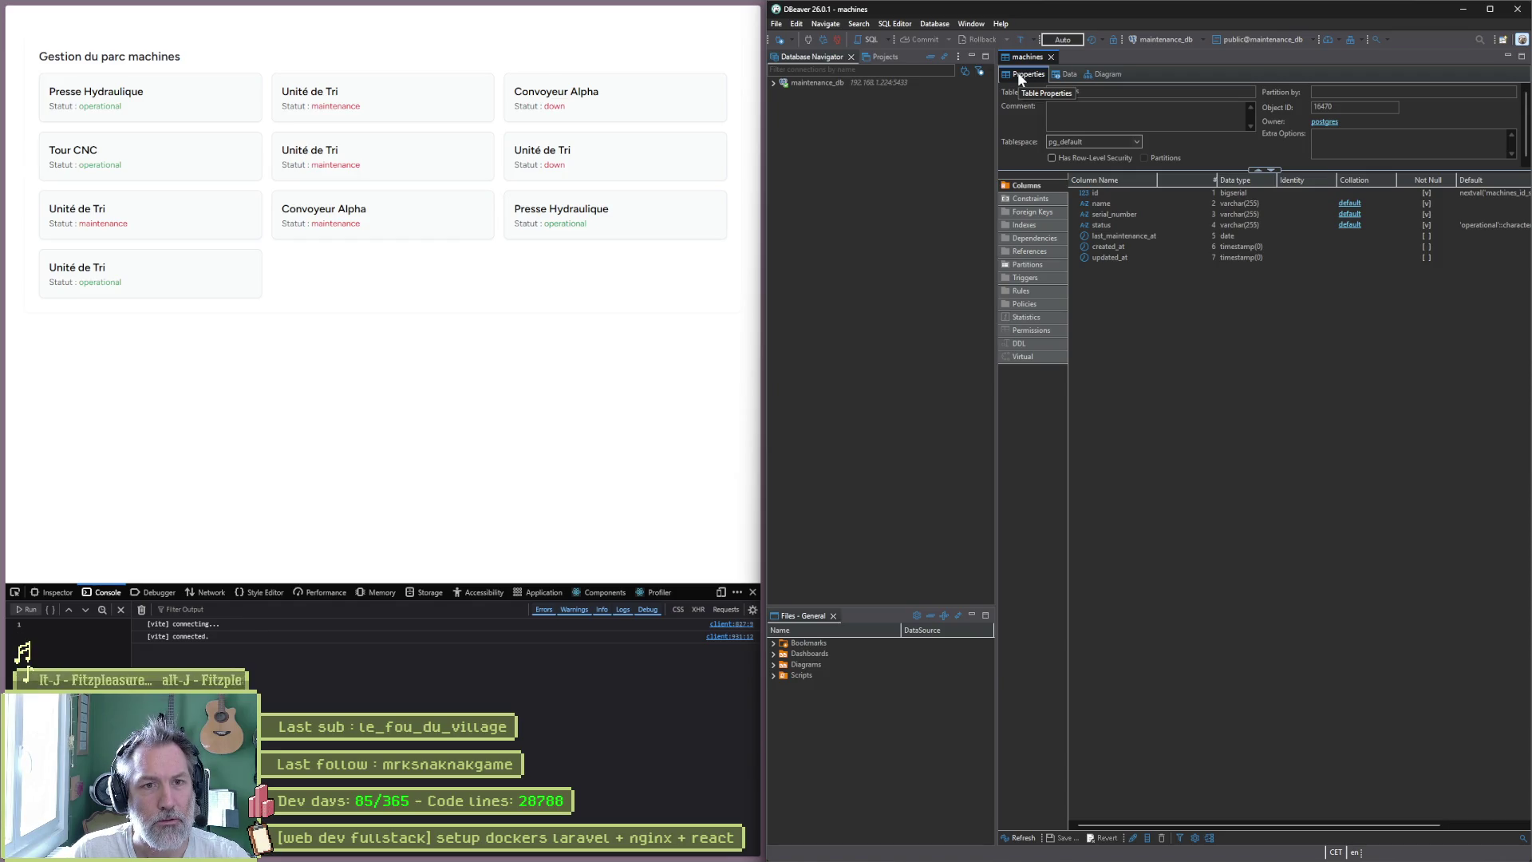
pyautogui.click(1066, 75)
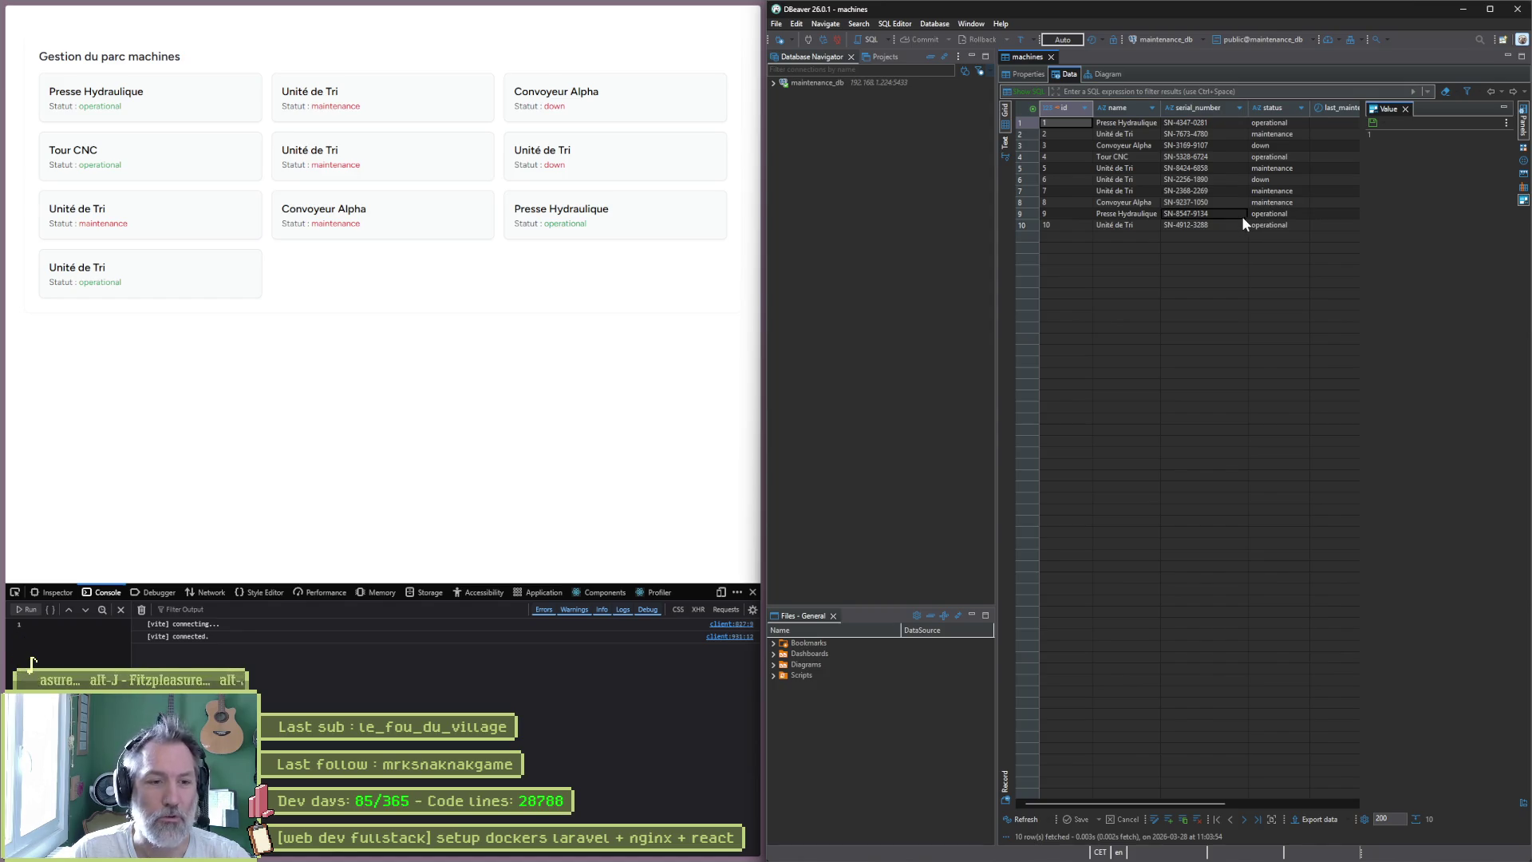
pyautogui.click(1463, 10)
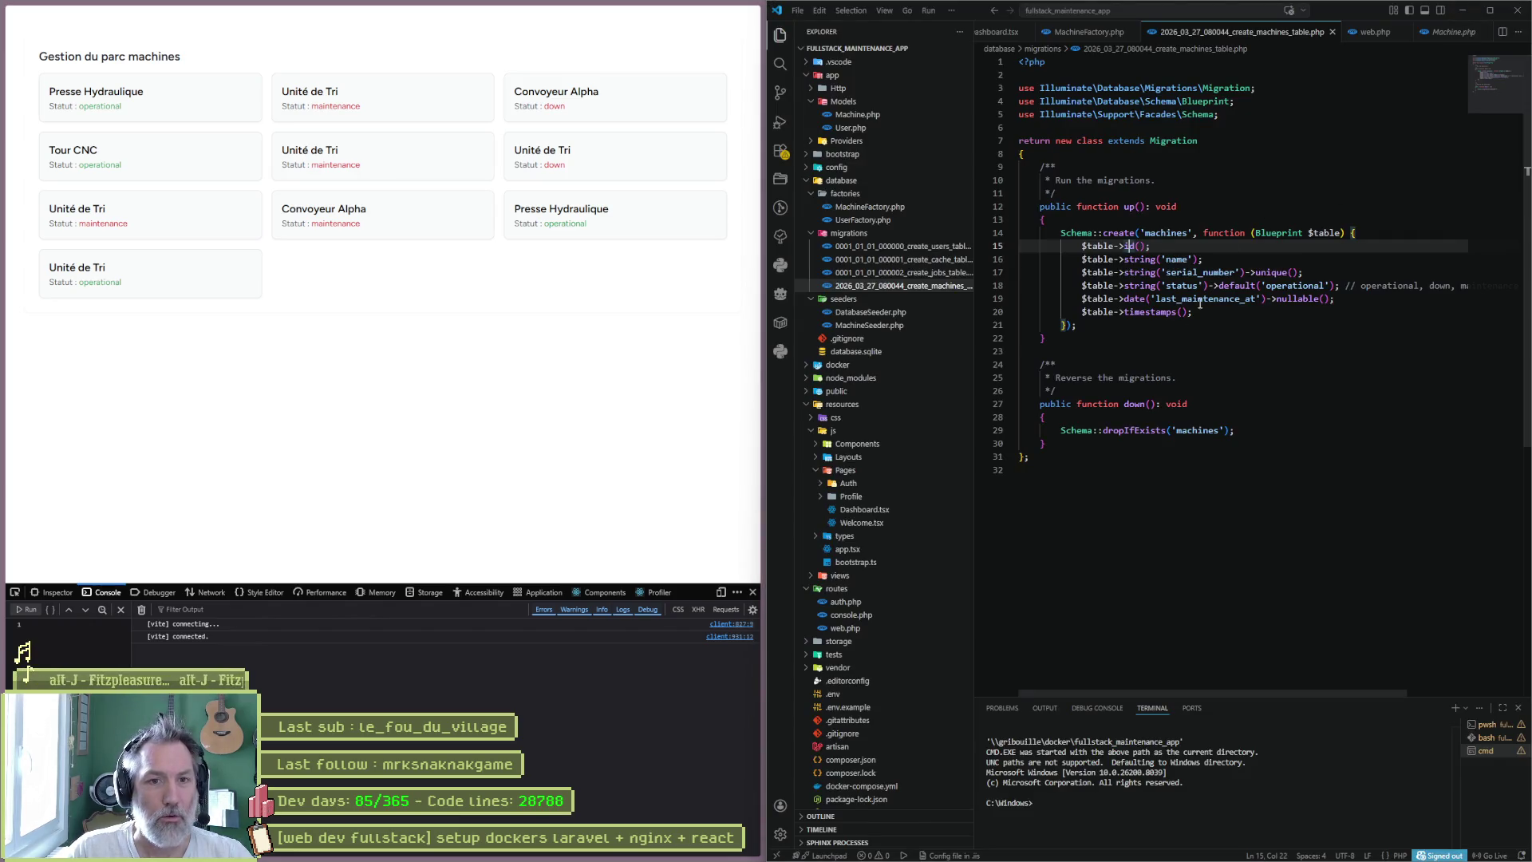
# - Bring up the browser dashboard, then reopen Dashboard.tsx with the caret after the status span
pyautogui.click(1175, 340)
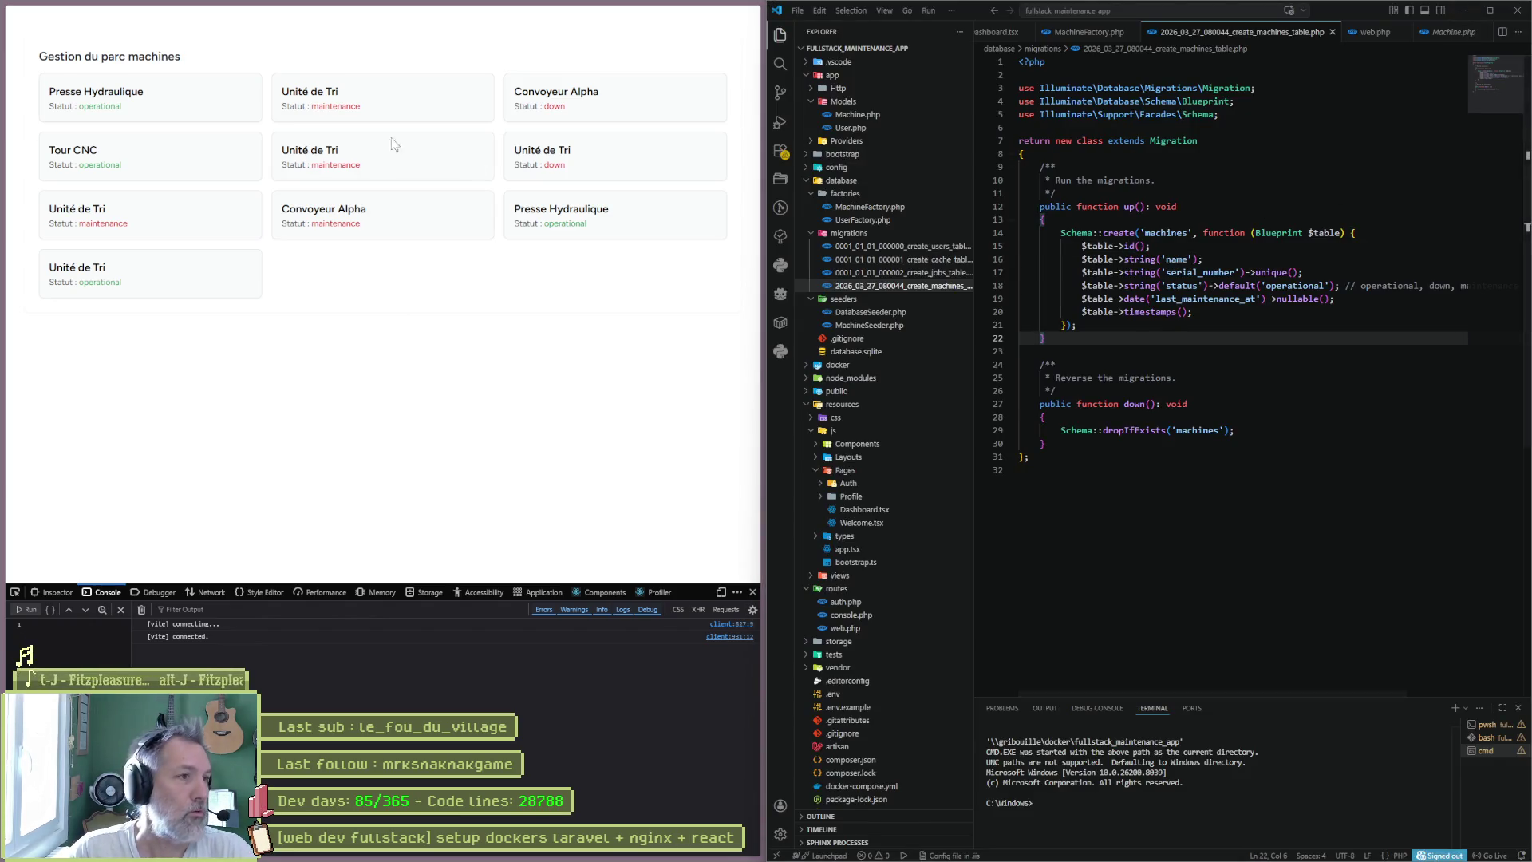
pyautogui.click(380, 323)
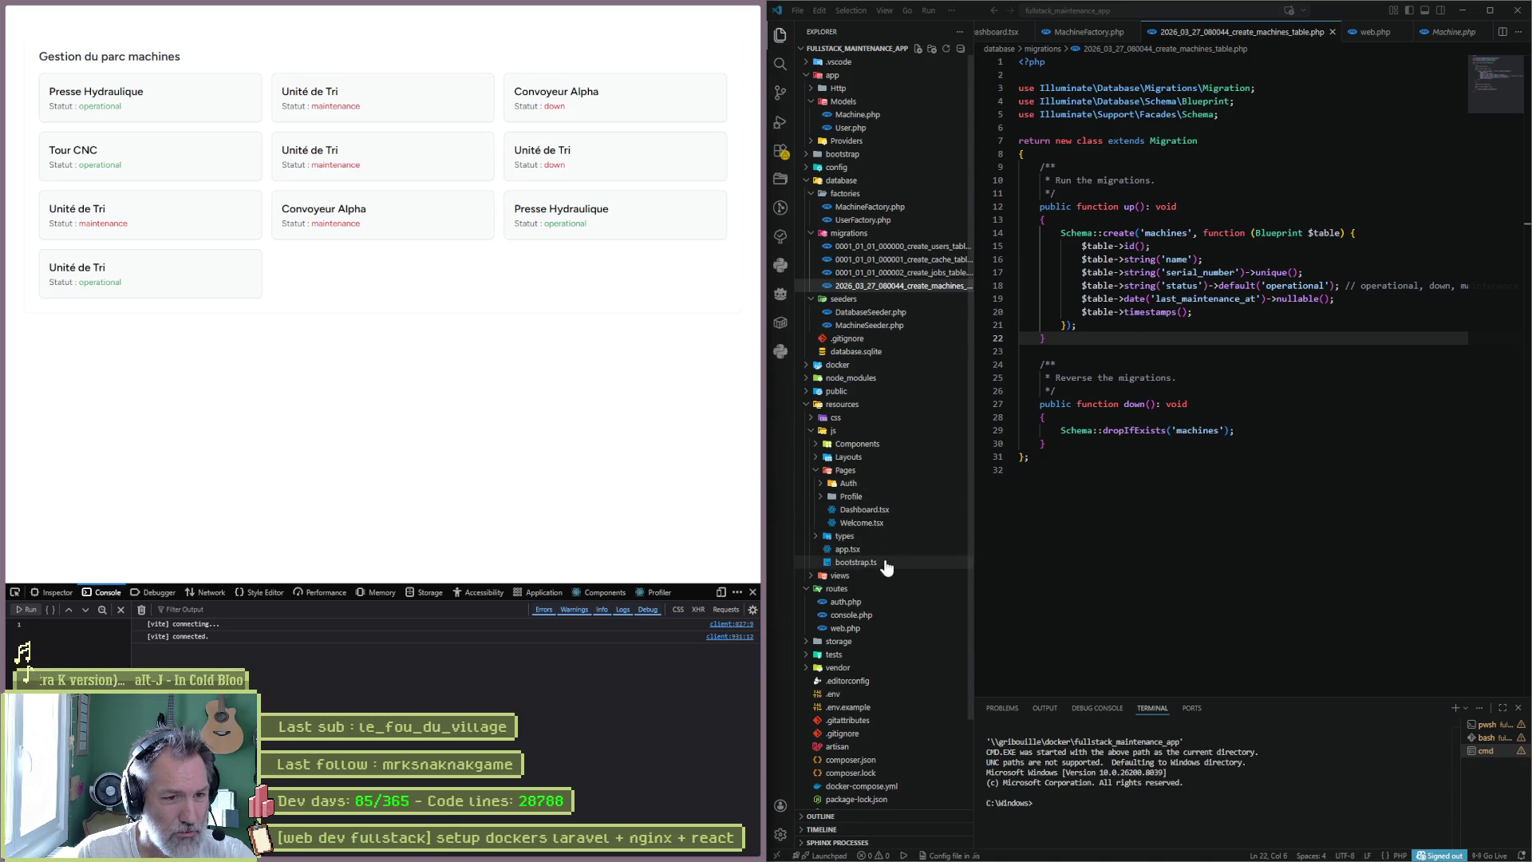
pyautogui.click(882, 509)
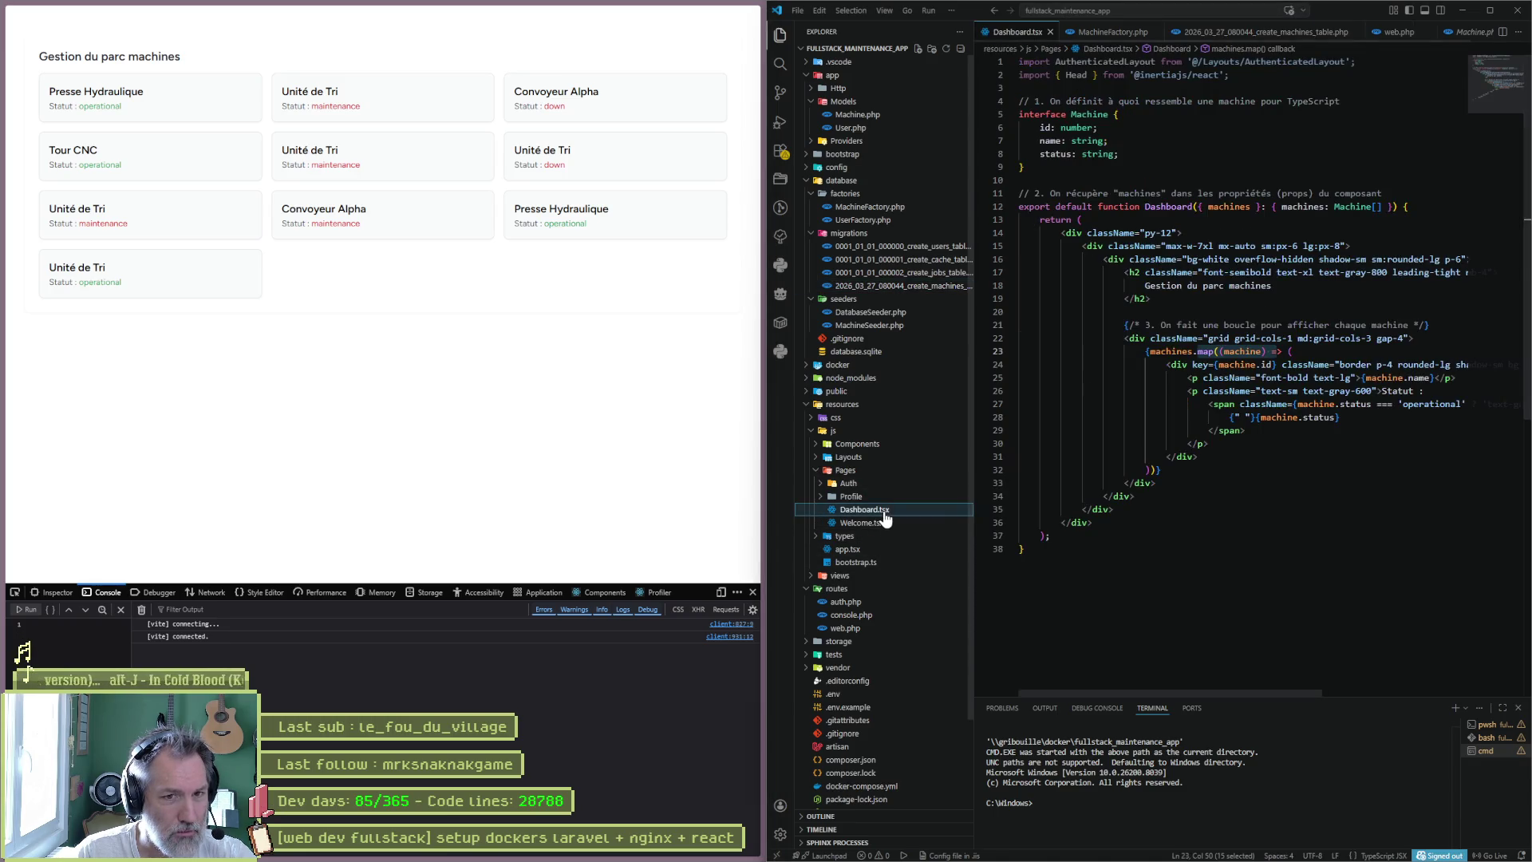
pyautogui.click(1330, 432)
pyautogui.press('Return')
pyautogui.write('asdf')
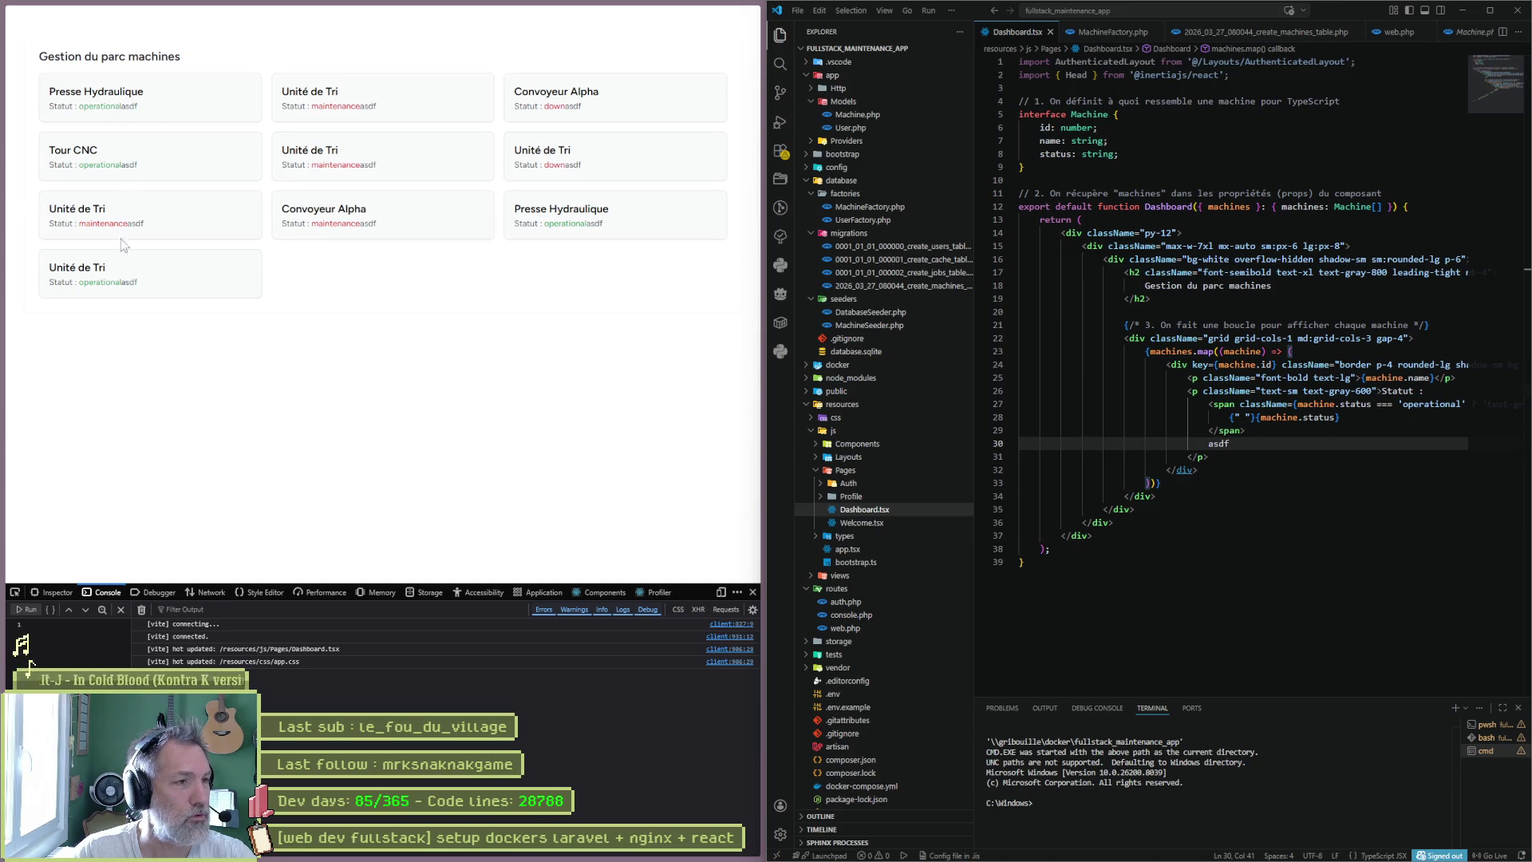
pyautogui.tripleClick(1266, 438)
pyautogui.press('BackSpace')
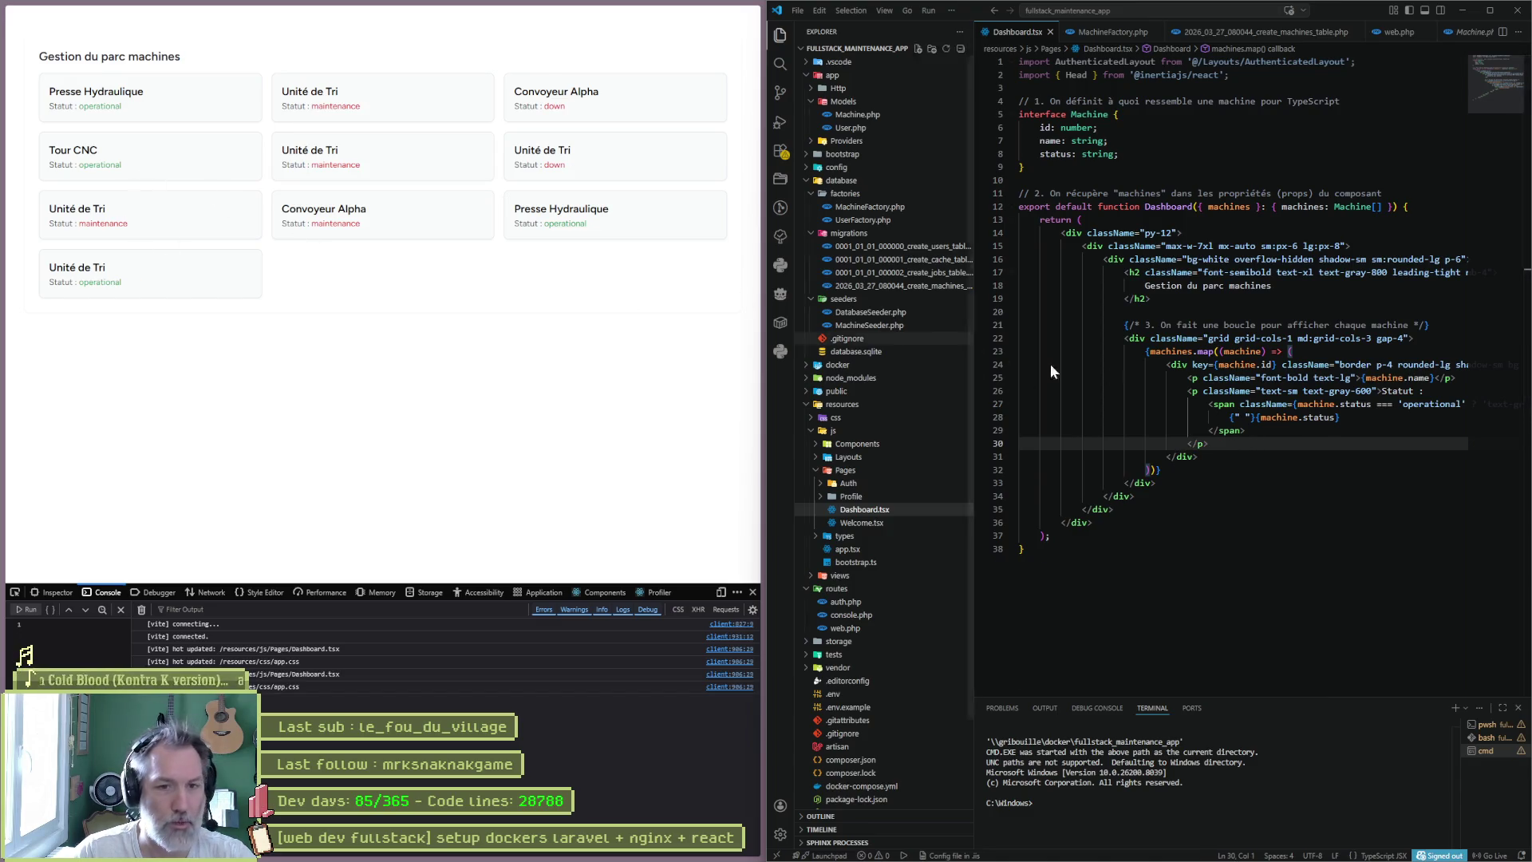
pyautogui.press('Down')
pyautogui.press('Down')
pyautogui.press('Down')
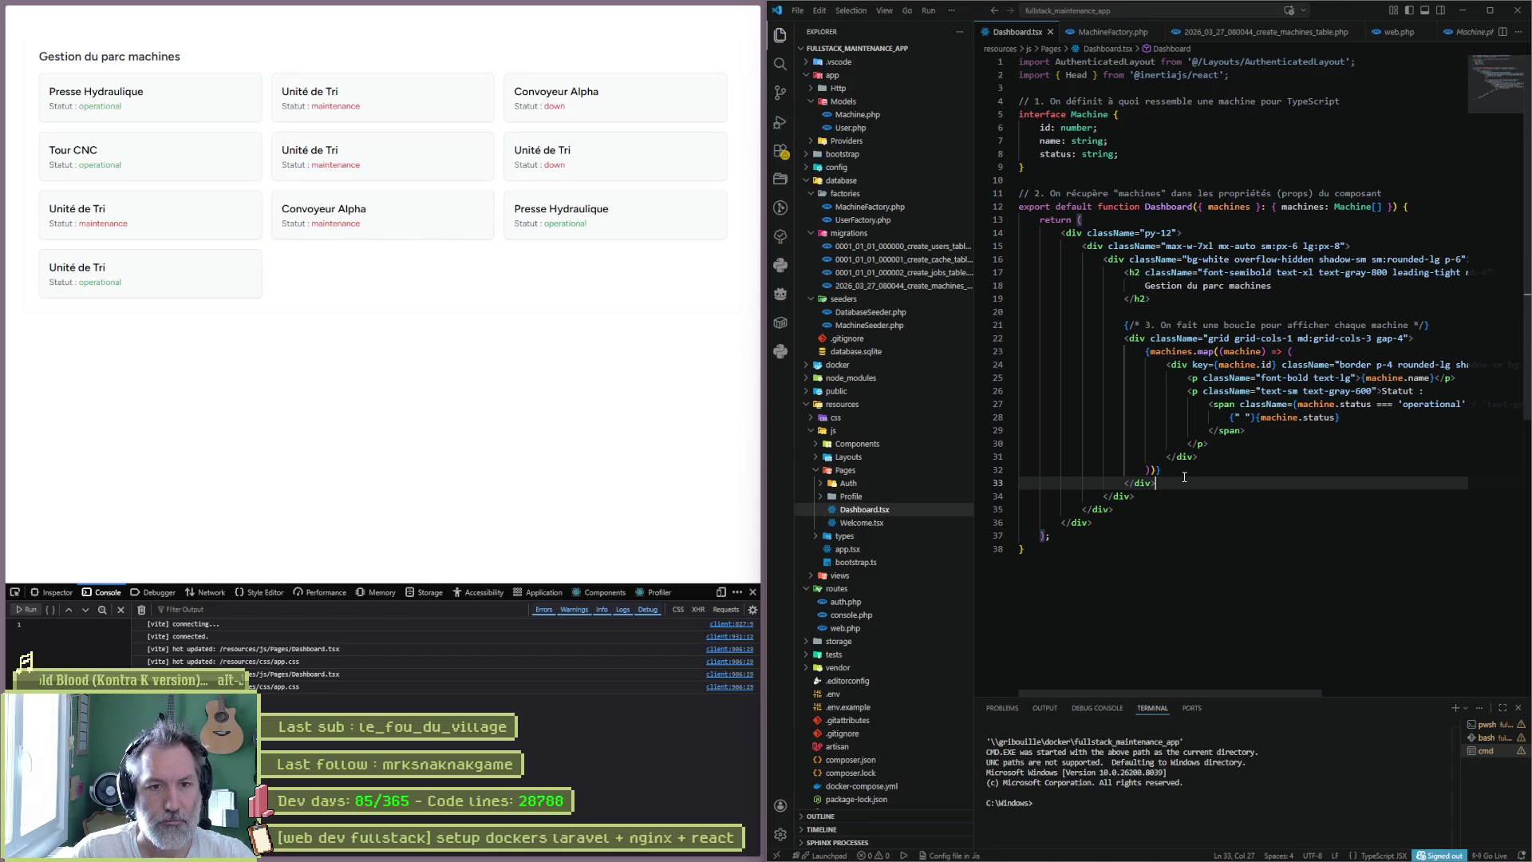
pyautogui.press('Return')
pyautogui.write('asdf')
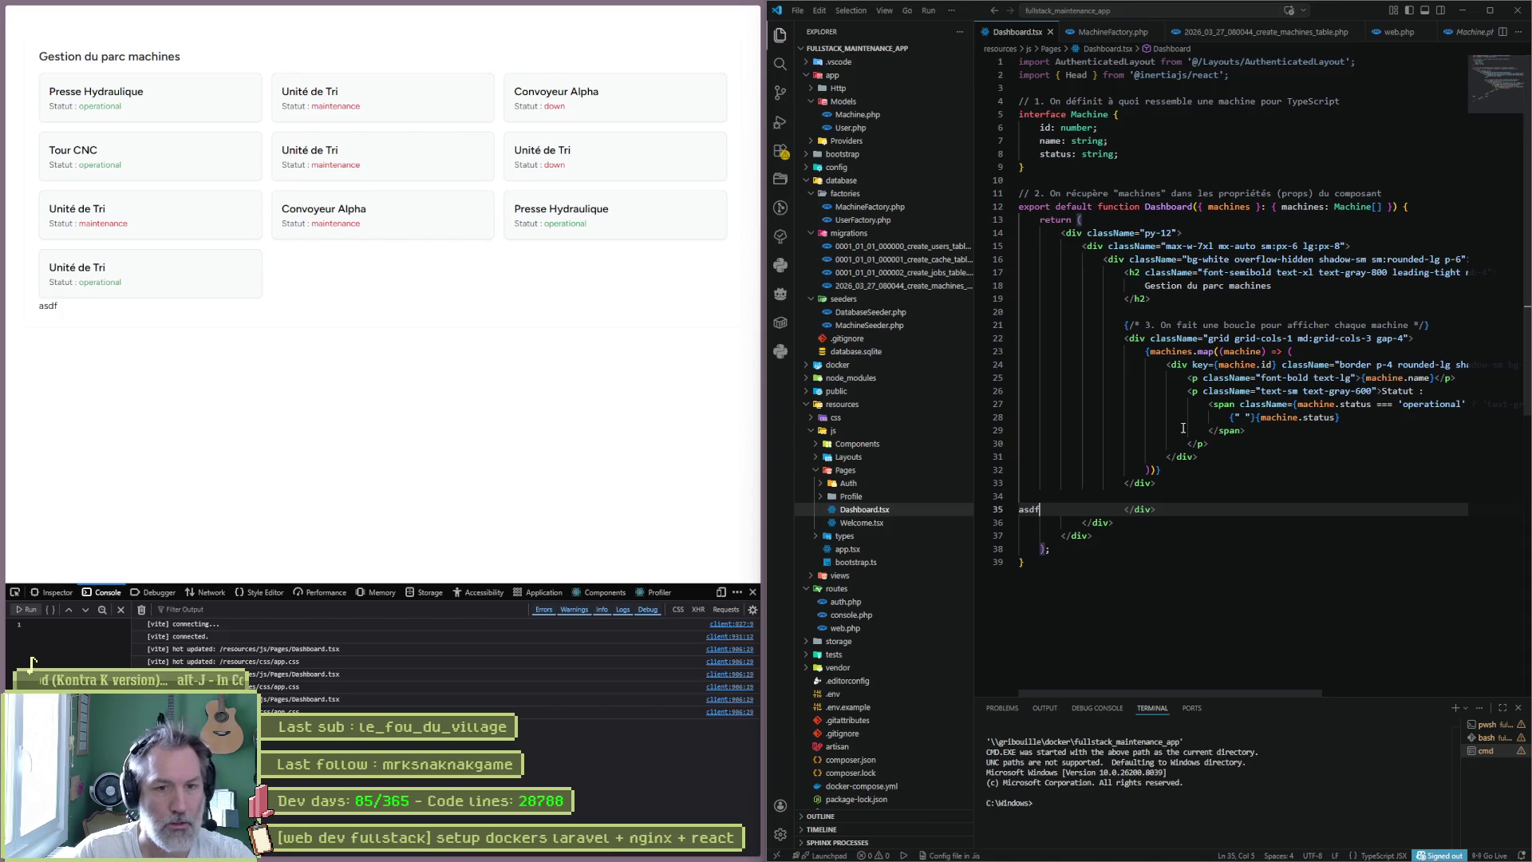
pyautogui.hotkey('ctrl', 'z')
pyautogui.click(1227, 480)
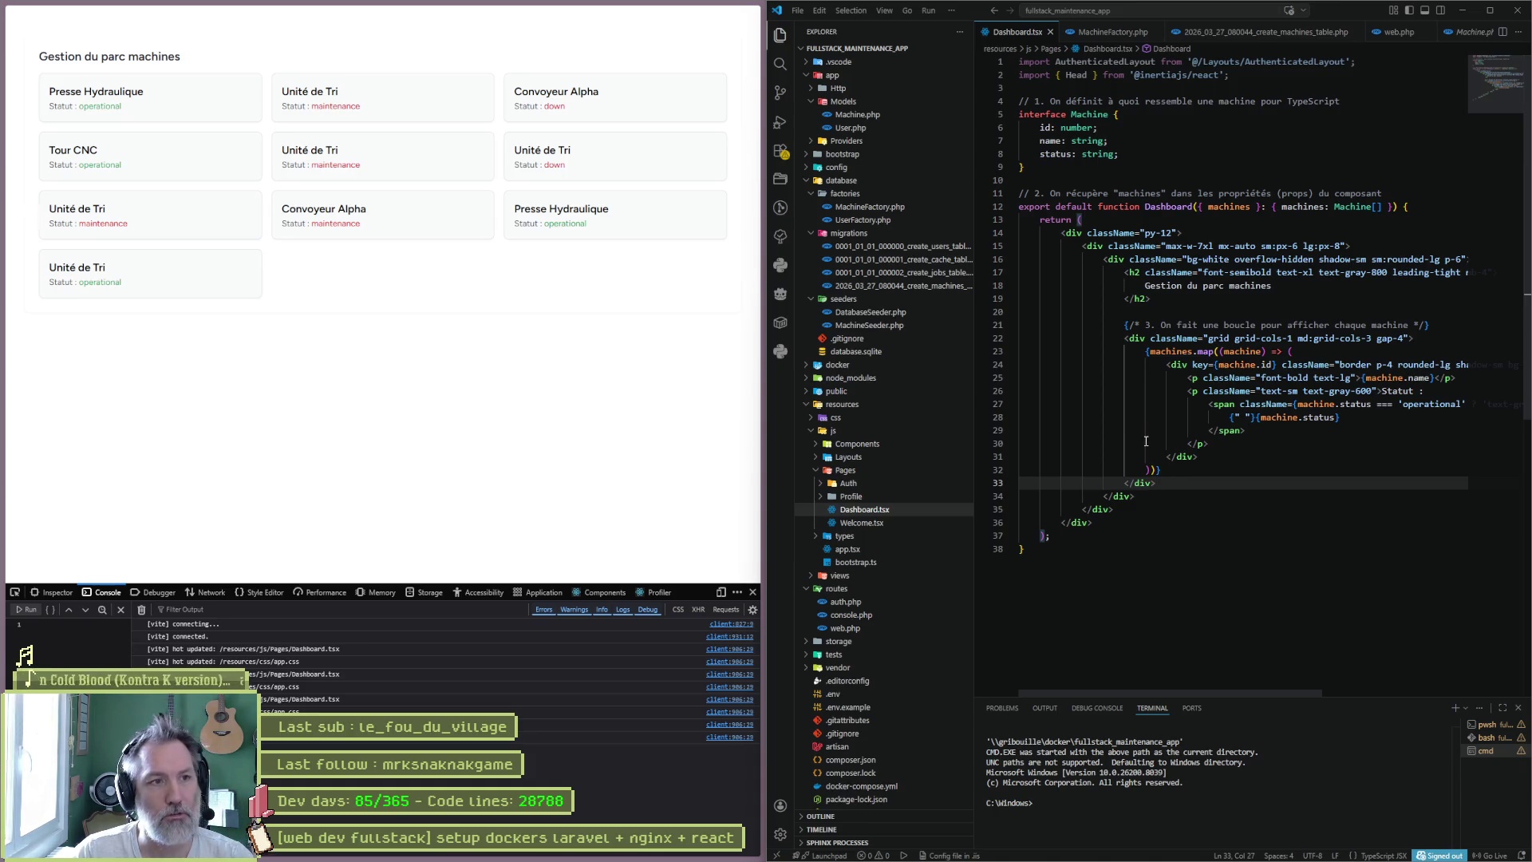
pyautogui.moveTo(356, 106); pyautogui.dragTo(349, 106)
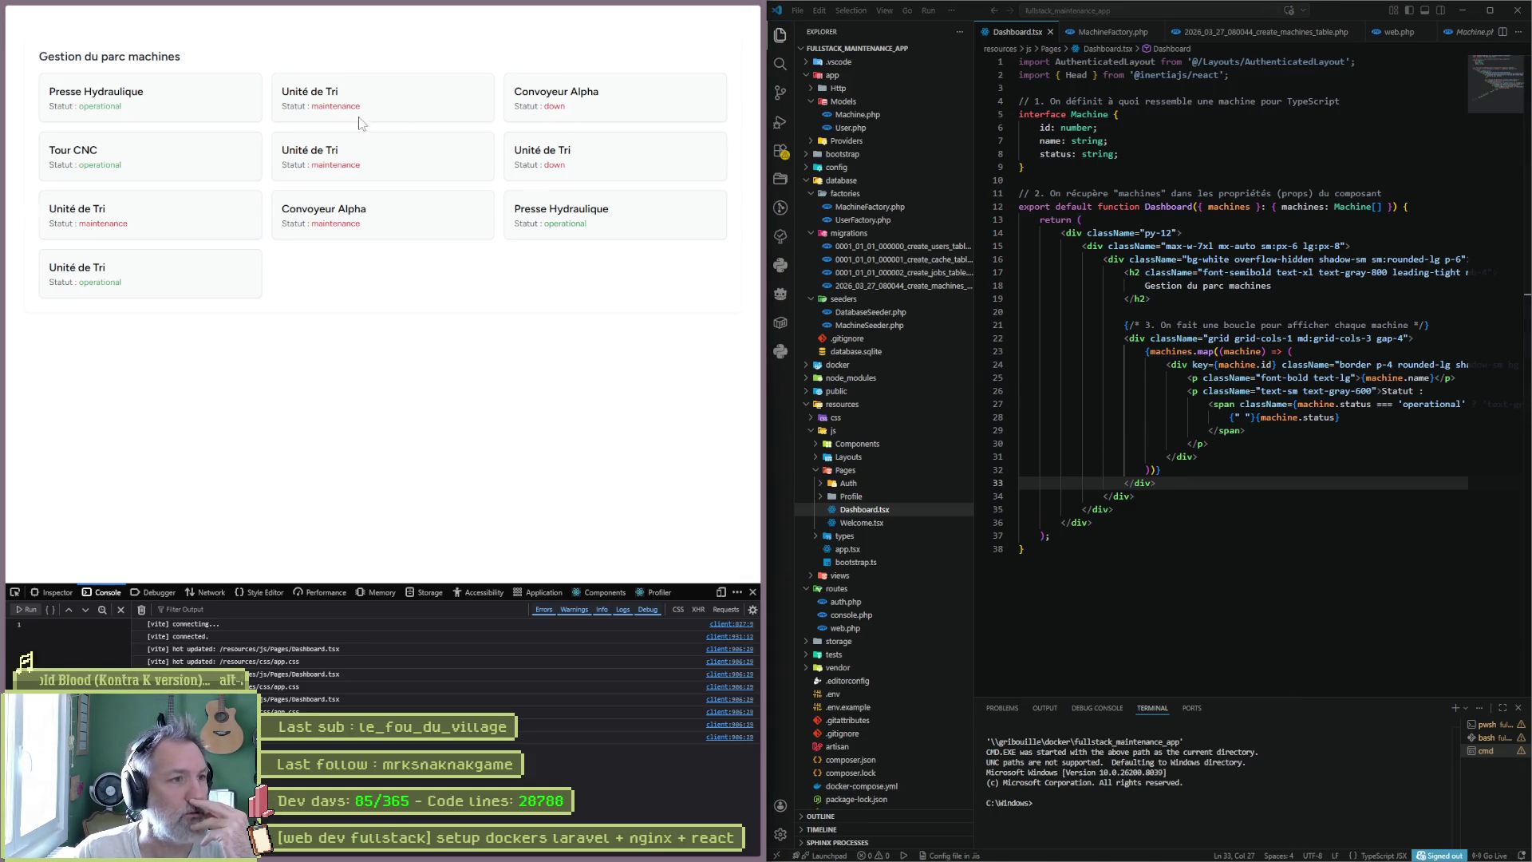
pyautogui.moveTo(104, 142); pyautogui.dragTo(104, 271)
pyautogui.click(132, 108)
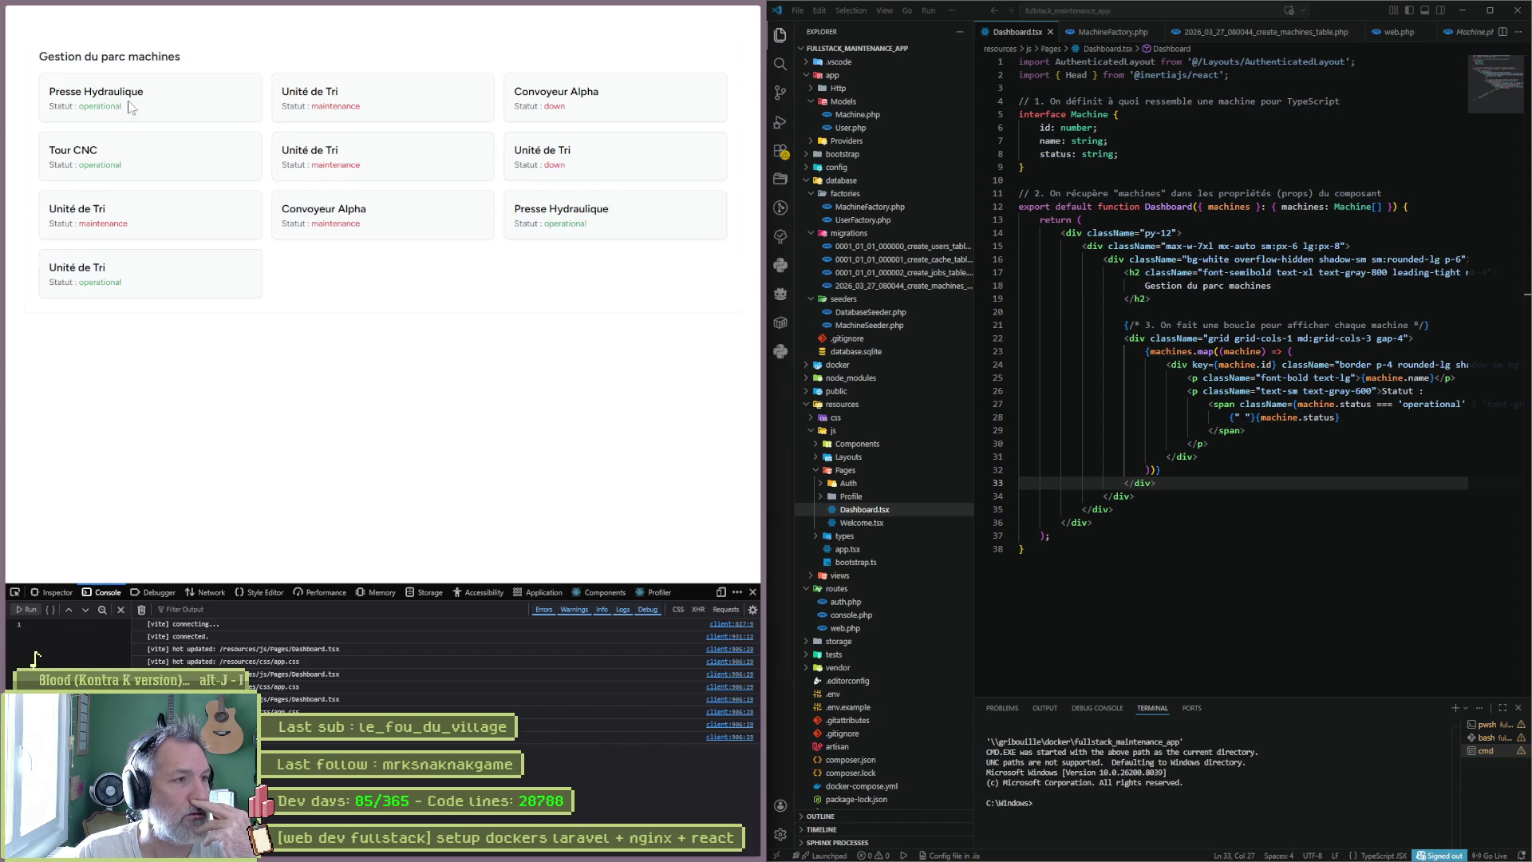
pyautogui.moveTo(578, 209); pyautogui.dragTo(554, 224)
pyautogui.moveTo(338, 106); pyautogui.dragTo(285, 107)
pyautogui.click(374, 240)
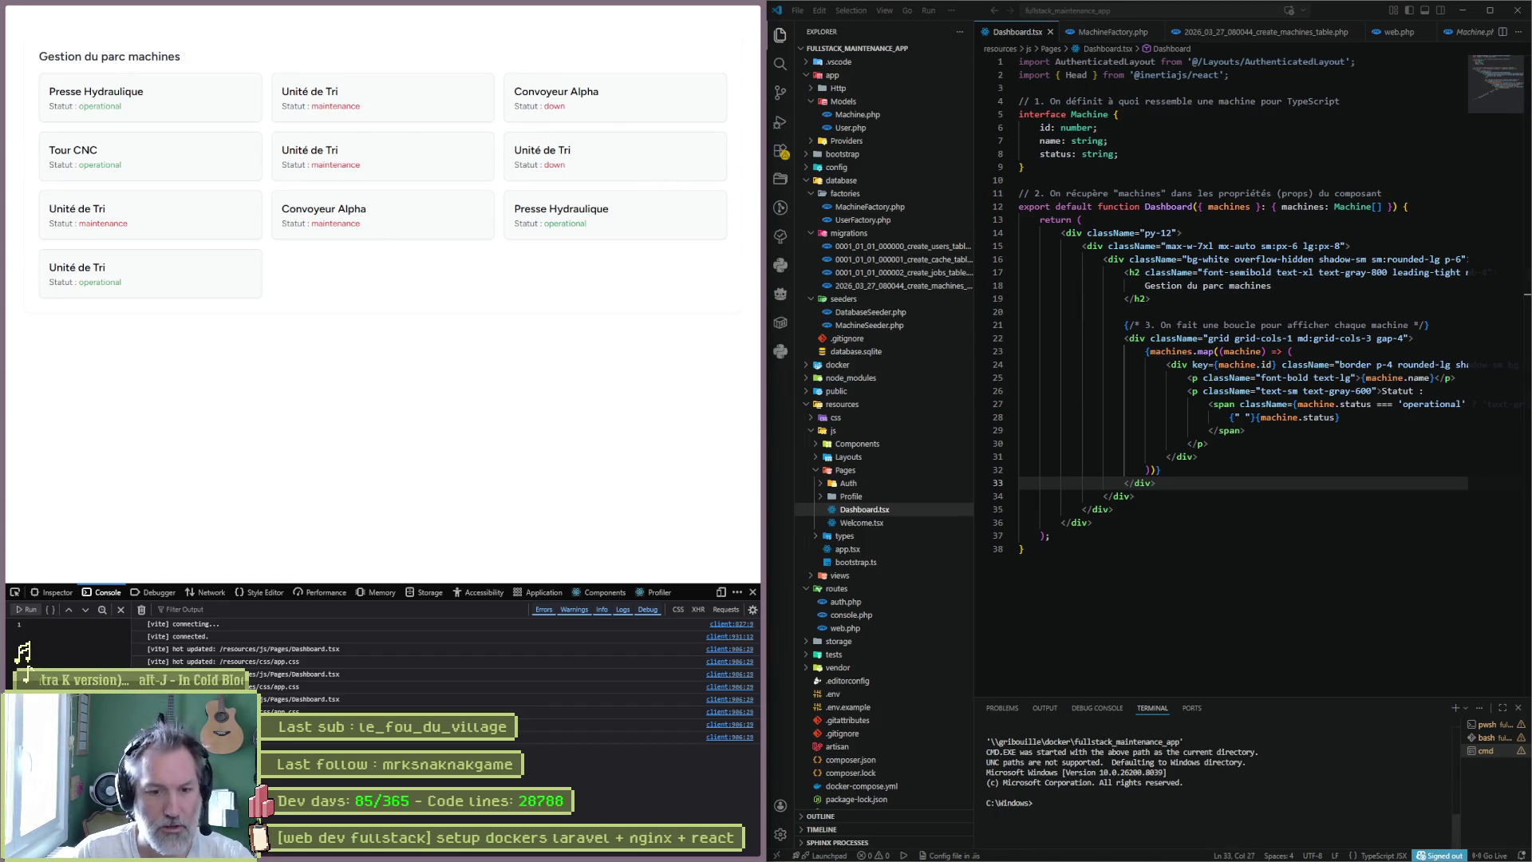
pyautogui.moveTo(1056, 858)
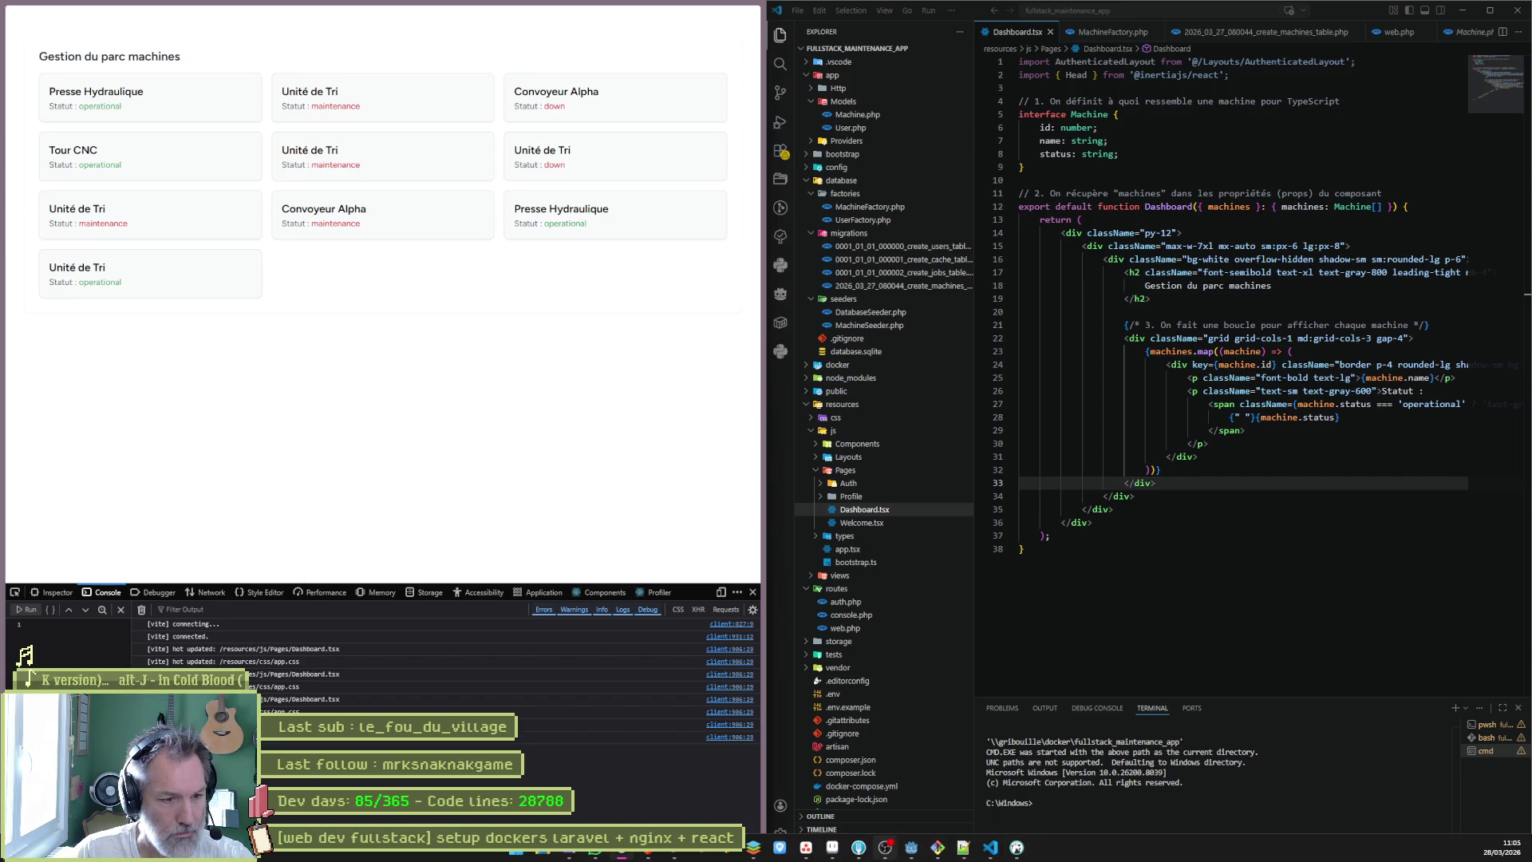
pyautogui.moveTo(884, 857)
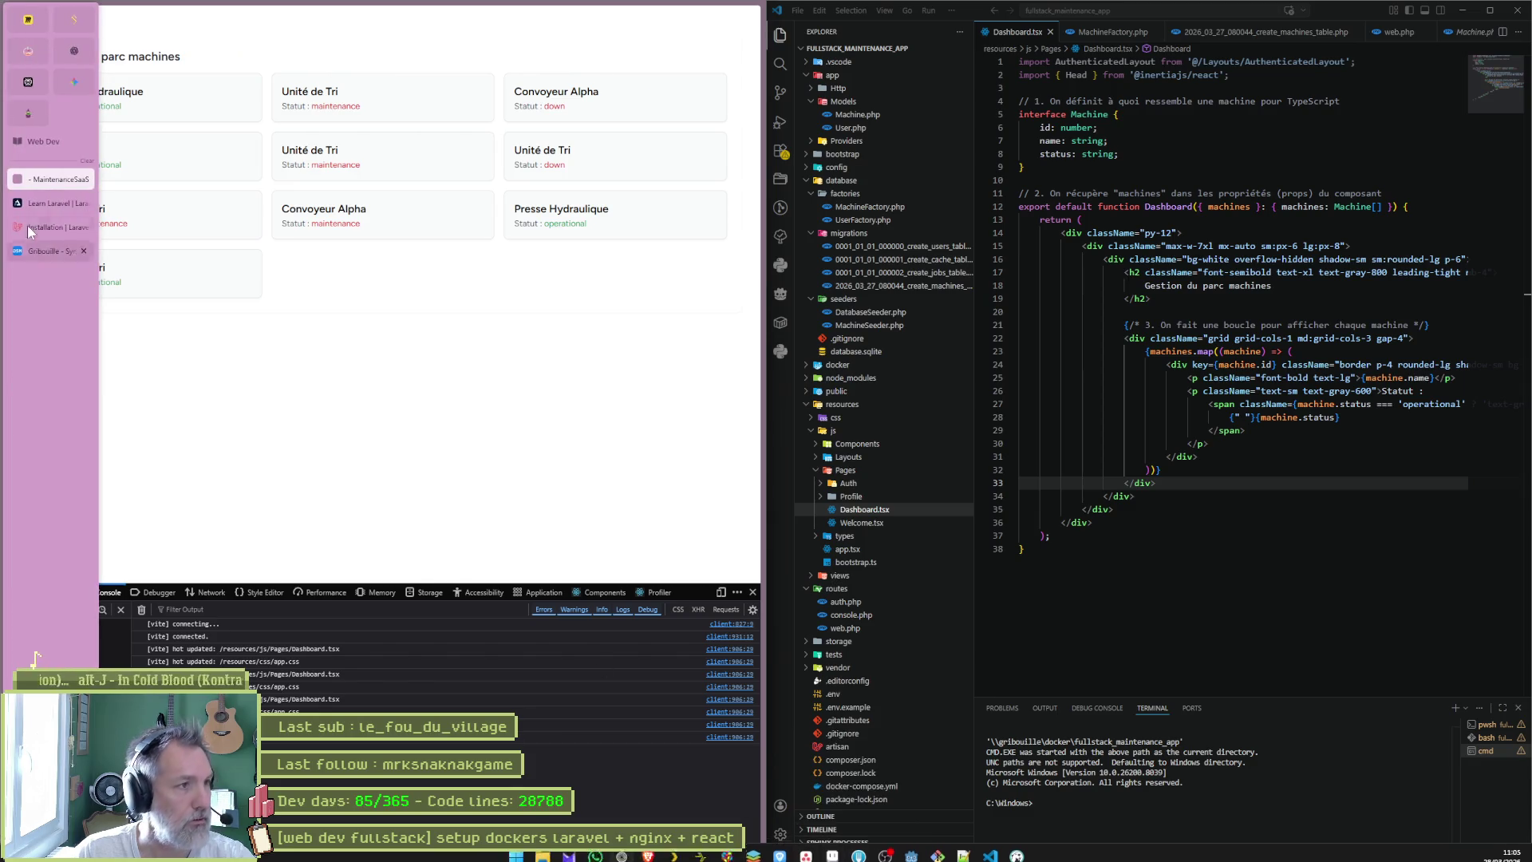
pyautogui.click(71, 83)
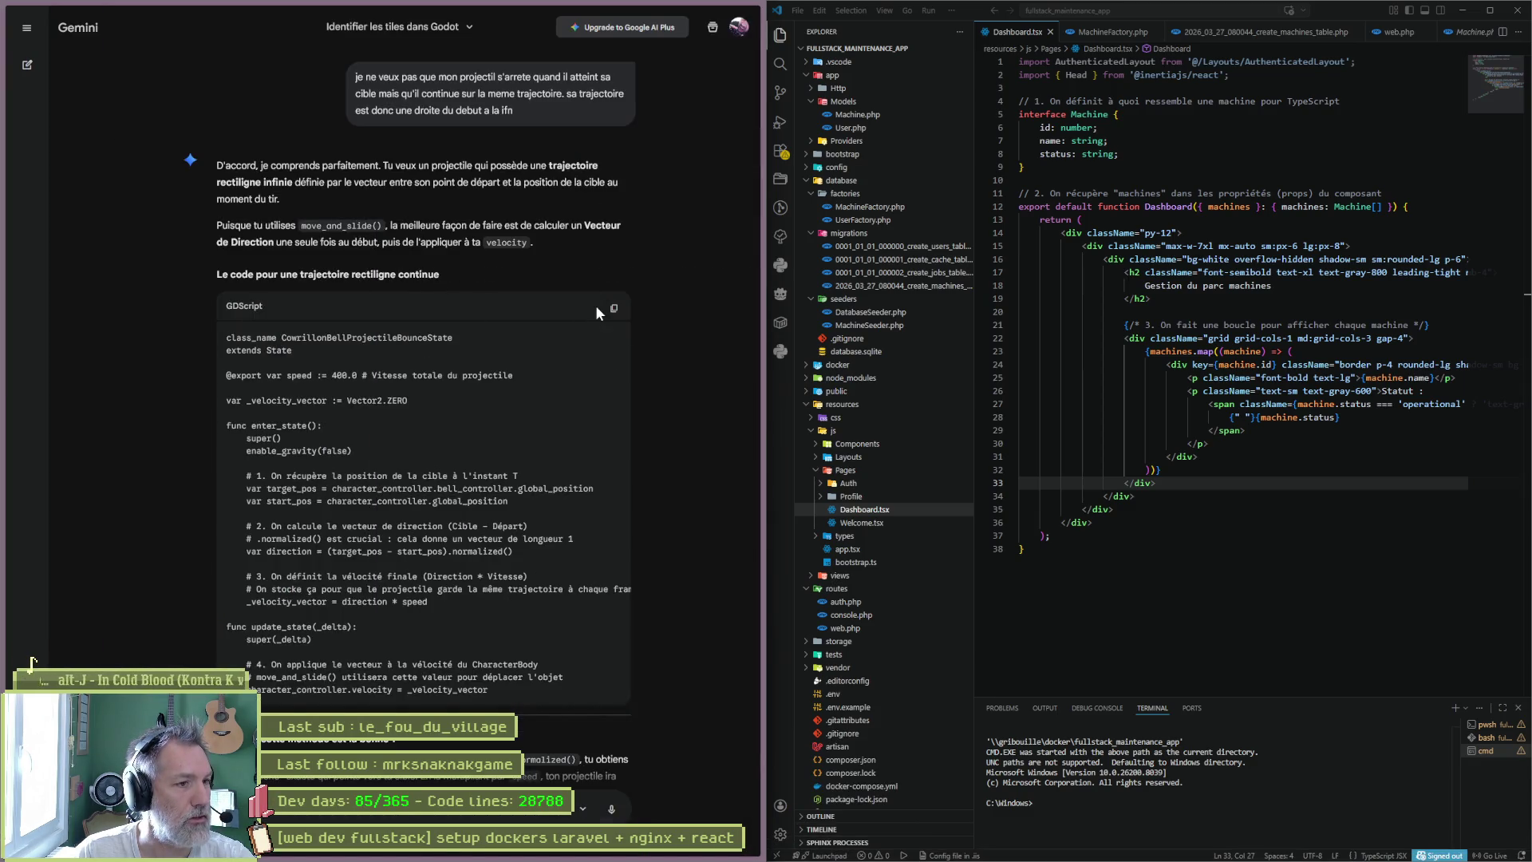
# - Open Gemini's chat list, visit 'Demande de Contexte pour Exercice', then return to 'Identifier les tiles dans Godot'
pyautogui.moveTo(12, 160)
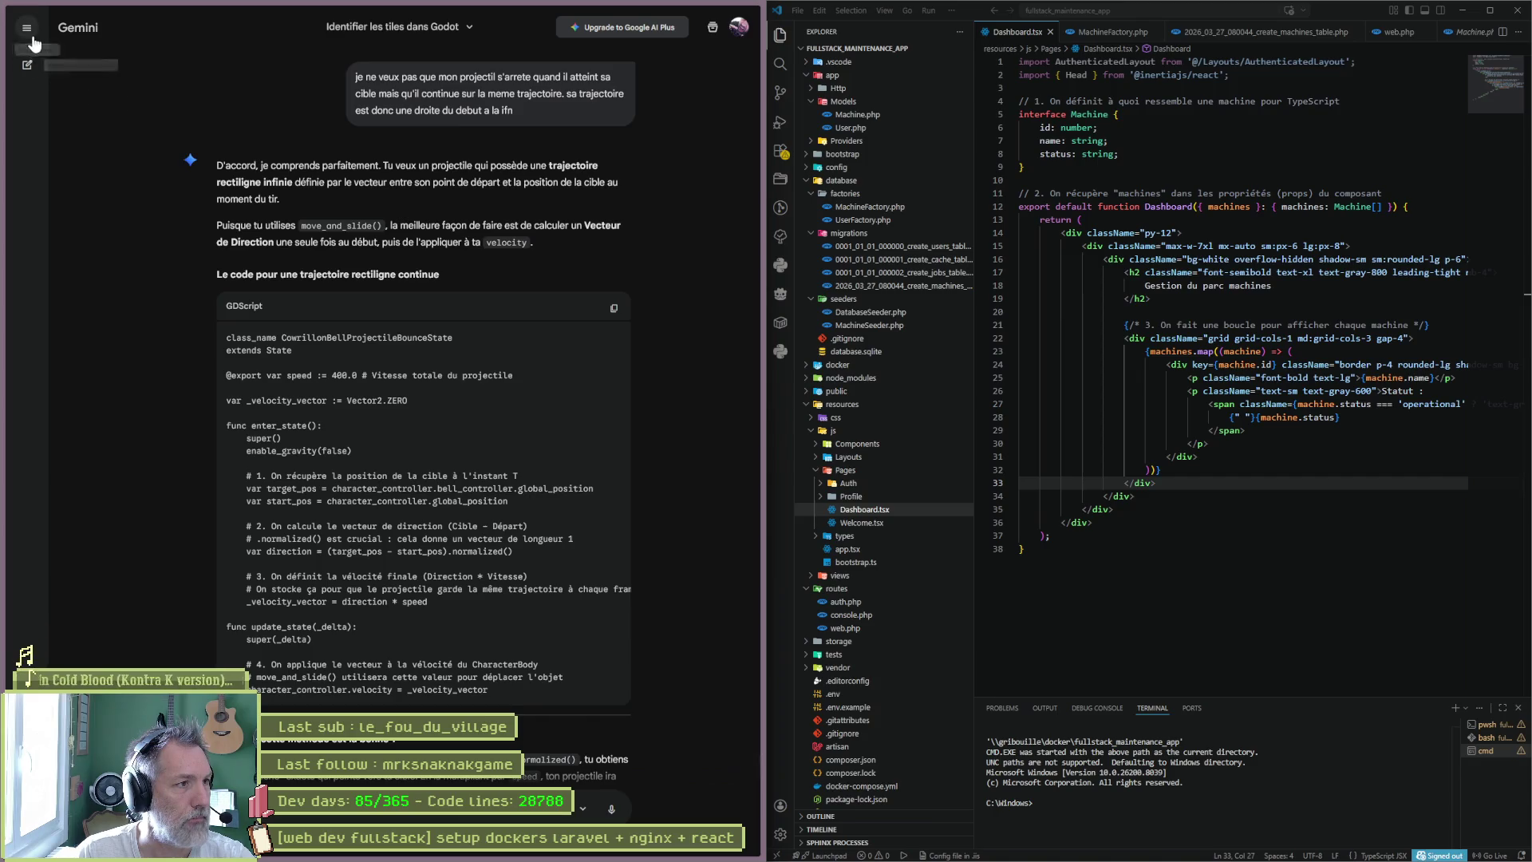
pyautogui.click(26, 28)
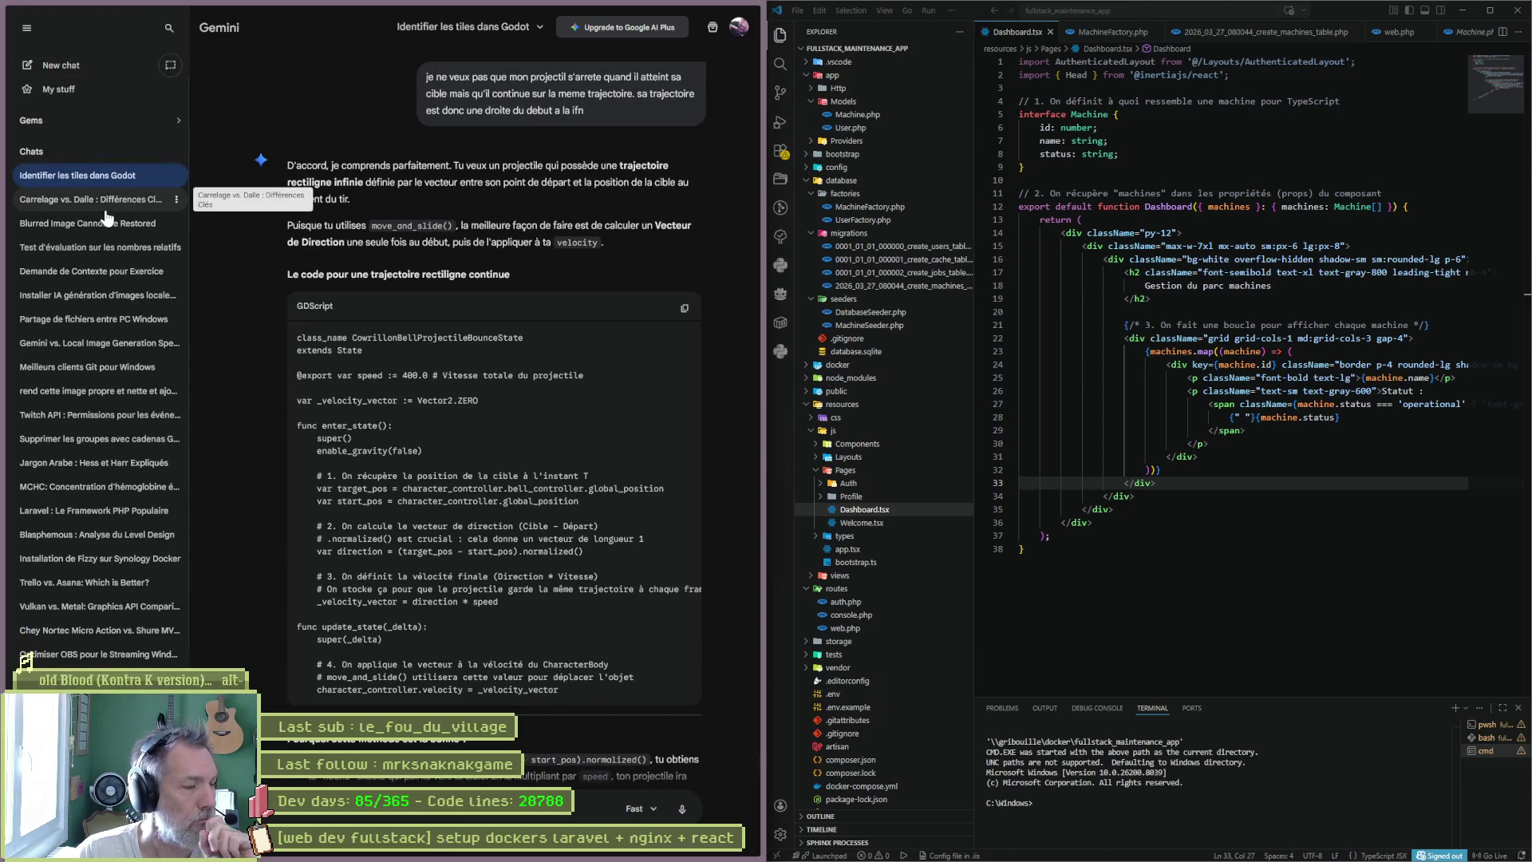
pyautogui.click(110, 273)
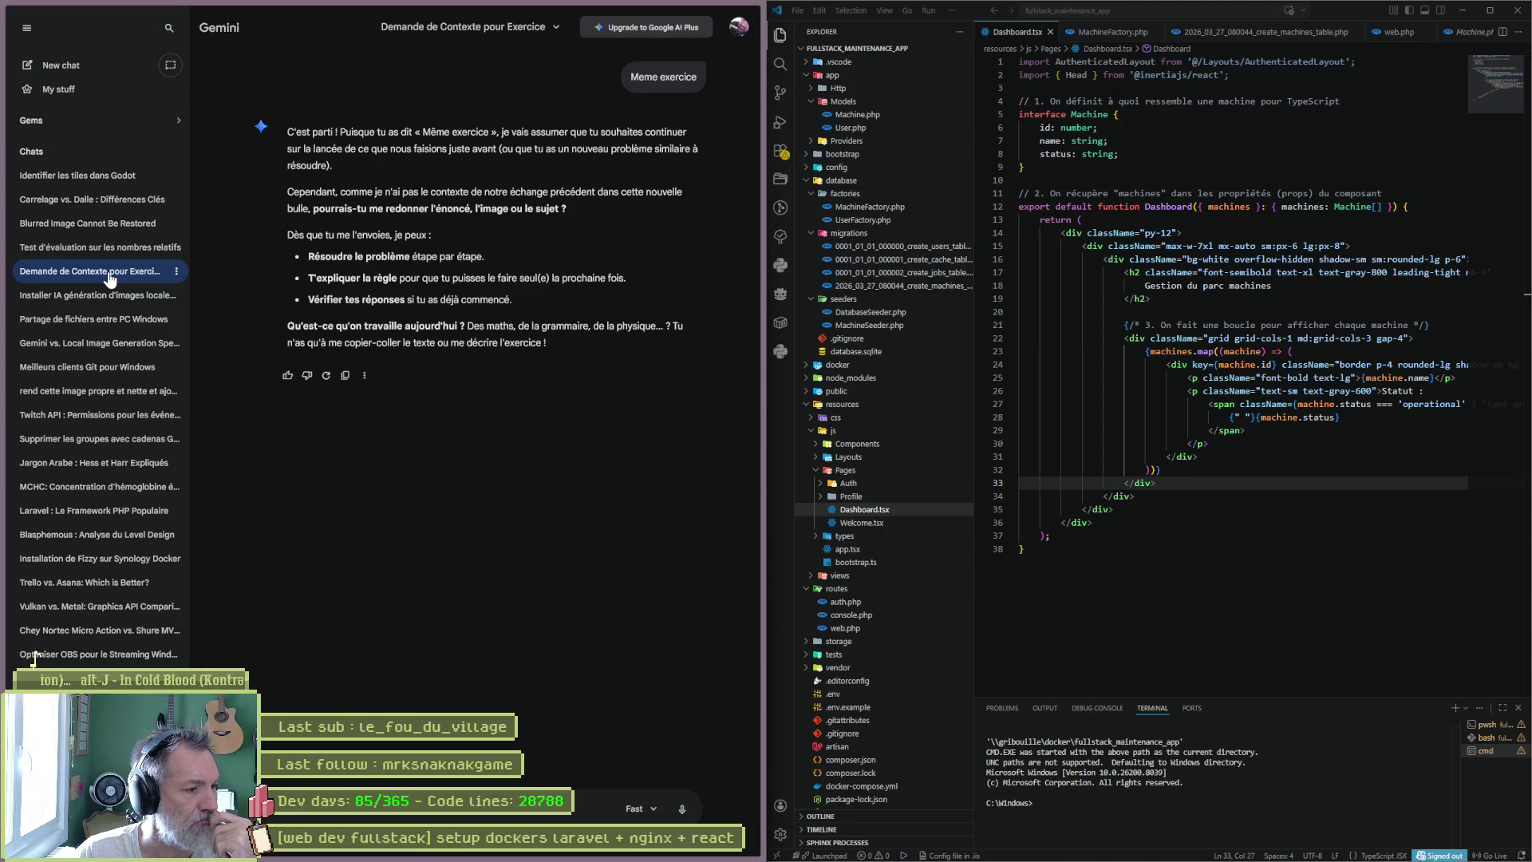
pyautogui.moveTo(3, 178)
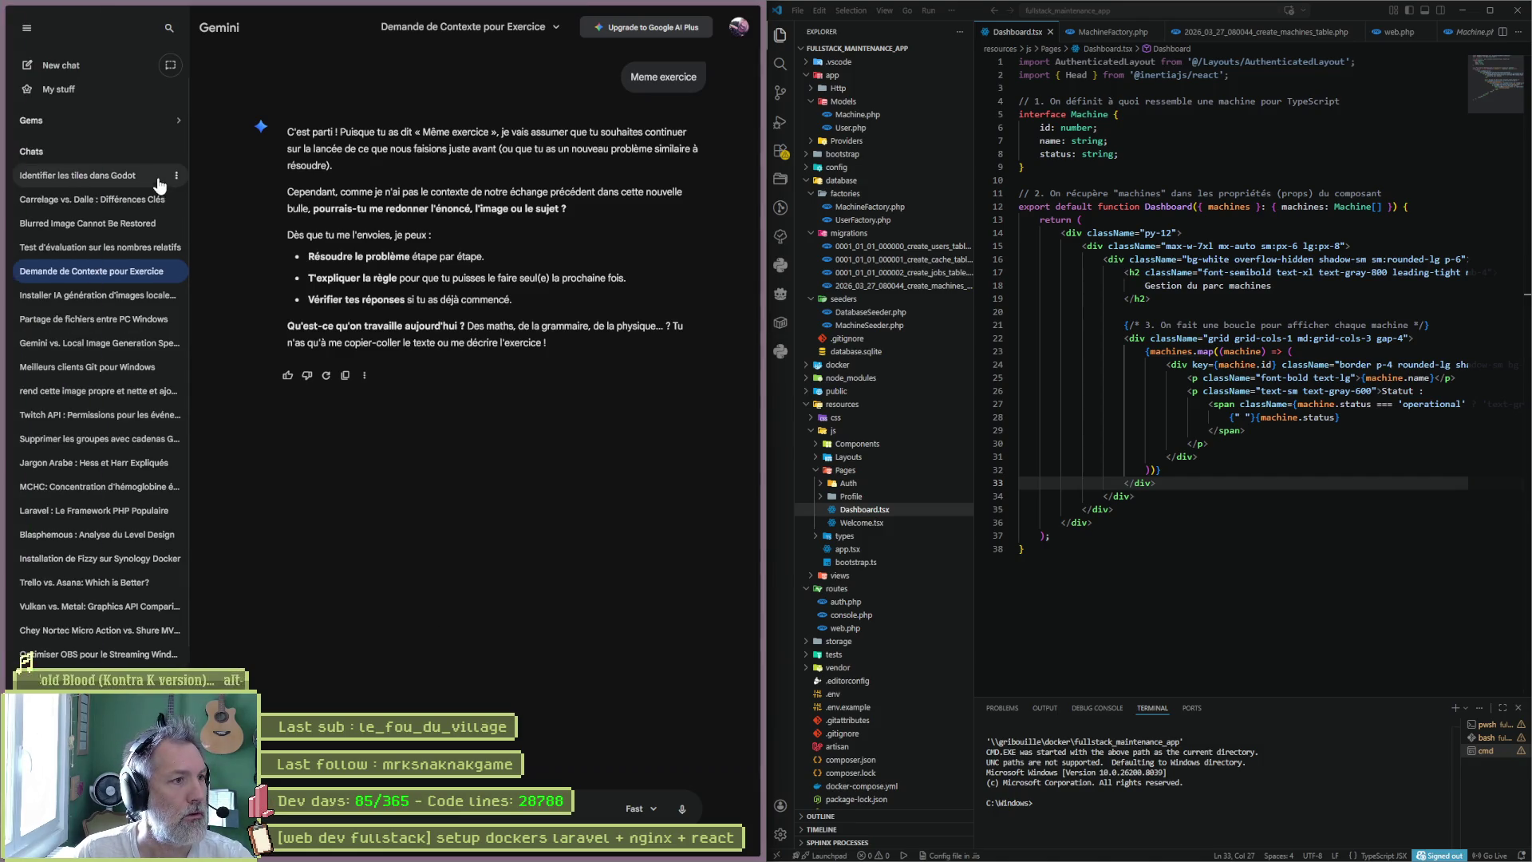
pyautogui.click(78, 174)
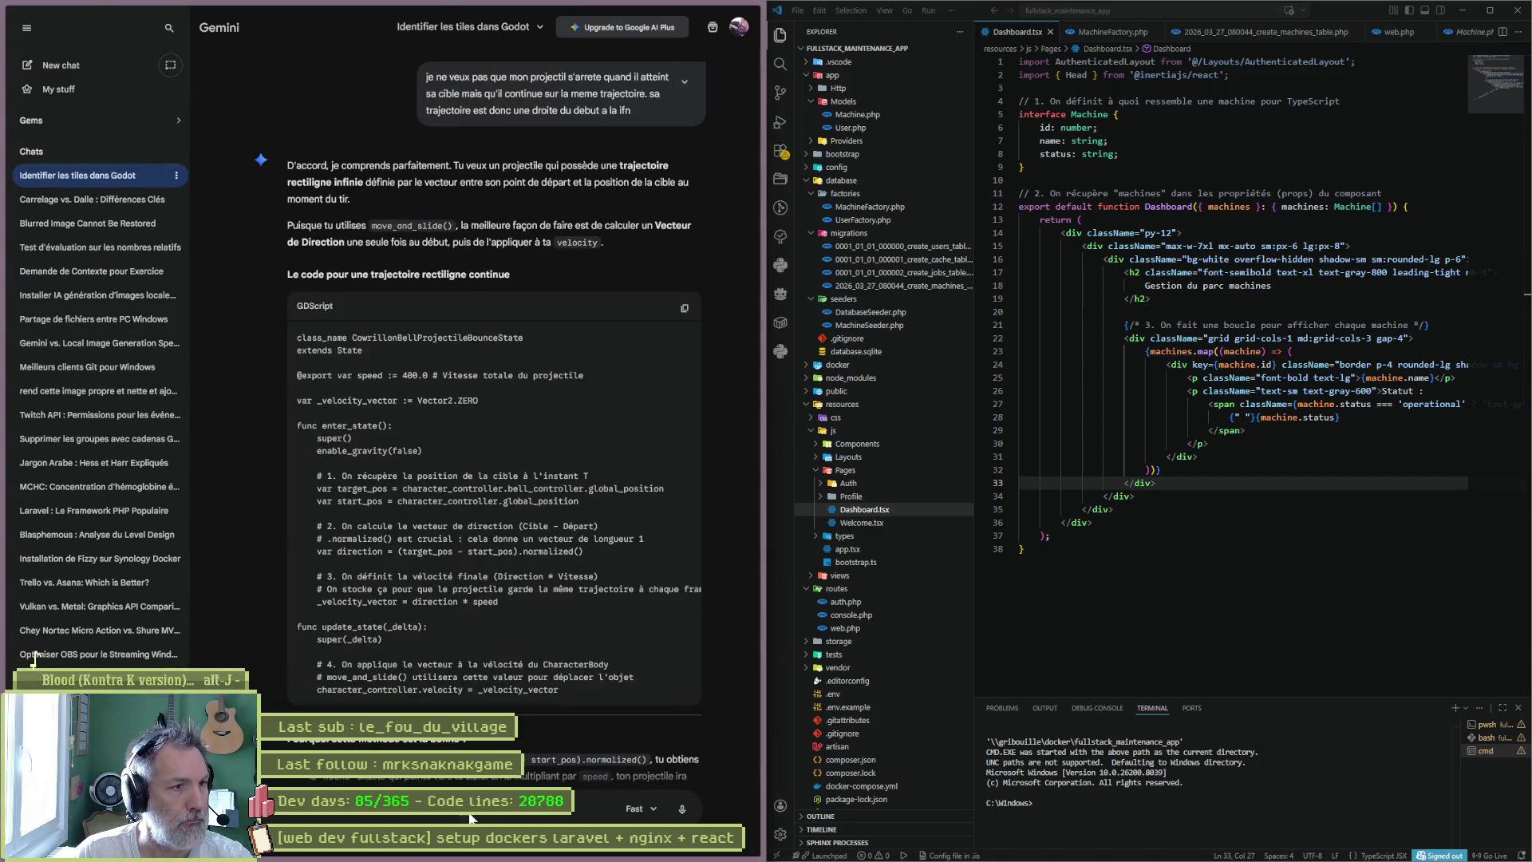
# - Review the Godot tiles conversation and reply 'oui' to Gemini's dashboard-styling offer
pyautogui.scroll(8, 691, 485)
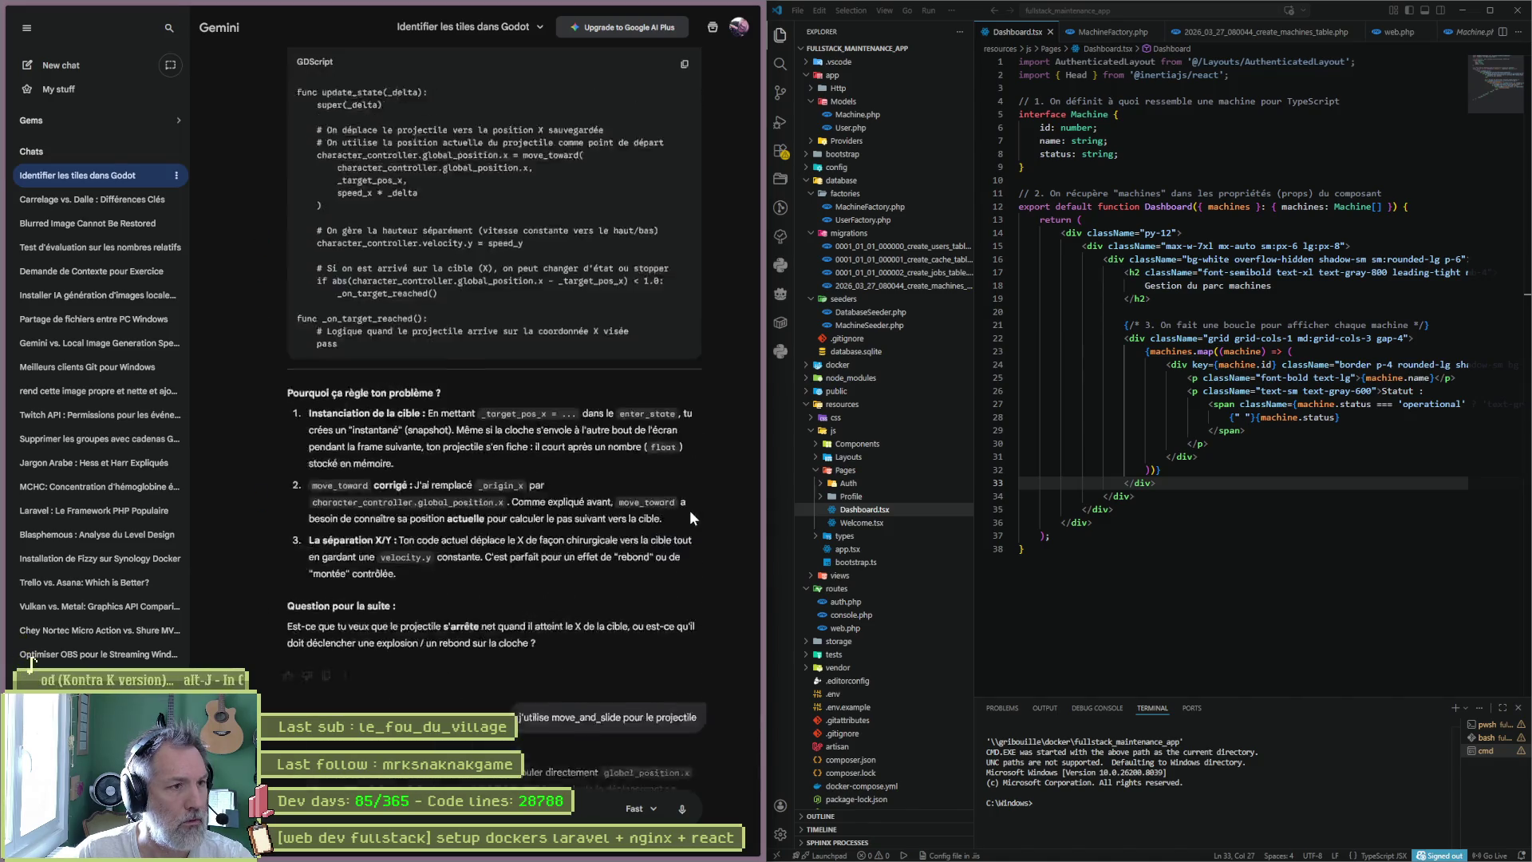
pyautogui.scroll(10, 686, 512)
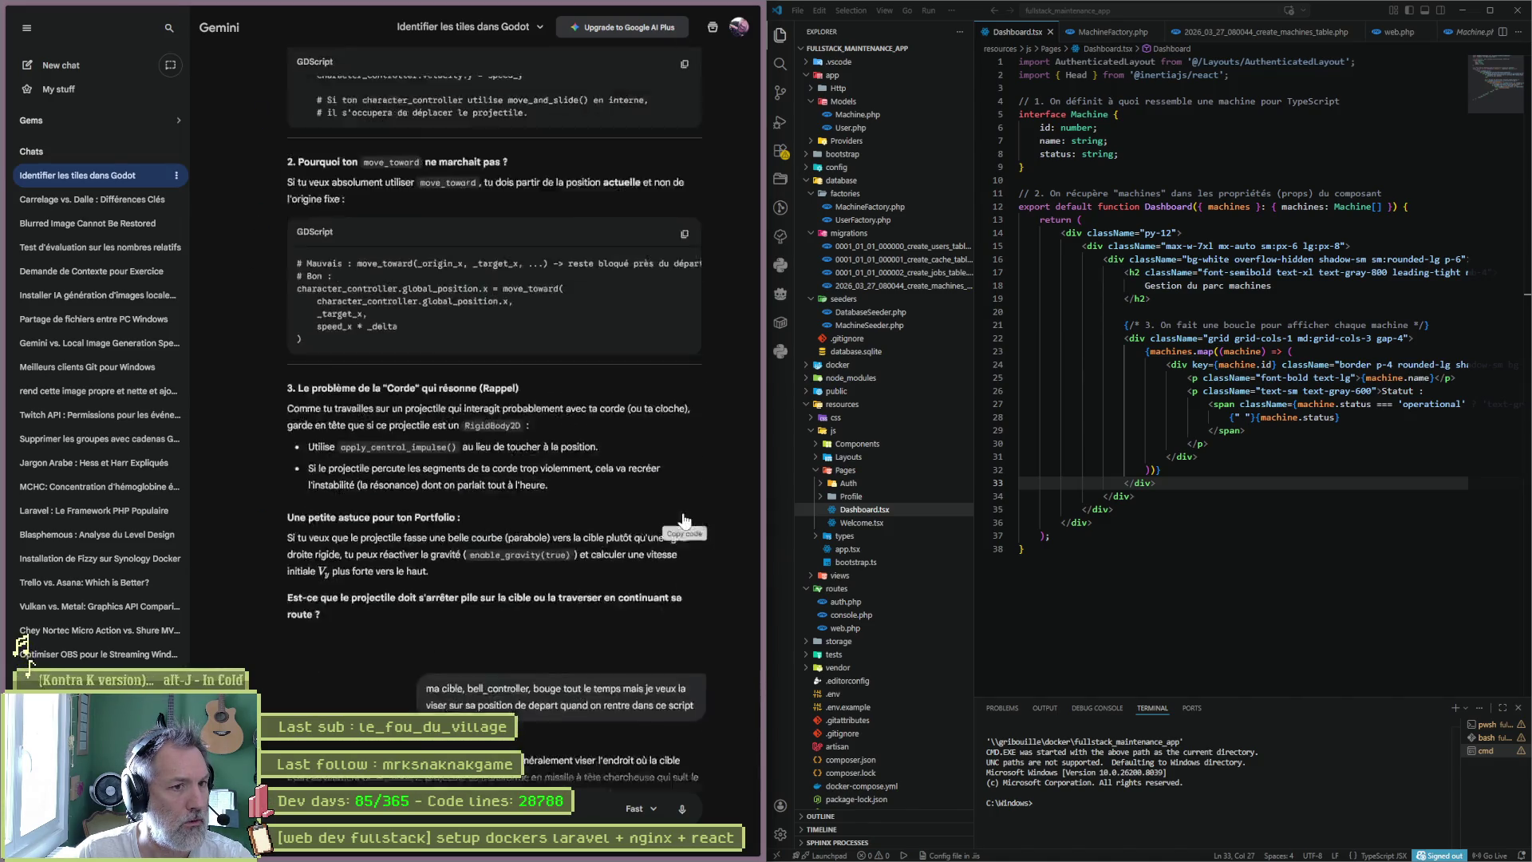
pyautogui.scroll(-20, 677, 539)
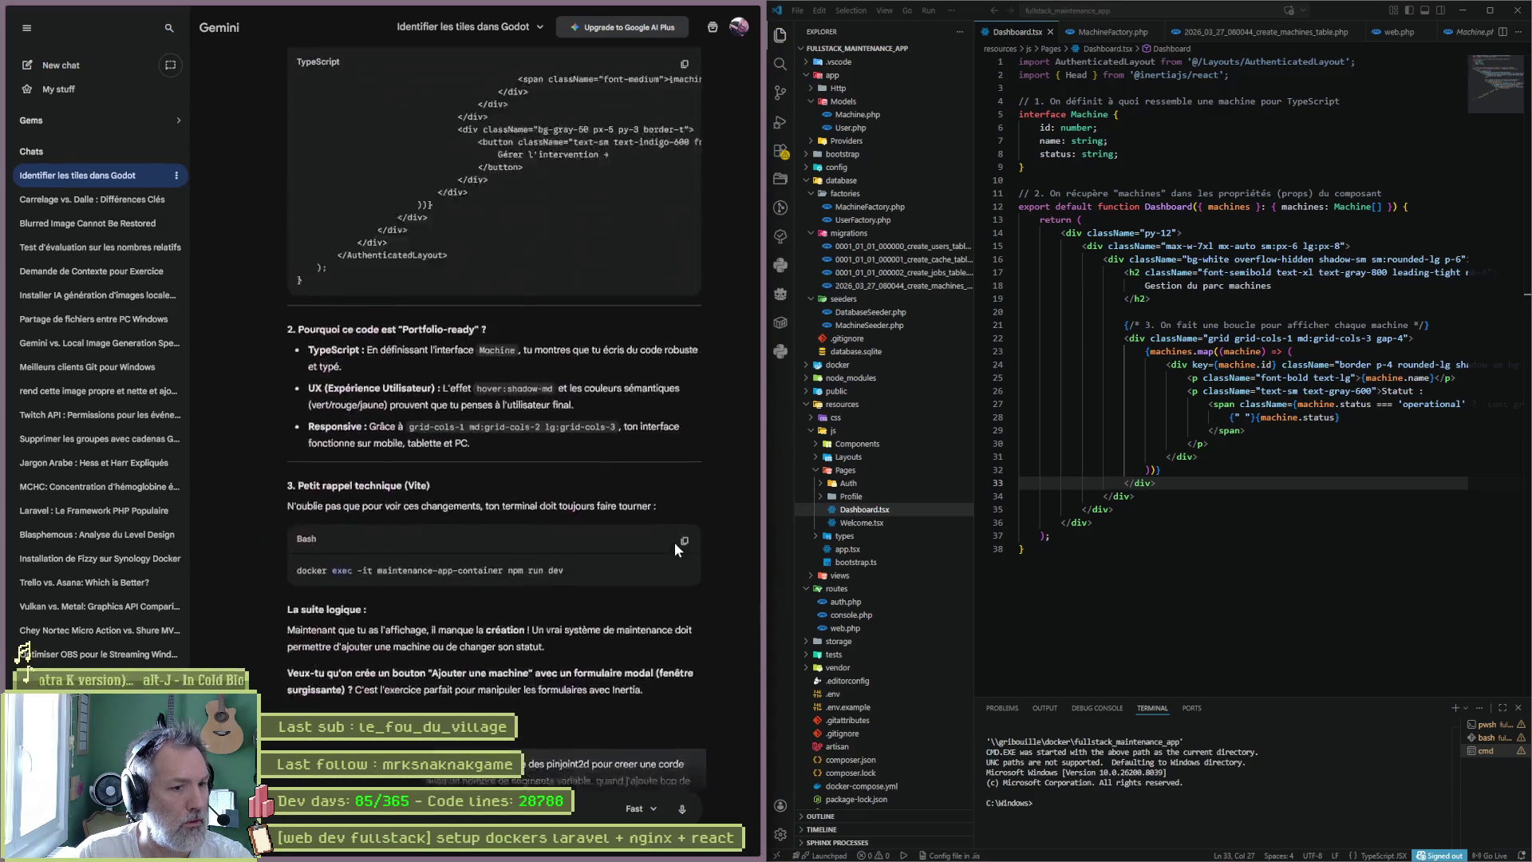
pyautogui.scroll(5, 689, 571)
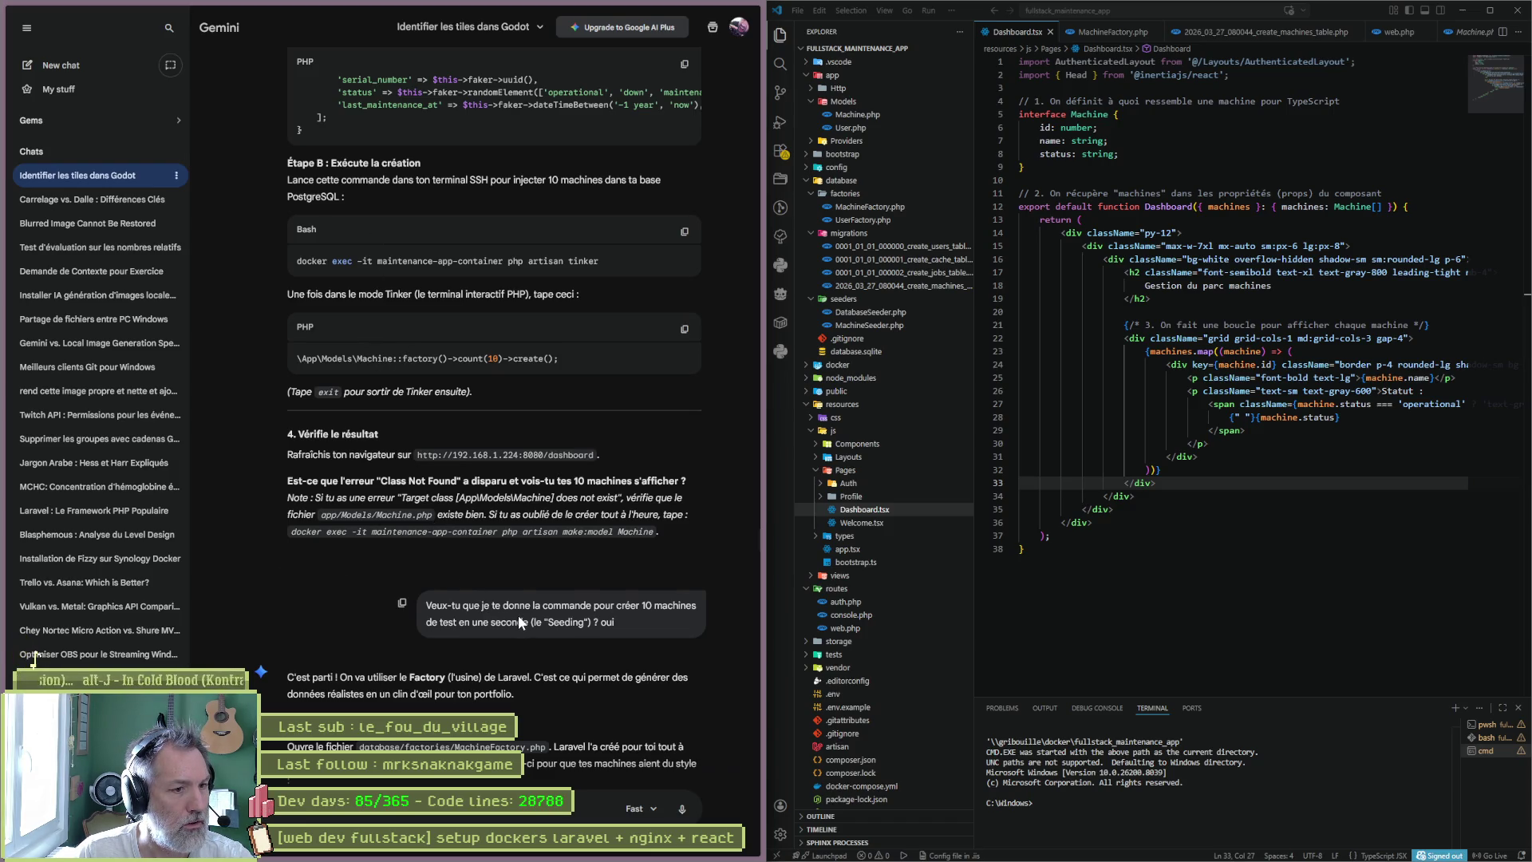
pyautogui.scroll(-9, 519, 615)
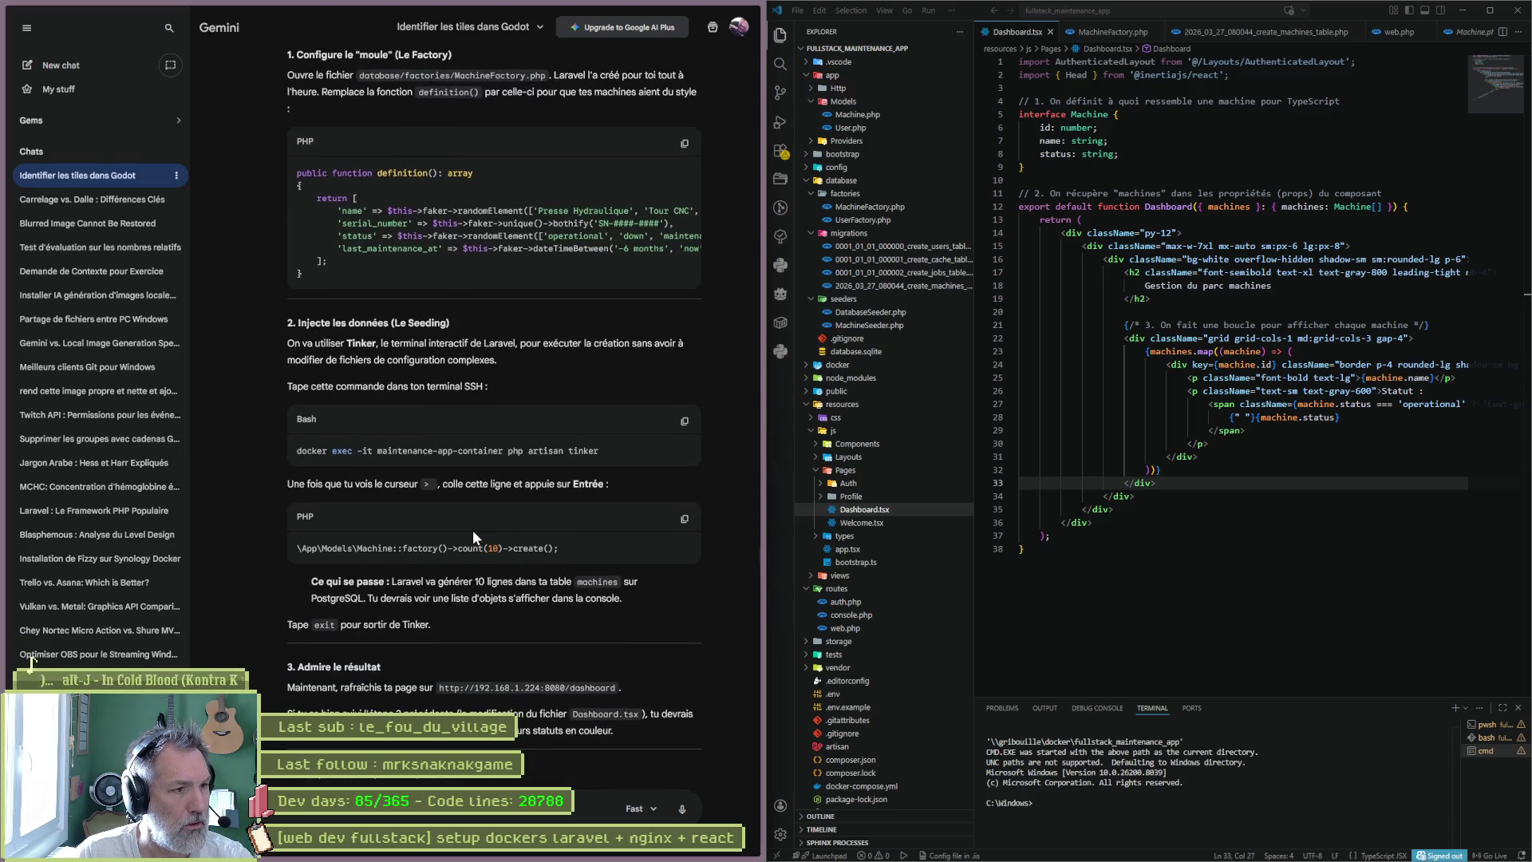
pyautogui.scroll(-3, 473, 530)
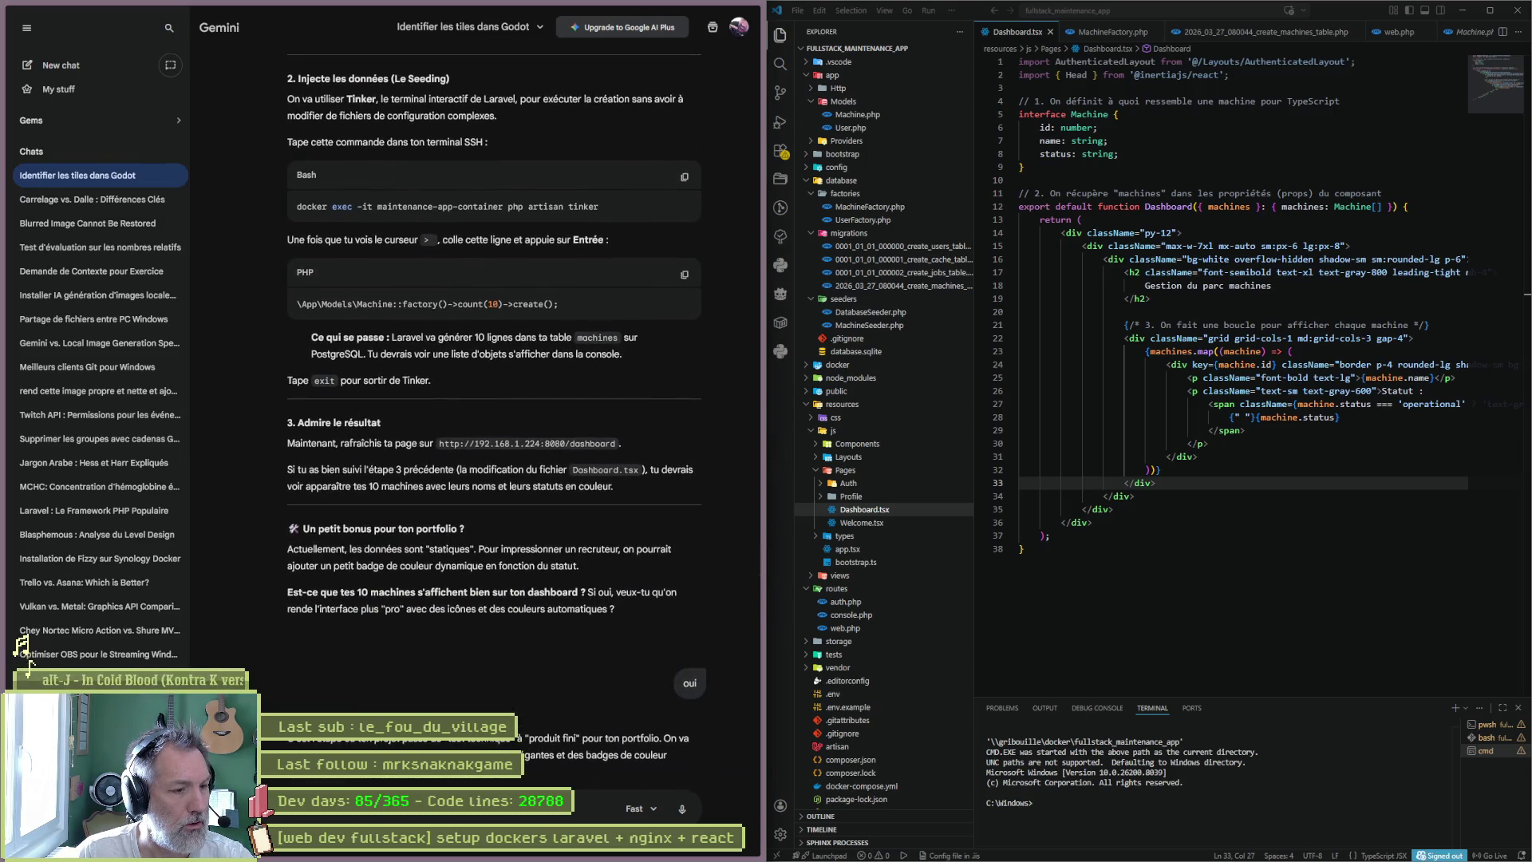
pyautogui.write('oui')
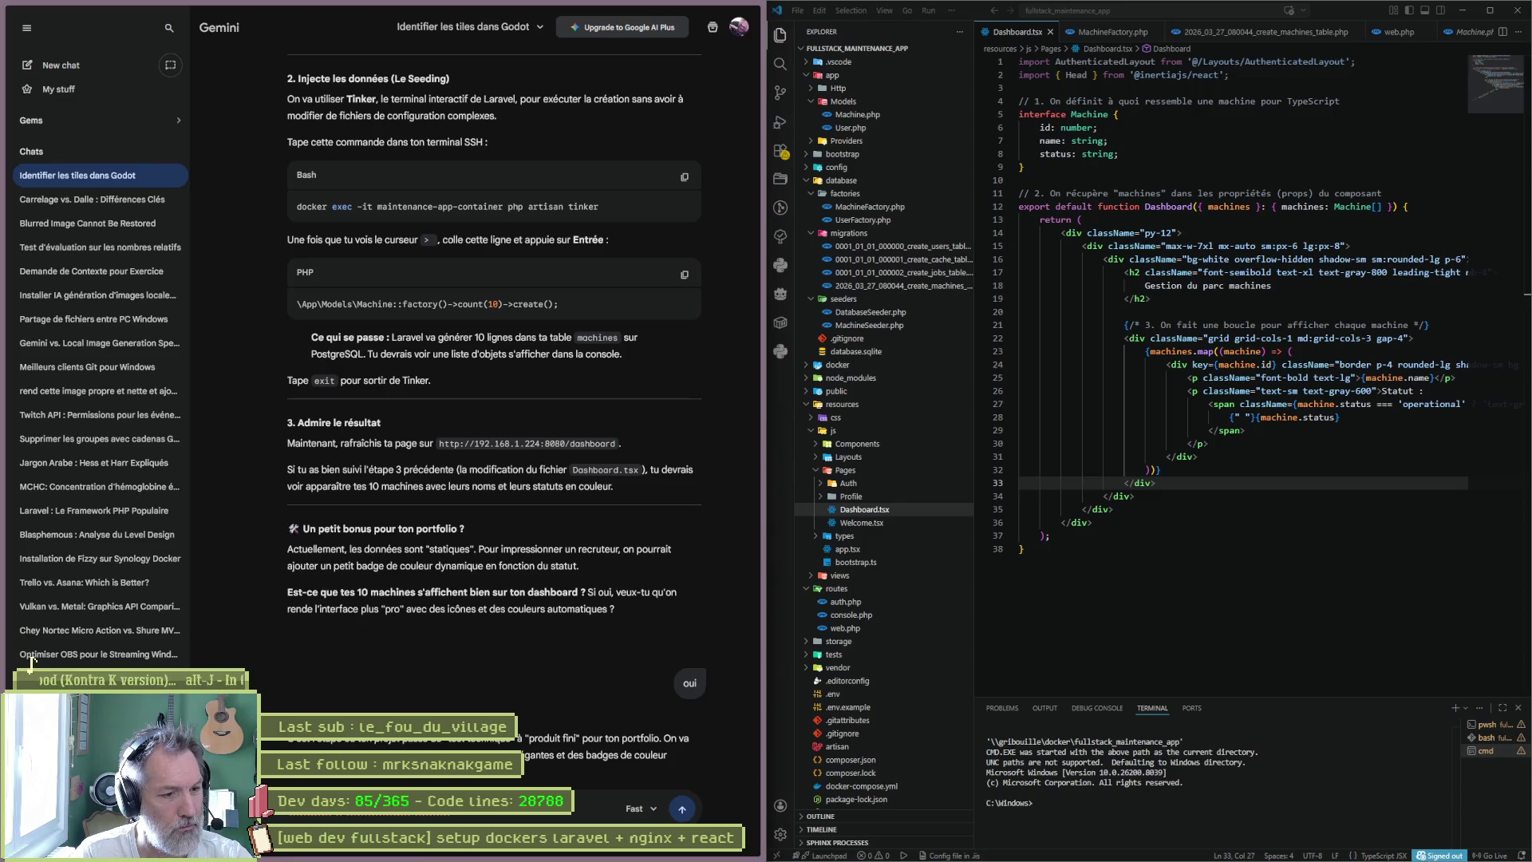
pyautogui.press('Return')
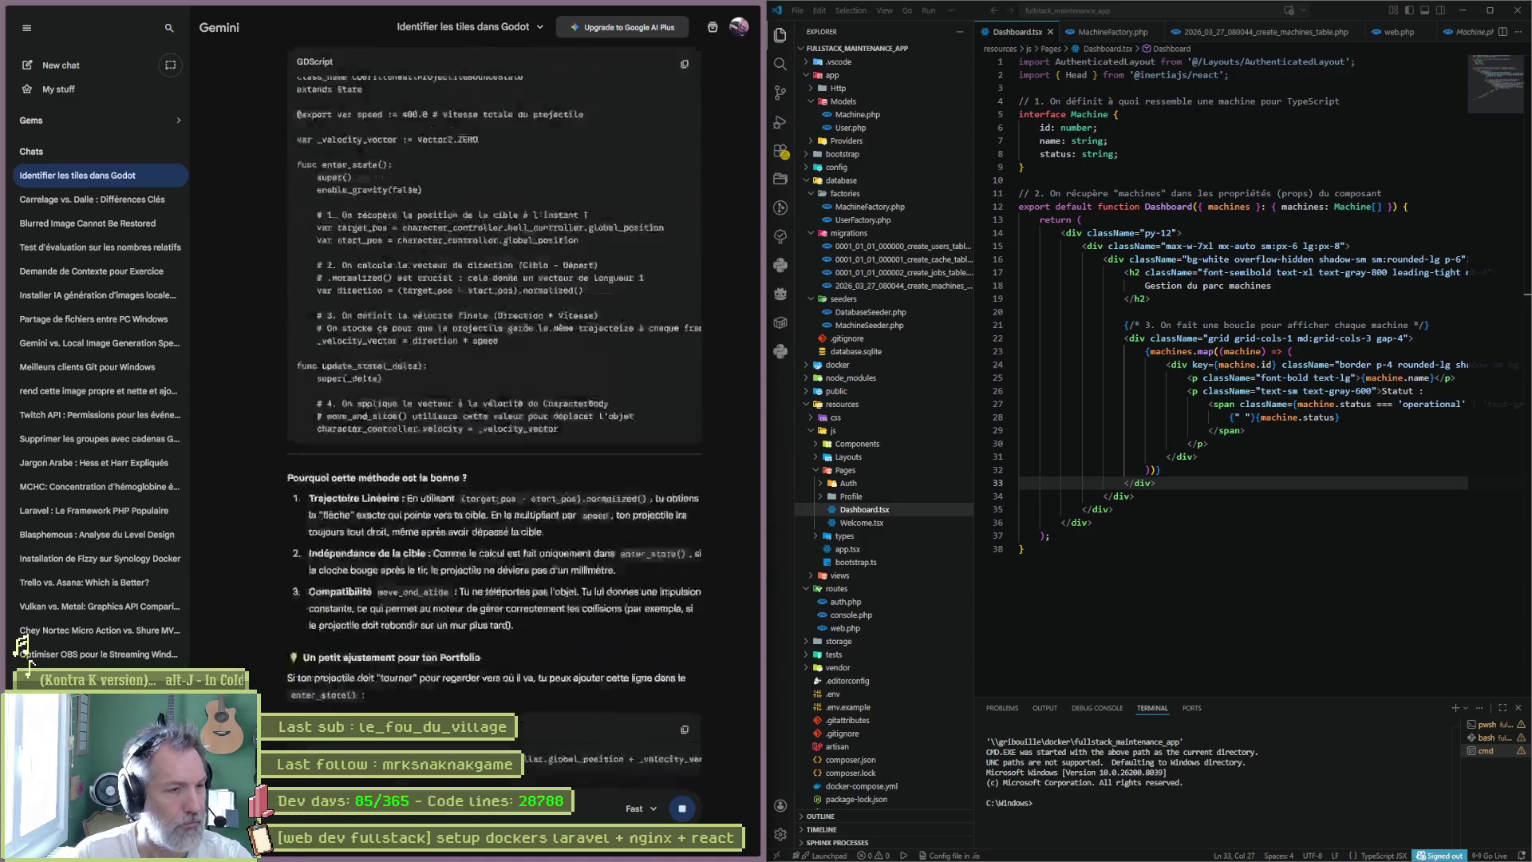